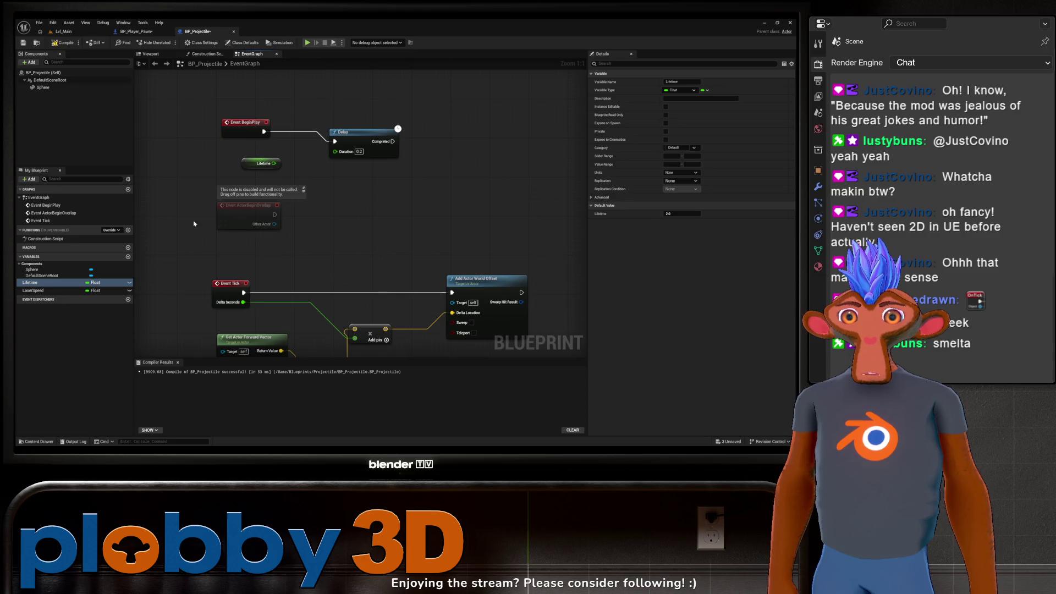
Wire Lifetime into the Delay's Duration and add a Destroy Actor node after it.
drag(273, 164, 444, 138)
text(destro)
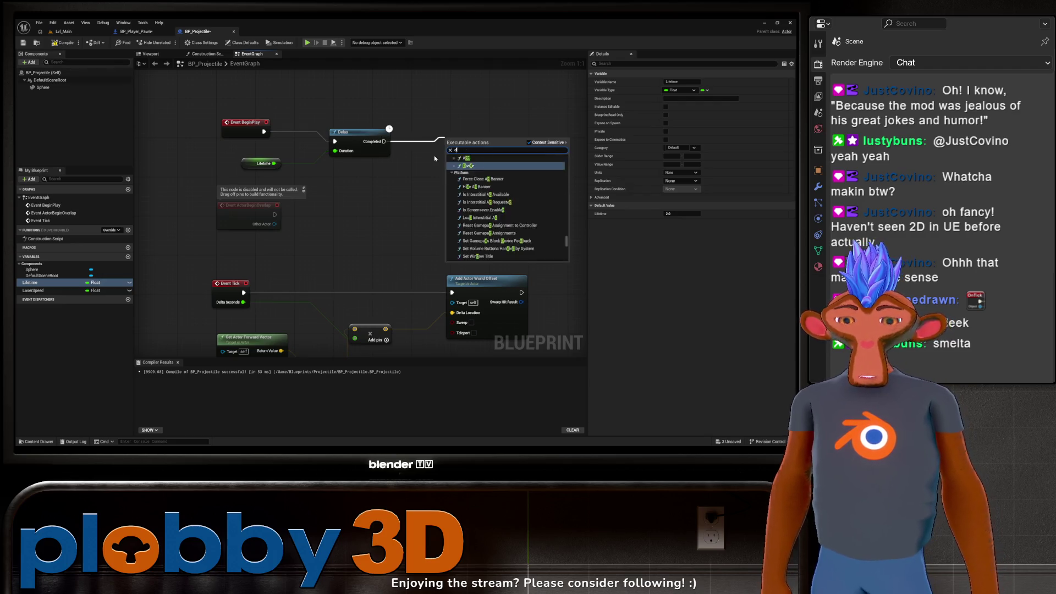
key(Return)
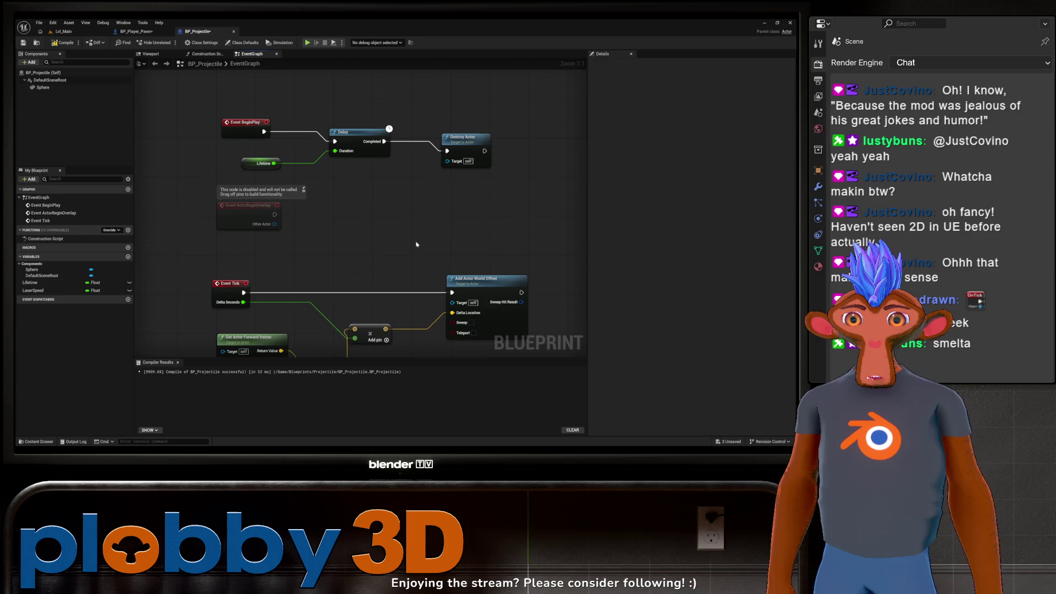
Move the disabled ActorBeginOverlap node aside and review the BeginPlay and Delay row.
right_drag(395, 231, 378, 193)
click(243, 183)
drag(232, 177, 187, 183)
mouse_move(325, 202)
right_down()
mouse_move(334, 168)
mouse_move(314, 227)
mouse_move(330, 225)
mouse_move(325, 171)
right_up()
right_drag(272, 225, 266, 315)
Review BP_Player_Pawn's projectile spawning graph, then go back to Lvl_Main.
click(136, 33)
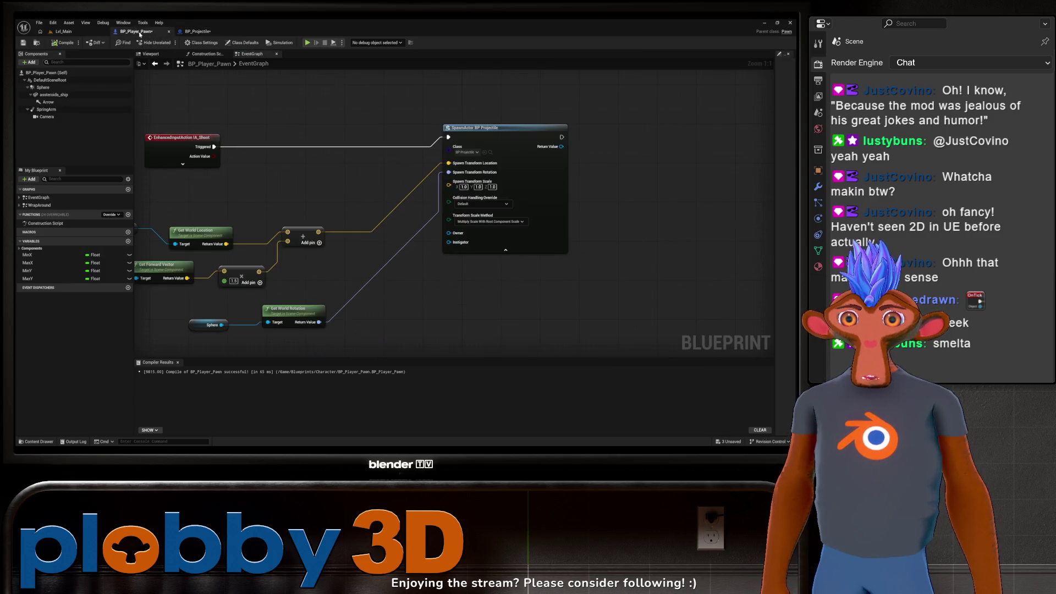
mouse_move(406, 230)
right_down()
mouse_move(477, 208)
mouse_move(488, 217)
mouse_move(415, 238)
mouse_move(524, 198)
right_up()
mouse_move(490, 260)
right_down()
mouse_move(473, 283)
mouse_move(448, 278)
right_up()
mouse_move(351, 231)
right_down()
mouse_move(420, 238)
mouse_move(297, 215)
right_up()
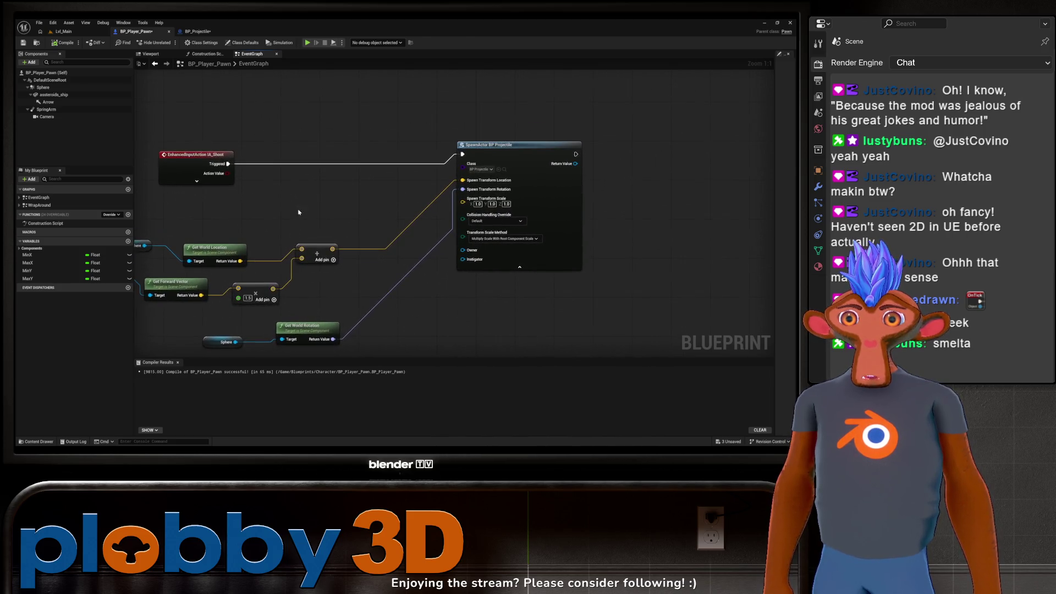
click(64, 32)
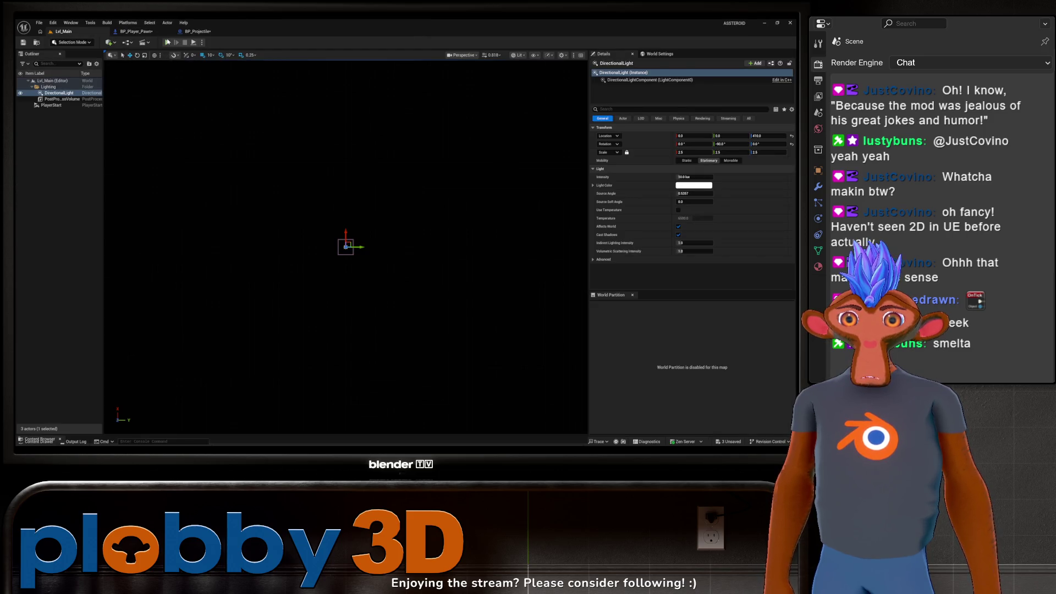
key(alt+p)
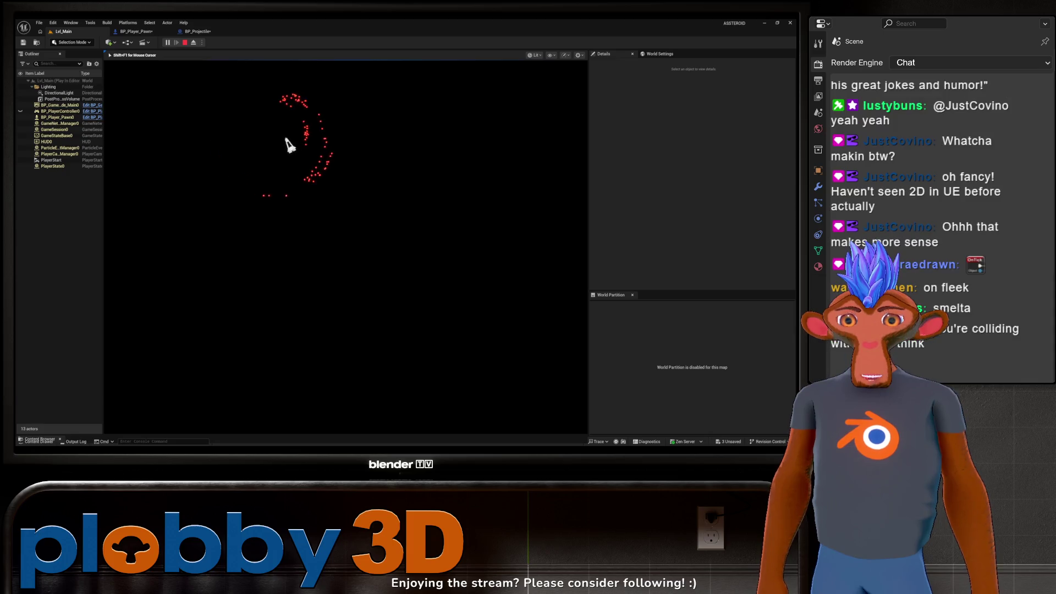
key(Escape)
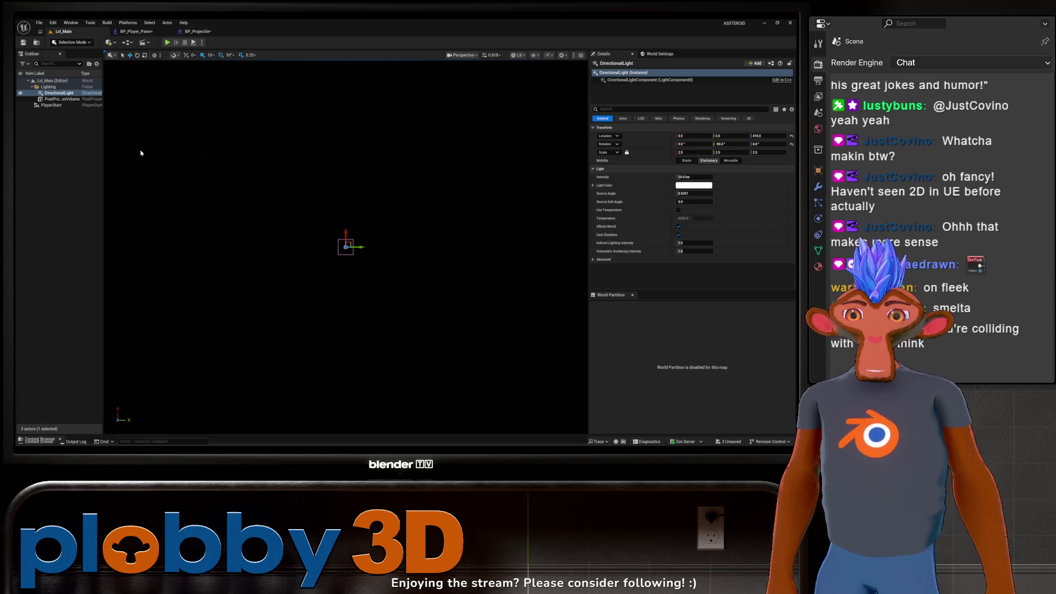
In BP_Projectile, select the Sphere component and bring up its collision settings.
click(218, 34)
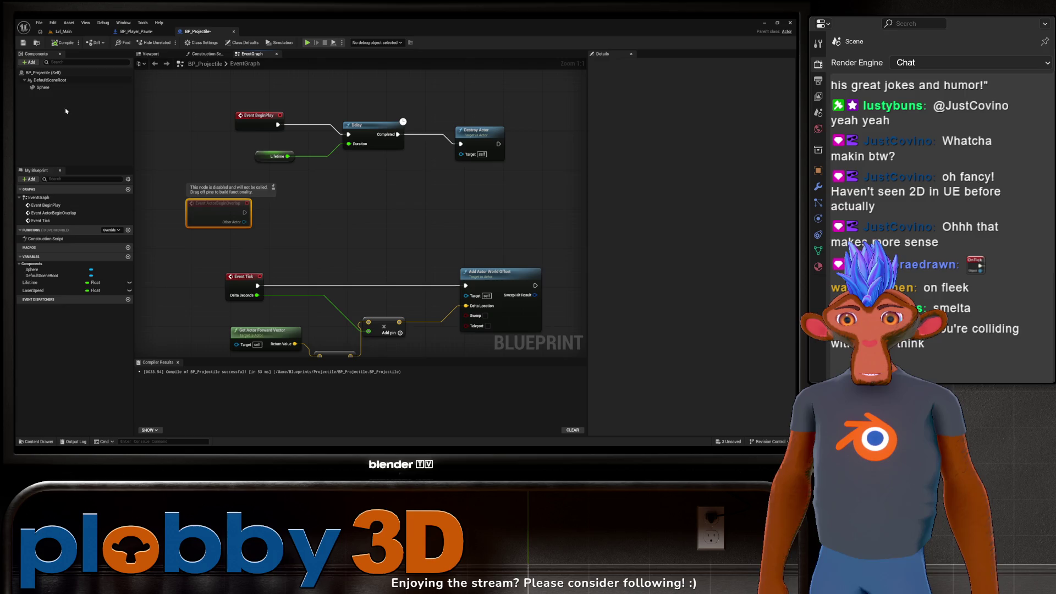
click(43, 88)
scroll(648, 289, down, 3)
scroll(648, 289, down, 5)
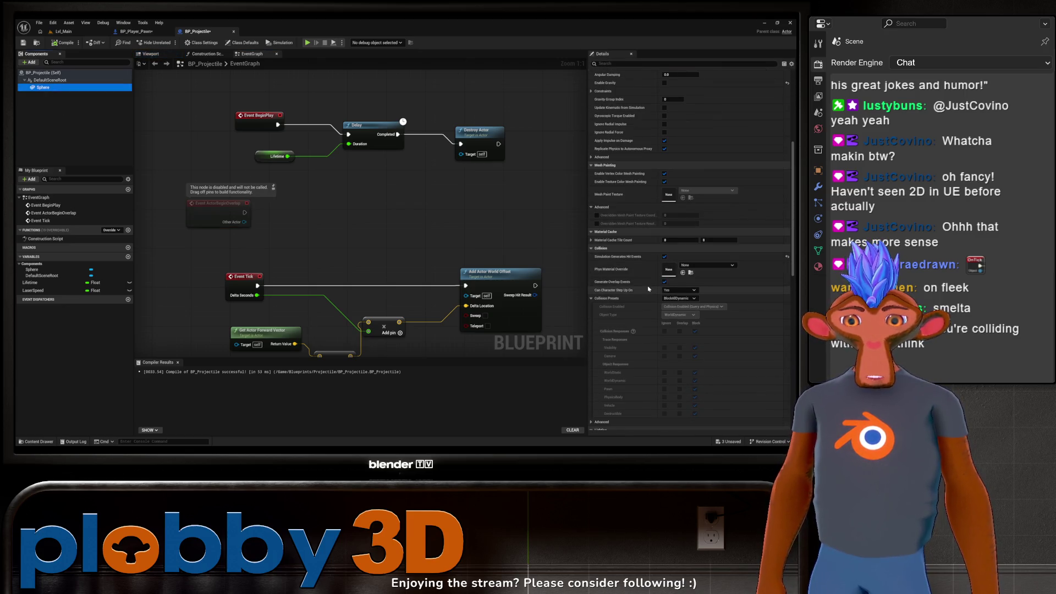
scroll(647, 301, down, 2)
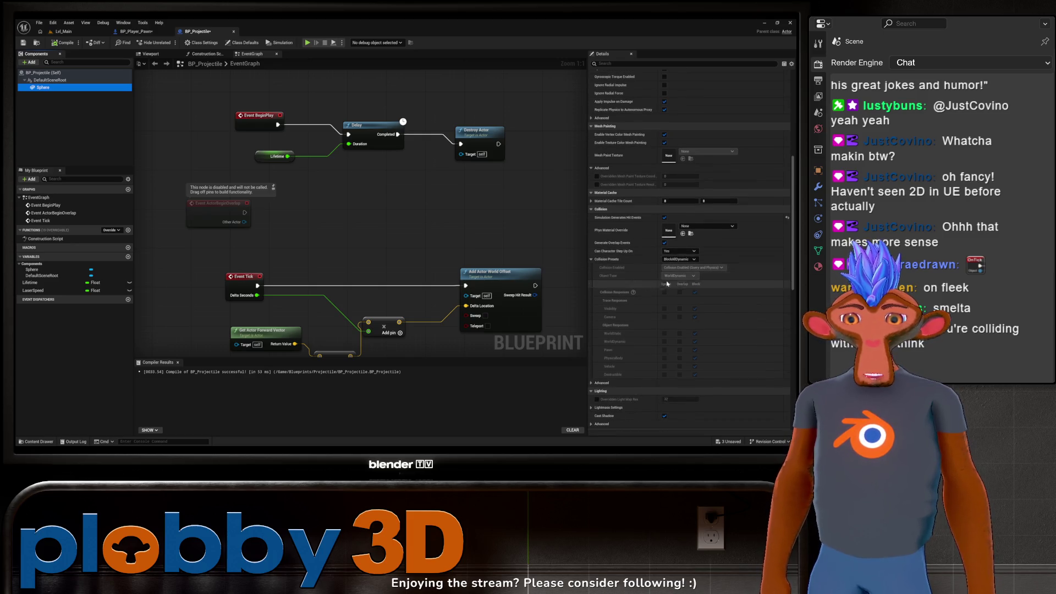
Set the Sphere's Collision Presets to Custom with Pawn ignored, then compile.
click(680, 260)
click(682, 273)
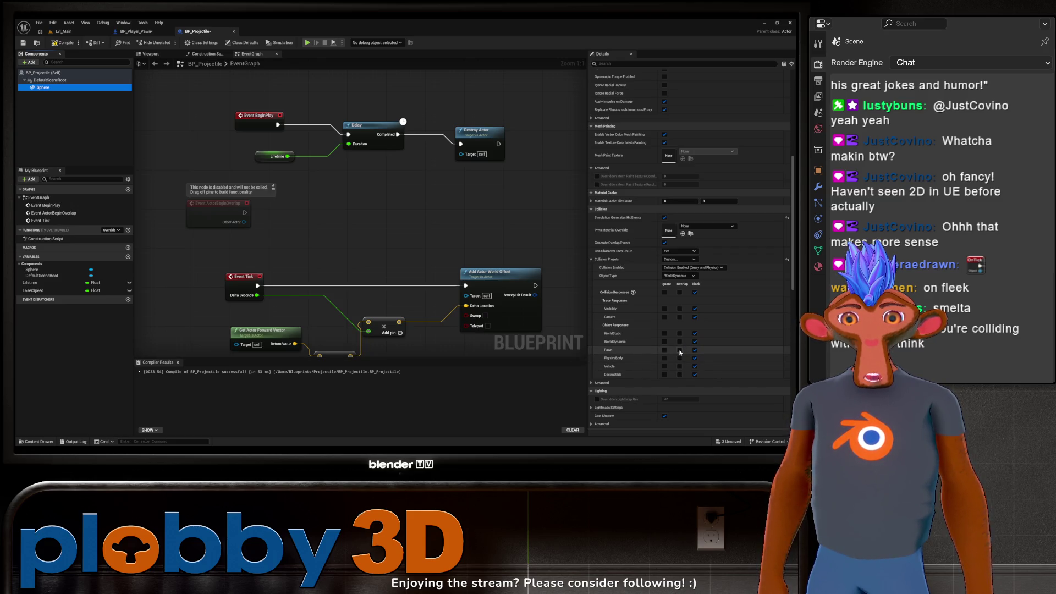
click(665, 351)
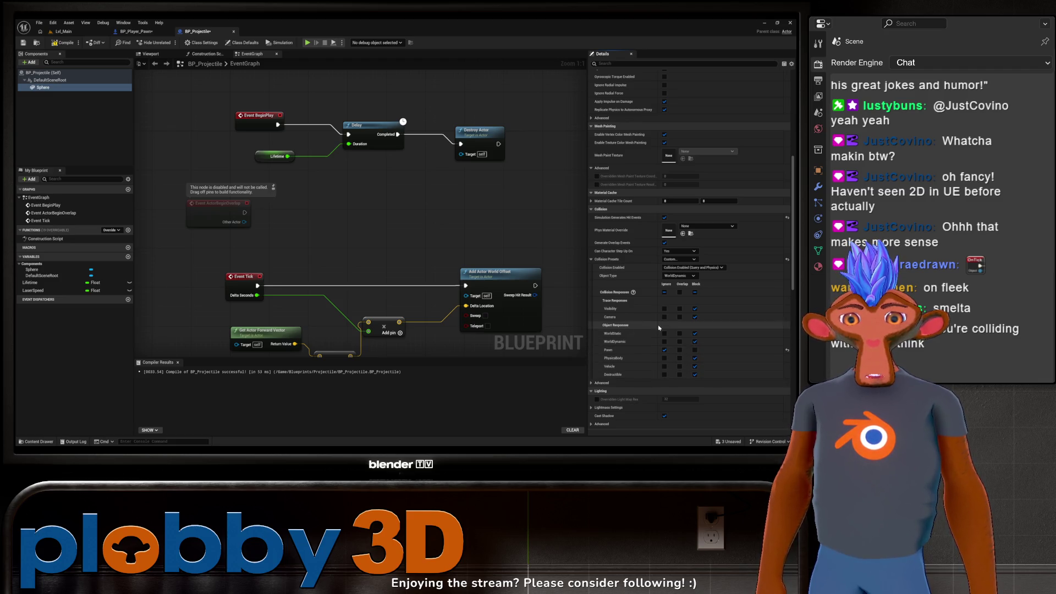
click(63, 46)
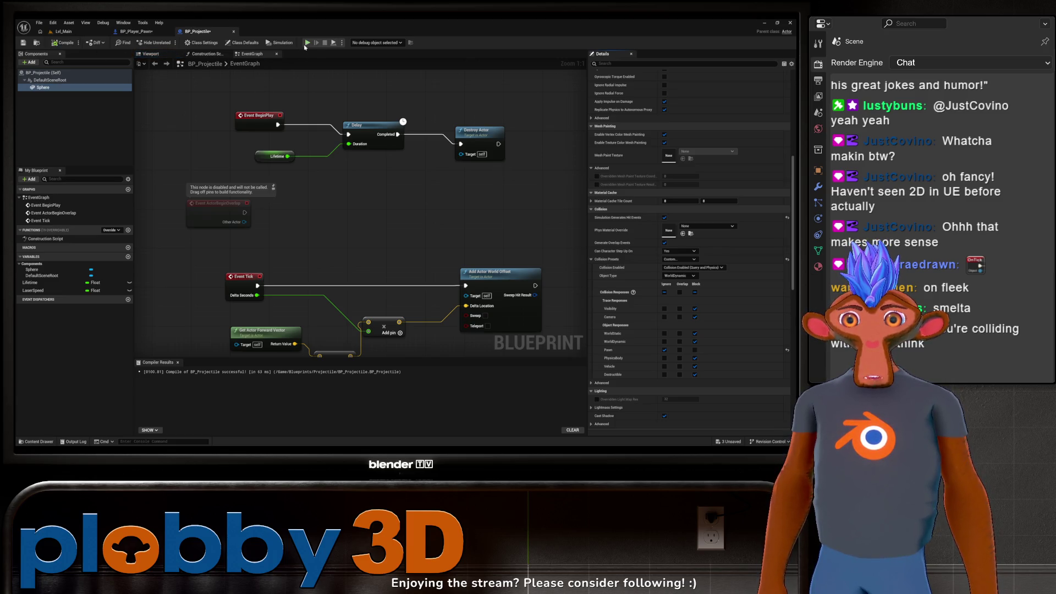
Run a quick test play of Lvl_Main, fly the ship forward, then stop.
click(306, 45)
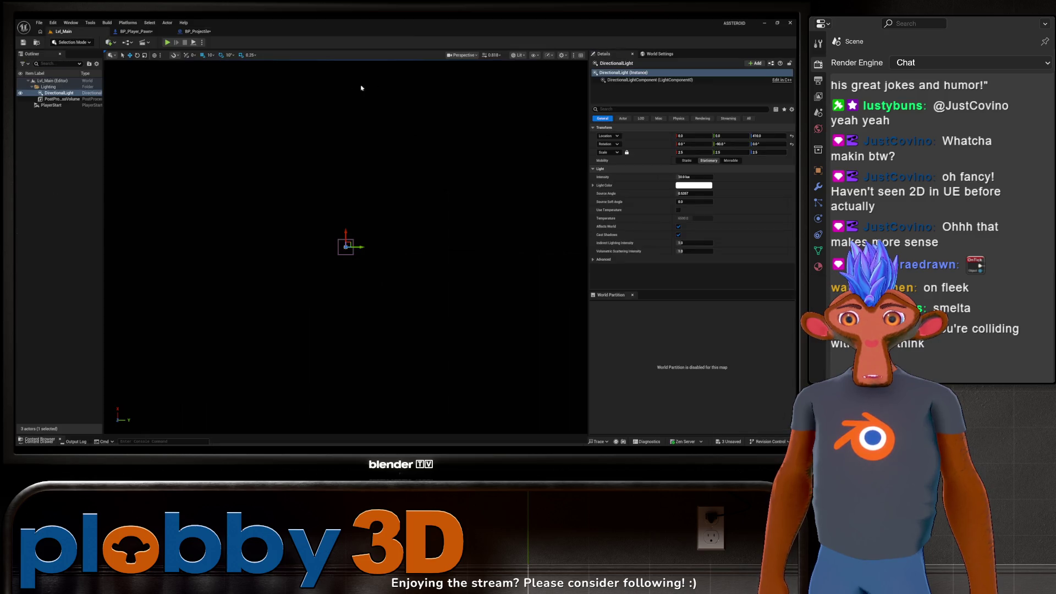
click(168, 43)
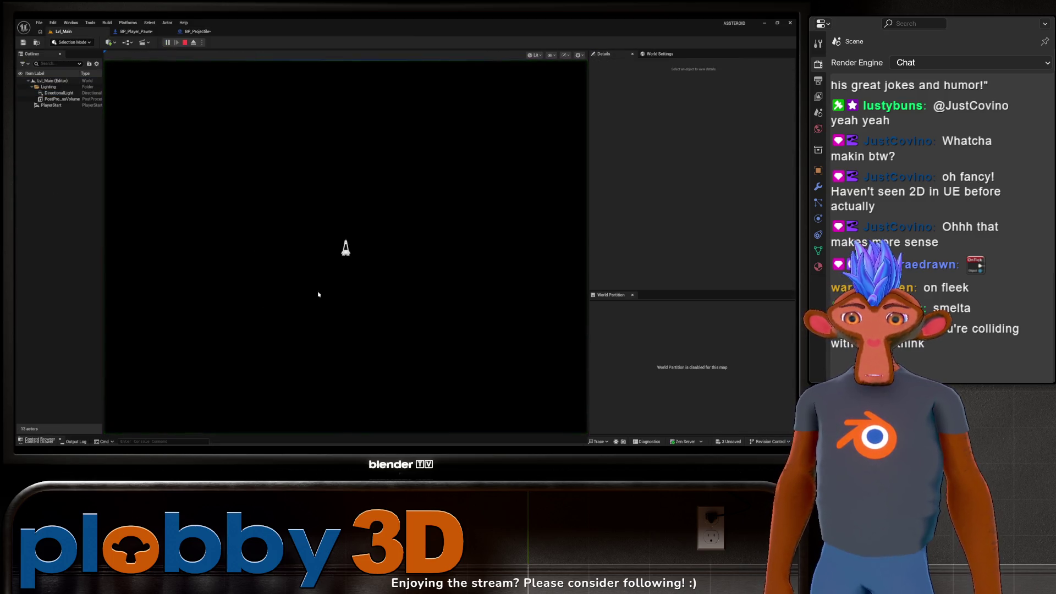
key(w)
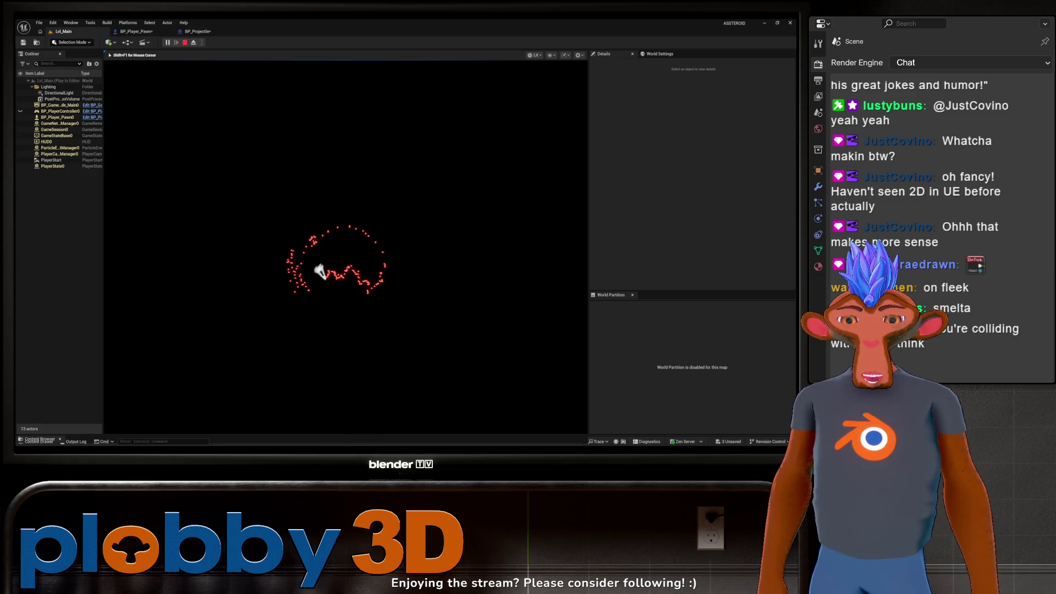
key(Escape)
Review the BP_Player_Pawn and BP_Projectile graphs and the pawn's class defaults.
click(127, 32)
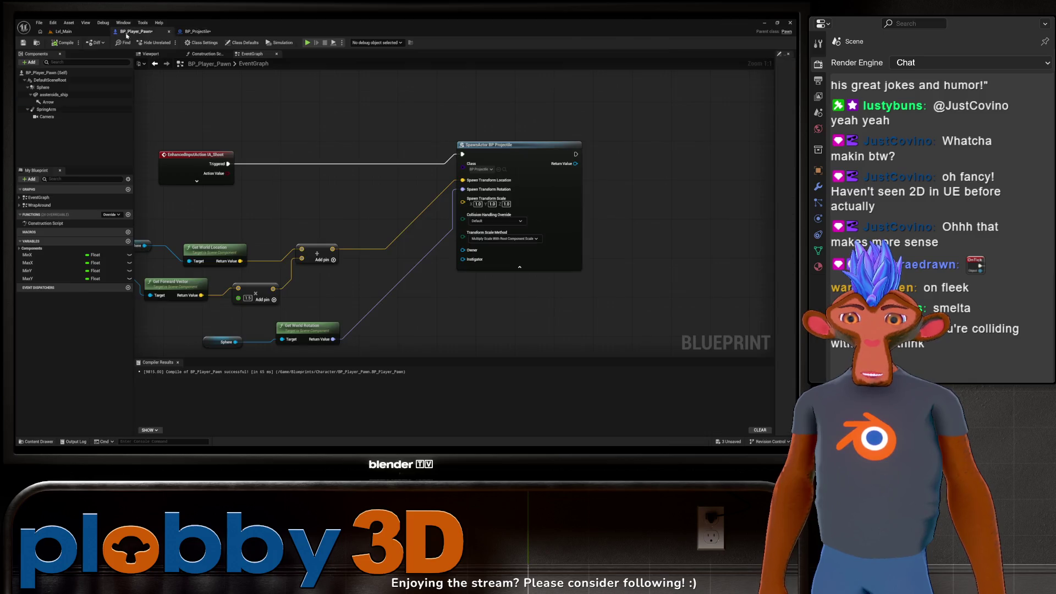
right_drag(471, 281, 514, 236)
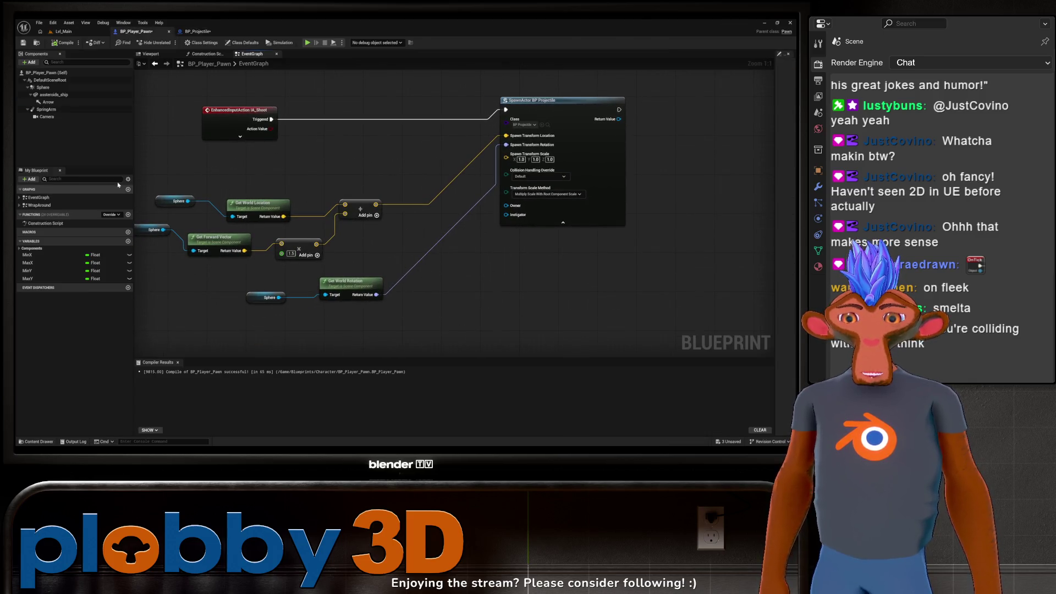
click(197, 31)
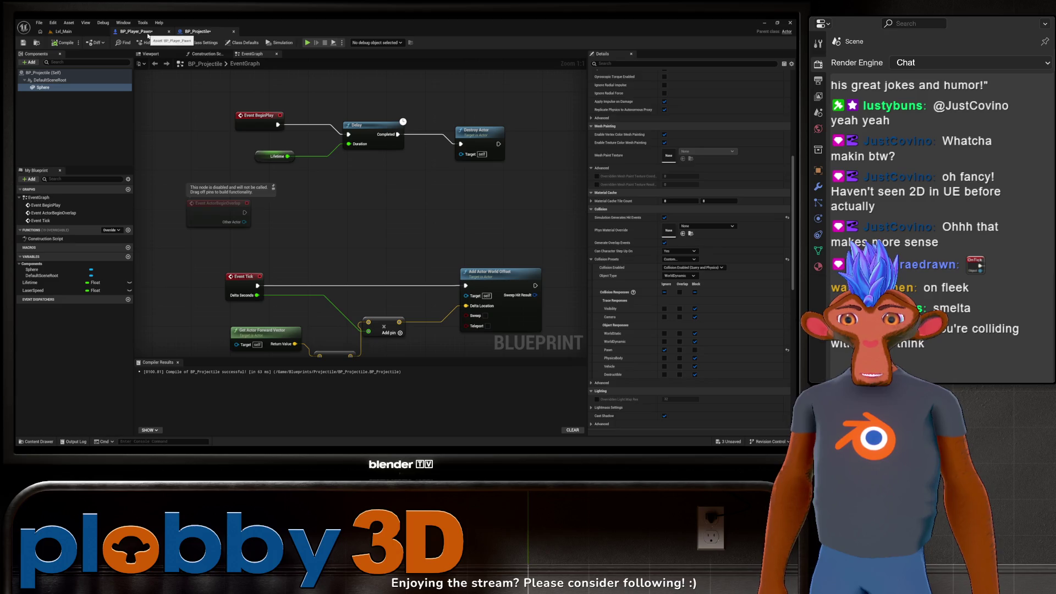
right_drag(418, 258, 360, 220)
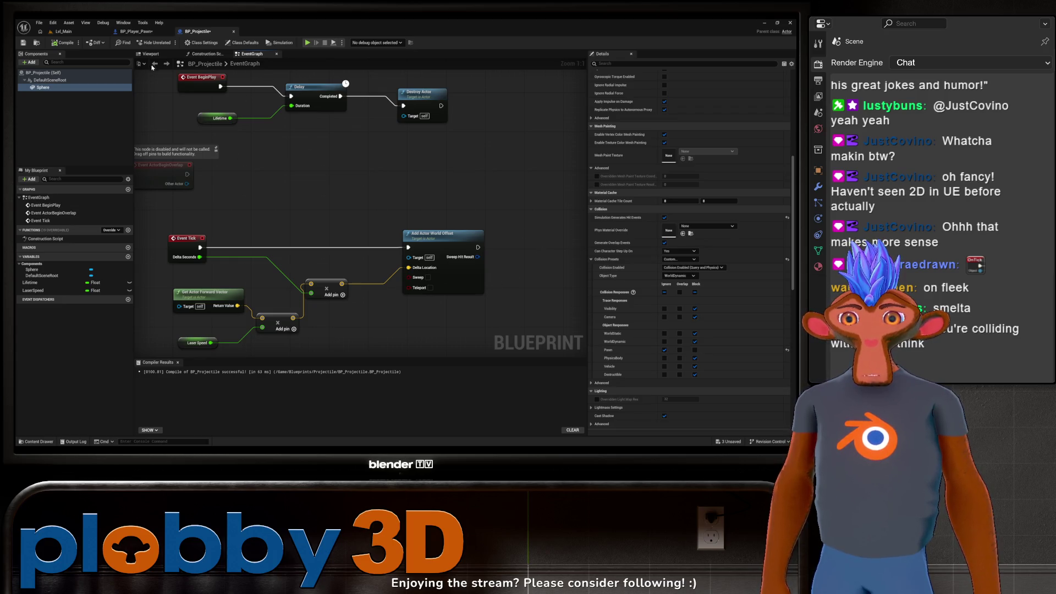
click(136, 31)
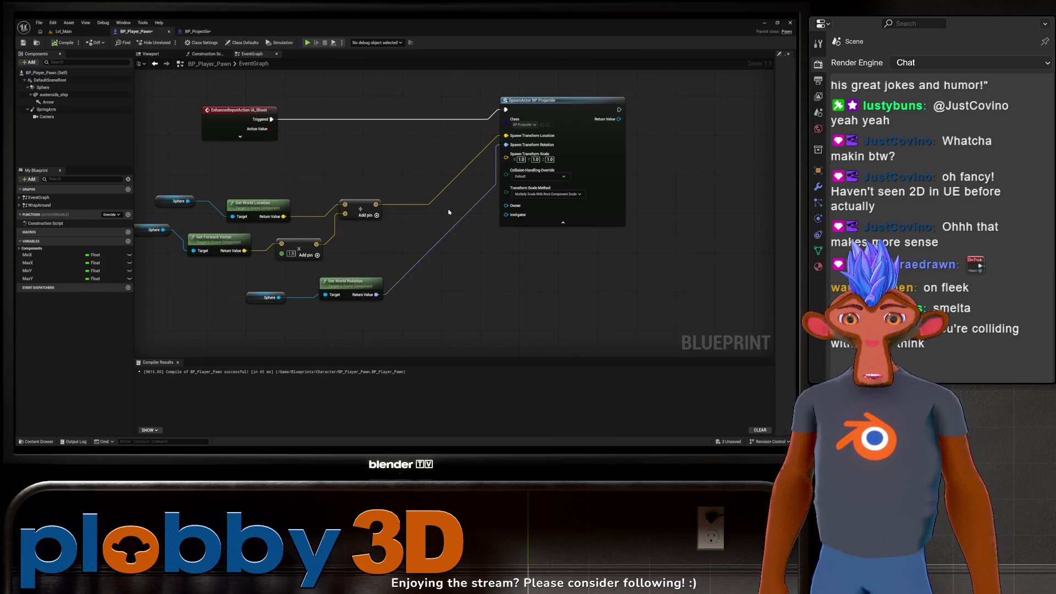
click(47, 73)
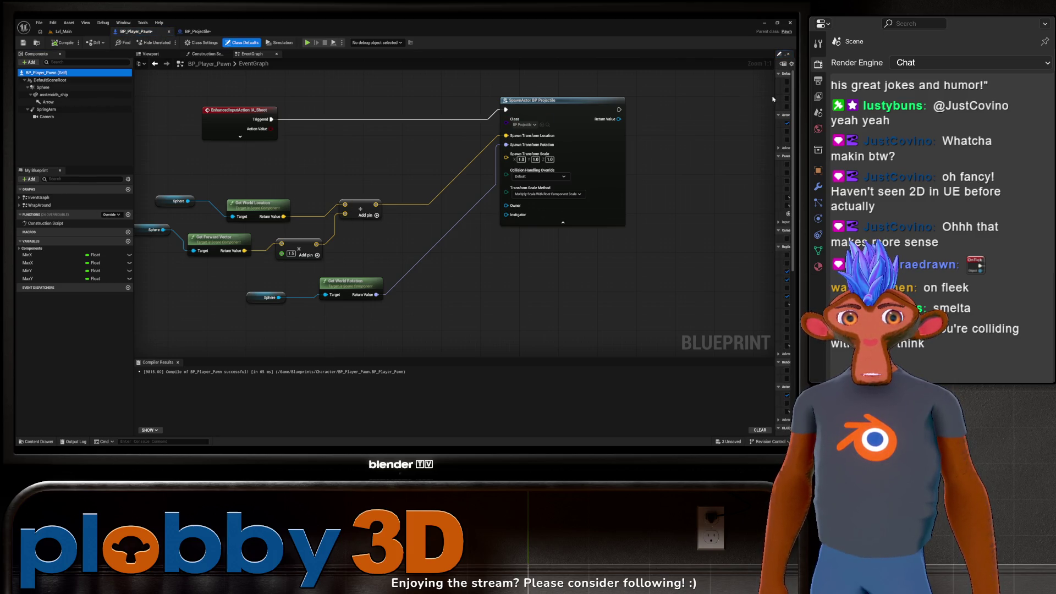
mouse_move(775, 95)
mouse_down()
mouse_move(479, 99)
mouse_move(594, 102)
mouse_move(573, 102)
mouse_up()
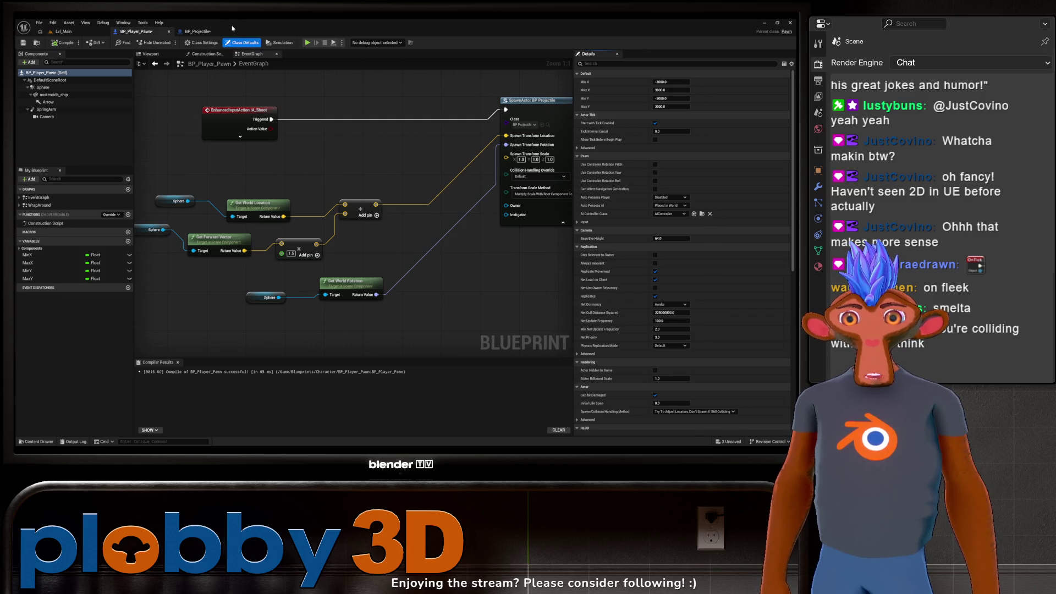
Make the projectile Sphere ignore PhysicsBody, then play Lvl_Main again.
click(197, 31)
click(664, 358)
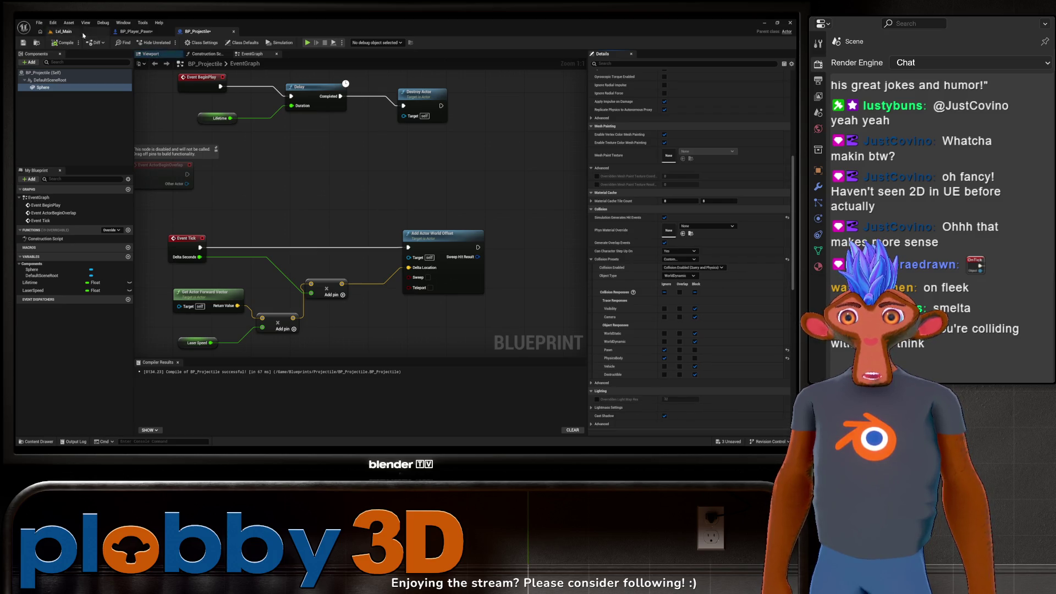
click(63, 31)
click(166, 43)
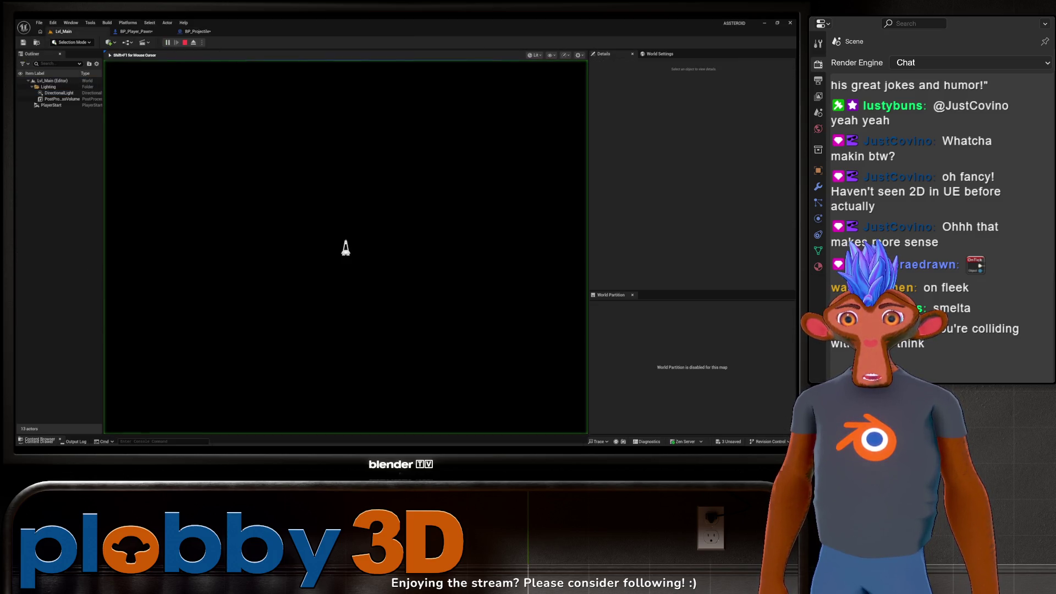
Steer the firing ship around with A, W and D, then stop the session with Esc.
key(a)
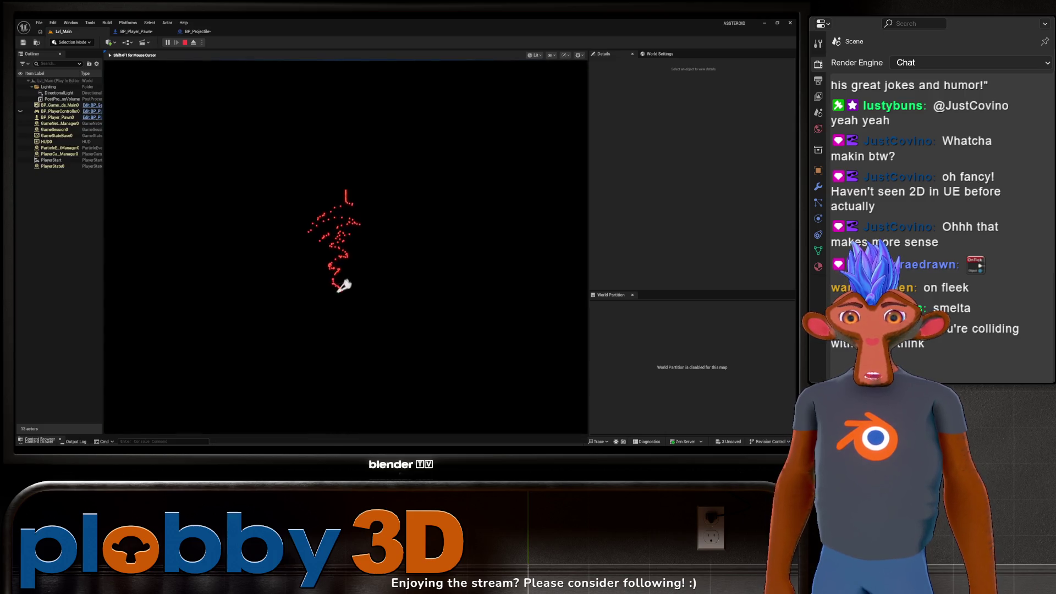
key(a)
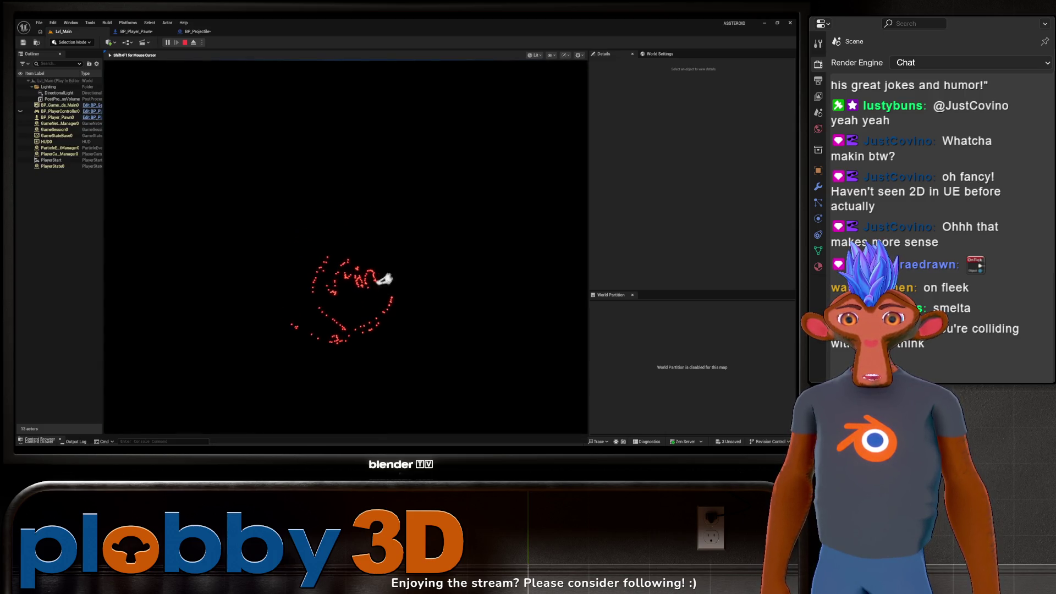
key(a)
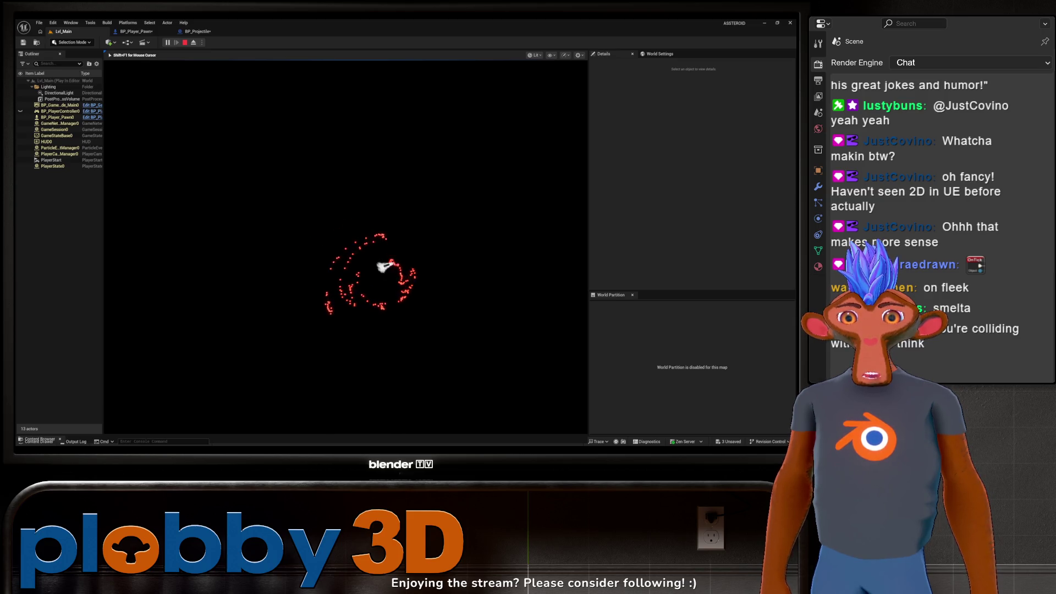
key(a)
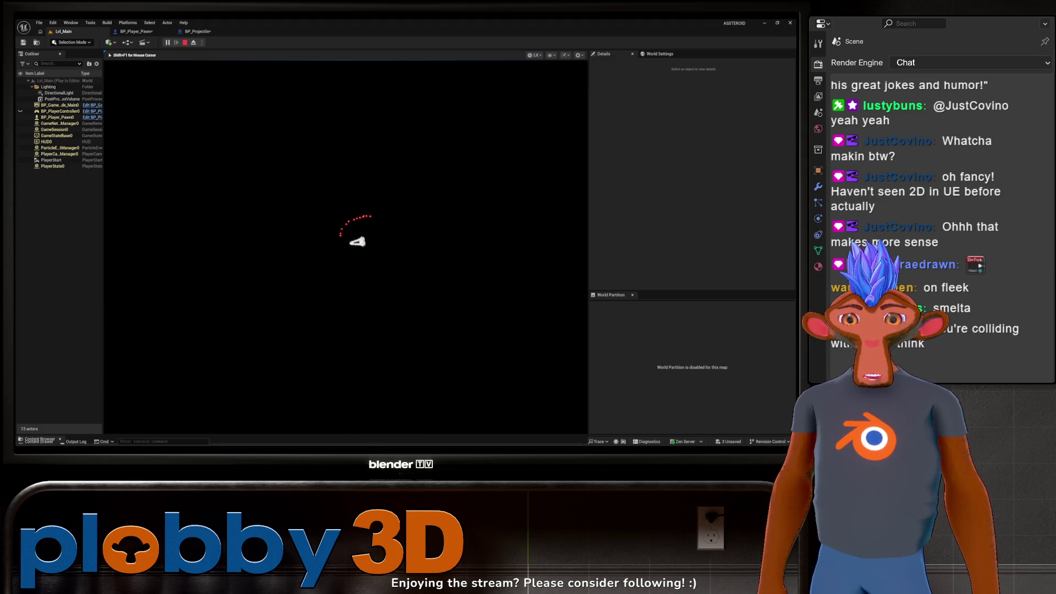
key(w)
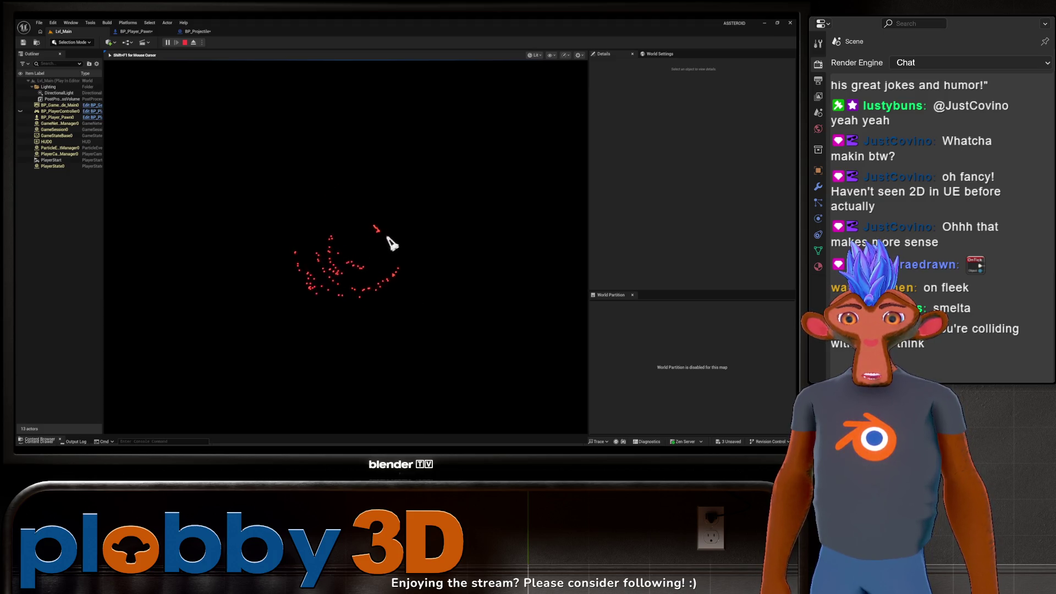
key(d)
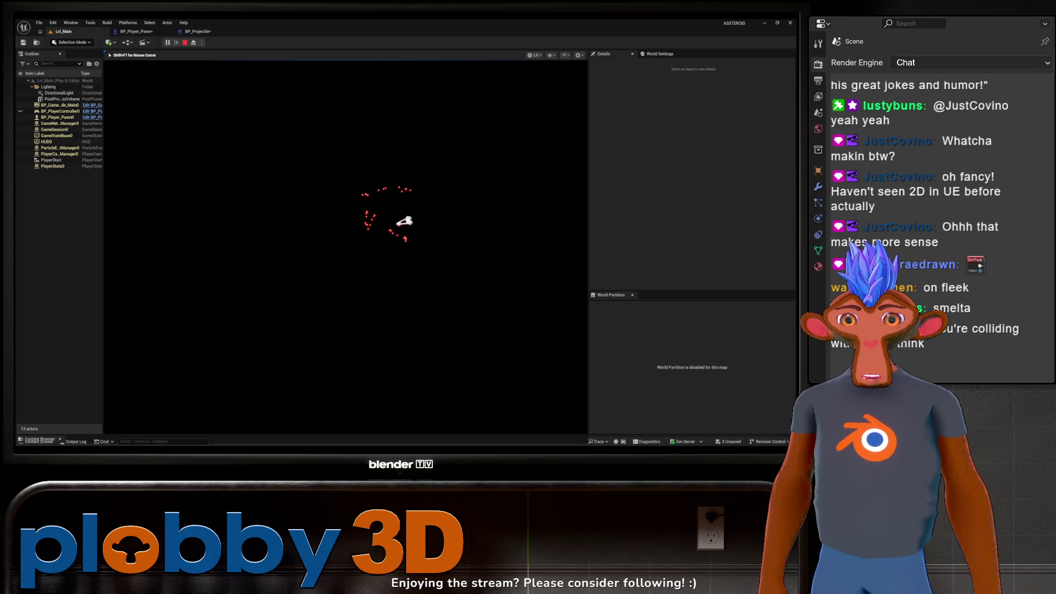
key(Escape)
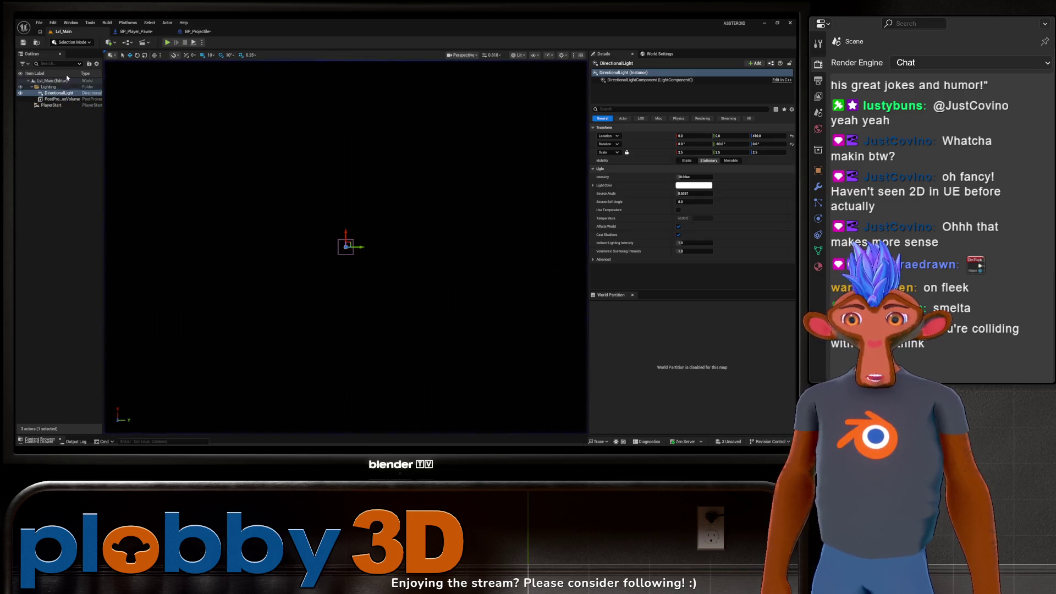
In BP_Player_Pawn, inspect the Sphere and asteroids_ship components' collision settings.
click(196, 33)
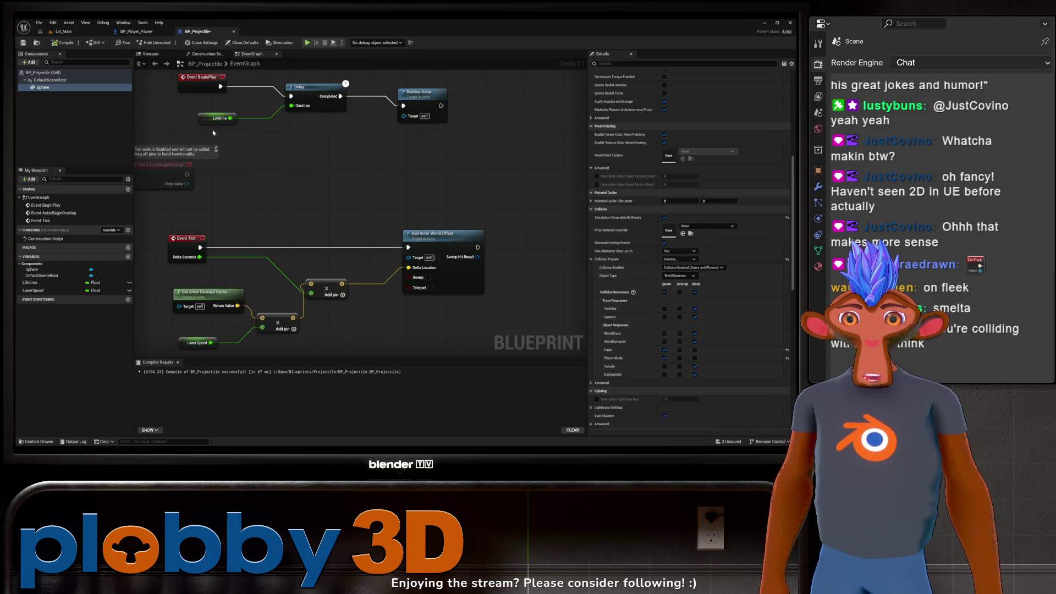
right_drag(178, 107, 191, 81)
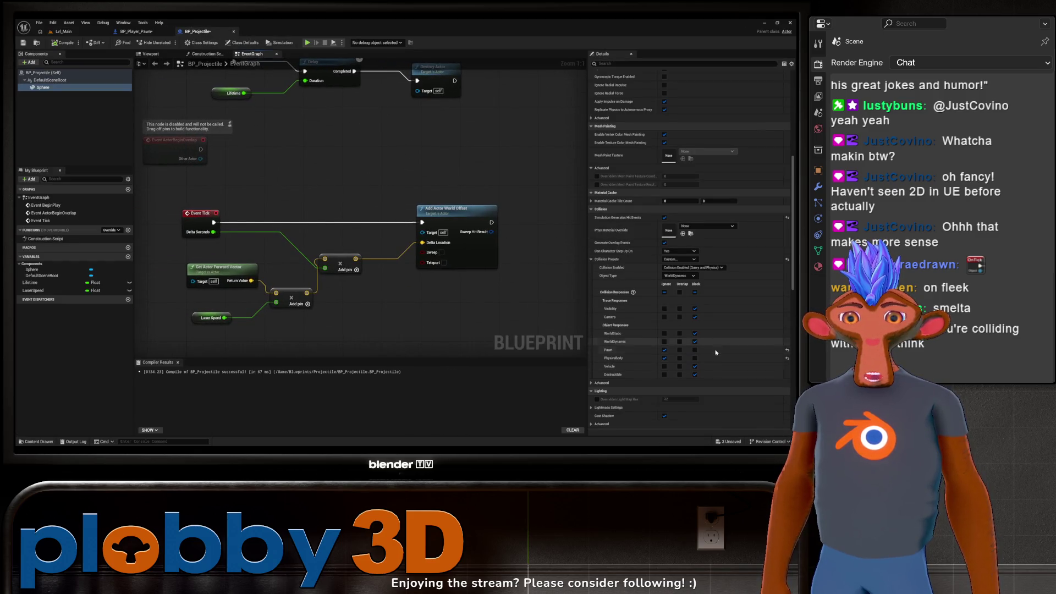
click(135, 31)
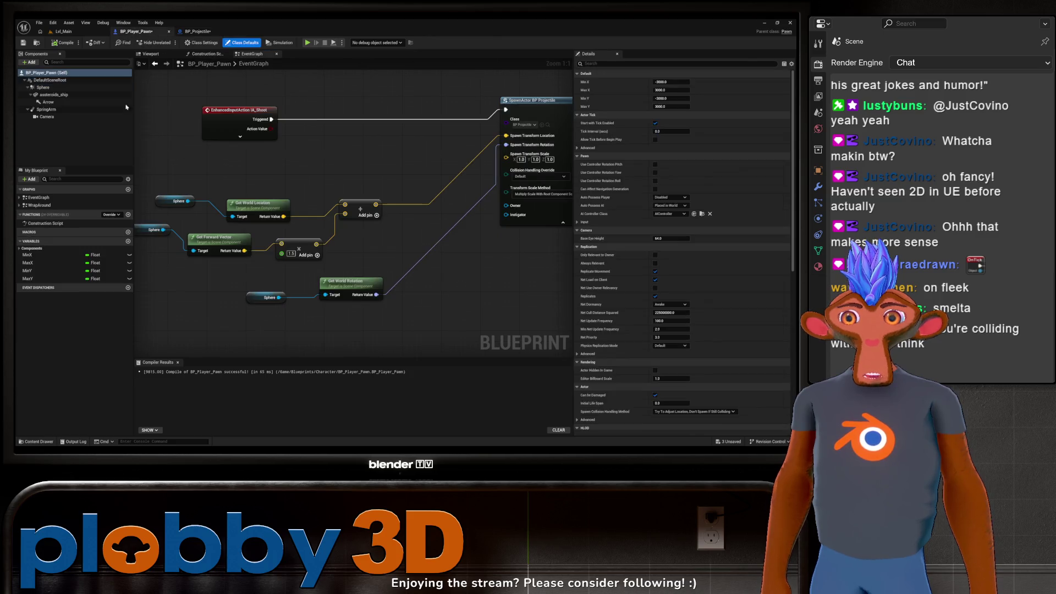
click(45, 87)
scroll(715, 334, down, 5)
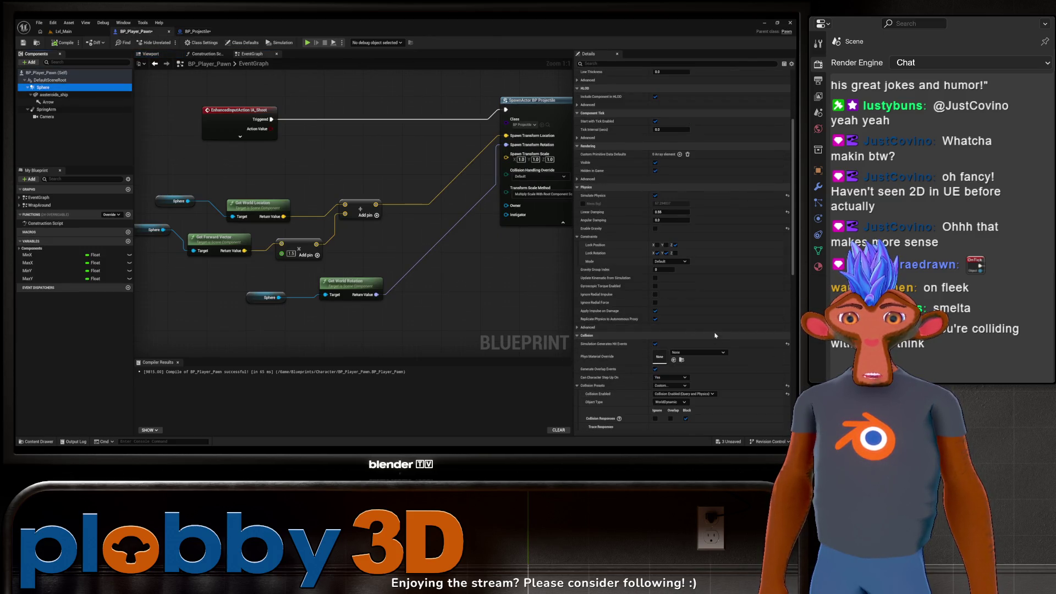
click(53, 94)
scroll(648, 257, down, 5)
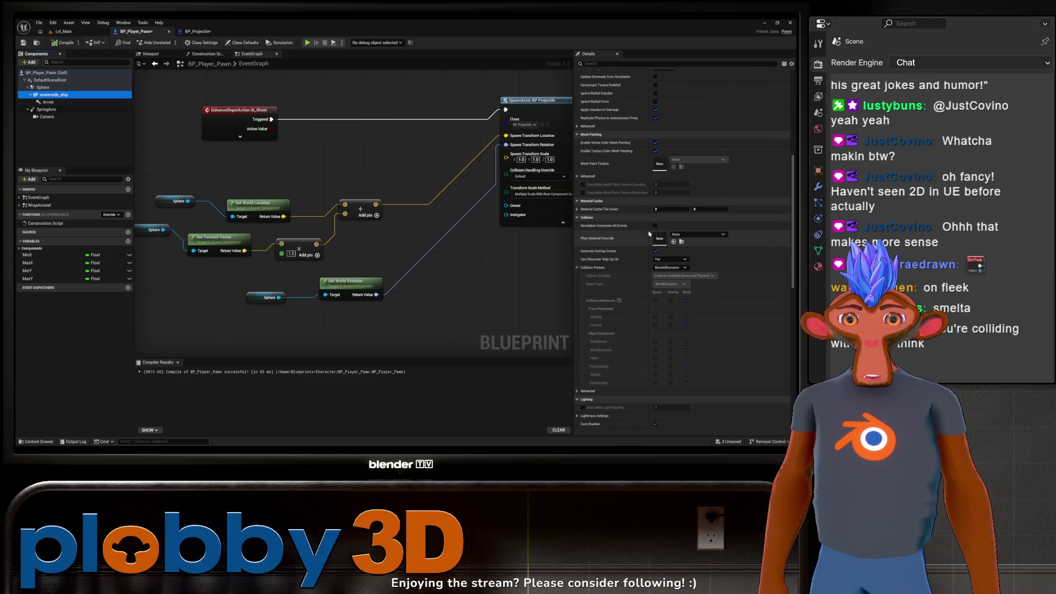
Change the asteroids_ship Collision Presets from BlockAllDynamic to NoCollision.
click(669, 268)
click(674, 274)
click(671, 268)
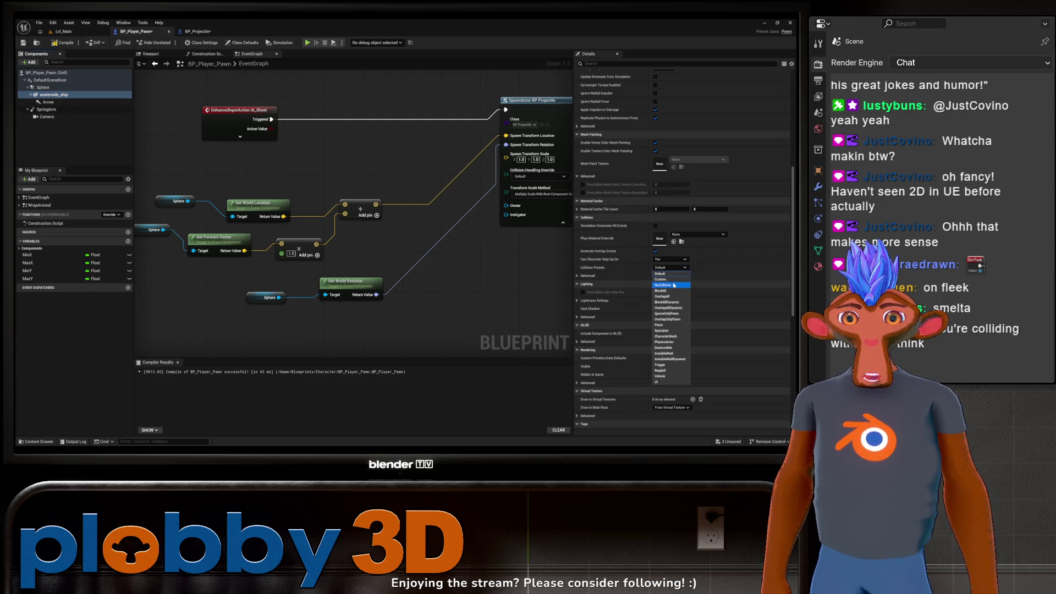
click(674, 284)
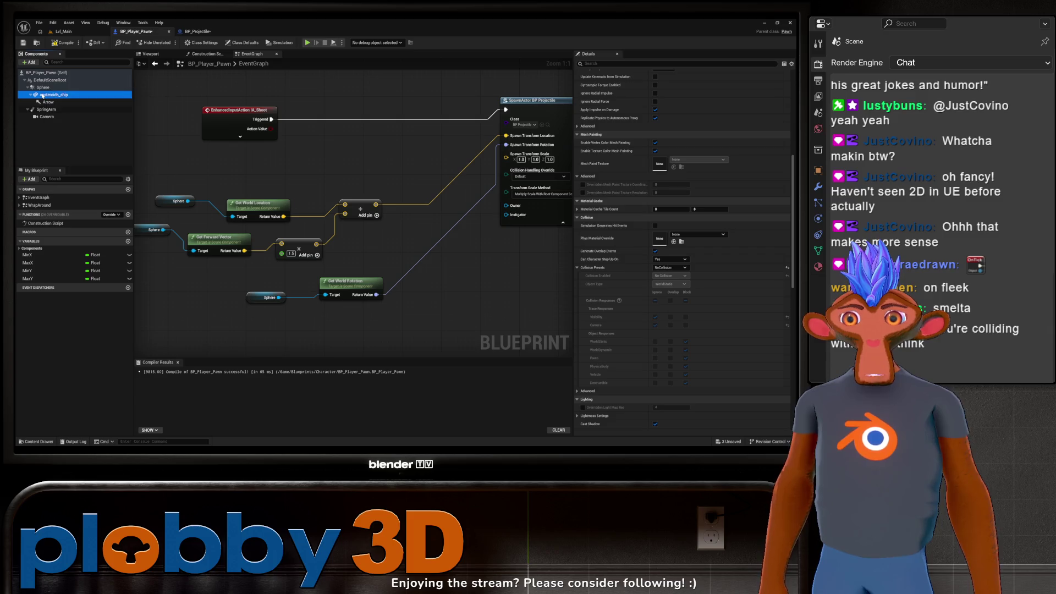
Check the SpringArm and Camera components' settings.
click(62, 107)
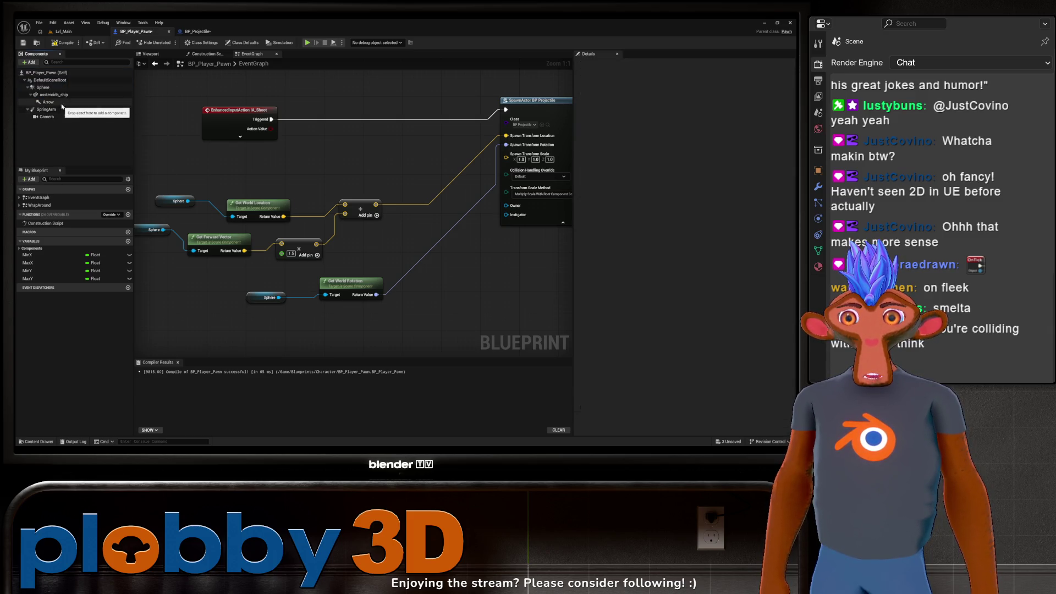
click(55, 109)
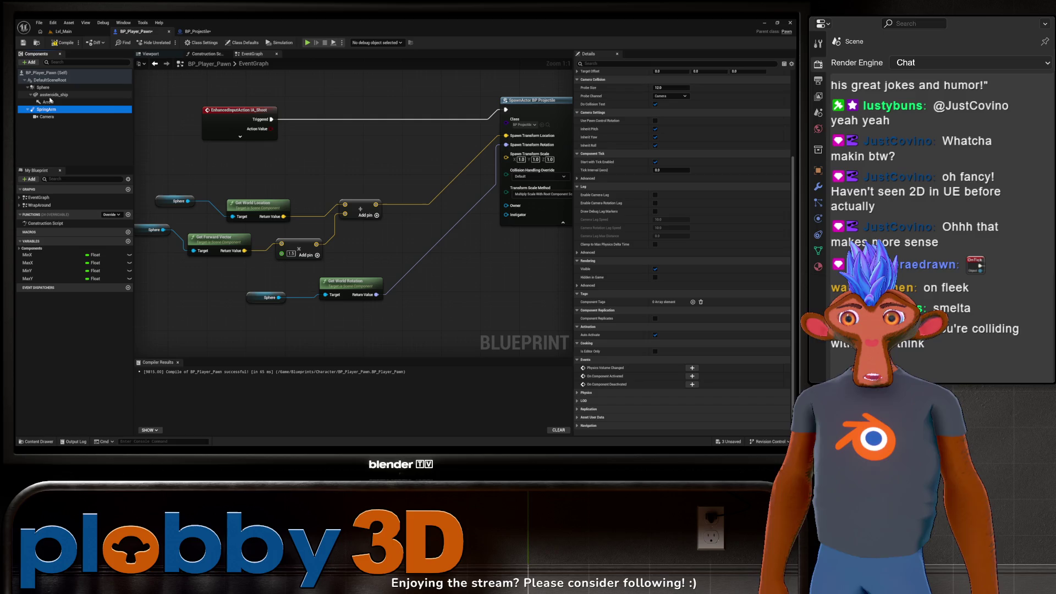
click(47, 117)
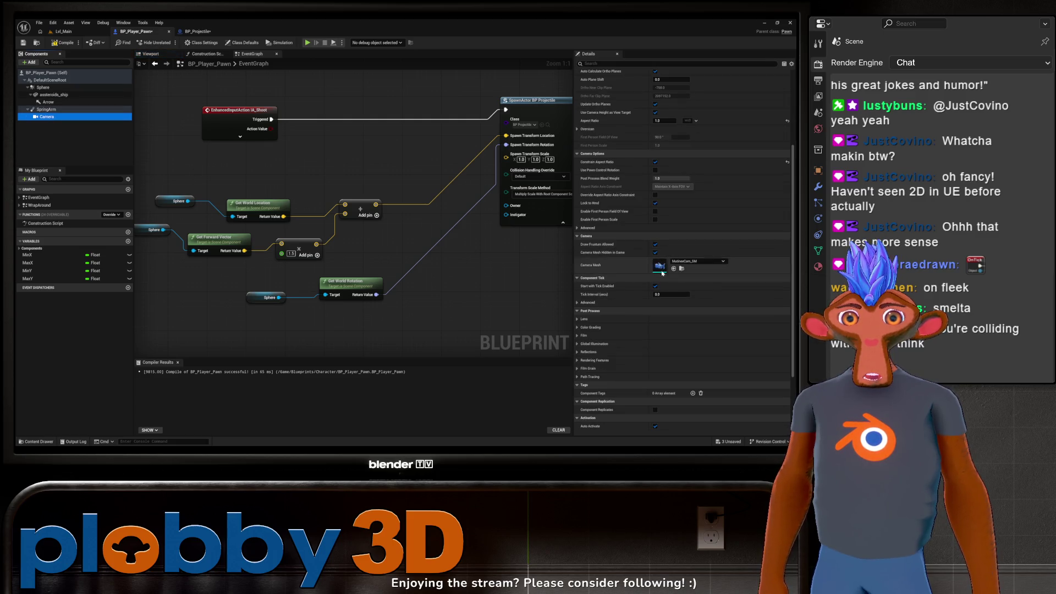
scroll(634, 310, down, 3)
Start a play session of Lvl_Main and steer the ship right and upward.
scroll(634, 309, up, 2)
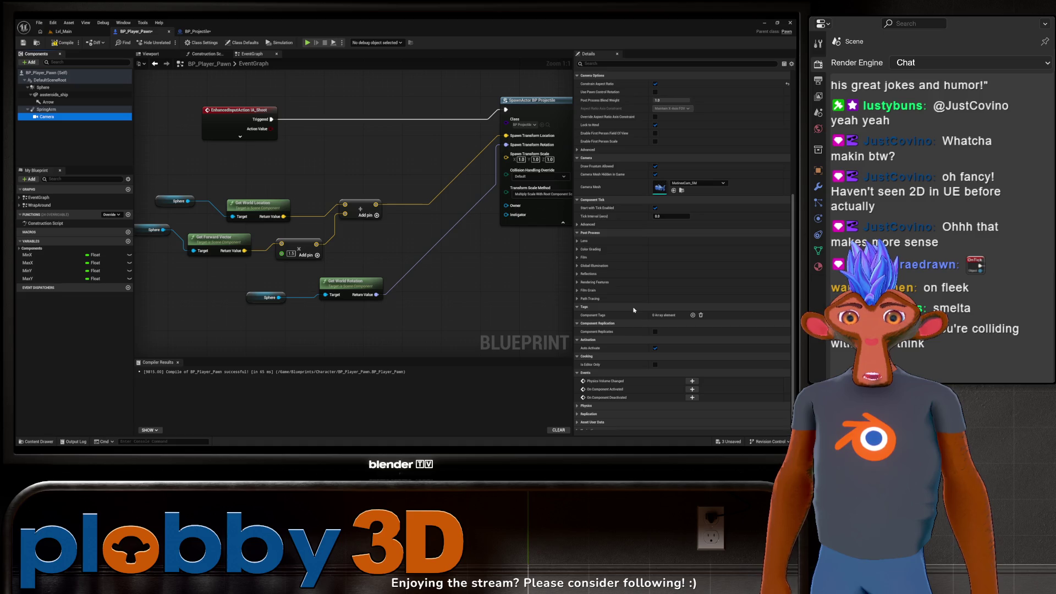
click(63, 31)
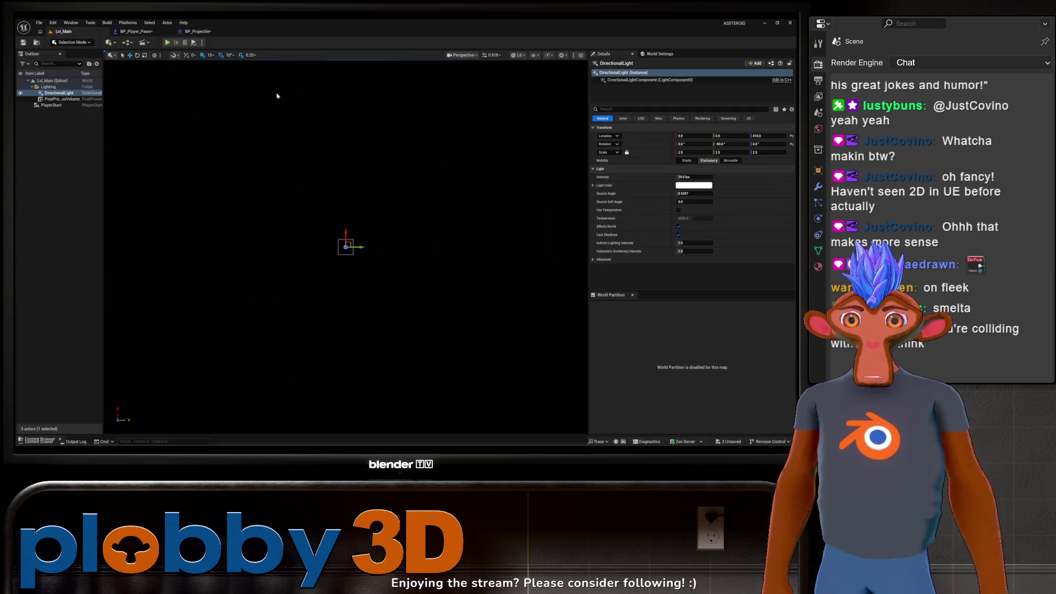
click(167, 43)
key(a)
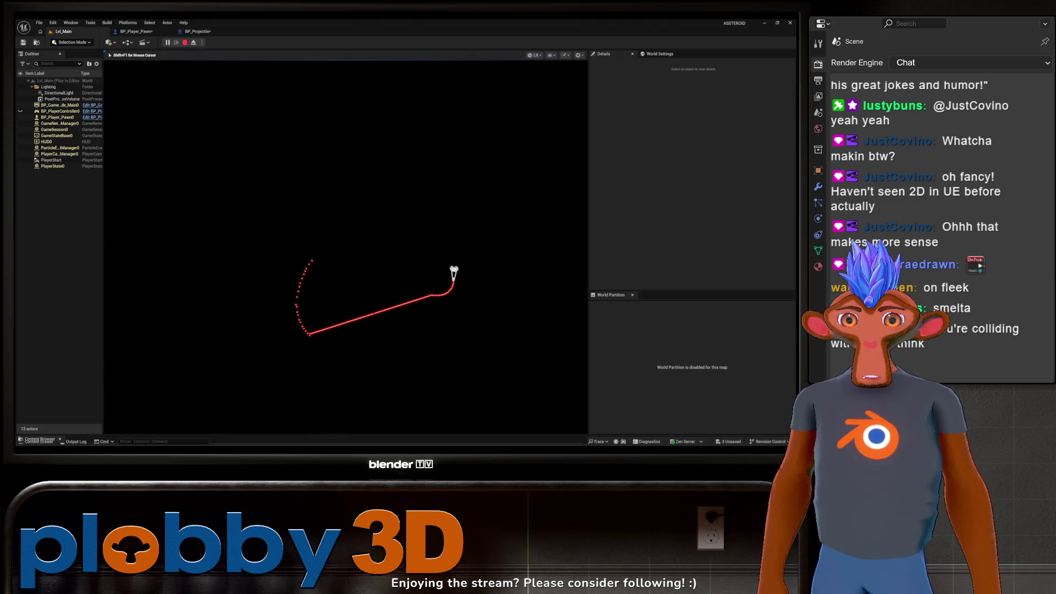
key(a)
key(a)
Loop the ship around with A and D, stop with Esc, and reopen BP_Player_Pawn.
key(d)
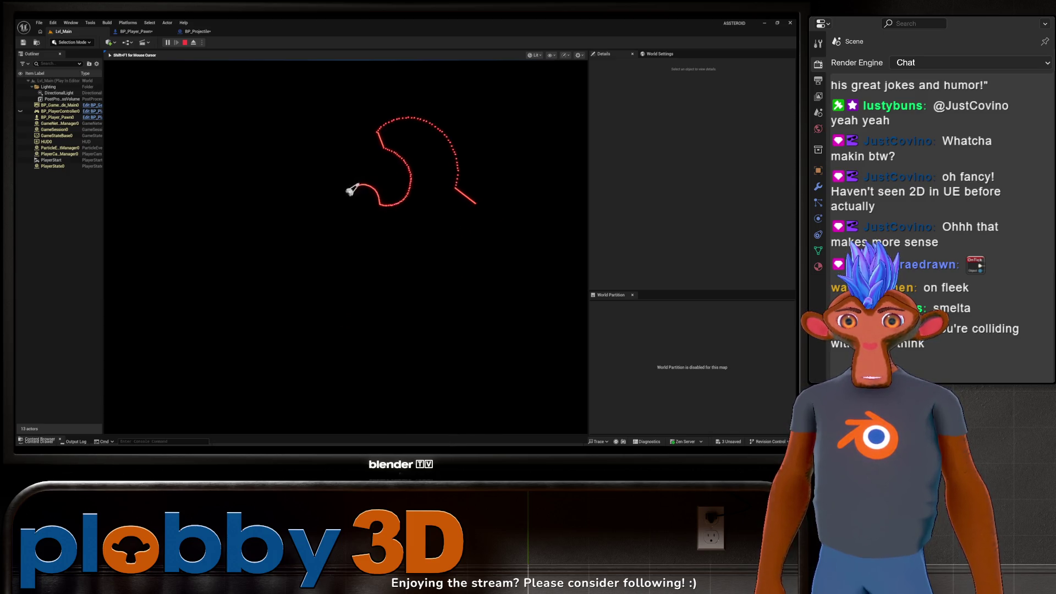
key(a)
key(d)
key(d)
key(d)
key(a)
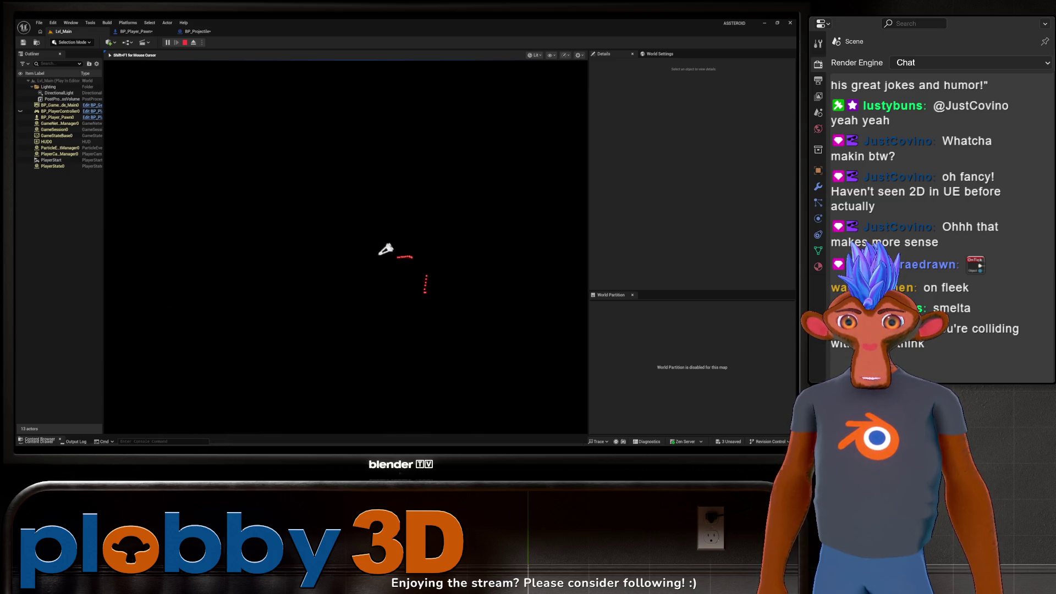
key(d)
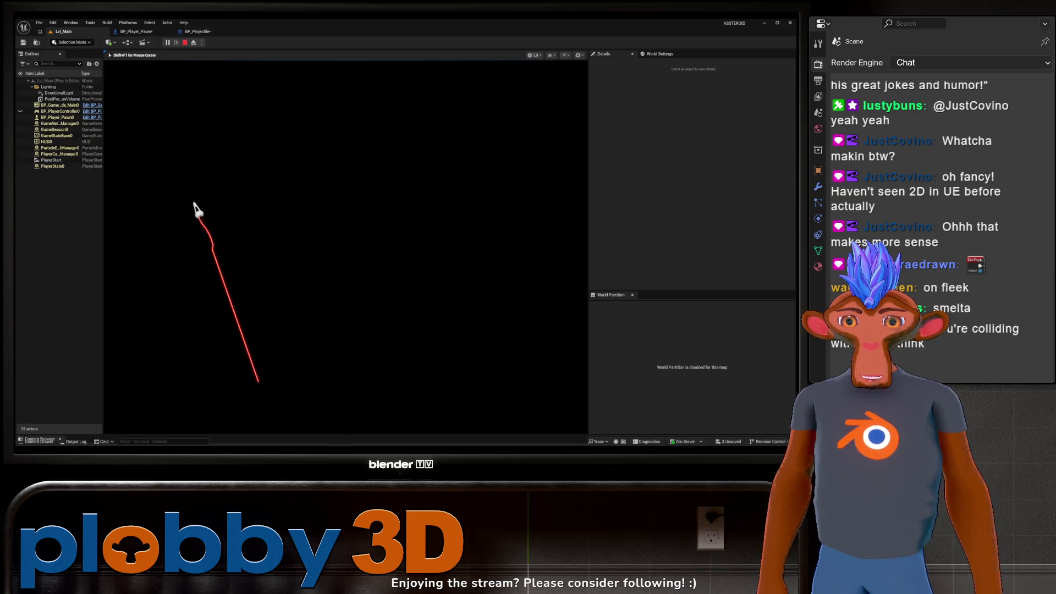
key(Escape)
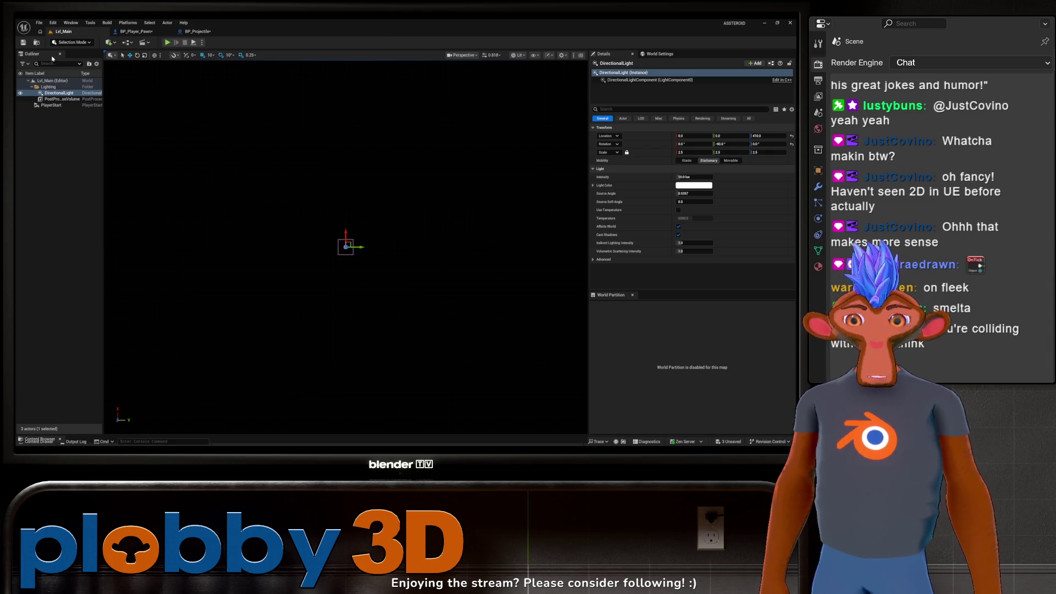
click(136, 31)
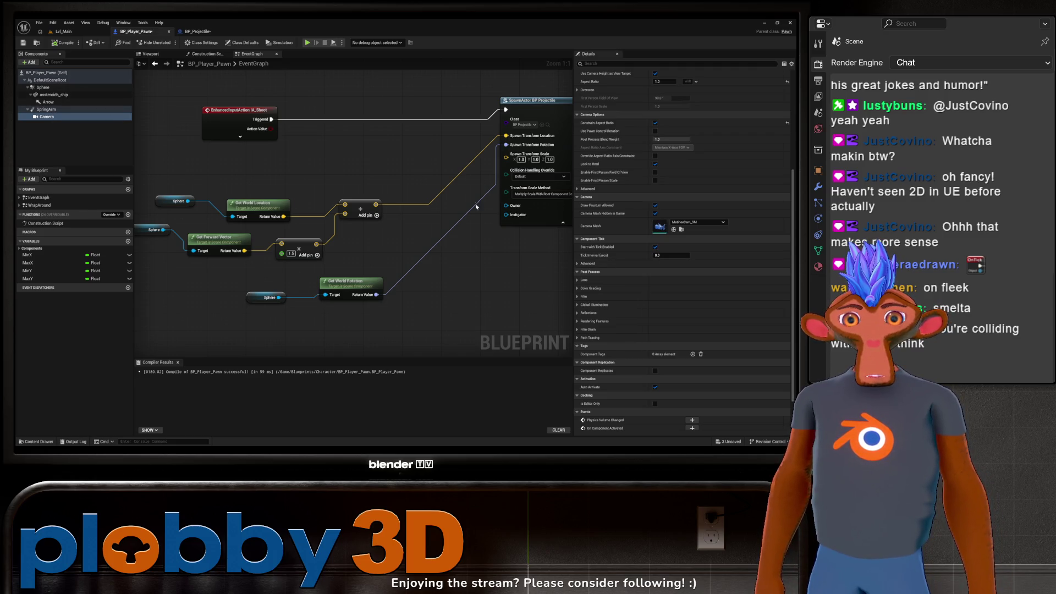
Select the Sphere component in BP_Player_Pawn and show its collision settings.
click(47, 102)
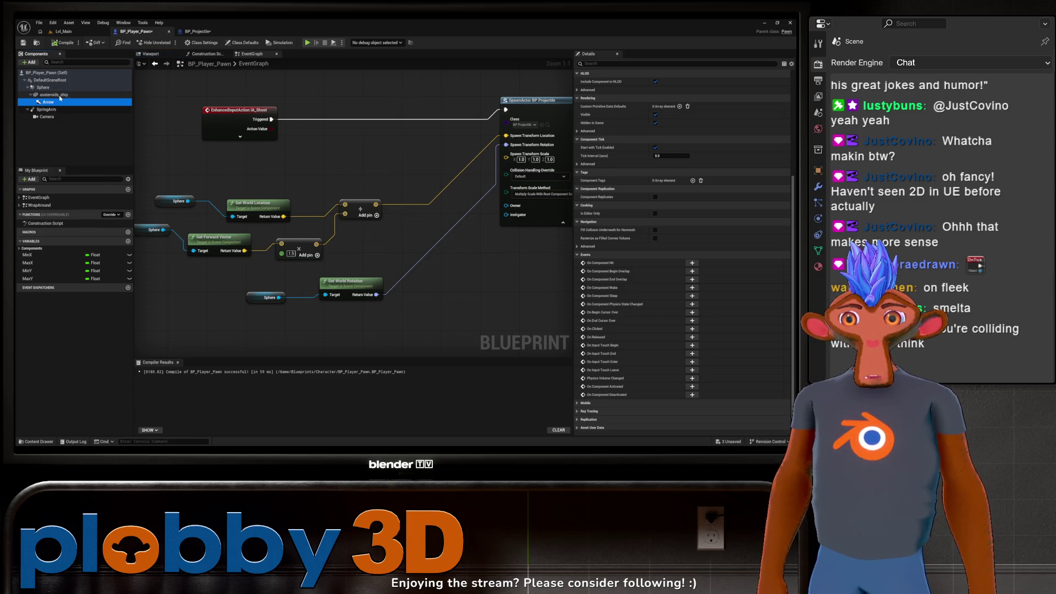
click(43, 88)
scroll(696, 314, down, 3)
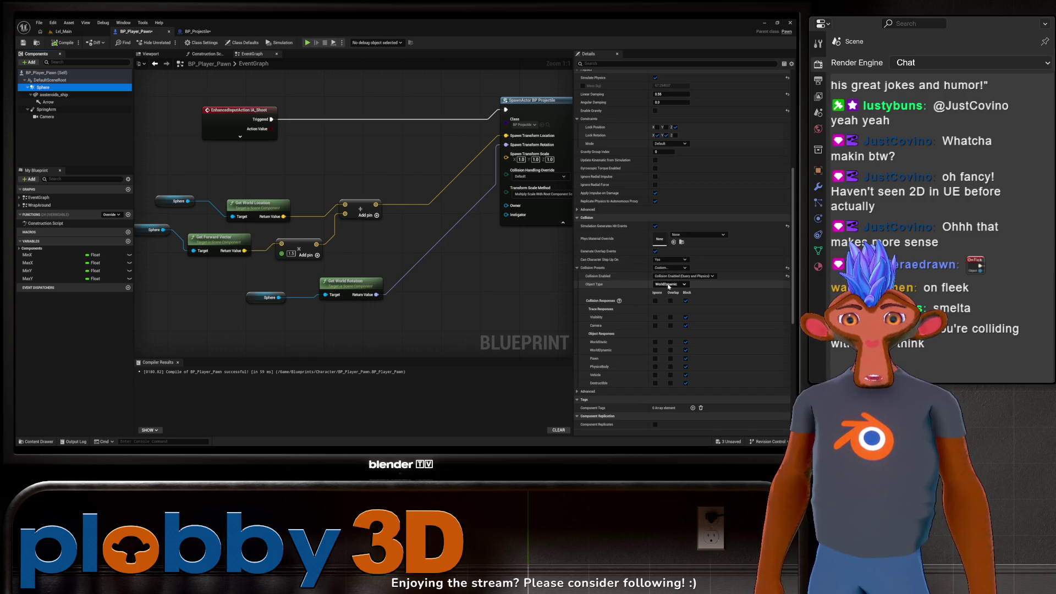
Set the Sphere's Object Type to Pawn, compile, and switch to Lvl_Main.
click(668, 284)
click(659, 303)
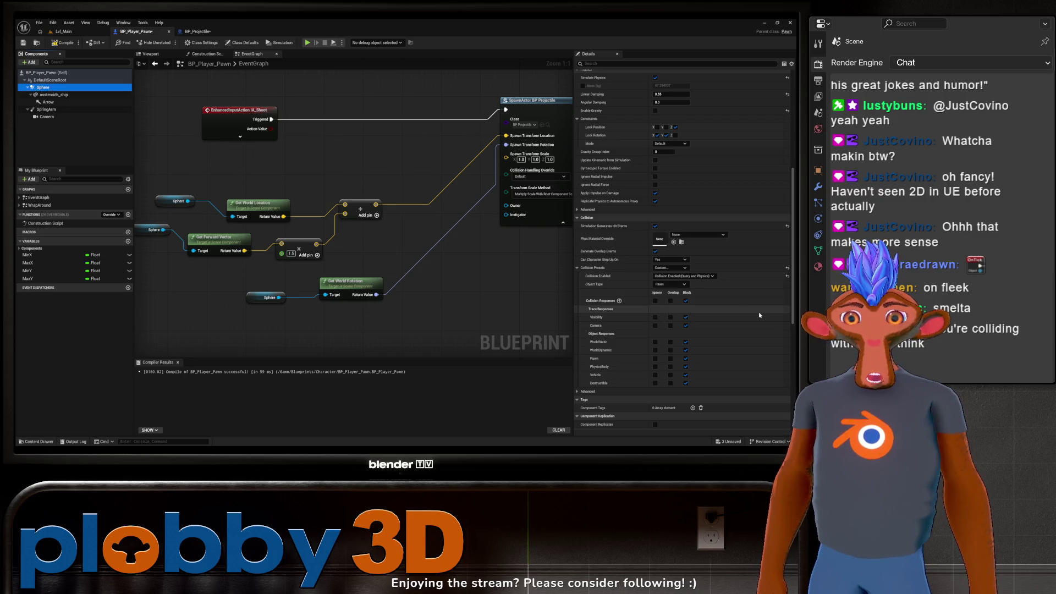
click(65, 43)
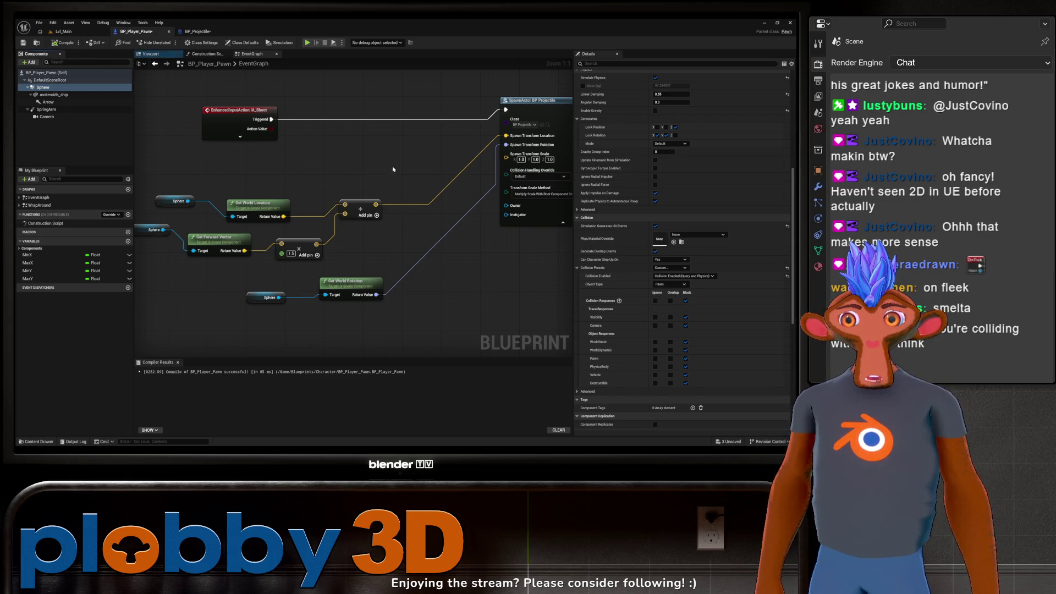
click(74, 31)
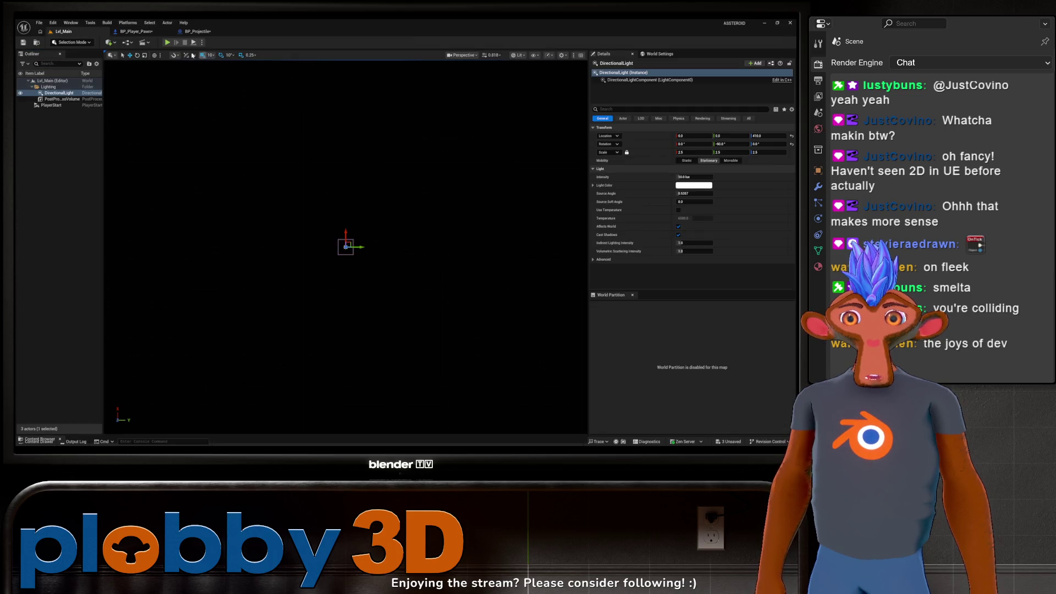
Play Lvl_Main and circle the ship with A, D and W to test the laser trail.
click(167, 43)
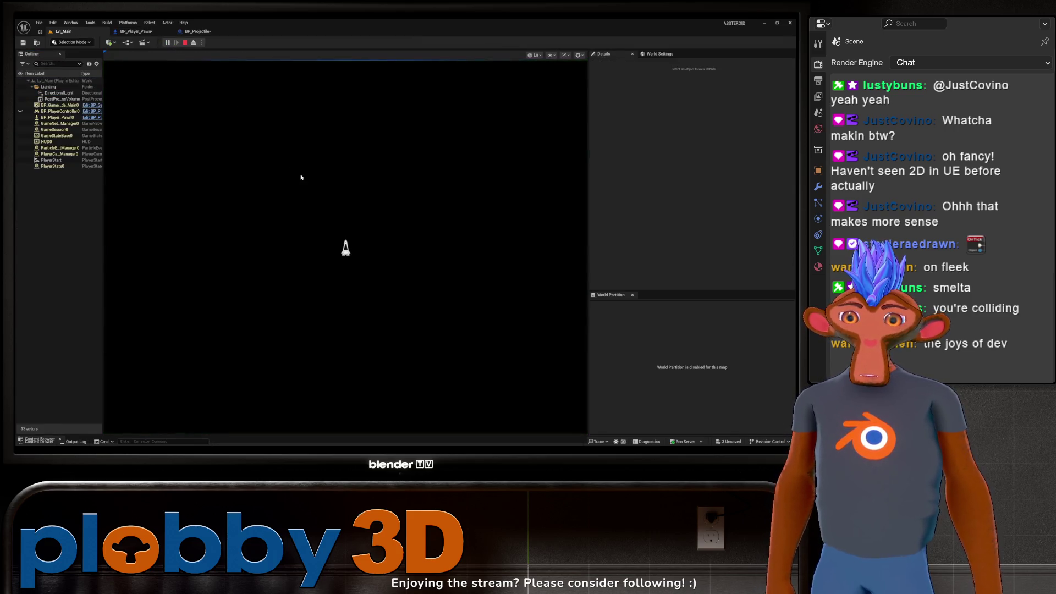
key(a)
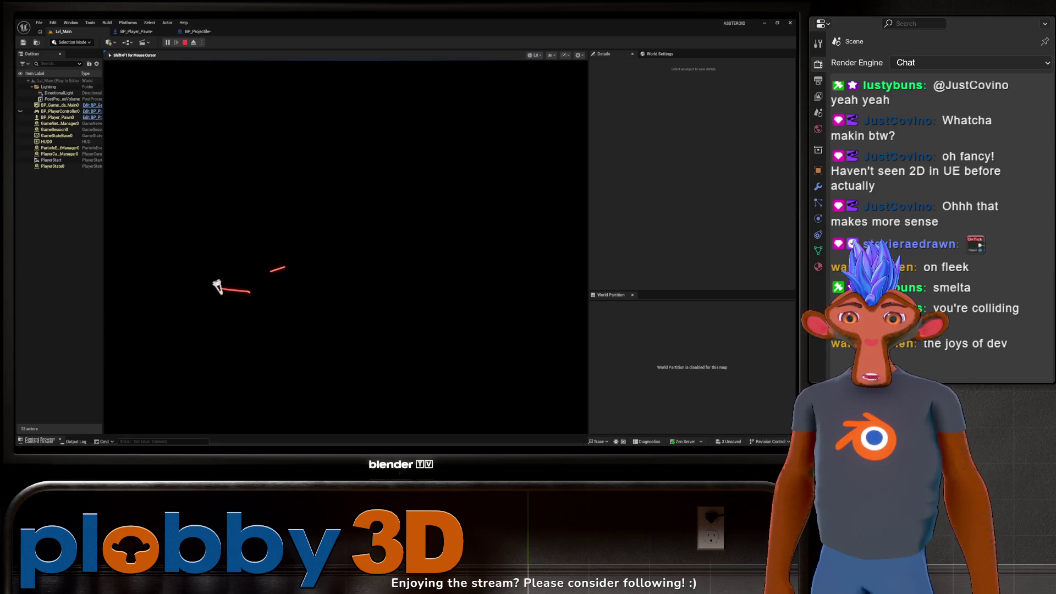
key(d)
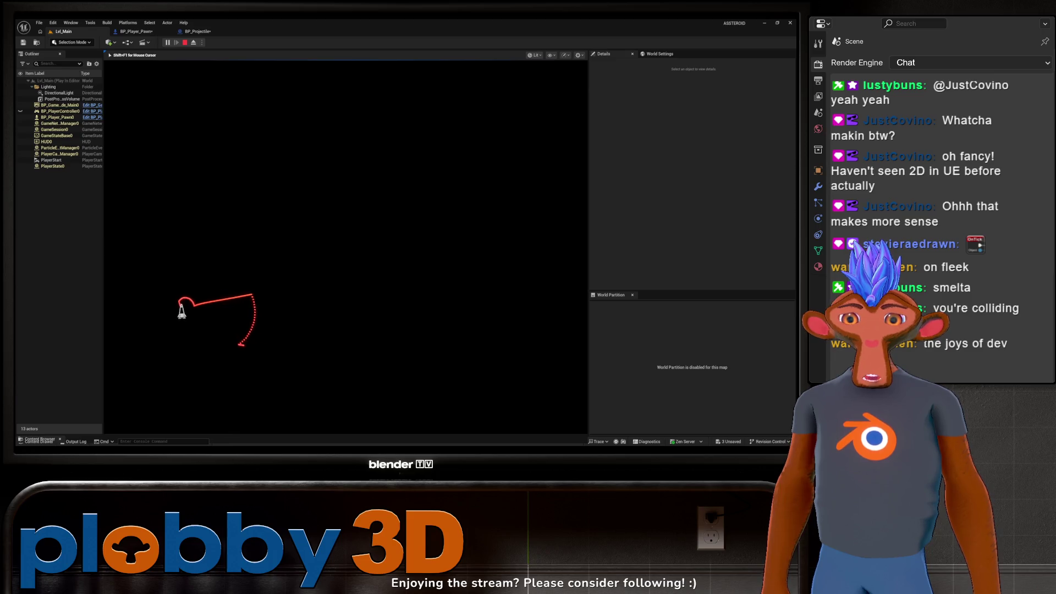
key(d)
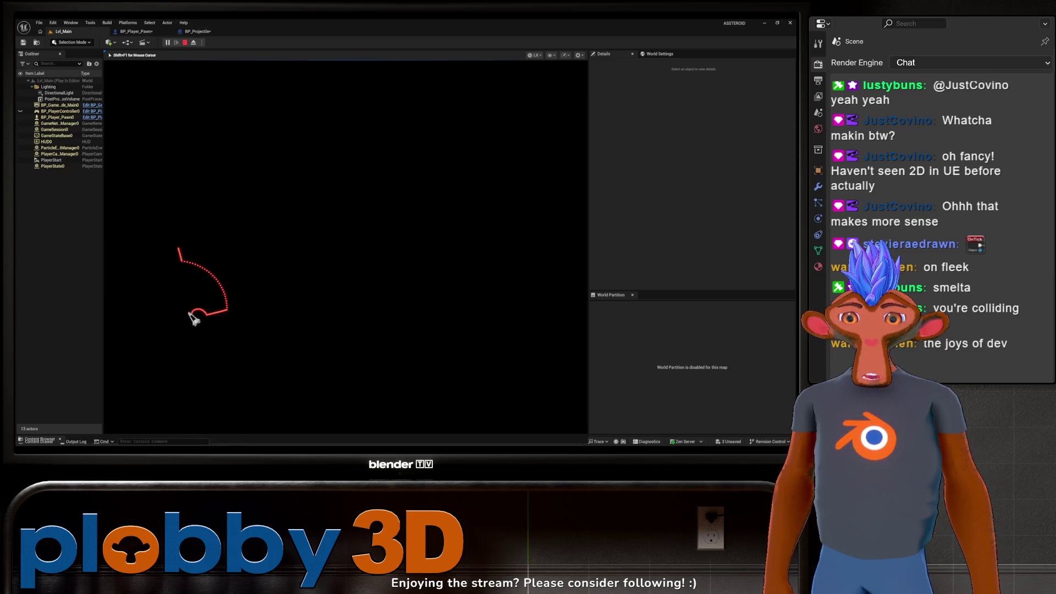
key(d)
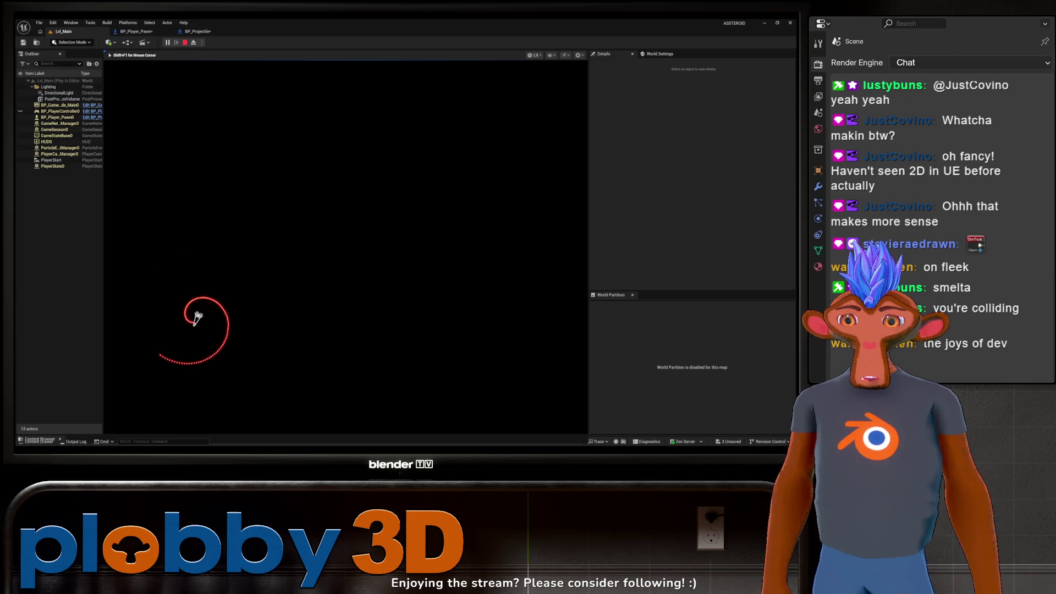
key(d)
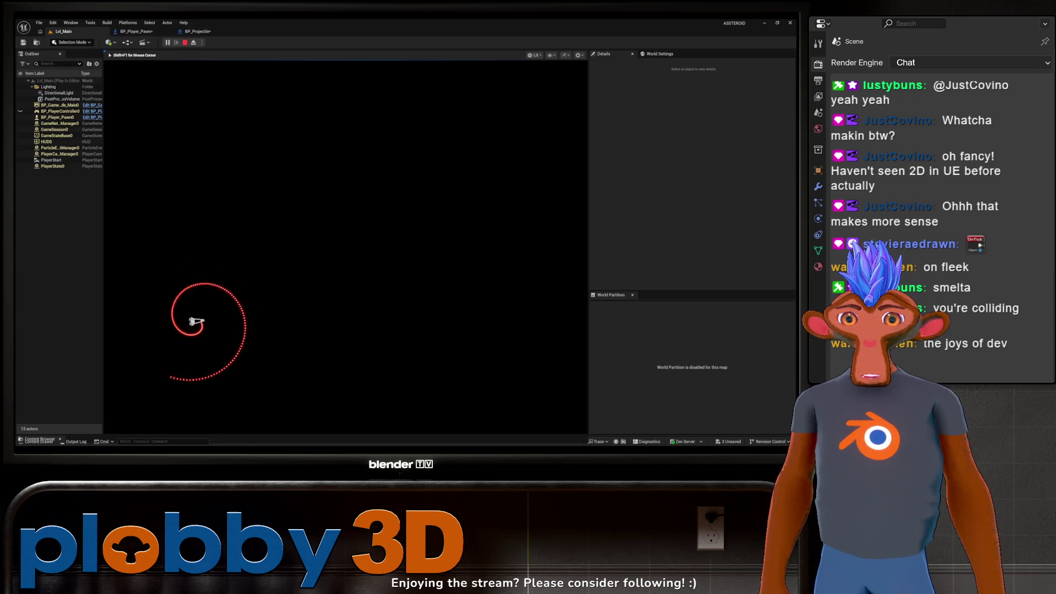
key(w)
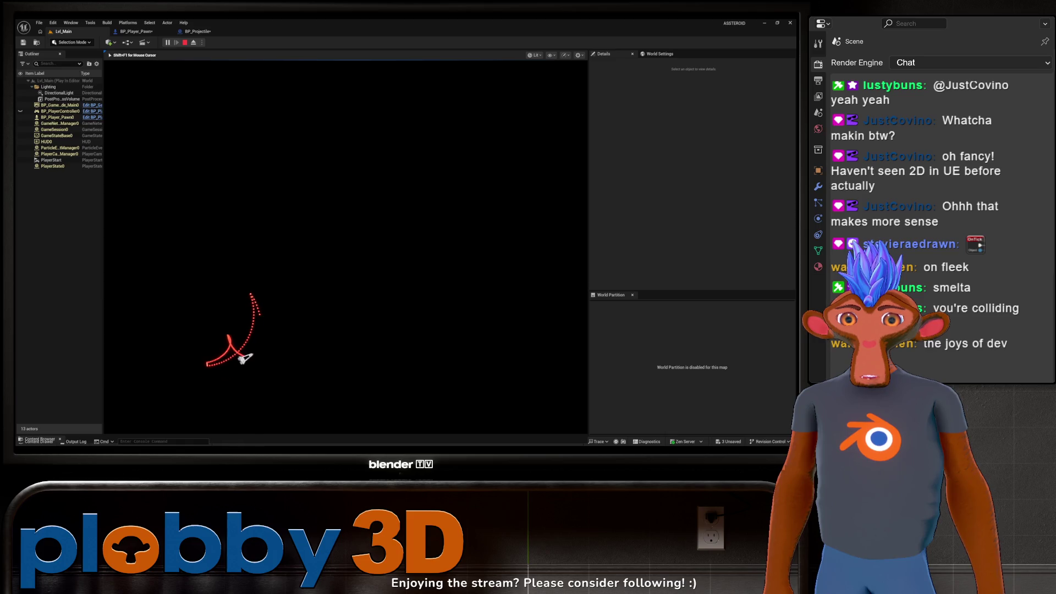
key(d)
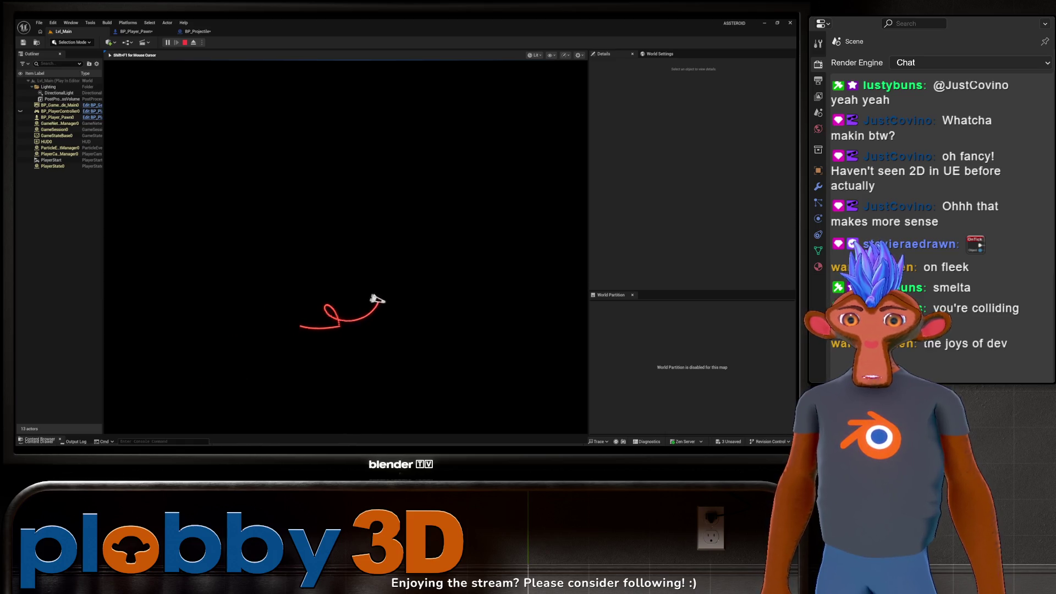
Keep looping the ship, stop the session with Esc, and open BP_Projectile's event graph.
key(d)
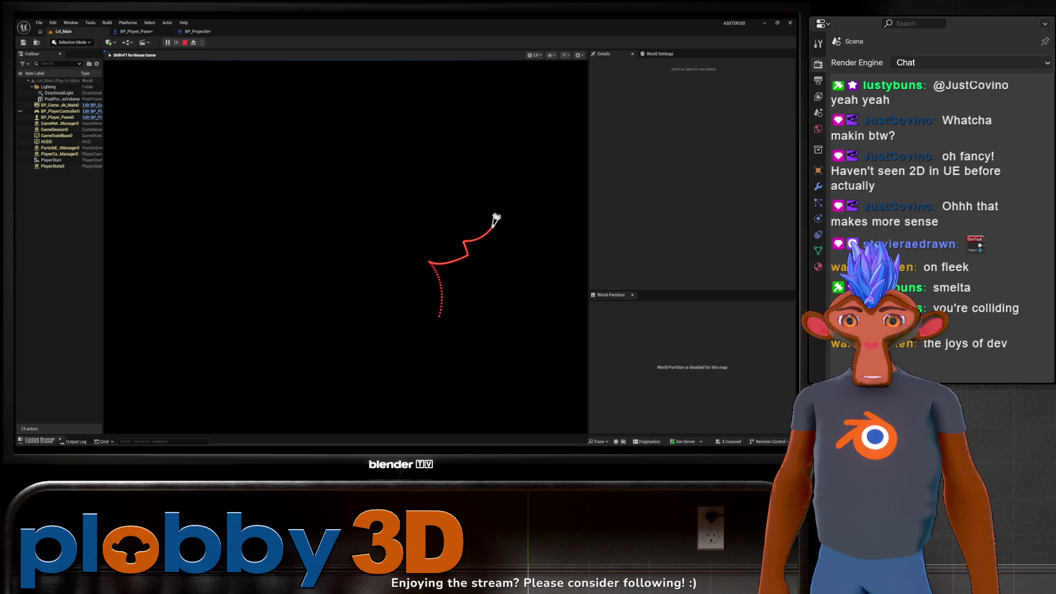
key(d)
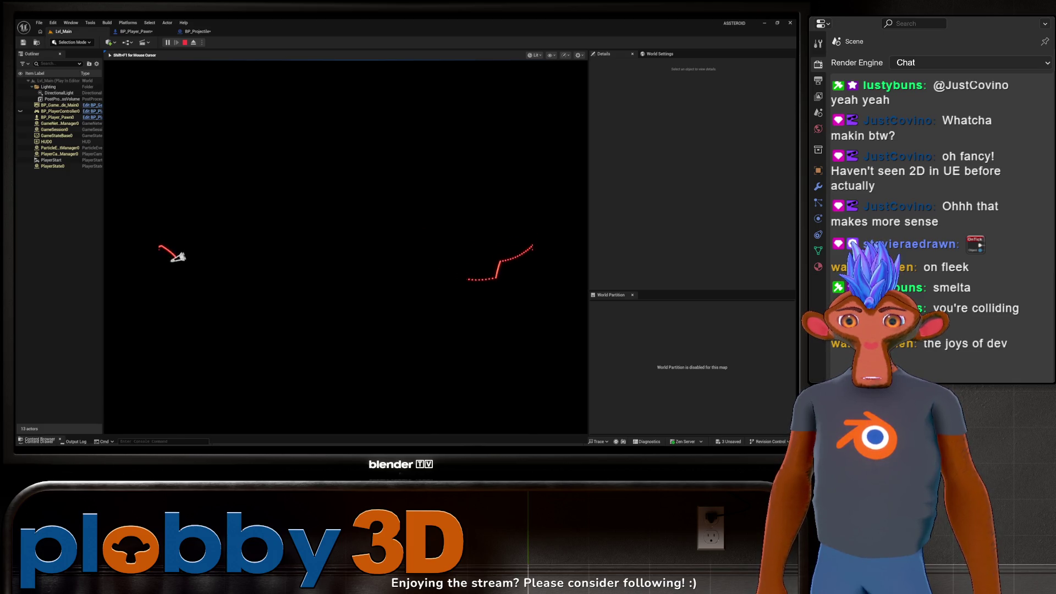
key(a)
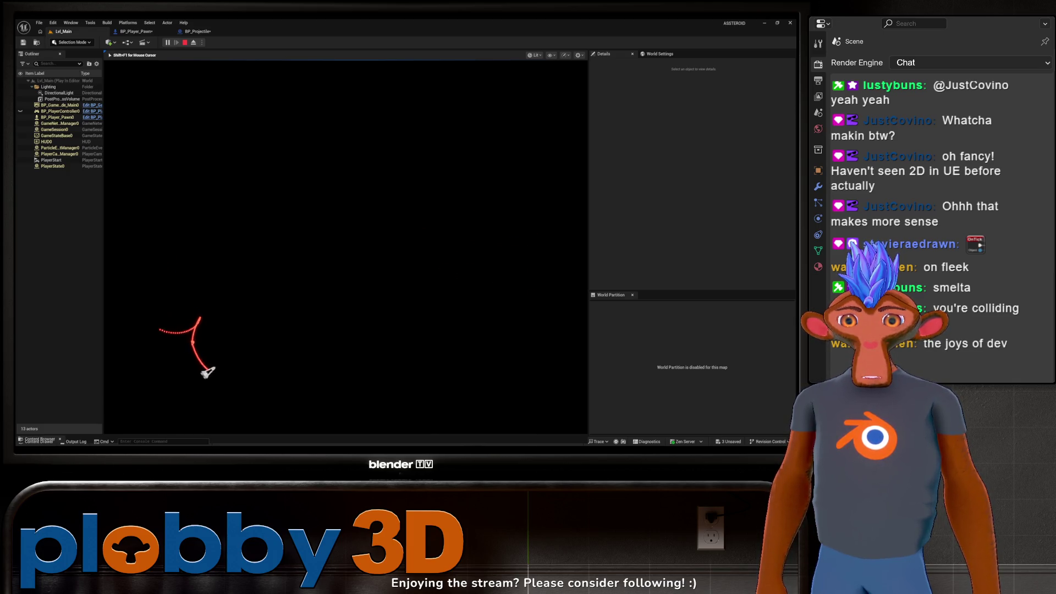
key(a)
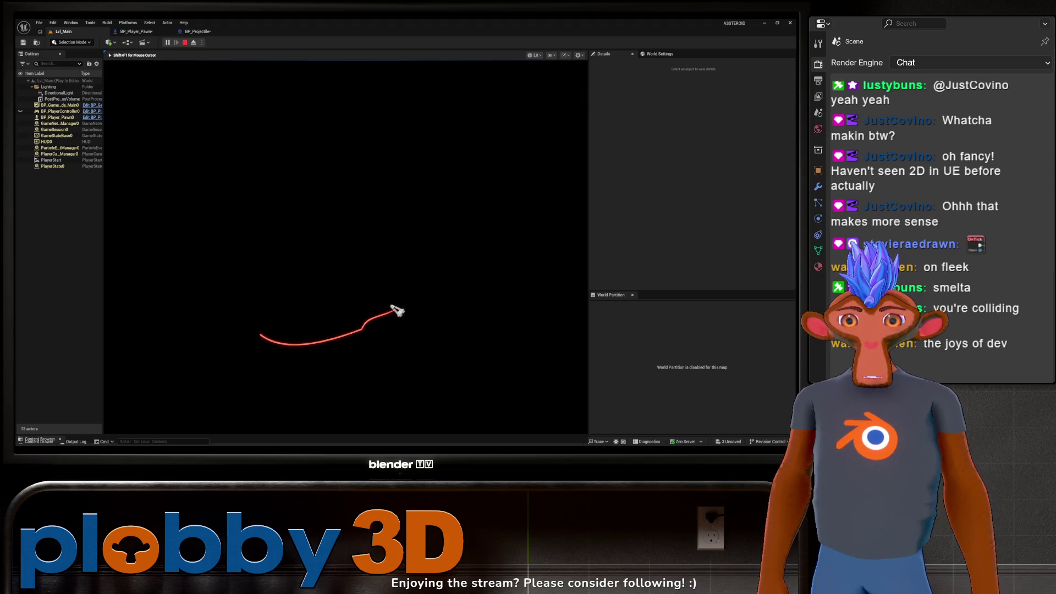
key(a)
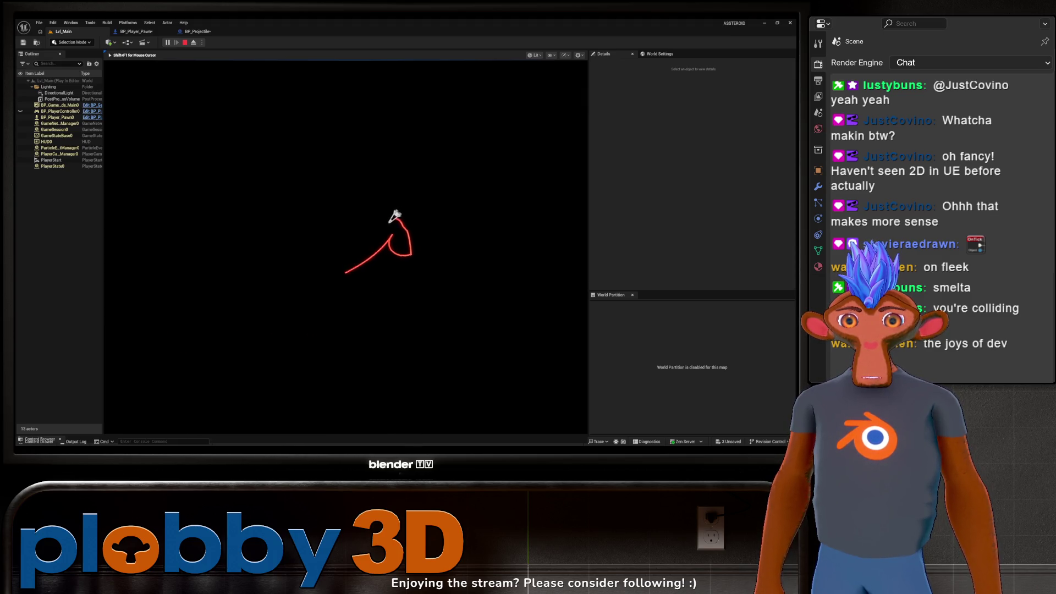
key(a)
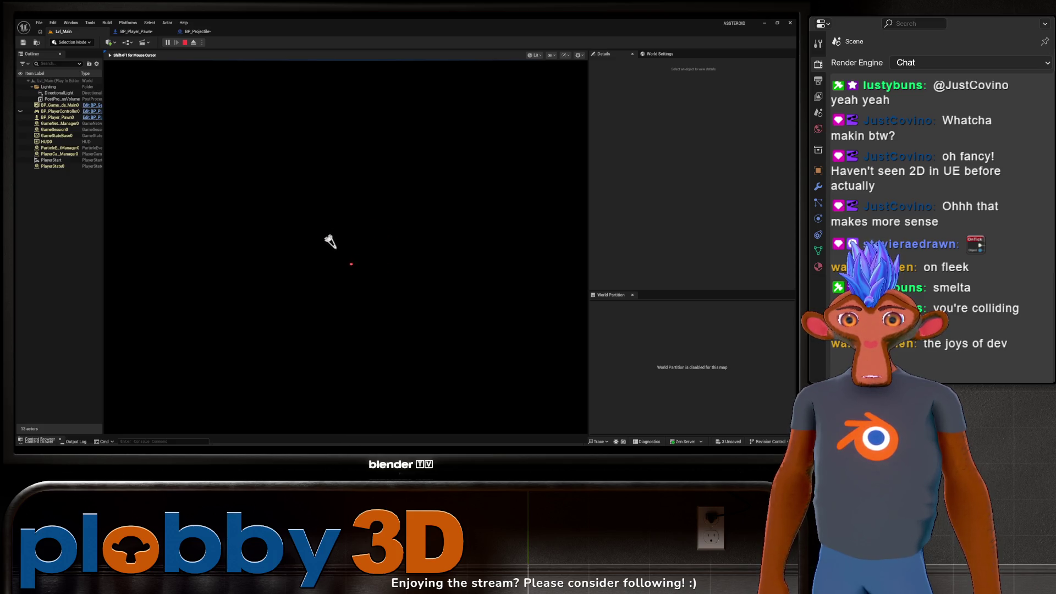
key(Escape)
click(196, 31)
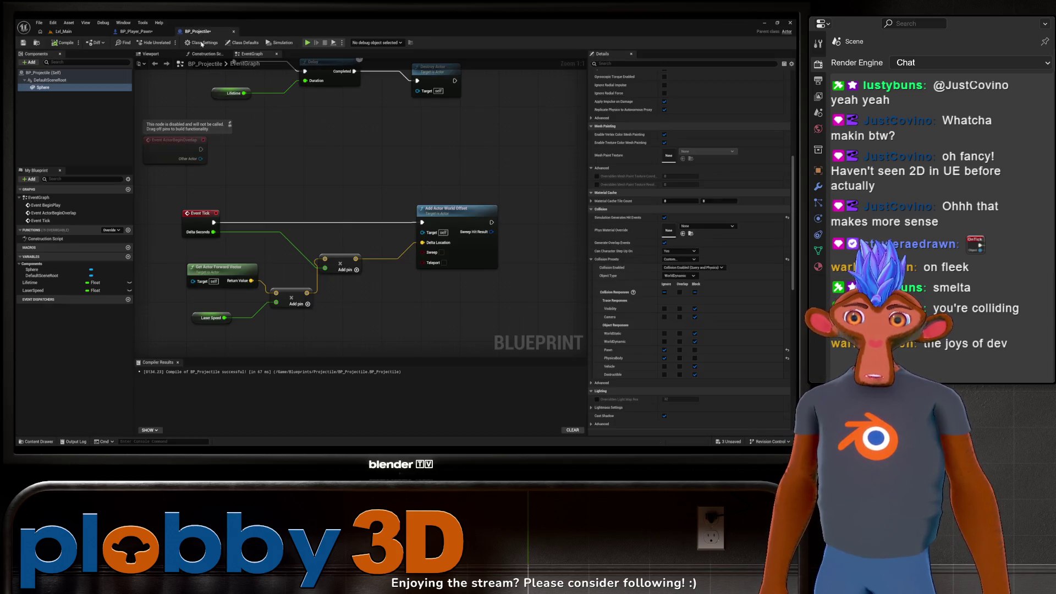
Set the LaserSpeed variable's Default Value to 5000.0, then return to Lvl_Main.
right_drag(278, 195, 352, 175)
click(341, 304)
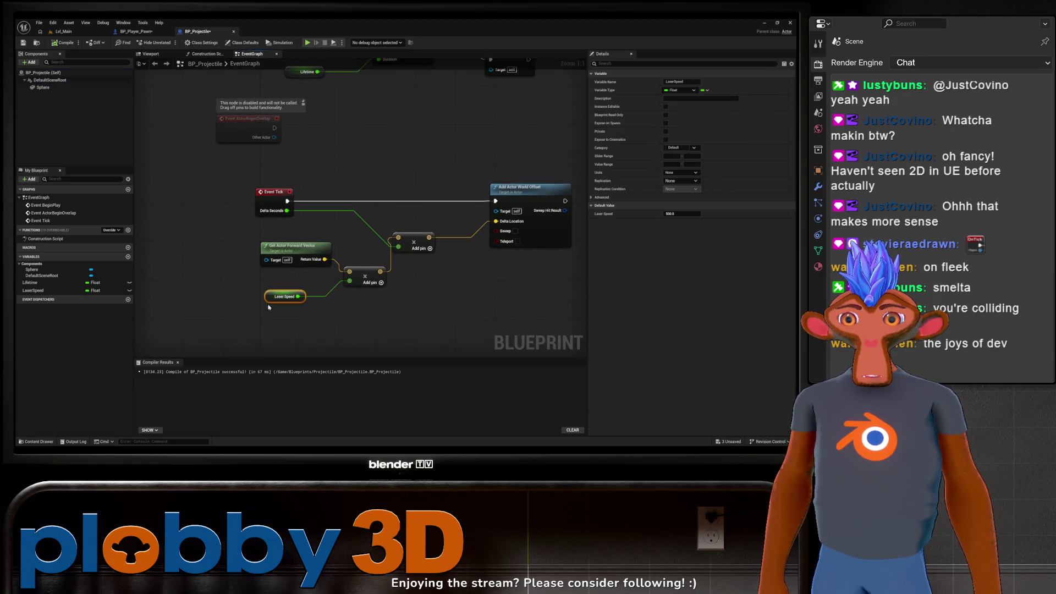
click(33, 289)
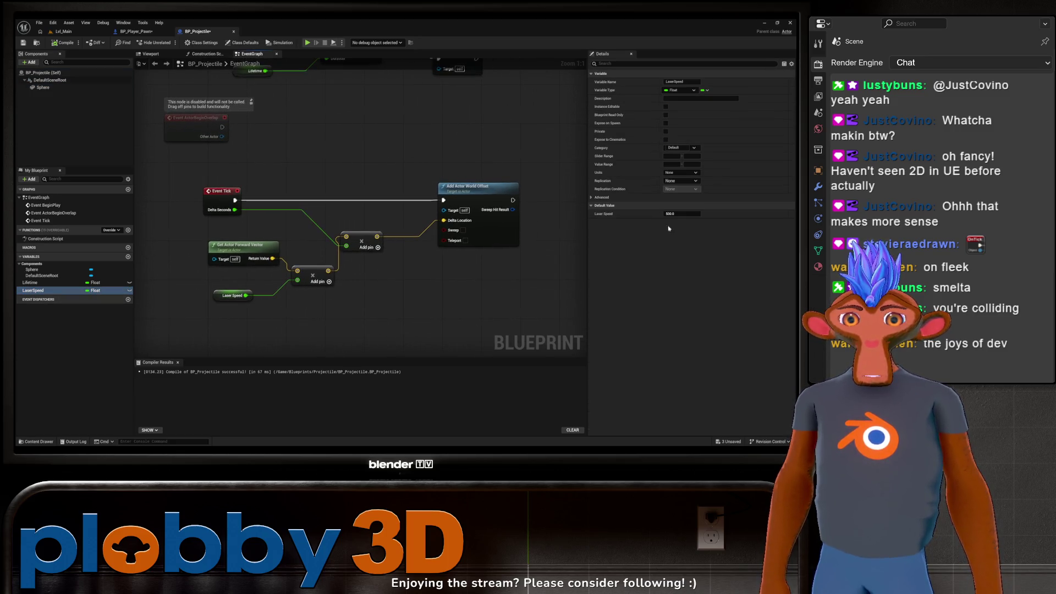
click(681, 214)
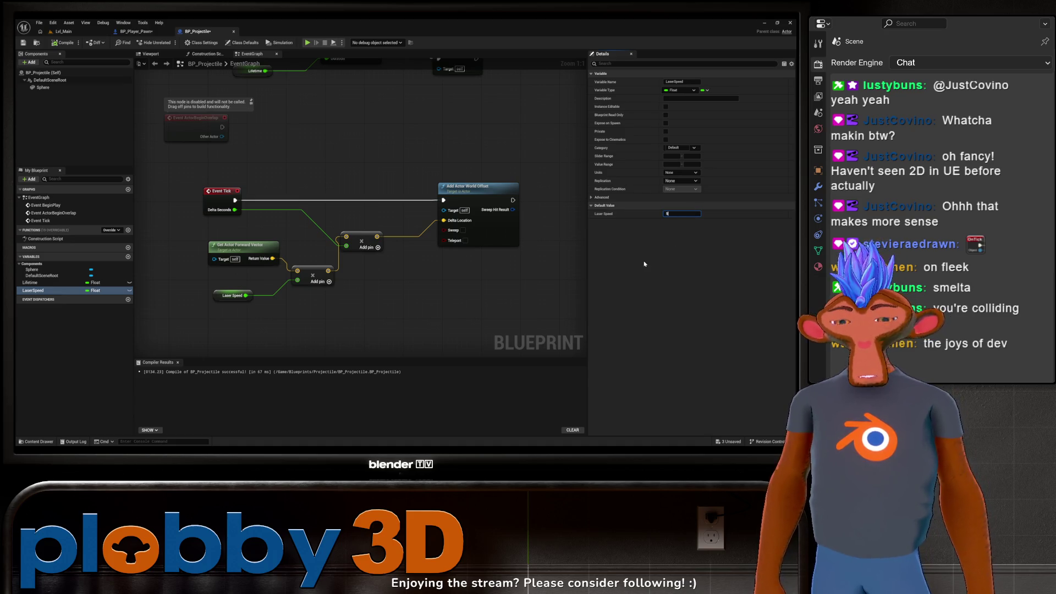
click(414, 280)
right_drag(308, 77, 300, 137)
scroll(301, 134, down, 1)
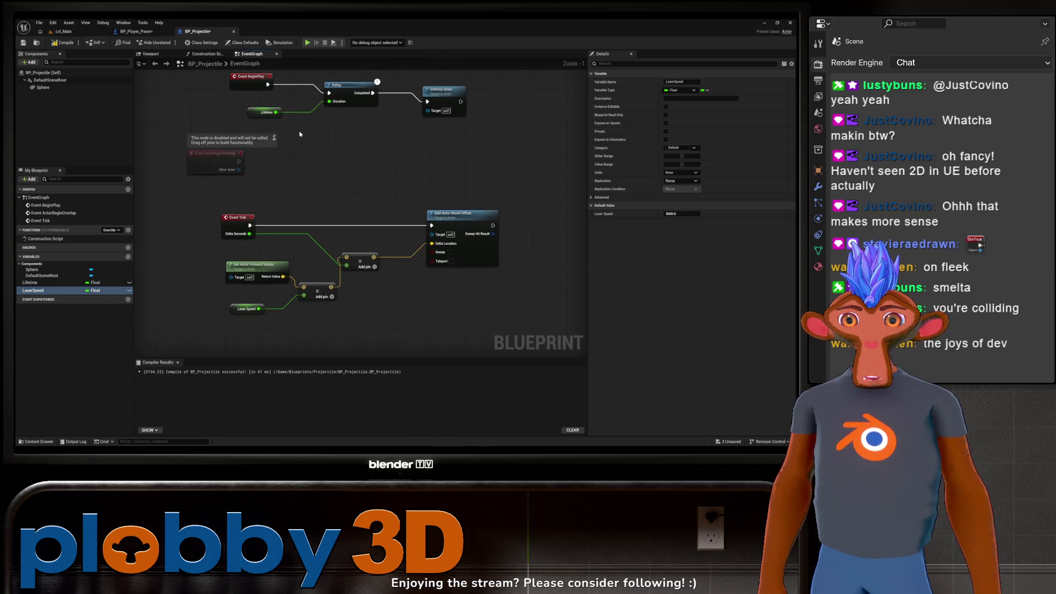
click(63, 31)
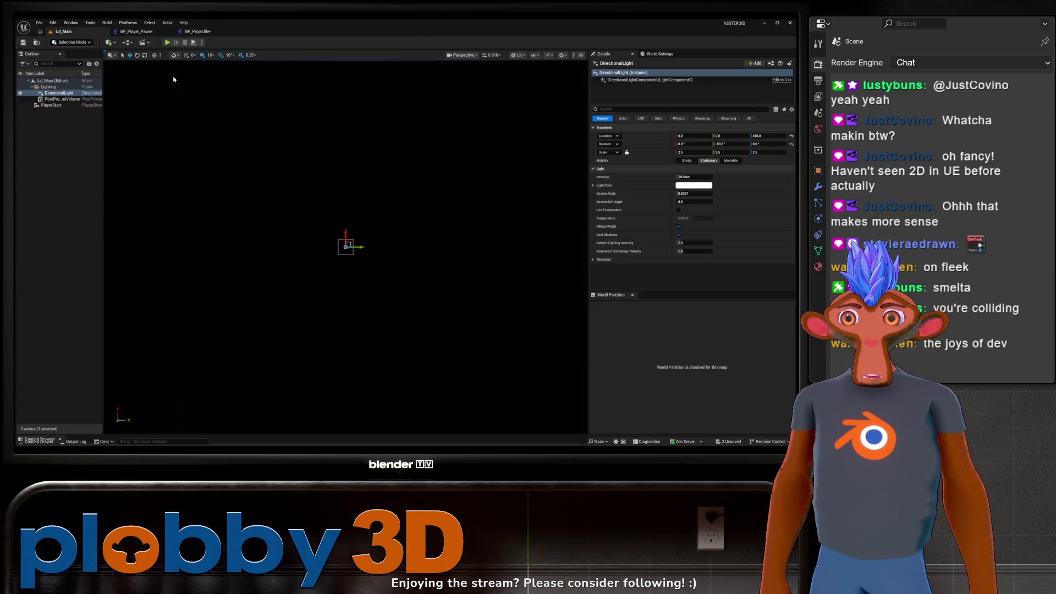
Start Play and spin the ship clockwise with D while firing lasers with Space.
click(168, 43)
key(space)
key(d)
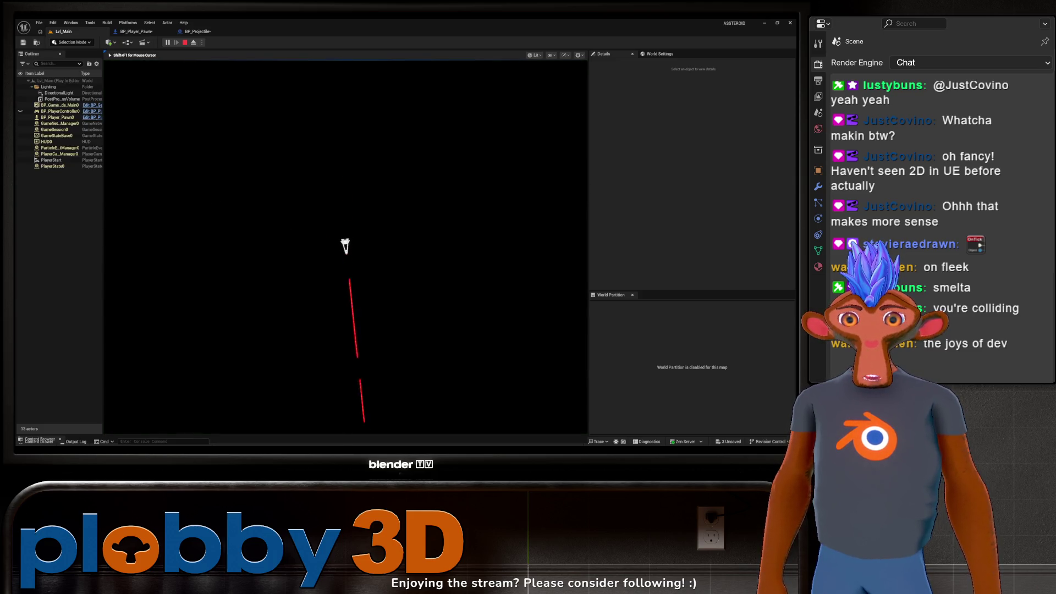
key(space)
key(d)
key(space)
key(d)
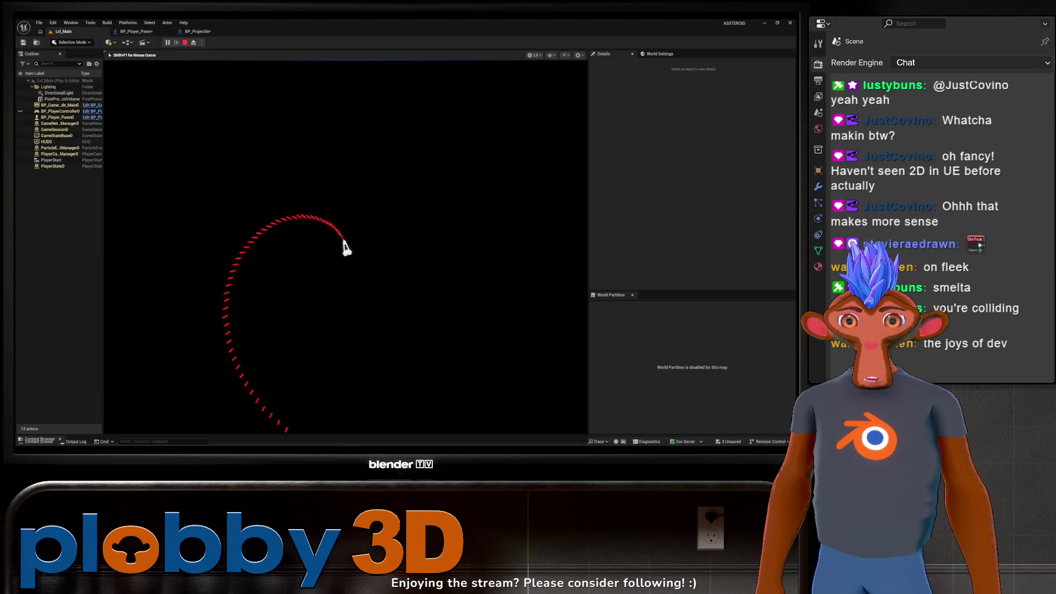
key(space)
key(d)
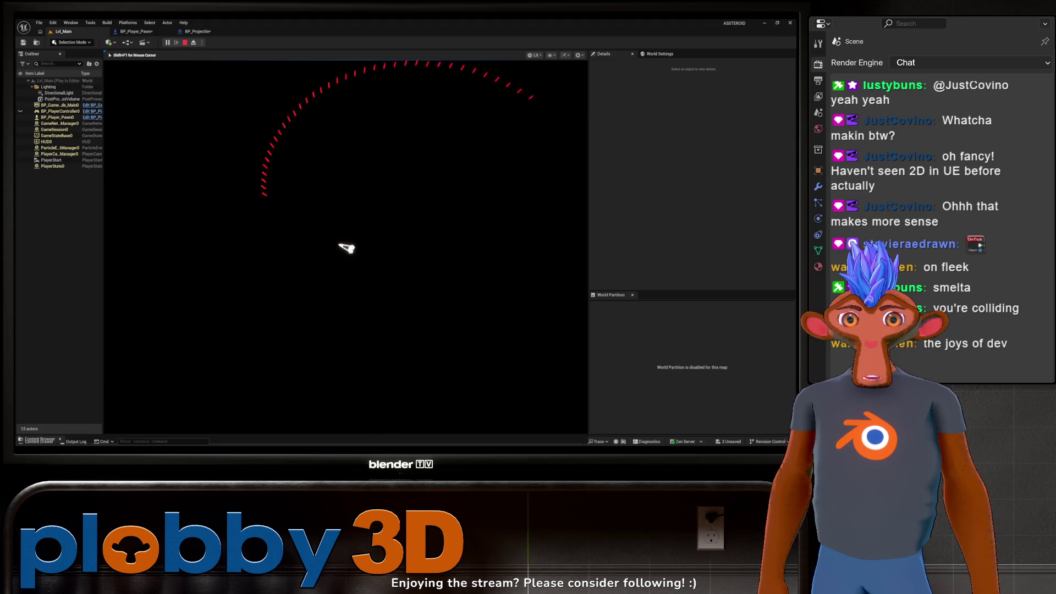
Fire bursts to the right, then rotate the ship counterclockwise with A while firing.
key(space)
key(d)
key(space)
key(space)
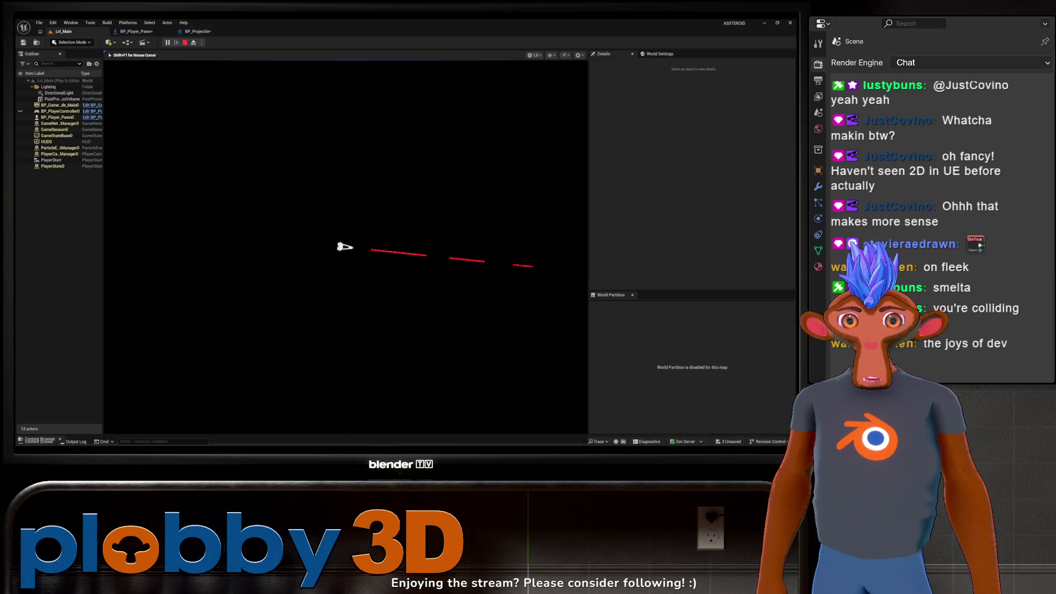
key(a)
key(space)
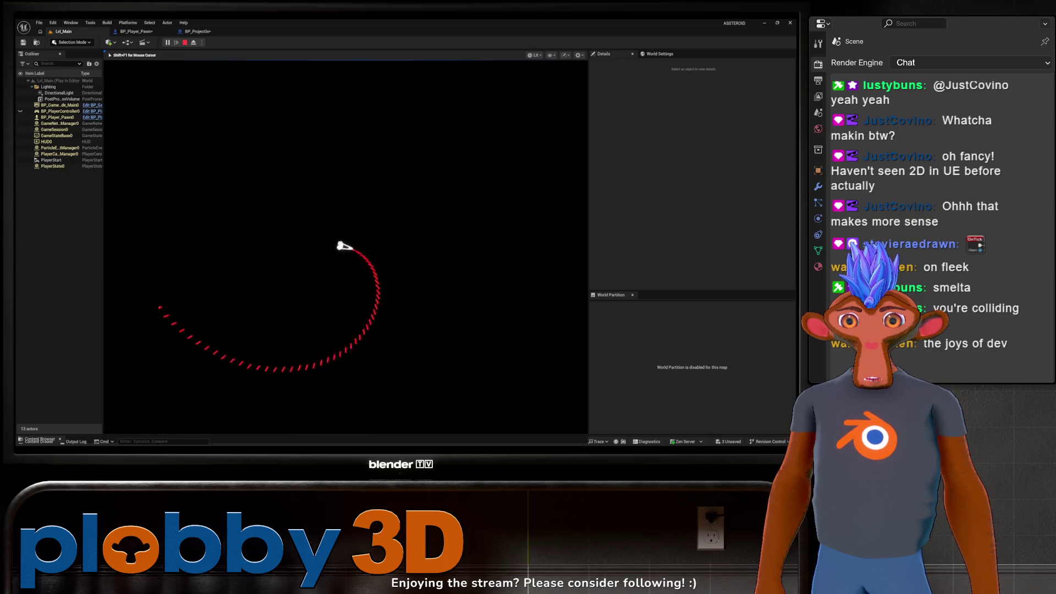
key(a)
key(space)
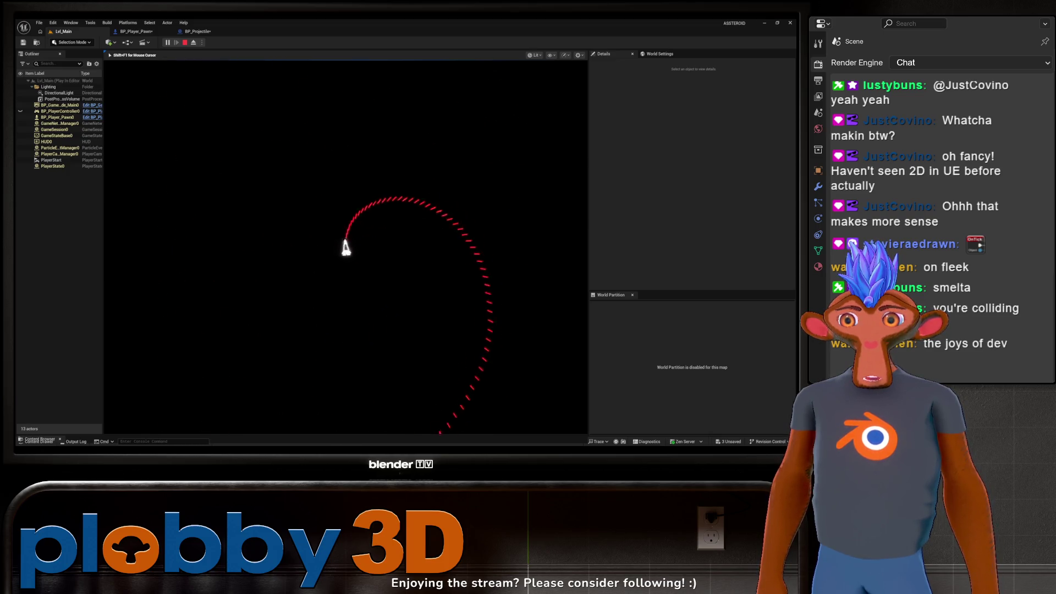
key(a)
key(space)
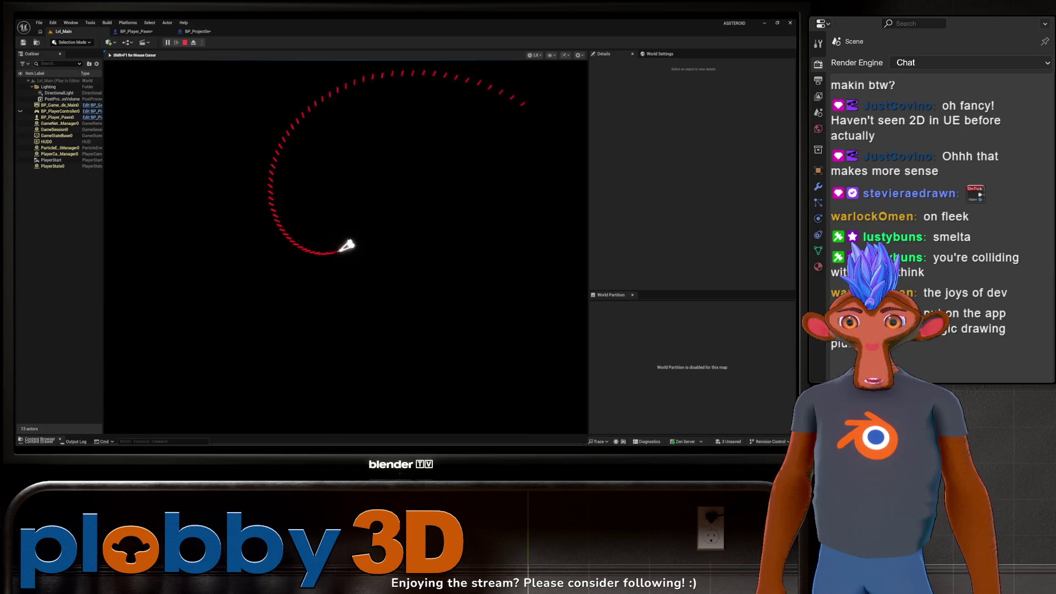
key(a)
key(space)
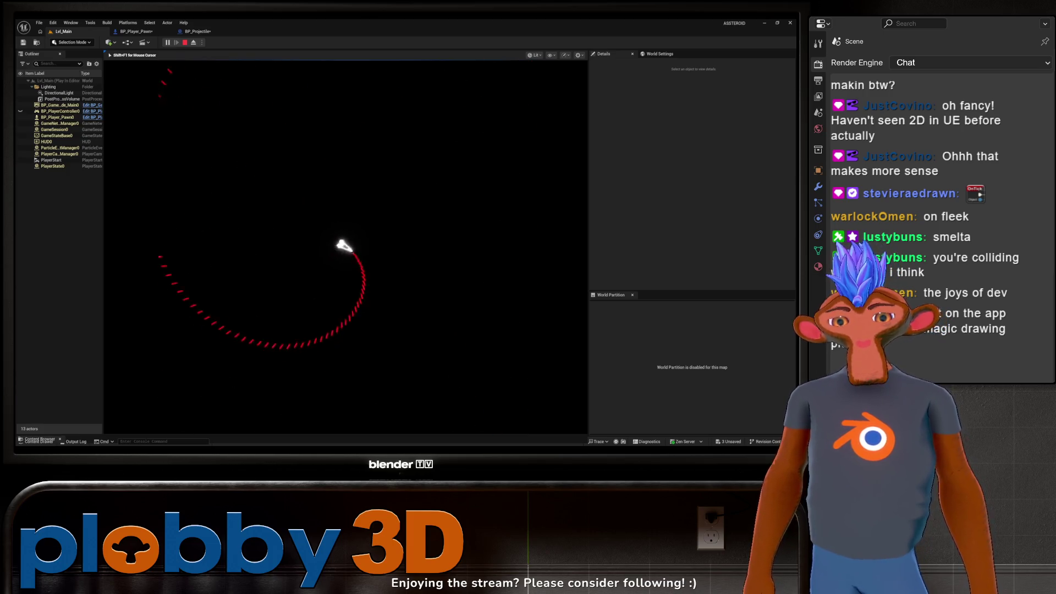
key(a)
Thrust the ship with W, keep turning and firing, then stop the session with Esc.
key(space)
key(w)
key(d)
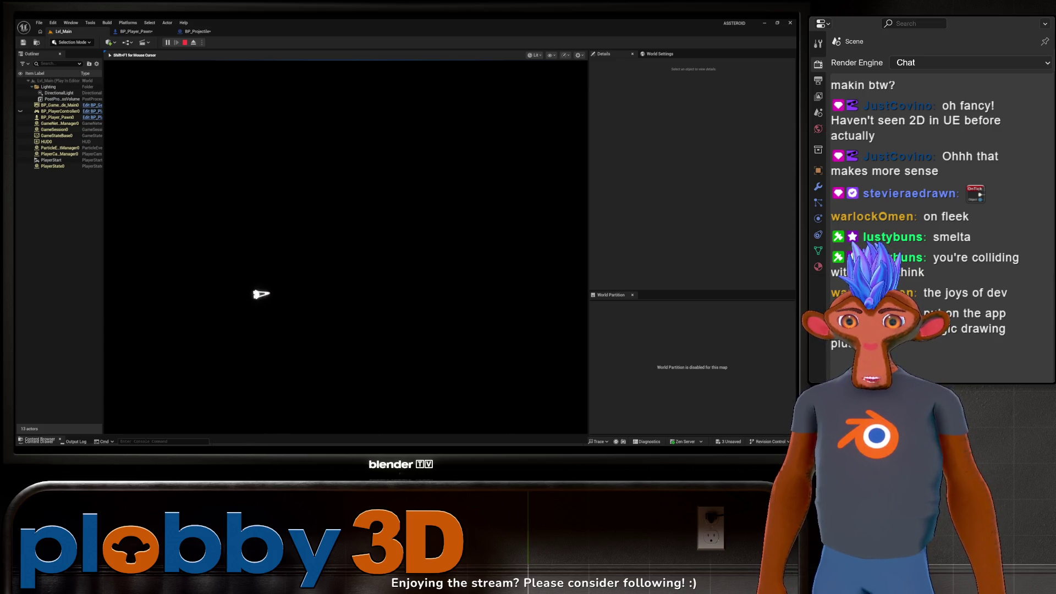
key(space)
key(a)
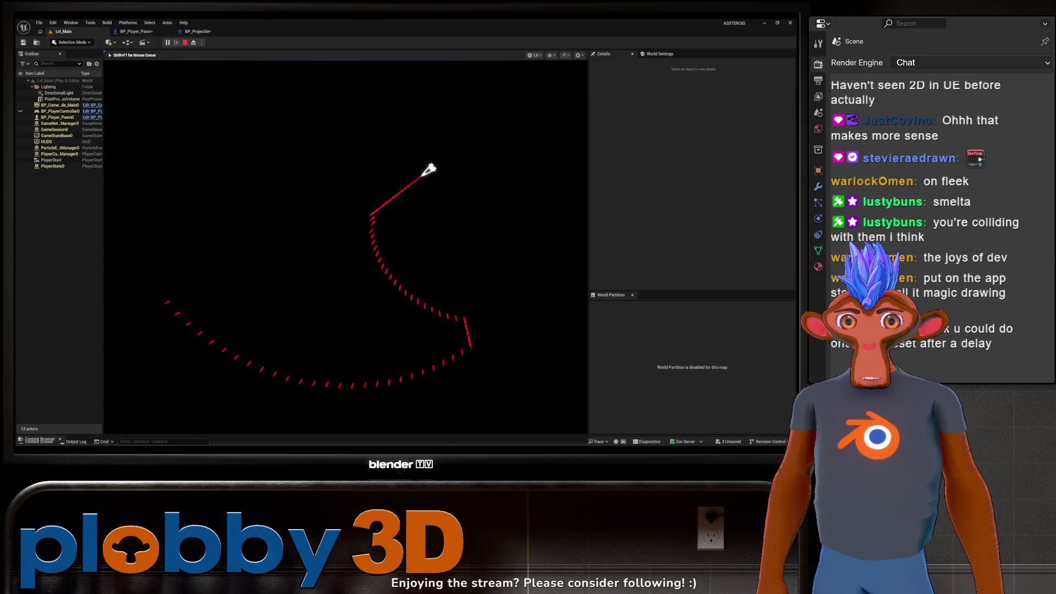
key(d)
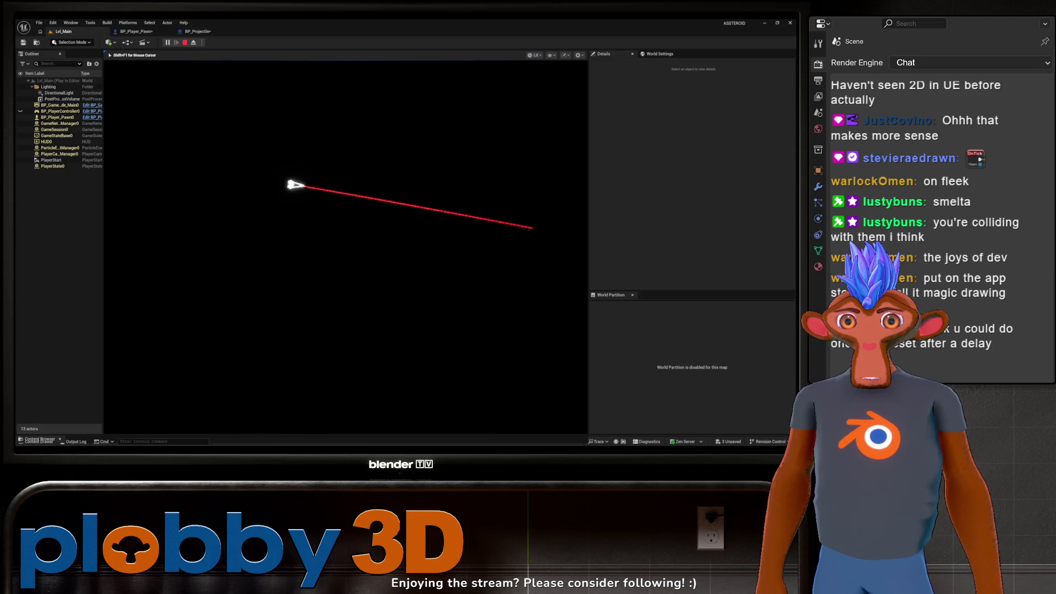
key(d)
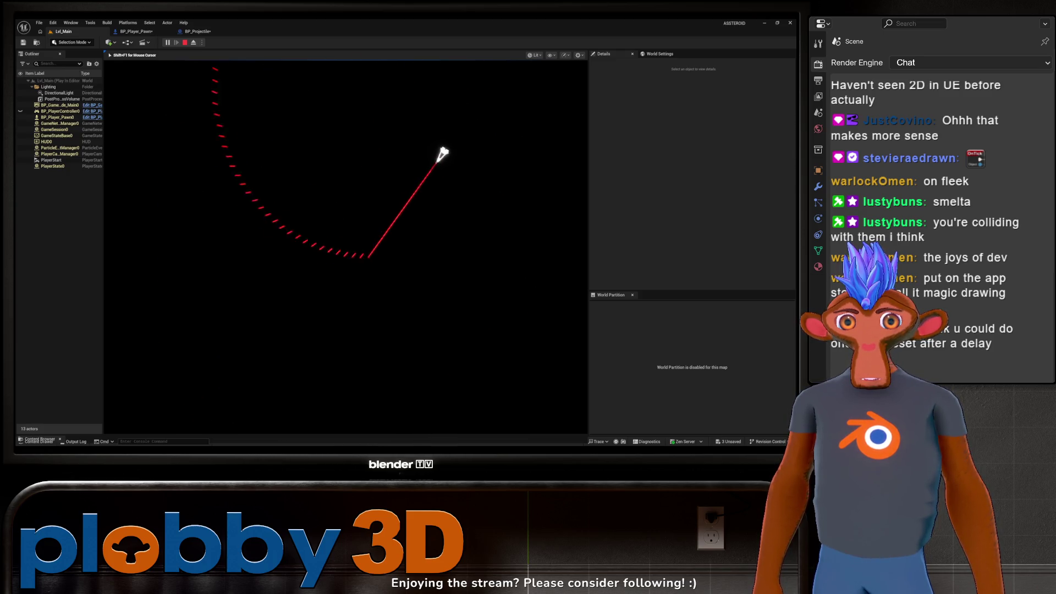
key(a)
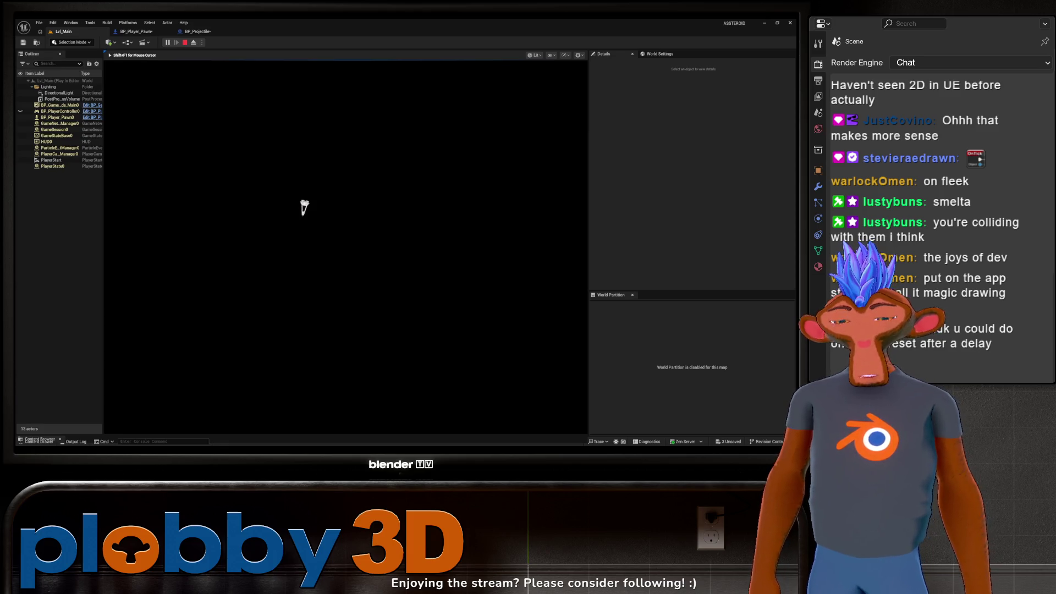
key(Escape)
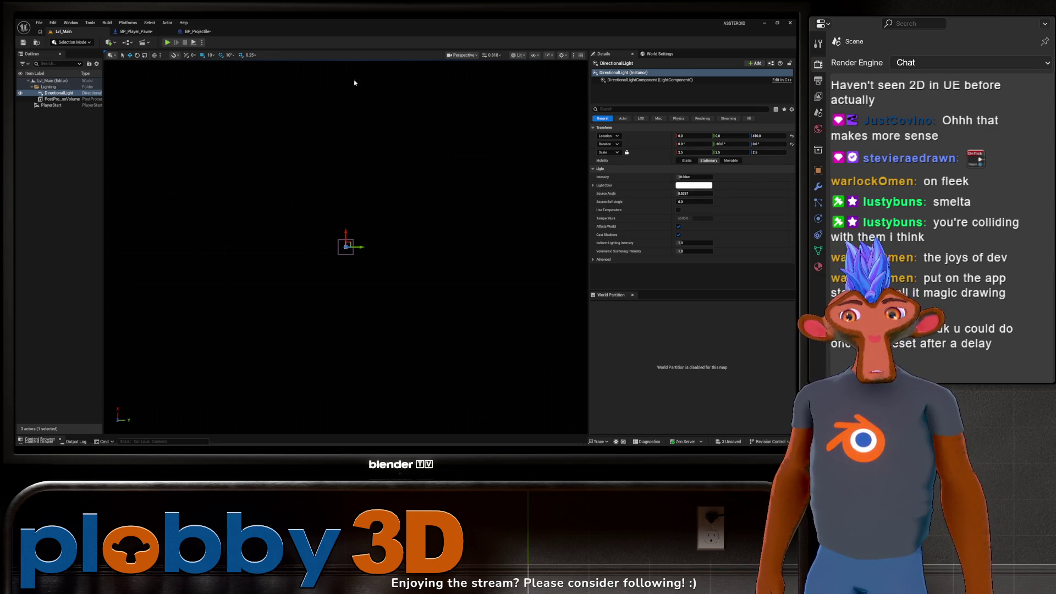
Review BP_Projectile's movement nodes, then arrange IA_Shoot and SpawnActor in BP_Player_Pawn.
click(197, 31)
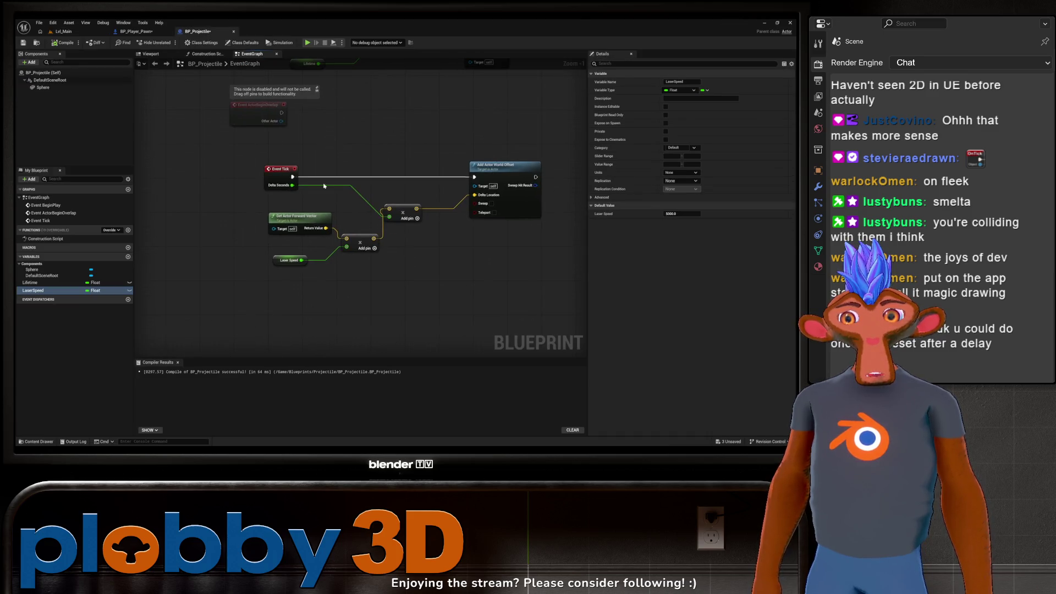
right_drag(217, 254, 326, 265)
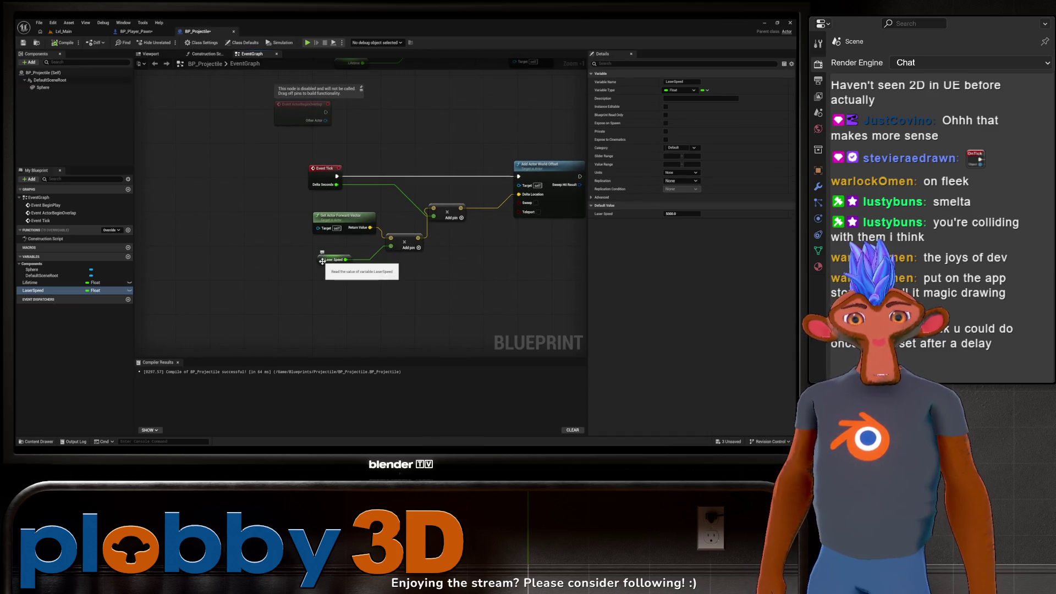
mouse_move(402, 314)
right_down()
mouse_move(360, 320)
mouse_move(345, 299)
mouse_move(319, 300)
right_up()
click(137, 32)
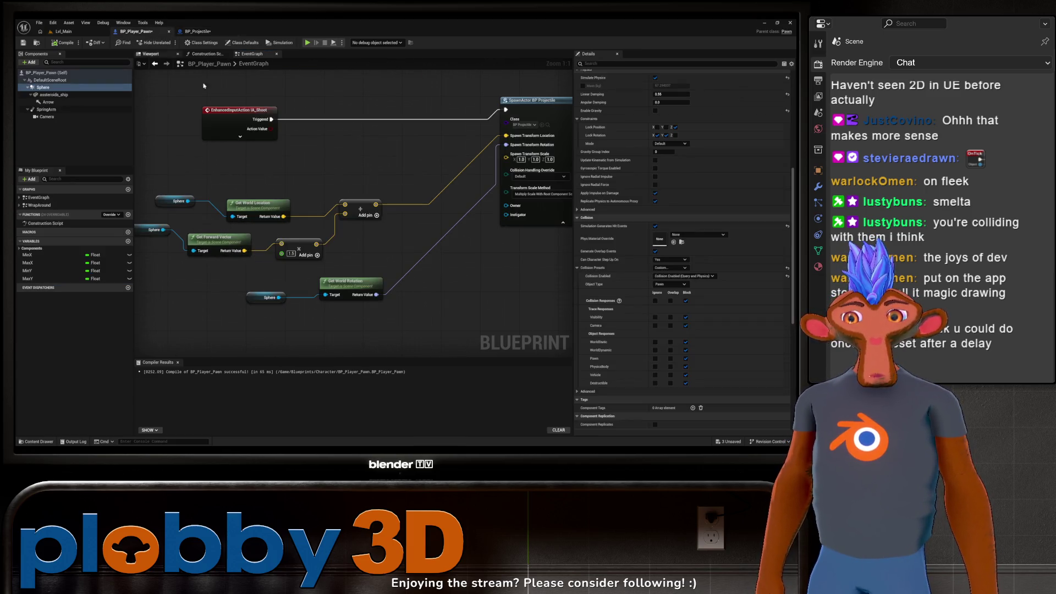
mouse_move(490, 291)
right_down()
mouse_move(438, 292)
mouse_move(508, 284)
mouse_move(550, 299)
right_up()
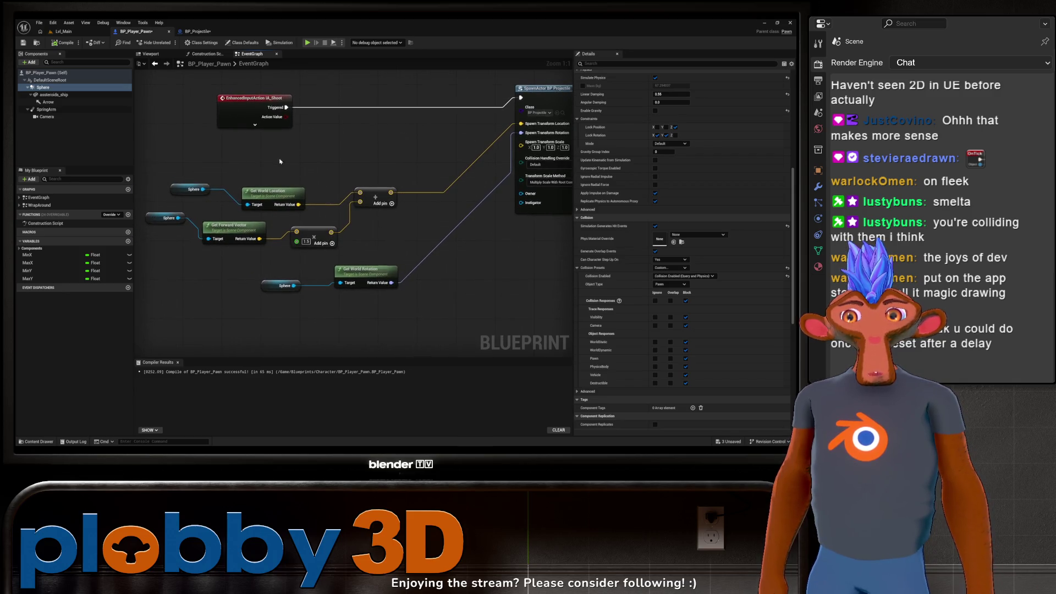
right_drag(333, 170, 371, 183)
mouse_move(359, 132)
mouse_down()
mouse_move(231, 127)
mouse_move(335, 122)
mouse_up()
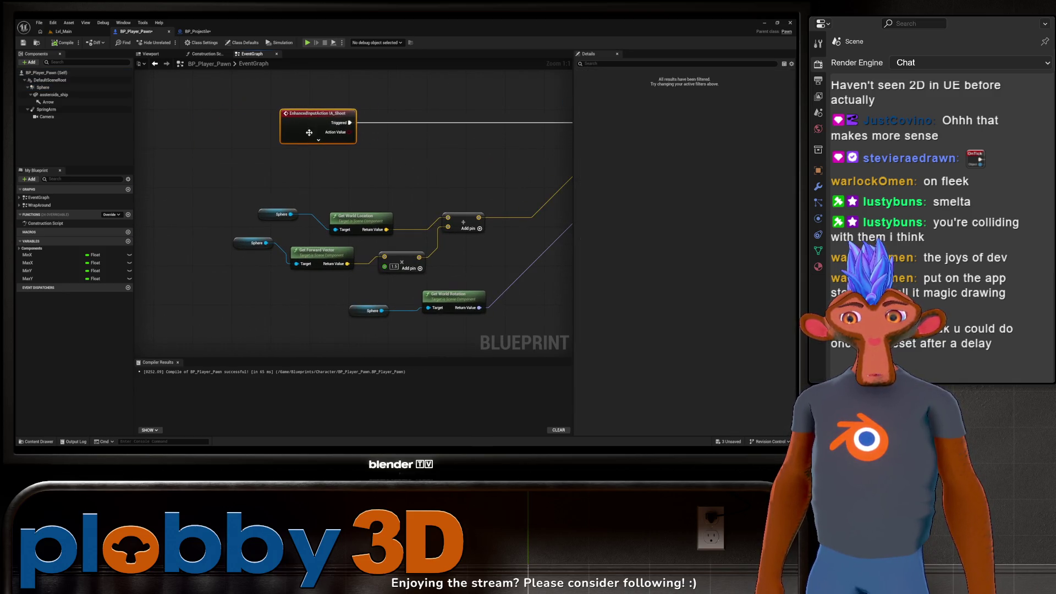
right_drag(392, 172, 288, 184)
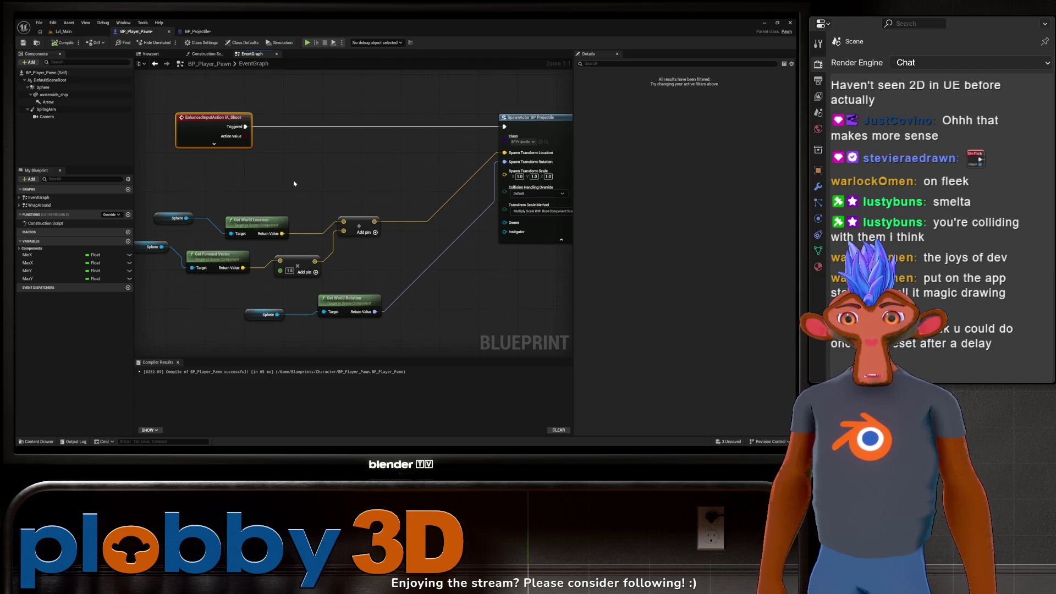
Insert a Do Once node between IA_Shoot Triggered and the SpawnActor node.
right_click(294, 186)
text(do once)
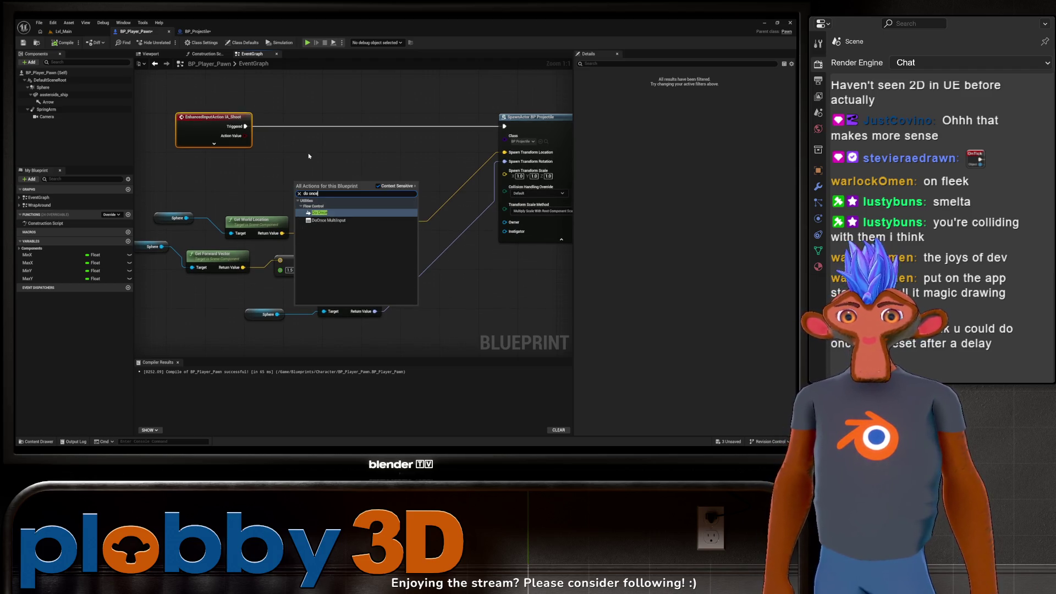
click(322, 213)
drag(312, 202, 310, 160)
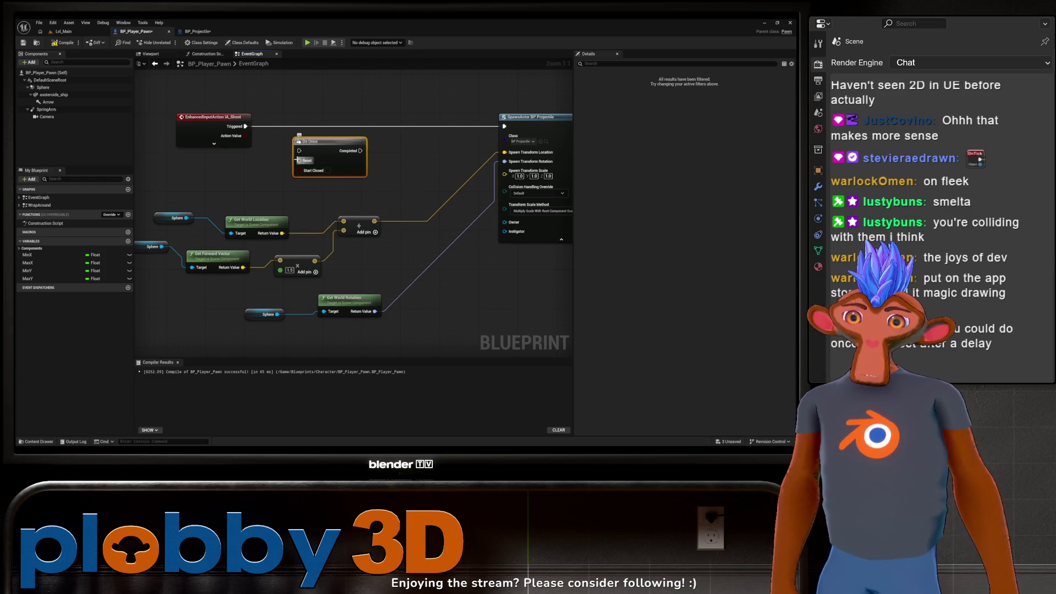
drag(245, 126, 299, 150)
right_drag(384, 225, 317, 221)
drag(277, 134, 308, 122)
right_drag(308, 122, 290, 148)
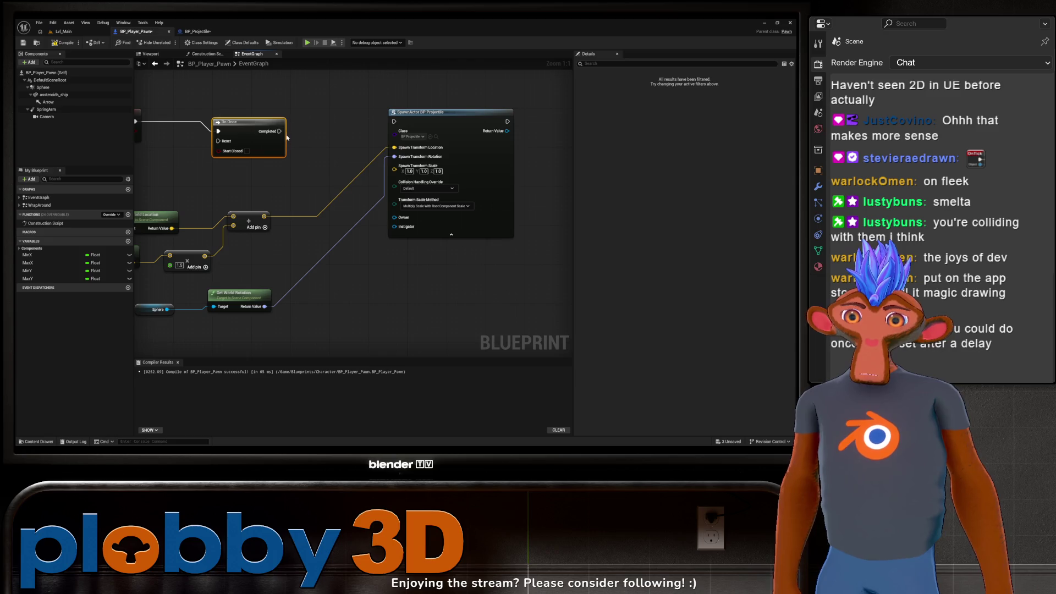
drag(279, 131, 393, 121)
mouse_move(321, 175)
right_down()
mouse_move(296, 166)
mouse_move(306, 179)
mouse_move(347, 185)
mouse_move(271, 157)
right_up()
Add a Delay after SpawnActor wired to Do Once Reset, then start a Lvl_Main test play.
scroll(286, 166, down, 1)
drag(467, 103, 491, 122)
text(delay)
key(Return)
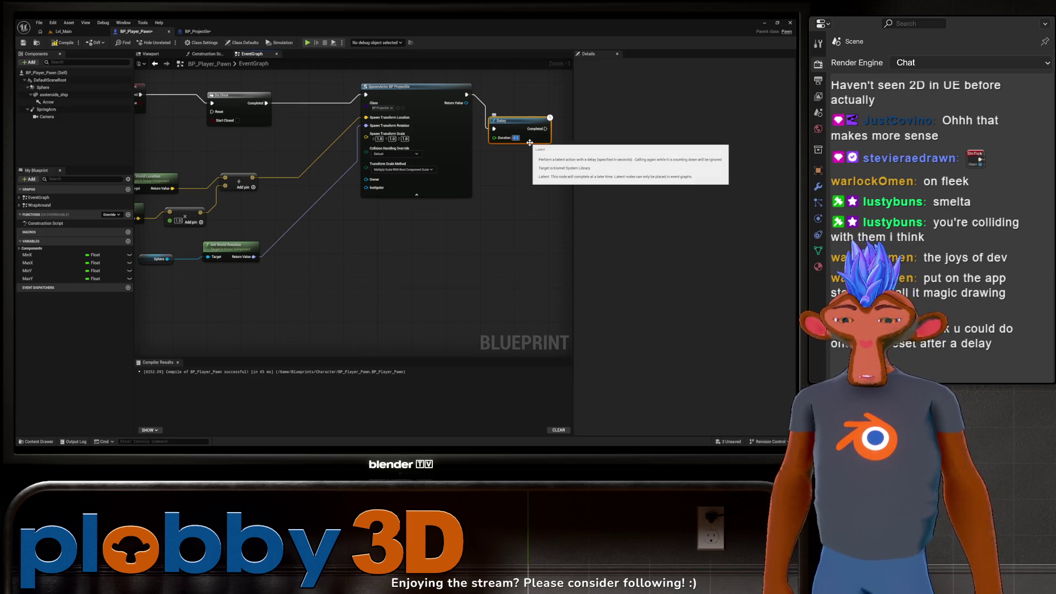
drag(544, 129, 209, 113)
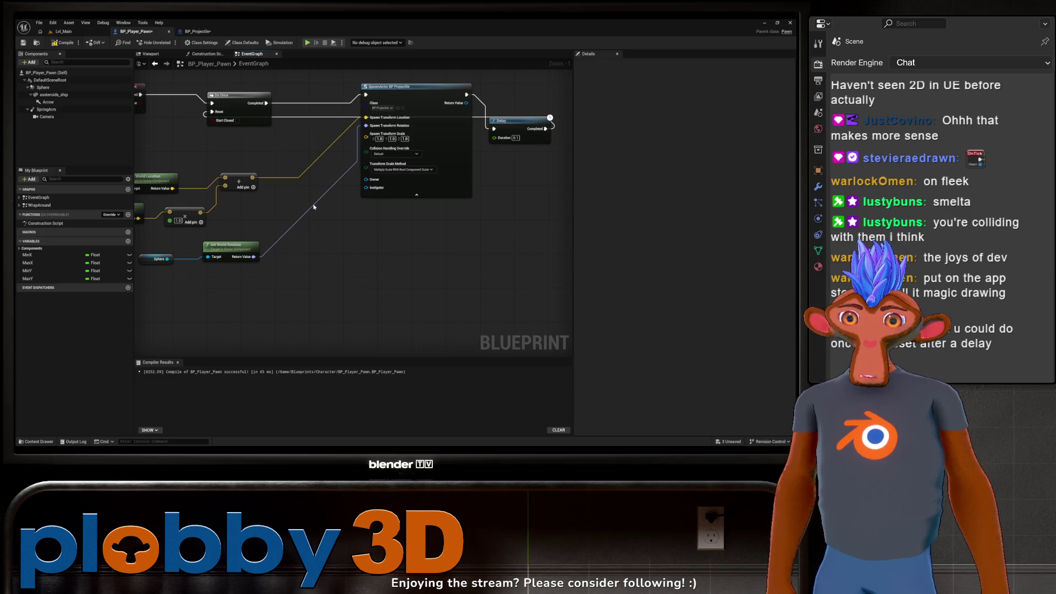
right_drag(272, 181, 335, 212)
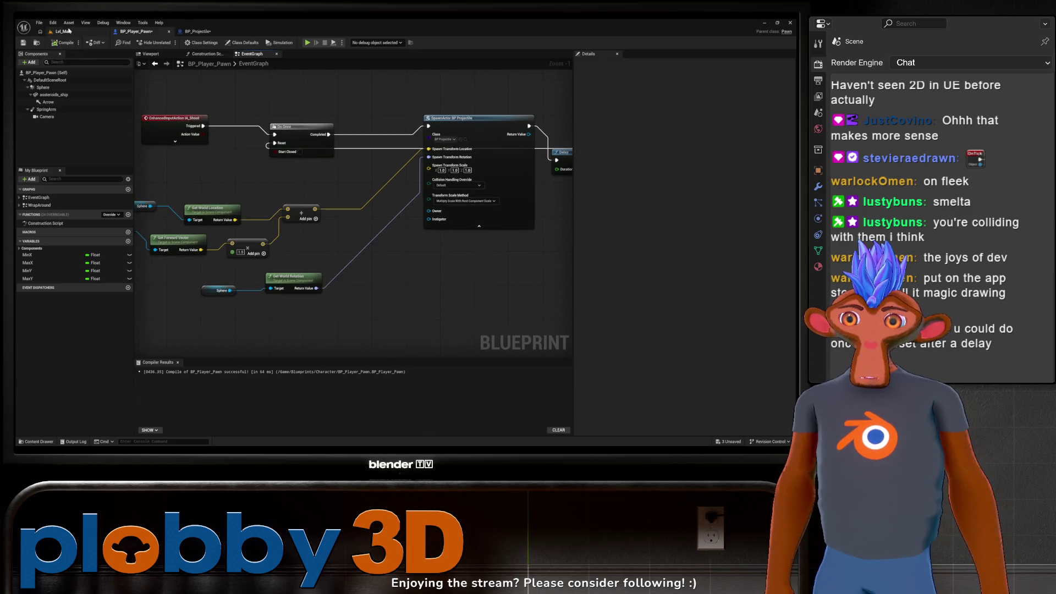
click(63, 31)
click(168, 42)
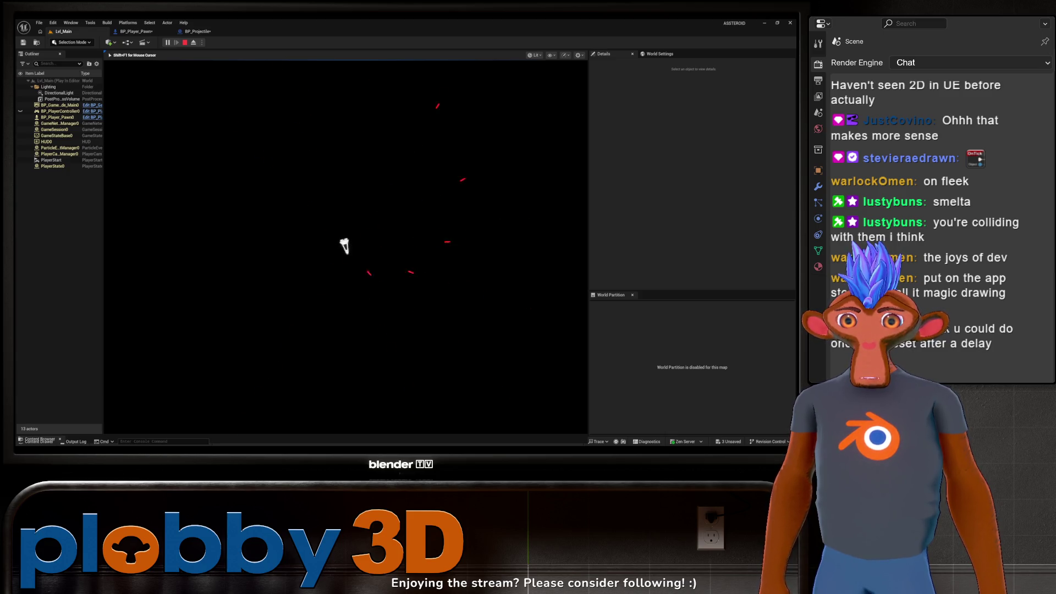
Fly the ship with D and fire with Space to check shot spacing, then stop play.
key(space)
key(space)
key(space)
key(d)
key(space)
key(space)
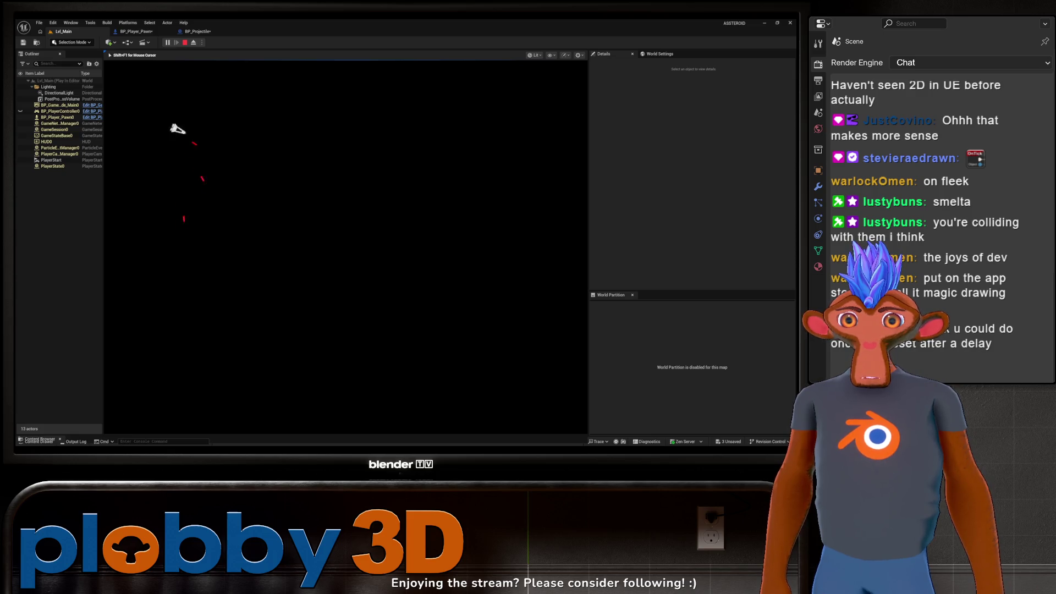
key(d)
key(space)
key(space)
key(space)
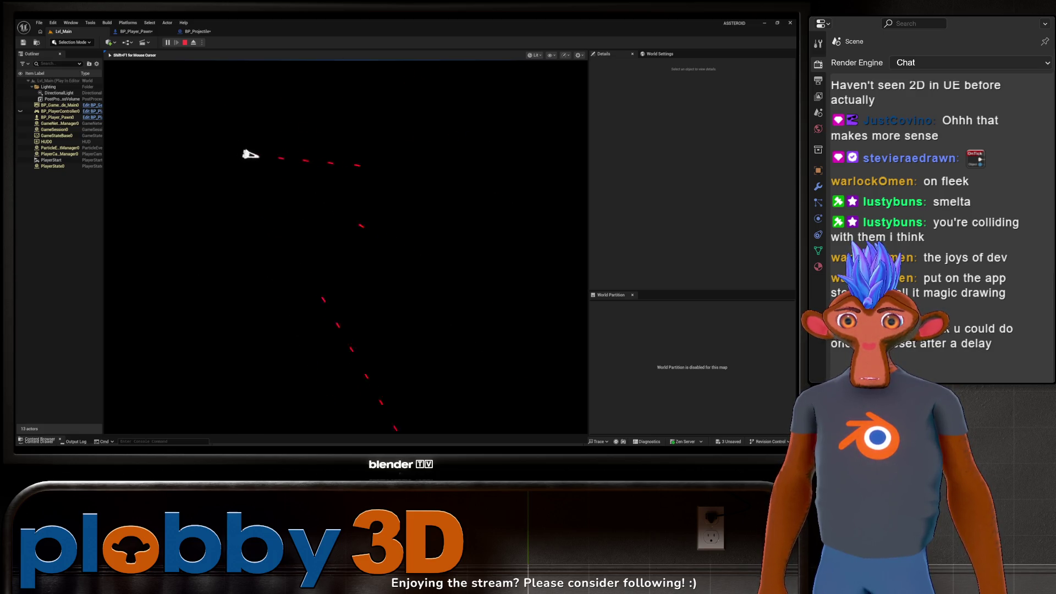
key(Escape)
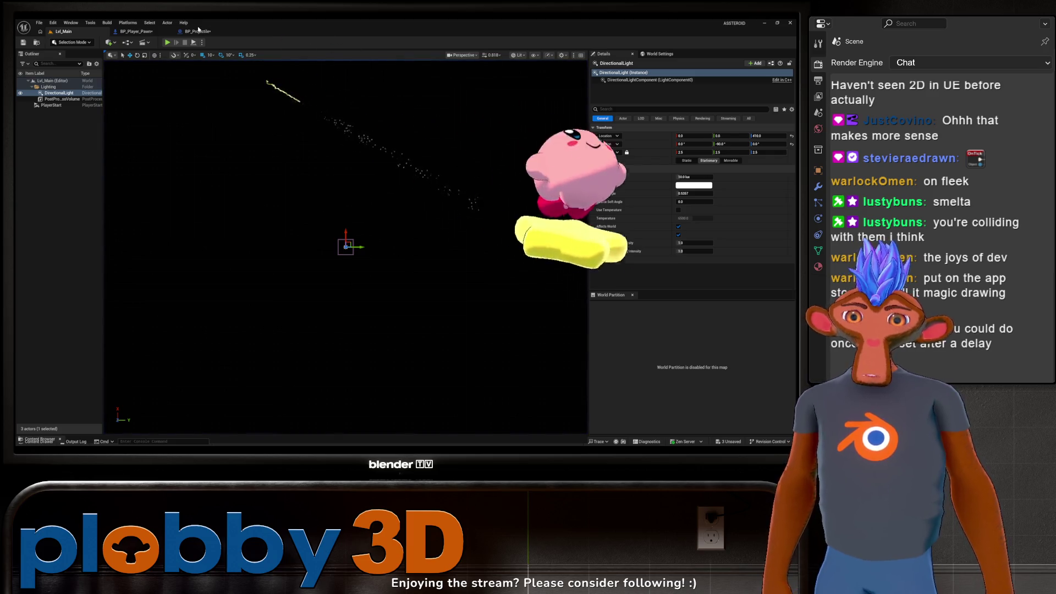
Set BP_Projectile's Laser Speed default value to 8000.
click(196, 31)
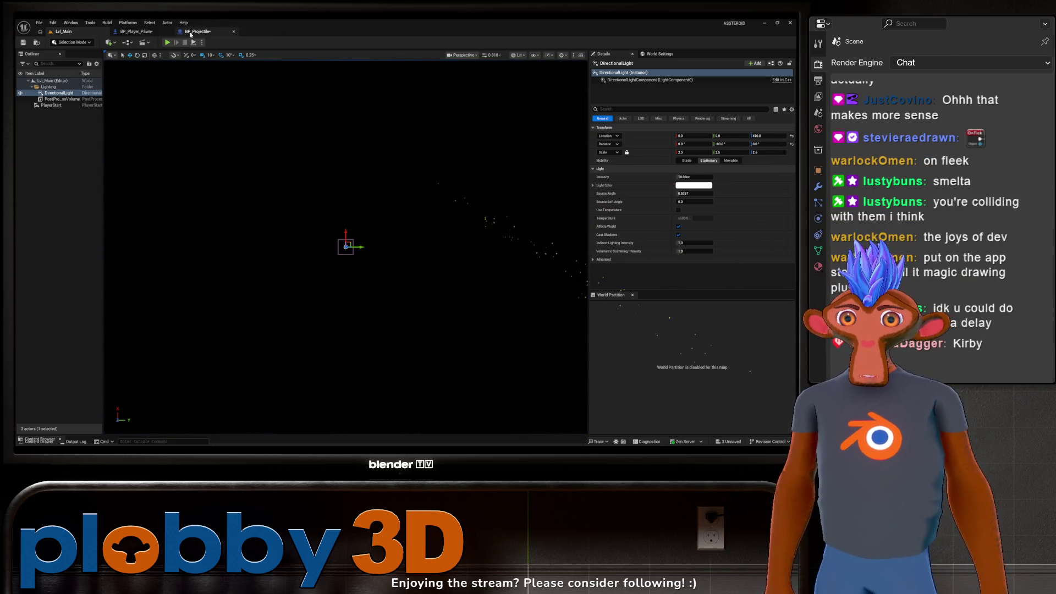
mouse_move(301, 133)
right_down()
mouse_move(326, 151)
mouse_move(326, 141)
mouse_move(283, 225)
right_up()
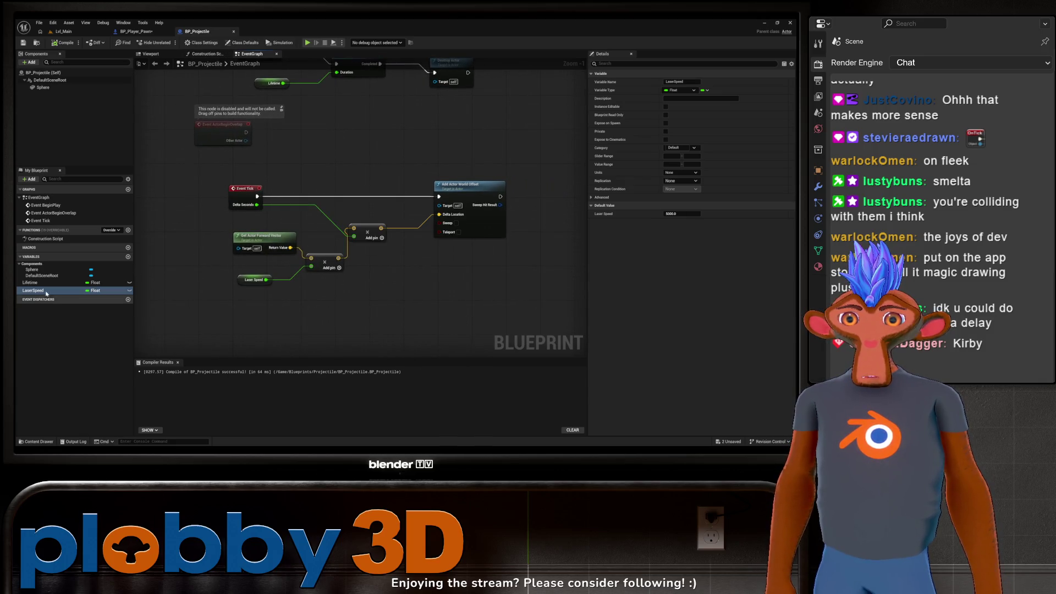
mouse_move(256, 131)
right_down()
mouse_move(204, 179)
mouse_move(204, 154)
right_up()
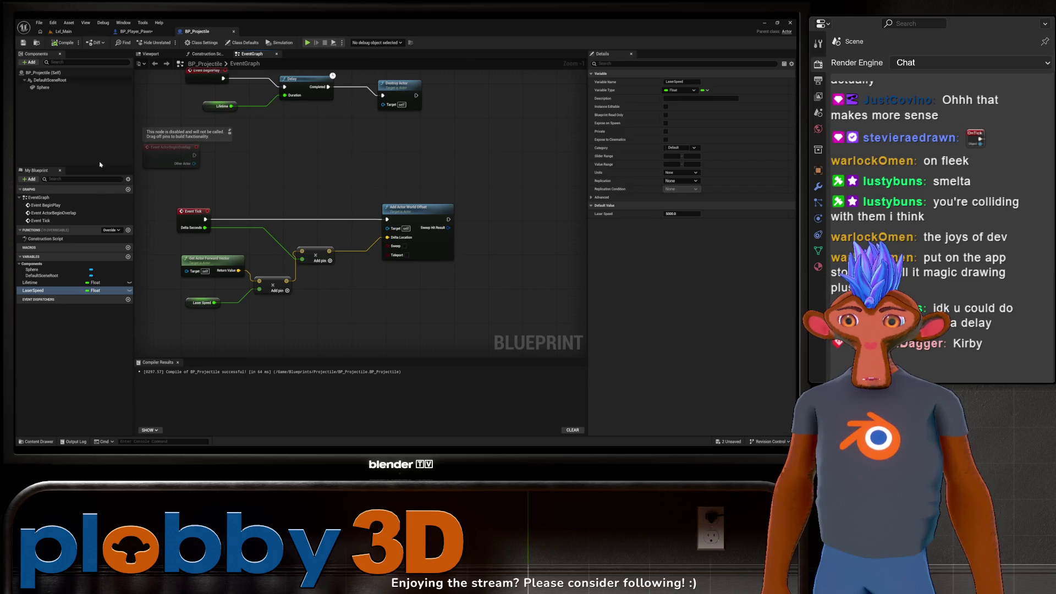
scroll(435, 290, up, 1)
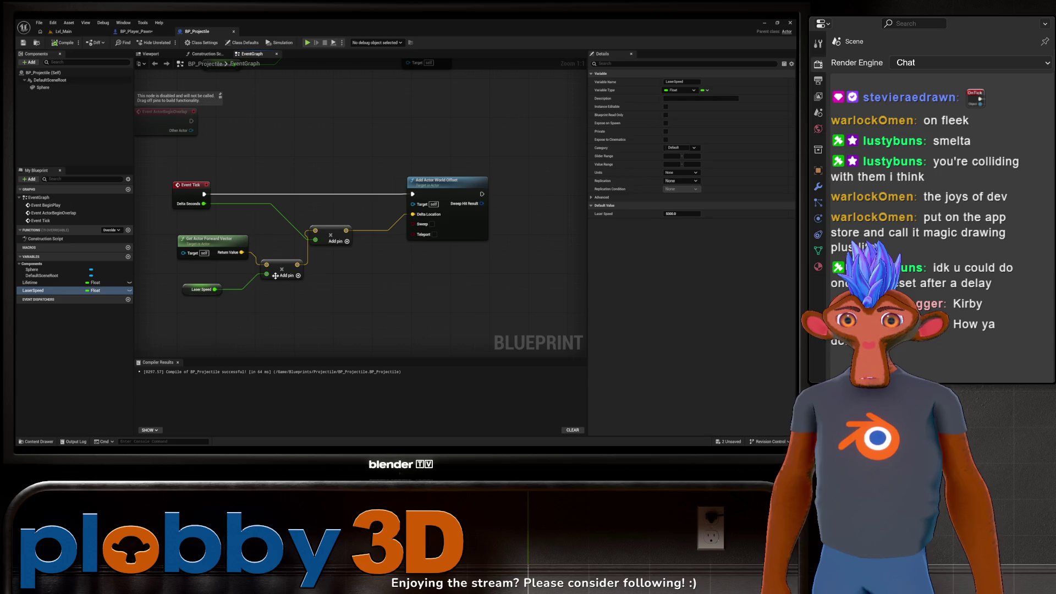
mouse_move(301, 192)
right_down()
mouse_move(394, 99)
mouse_move(316, 186)
right_up()
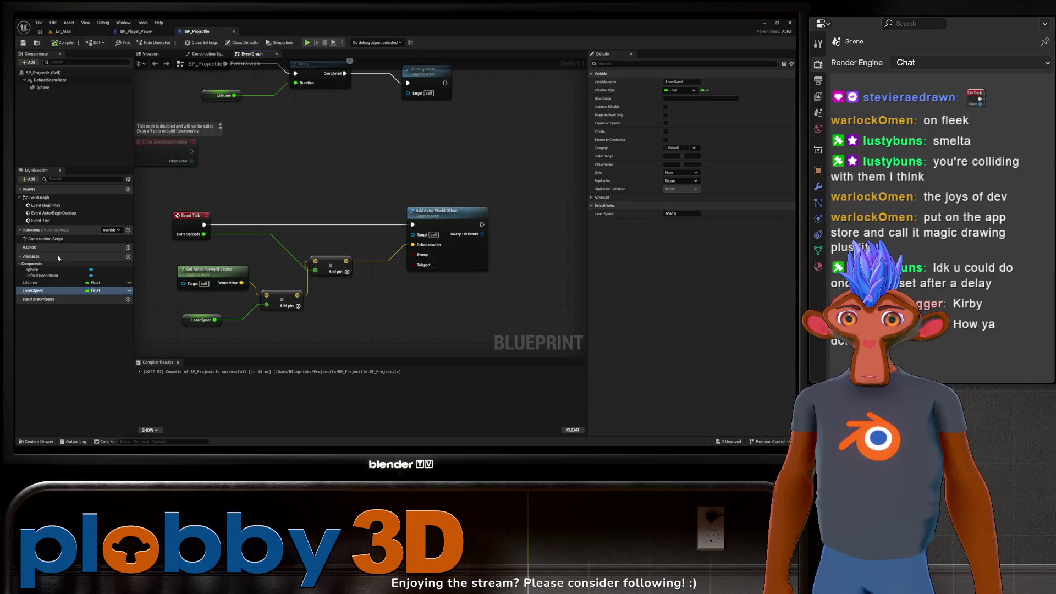
mouse_move(272, 305)
right_down()
mouse_move(348, 277)
mouse_move(268, 209)
mouse_move(320, 270)
mouse_move(336, 275)
mouse_move(316, 251)
mouse_move(379, 276)
mouse_move(285, 279)
mouse_move(283, 227)
mouse_move(308, 218)
mouse_move(270, 204)
right_up()
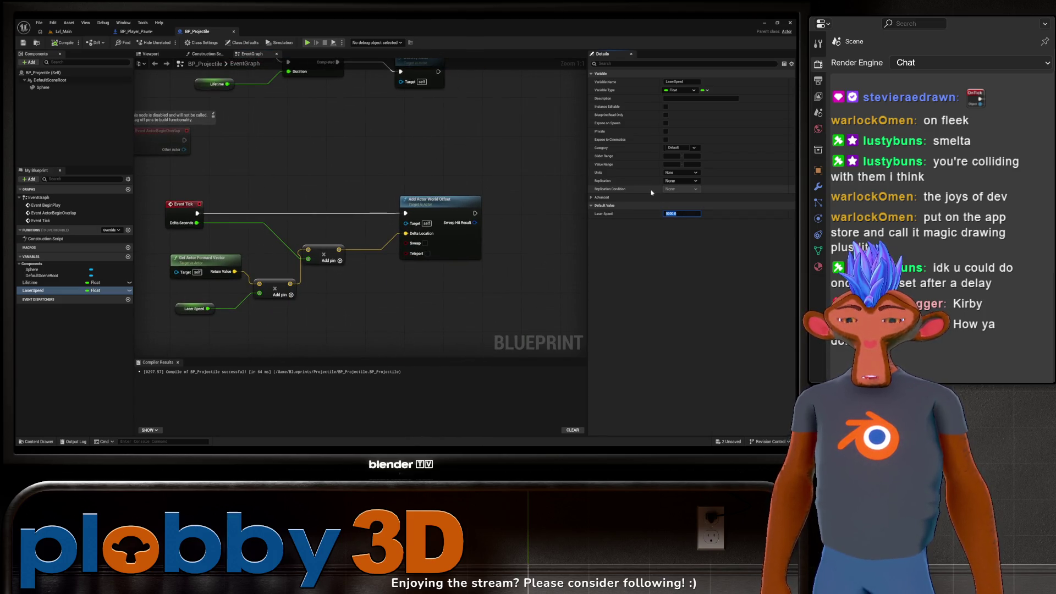
text(00)
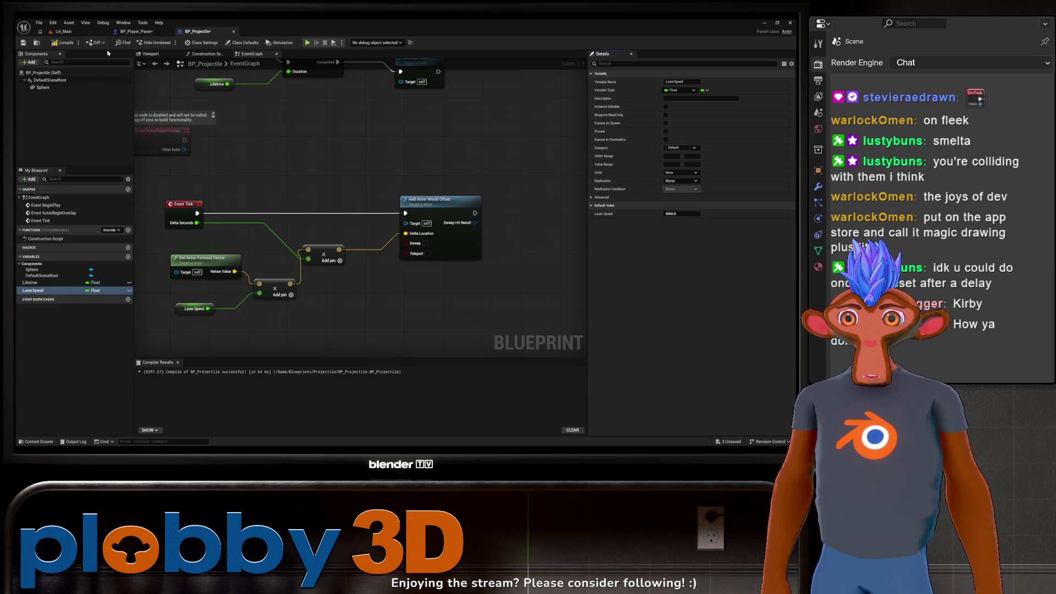
Test-play Lvl_Main with the faster shots, then return to BP_Player_Pawn.
click(70, 33)
click(166, 43)
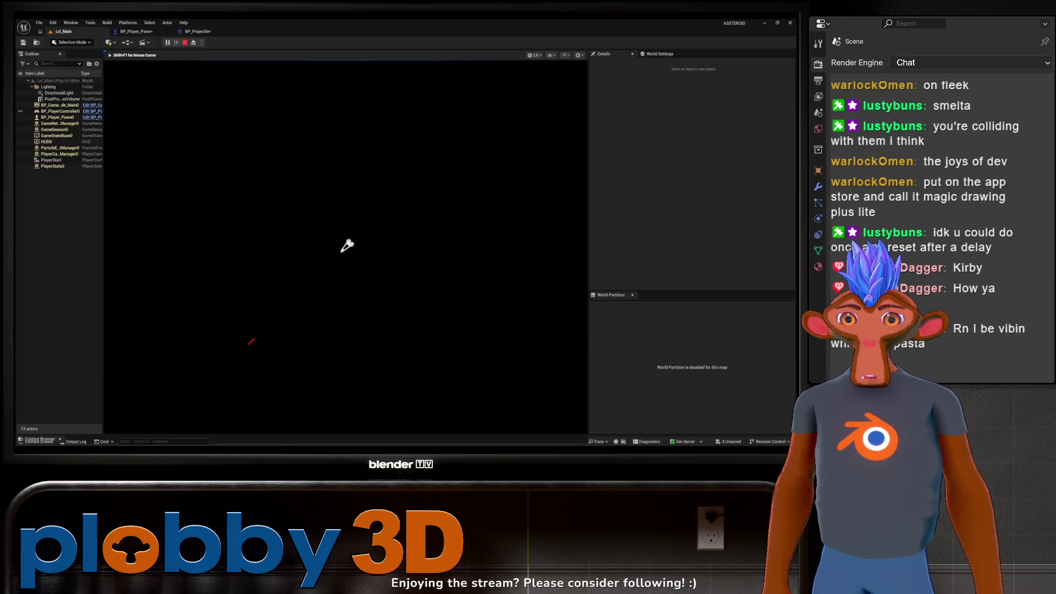
key(Escape)
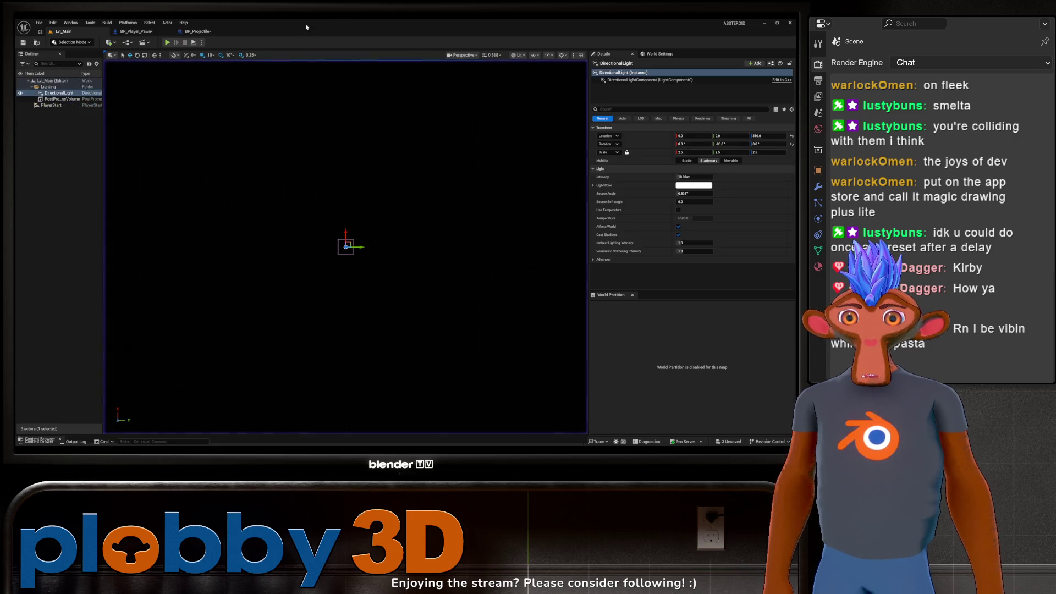
click(134, 32)
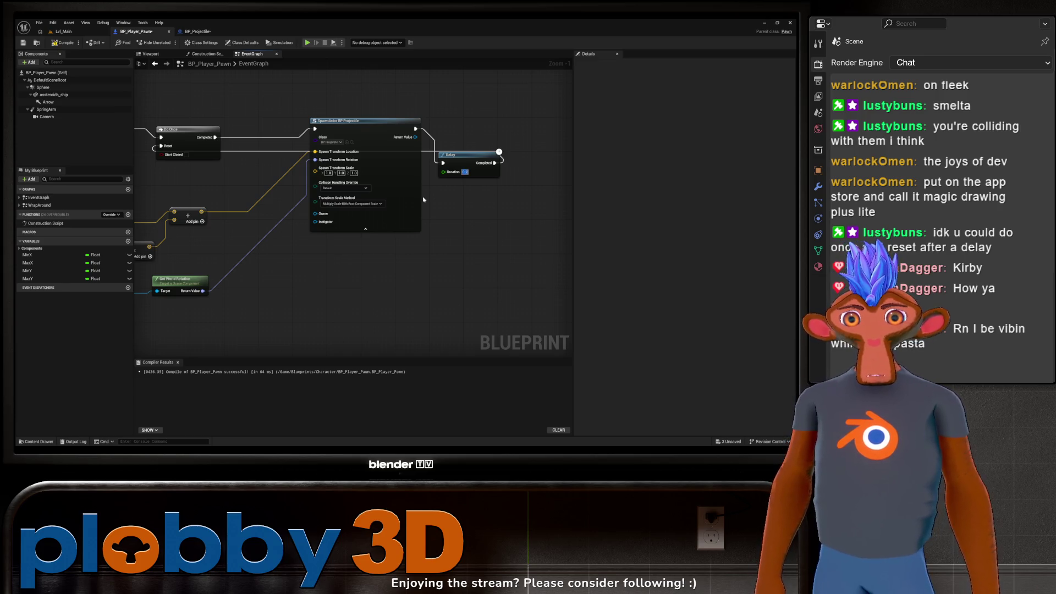
Compile, then promote the Delay's Duration to a new float variable named FireRate.
click(59, 40)
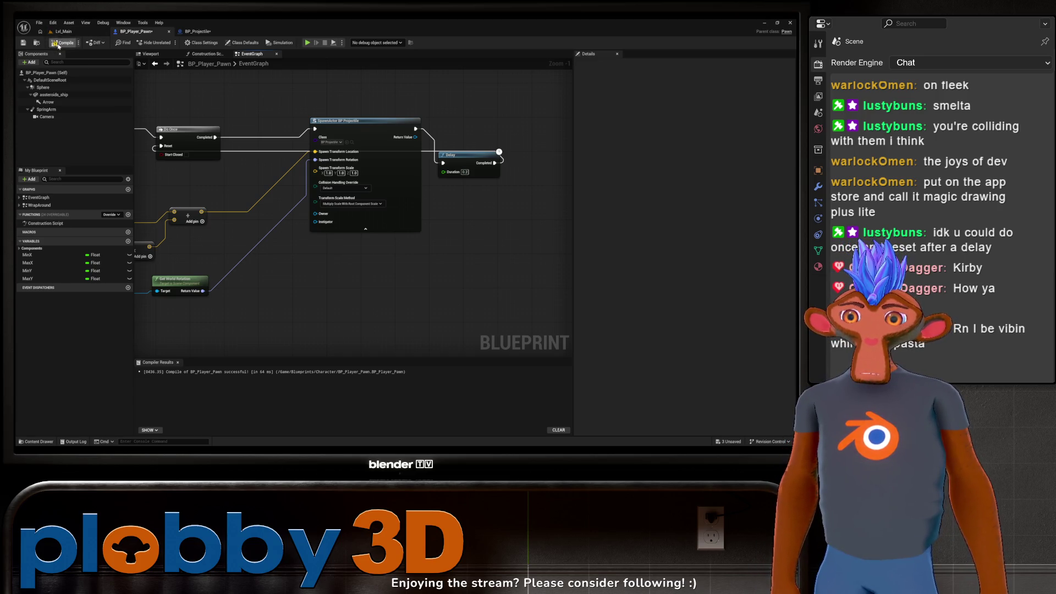
right_drag(433, 242, 332, 252)
mouse_move(352, 163)
mouse_down()
mouse_move(460, 168)
mouse_move(324, 222)
mouse_move(371, 263)
mouse_up()
click(395, 301)
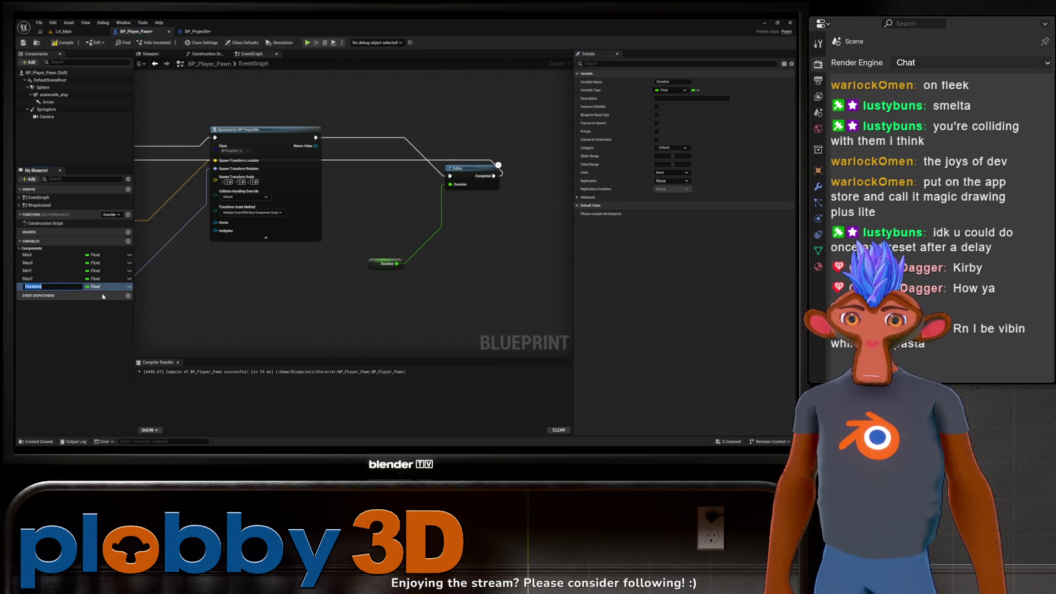
key(BackSpace)
text(FireRate)
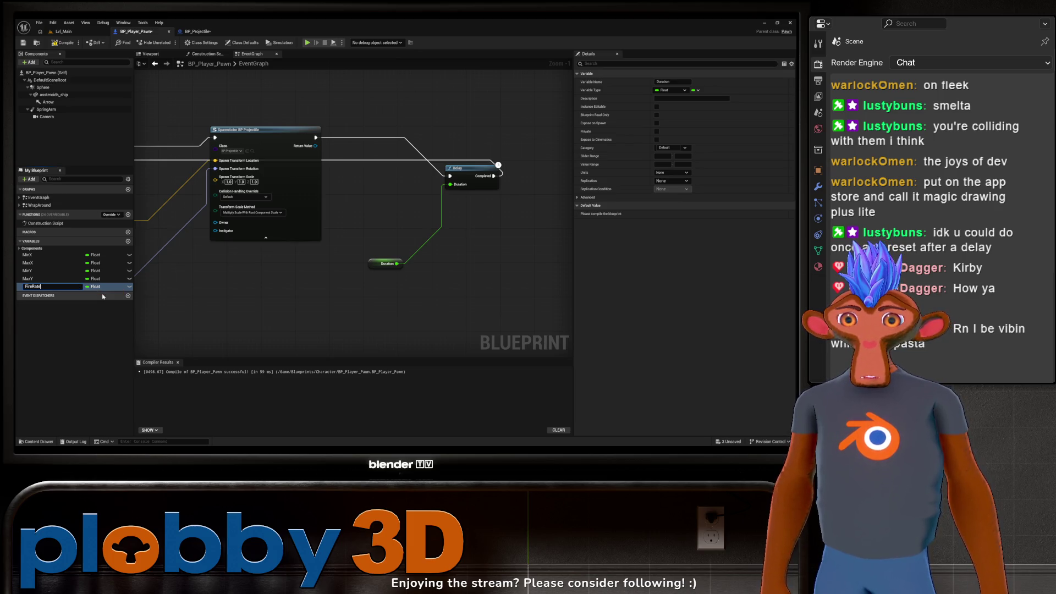
key(Return)
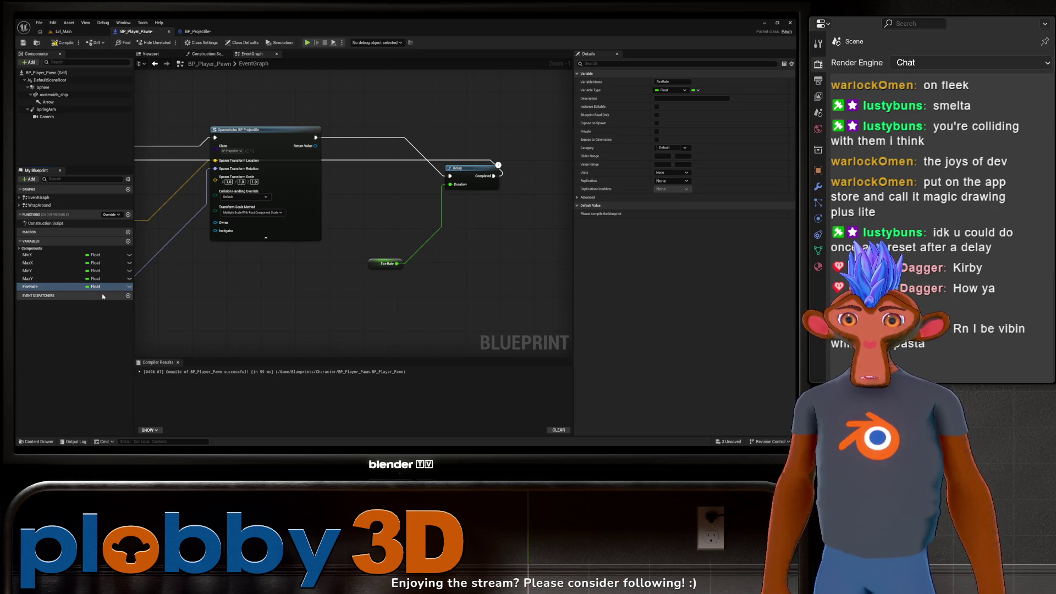
Recompile the pawn blueprint and launch the Standalone game preview.
right_drag(314, 287, 322, 293)
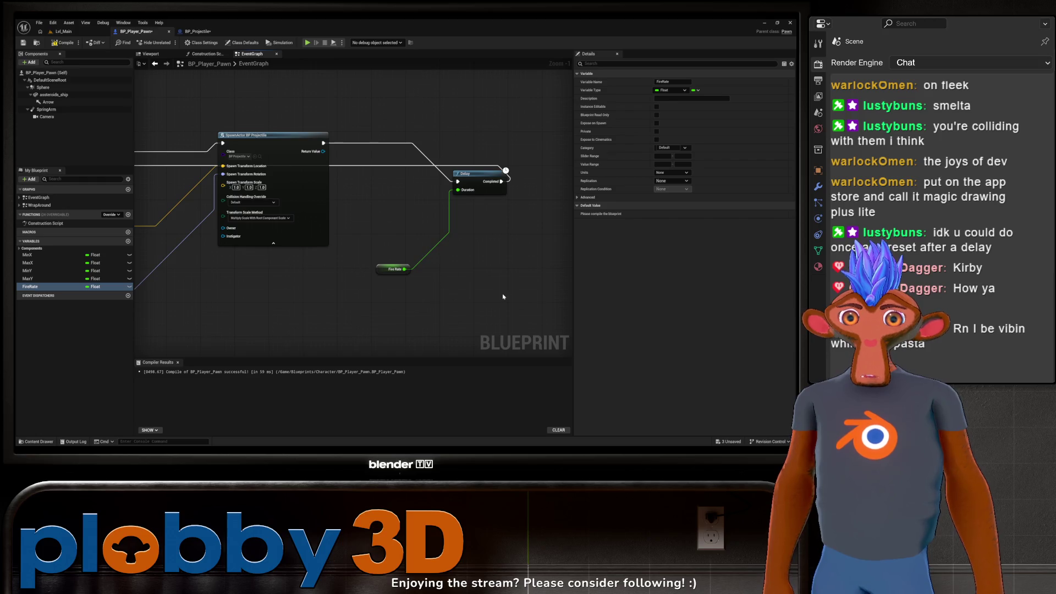
key(F7)
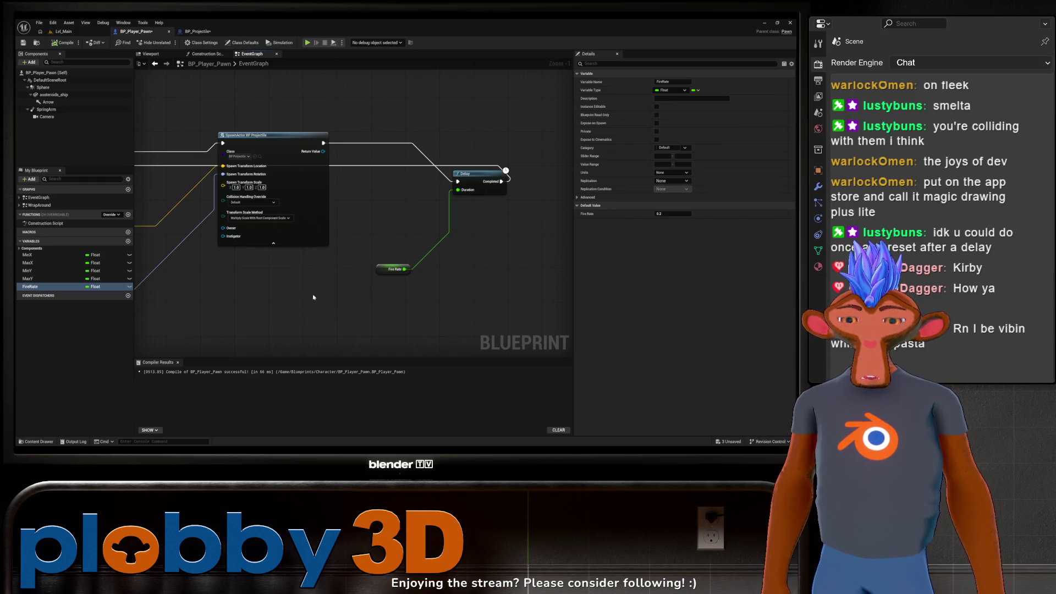
double_click(268, 64)
click(307, 43)
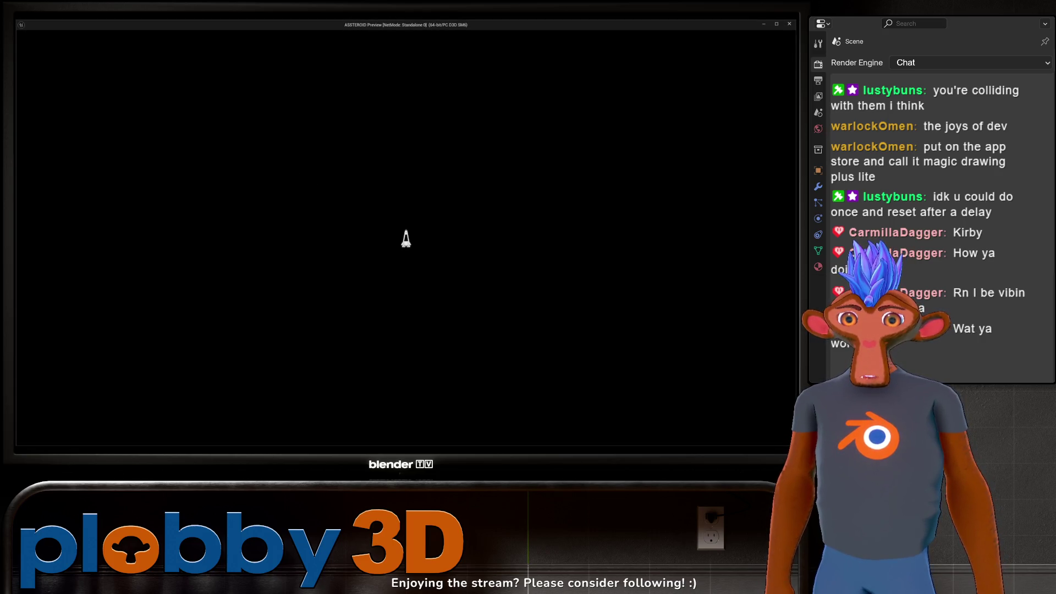
Fly the ship with WASD, wrapping it across the screen edge.
key(d)
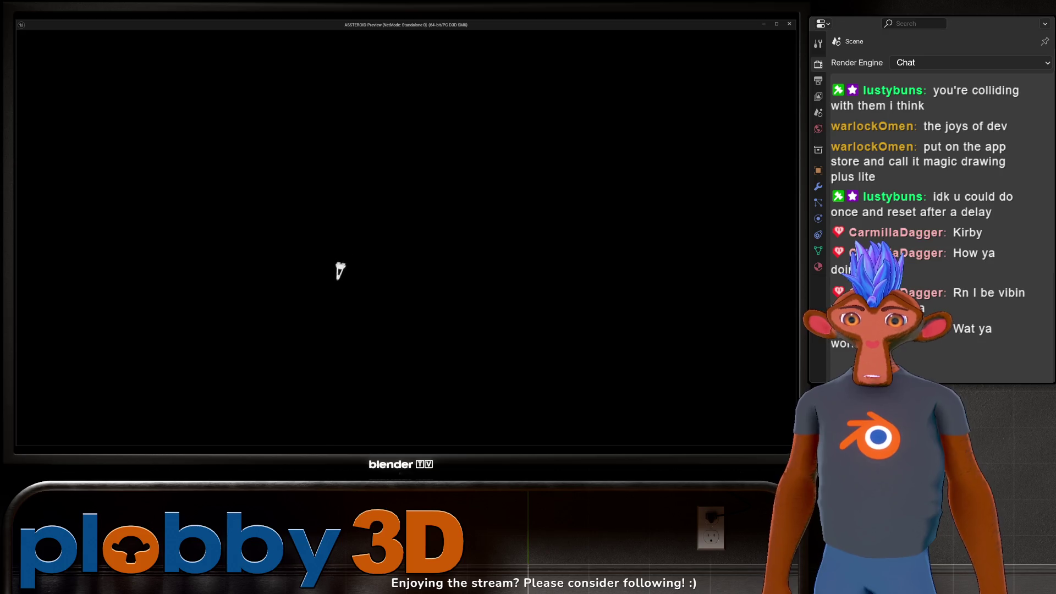
key(d)
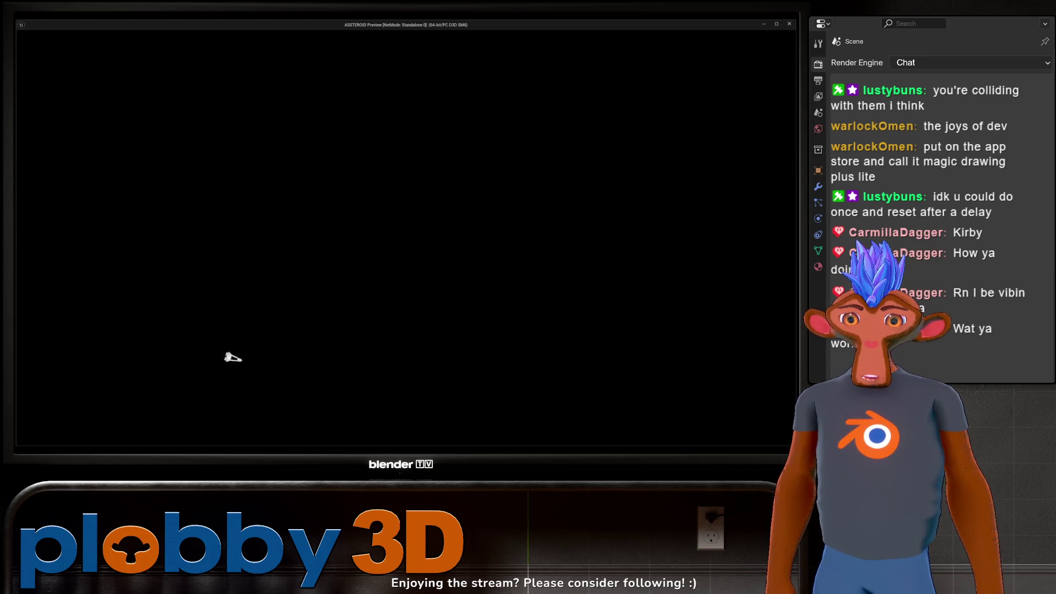
key(d)
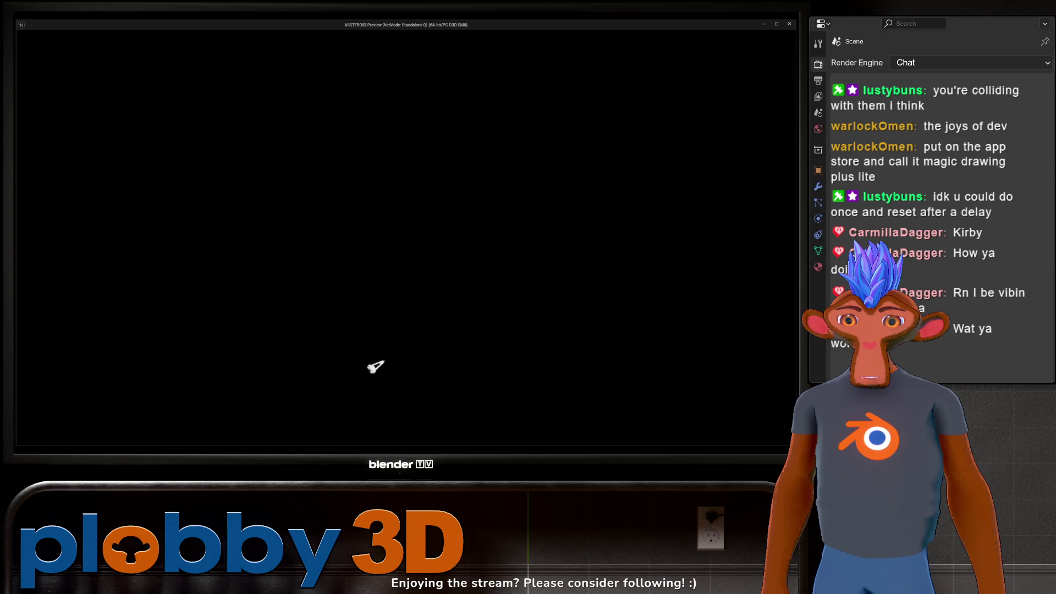
key(a)
key(s)
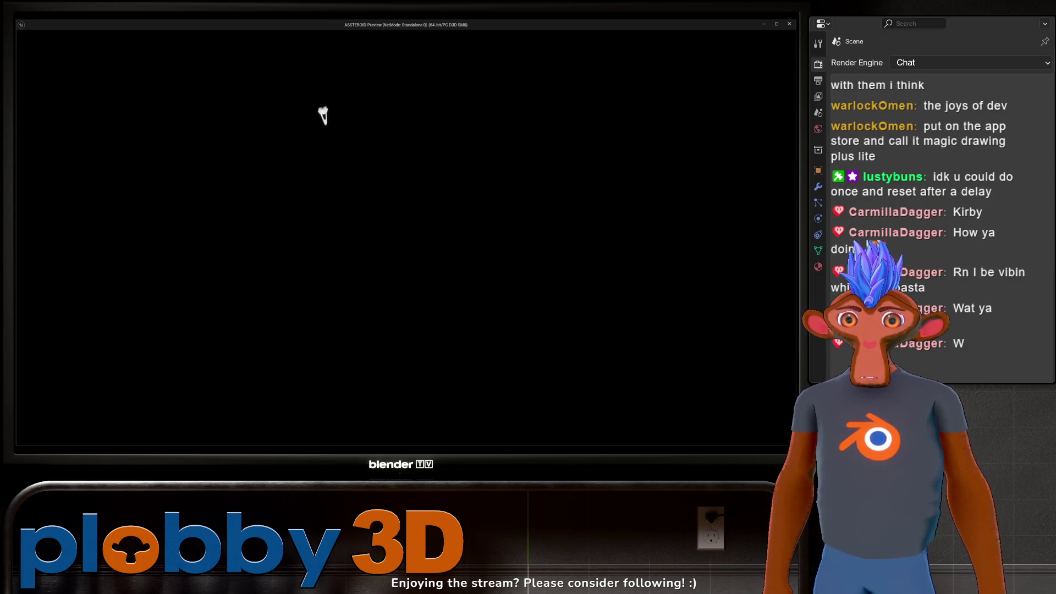
key(a)
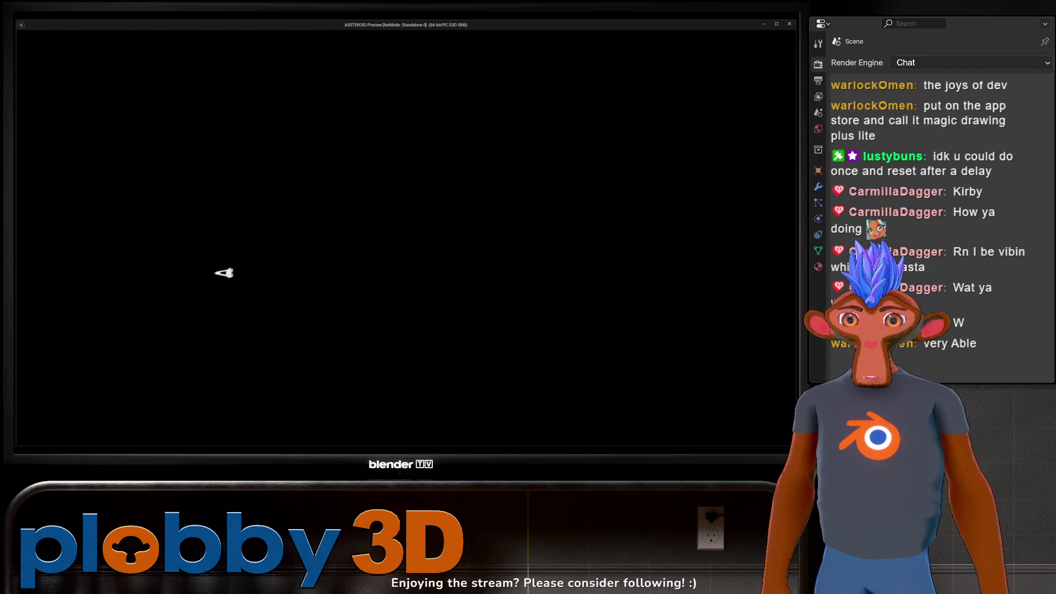
key(s)
key(s)
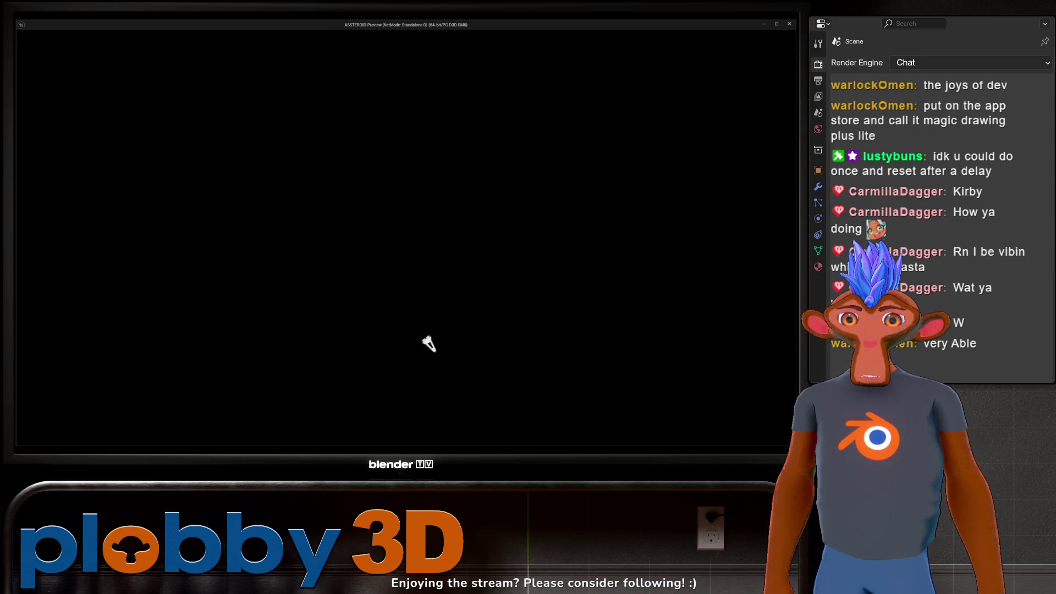
Turn and fire bursts of red bullets, then close the preview back to the EventGraph.
key(a)
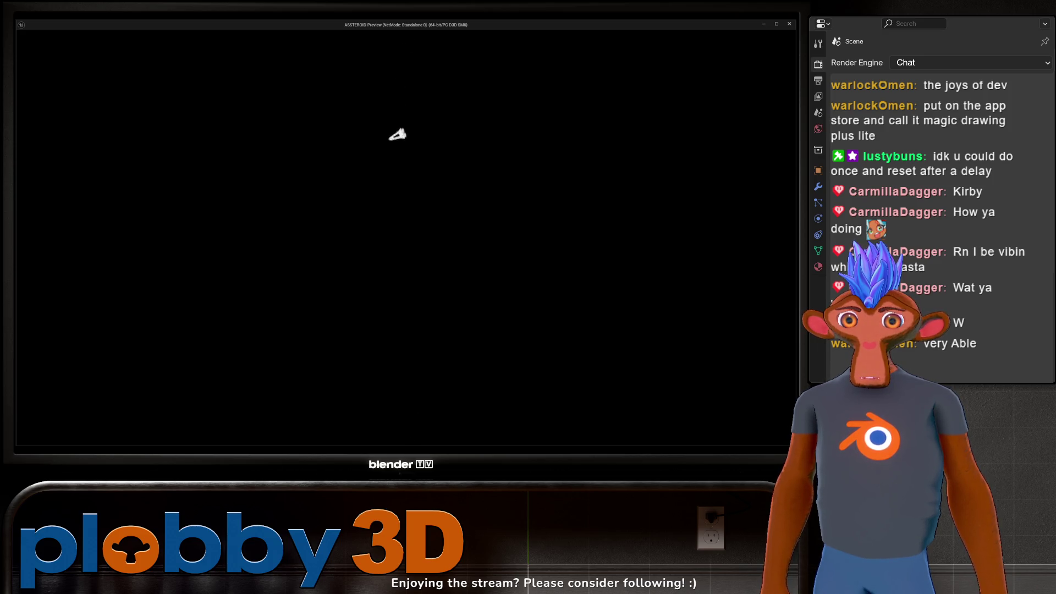
key(space)
key(d)
key(space)
key(space)
key(a)
key(space)
key(space)
key(d)
key(space)
key(a)
key(space)
key(space)
key(space)
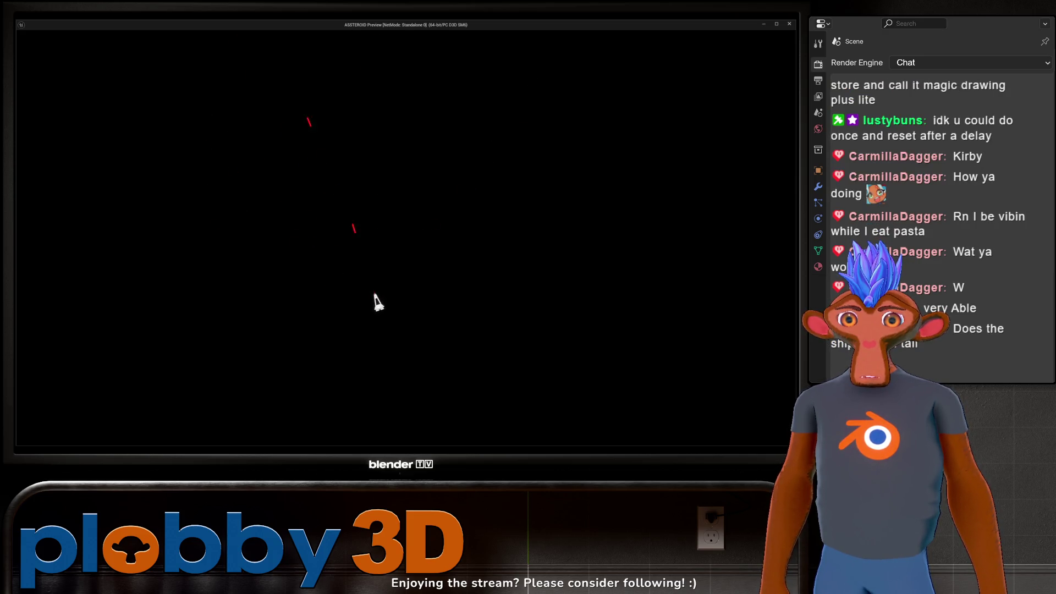
key(space)
key(space)
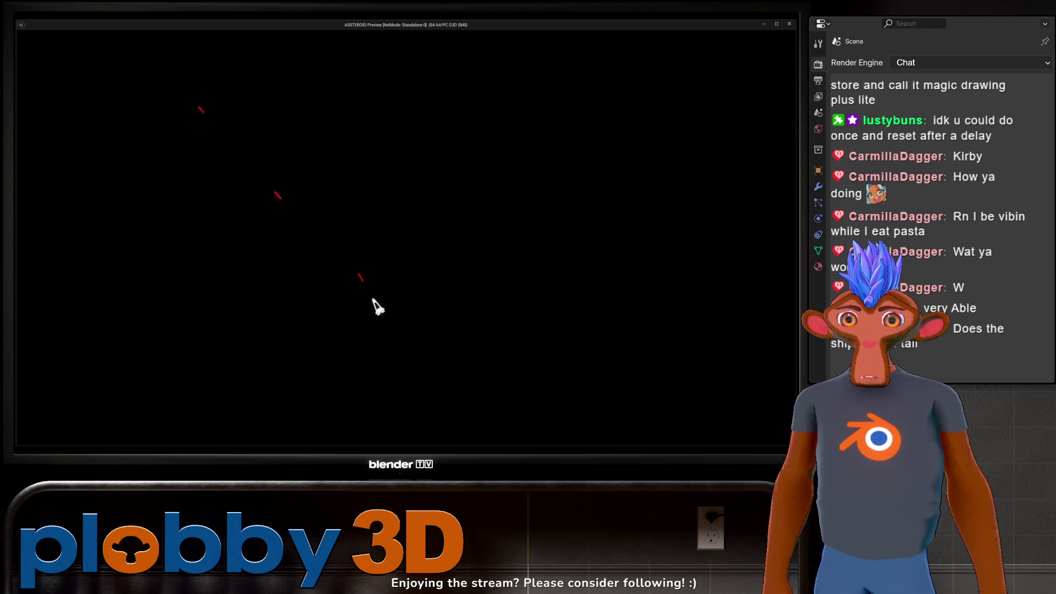
key(d)
key(space)
key(space)
key(space)
key(w)
key(space)
key(a)
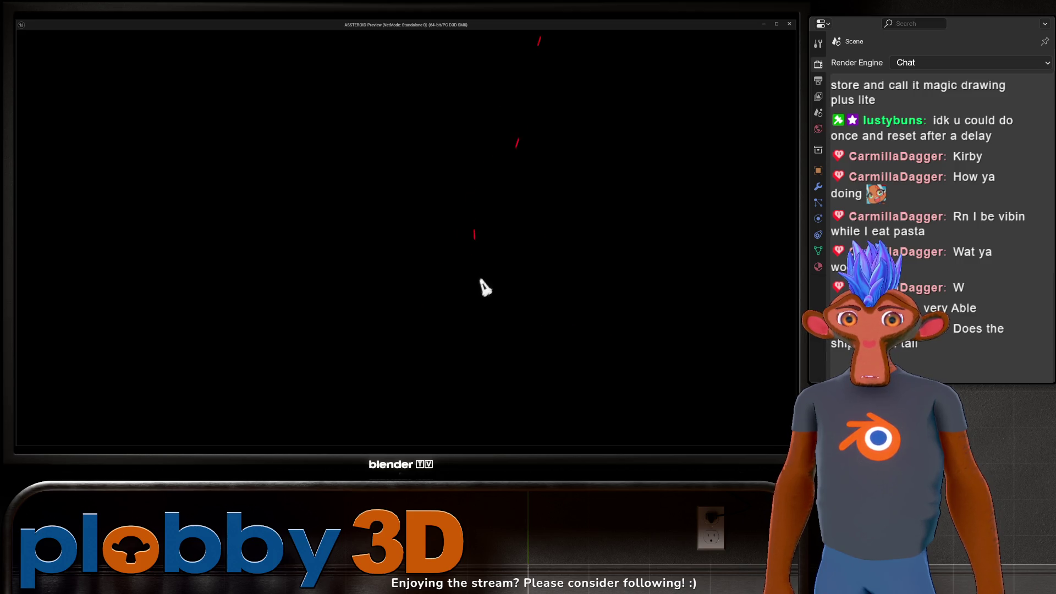
key(space)
key(space)
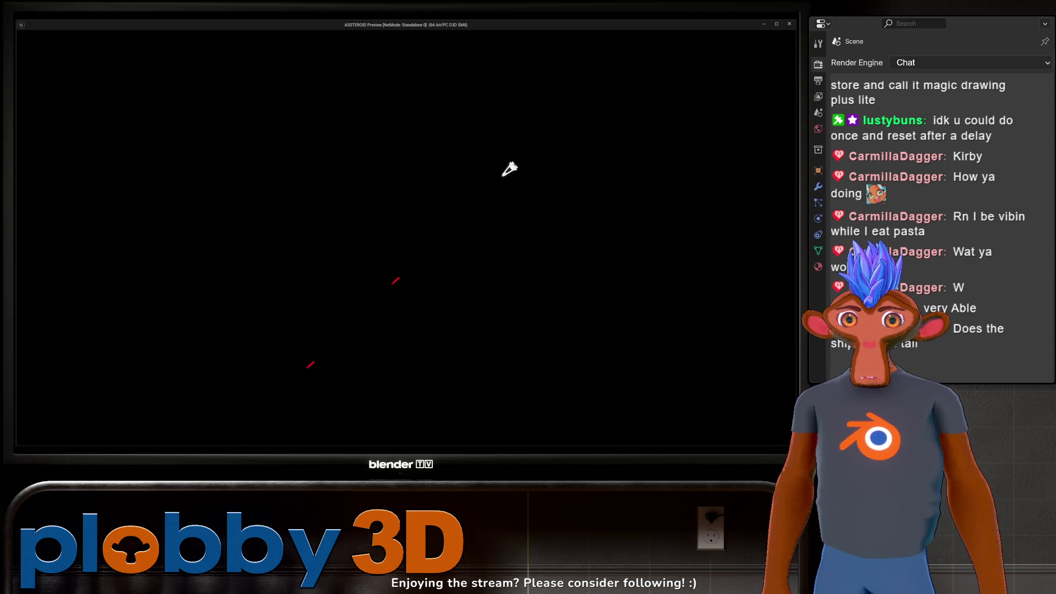
key(a)
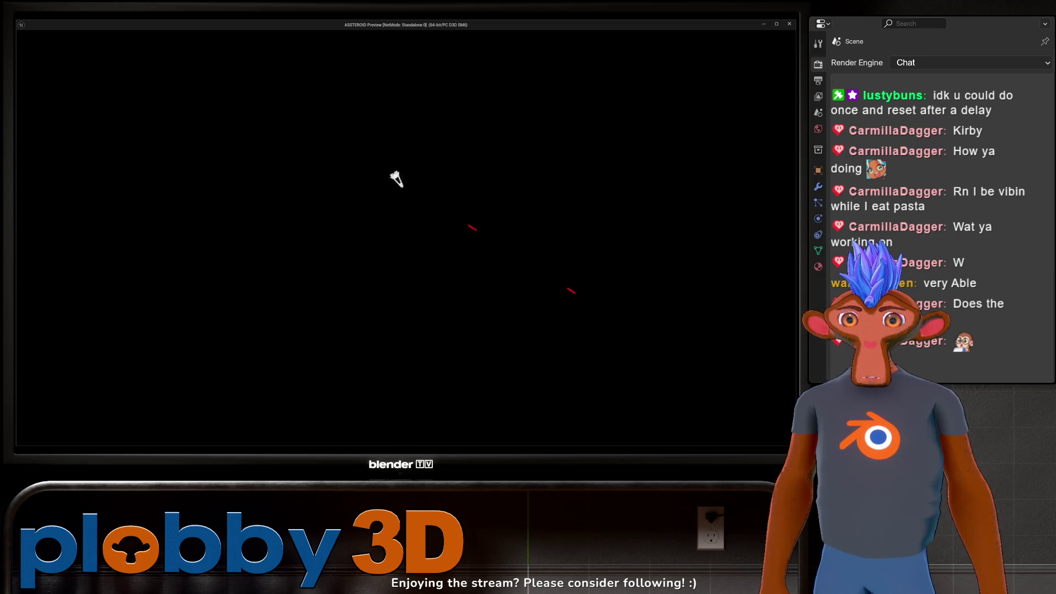
key(Escape)
mouse_move(258, 308)
right_down()
mouse_move(275, 318)
mouse_move(361, 313)
mouse_move(204, 303)
mouse_move(156, 287)
right_up()
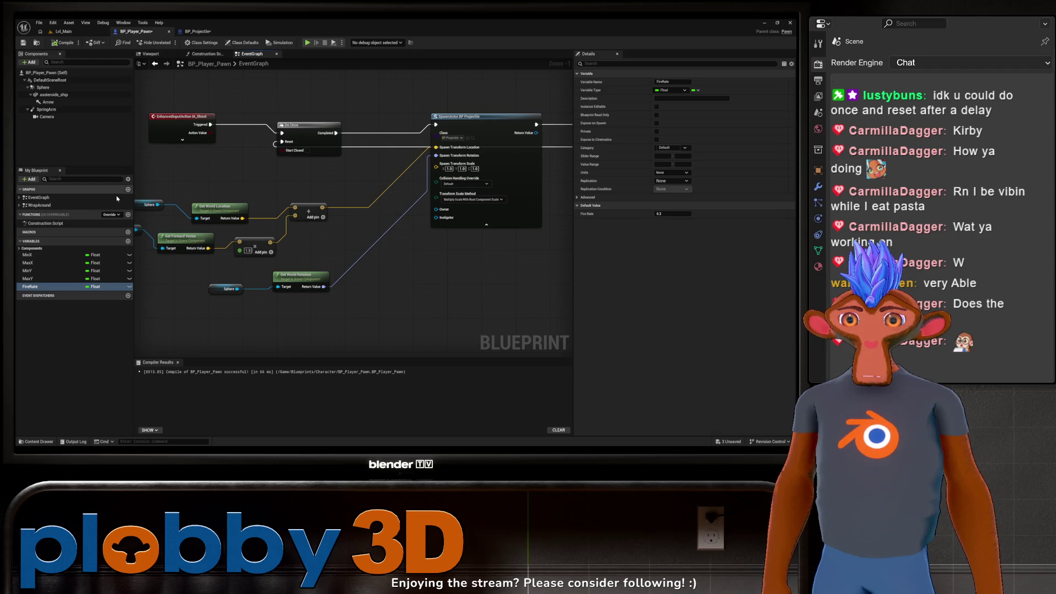
Play Lvl_Main in the editor with Alt+P, fly briefly, stop, then open BP_Projectile.
right_drag(308, 319, 256, 316)
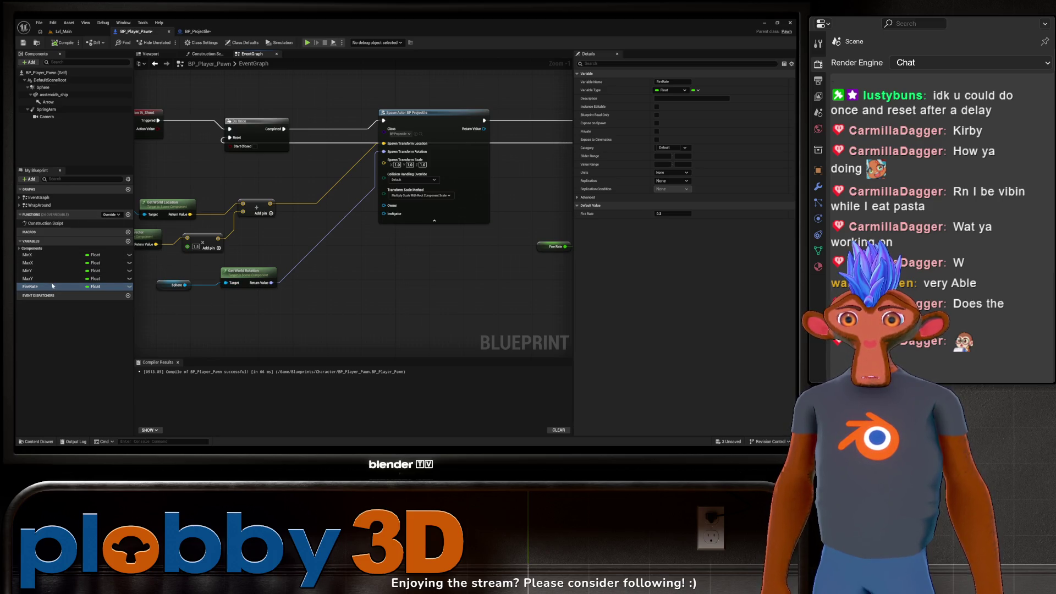
click(58, 32)
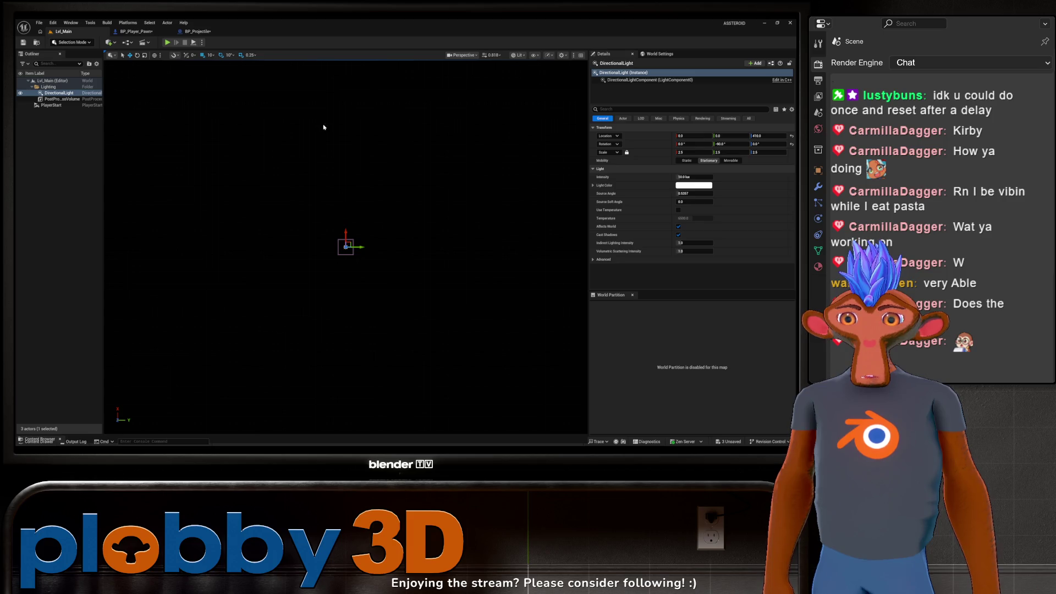
key(alt+p)
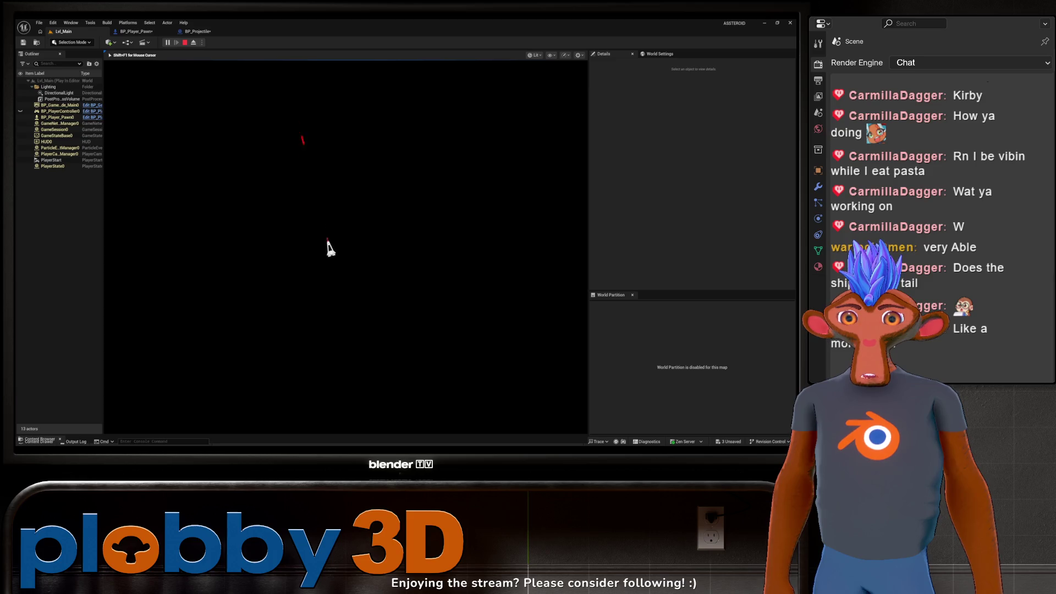
key(a)
key(w)
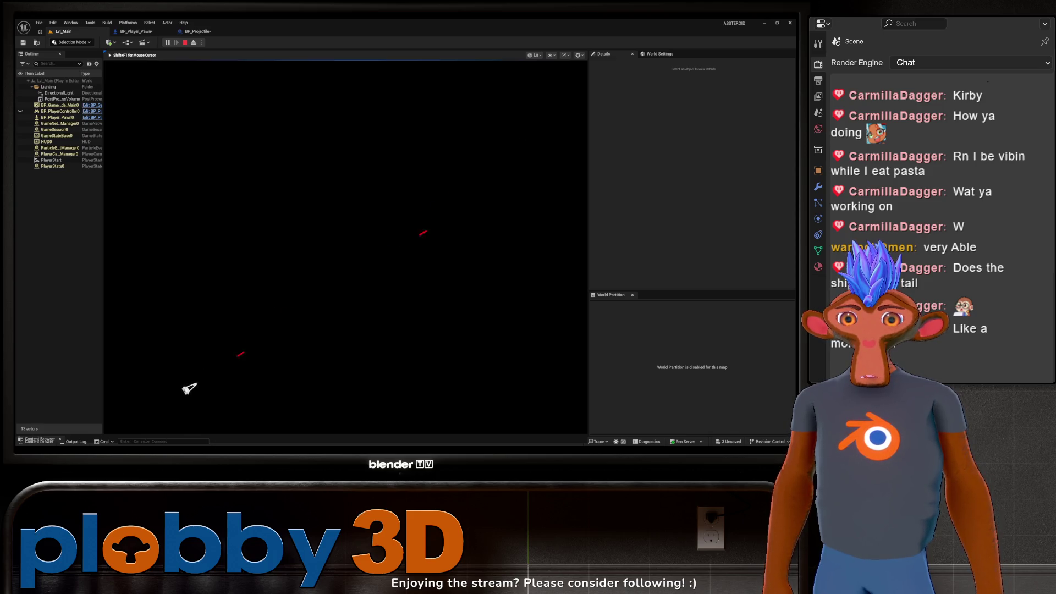
key(Escape)
click(195, 33)
mouse_move(443, 223)
right_down()
mouse_move(392, 276)
mouse_move(533, 278)
mouse_move(396, 198)
mouse_move(446, 229)
right_up()
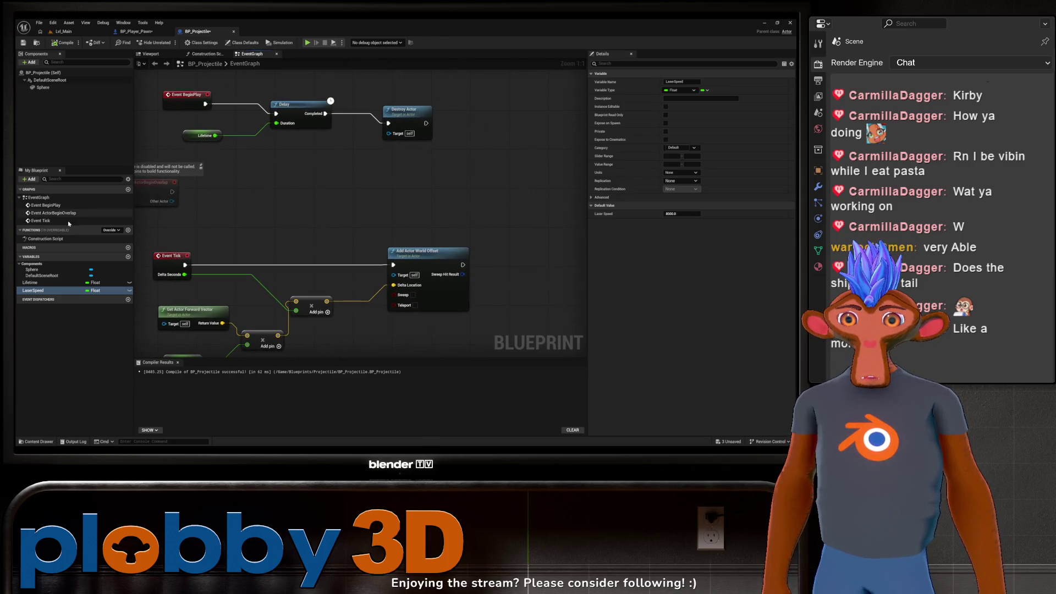
Check FireRate's 0.2 default in BP_Player_Pawn's Details, then switch back to Lvl_Main.
mouse_move(341, 201)
right_down()
mouse_move(335, 176)
mouse_move(324, 284)
mouse_move(386, 318)
right_up()
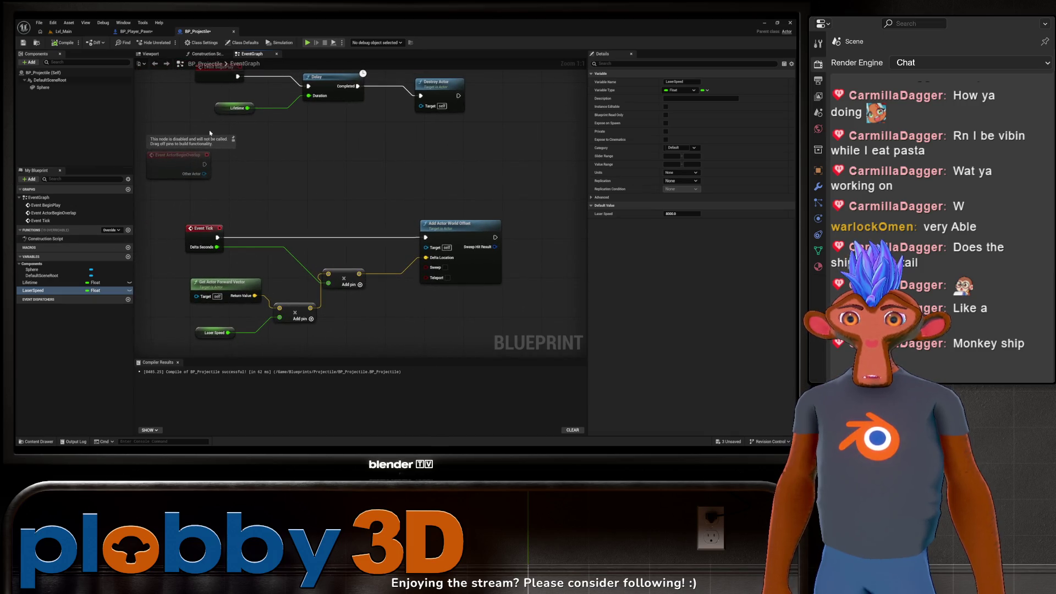
click(135, 31)
mouse_move(286, 247)
right_down()
mouse_move(385, 272)
mouse_move(226, 257)
right_up()
click(684, 206)
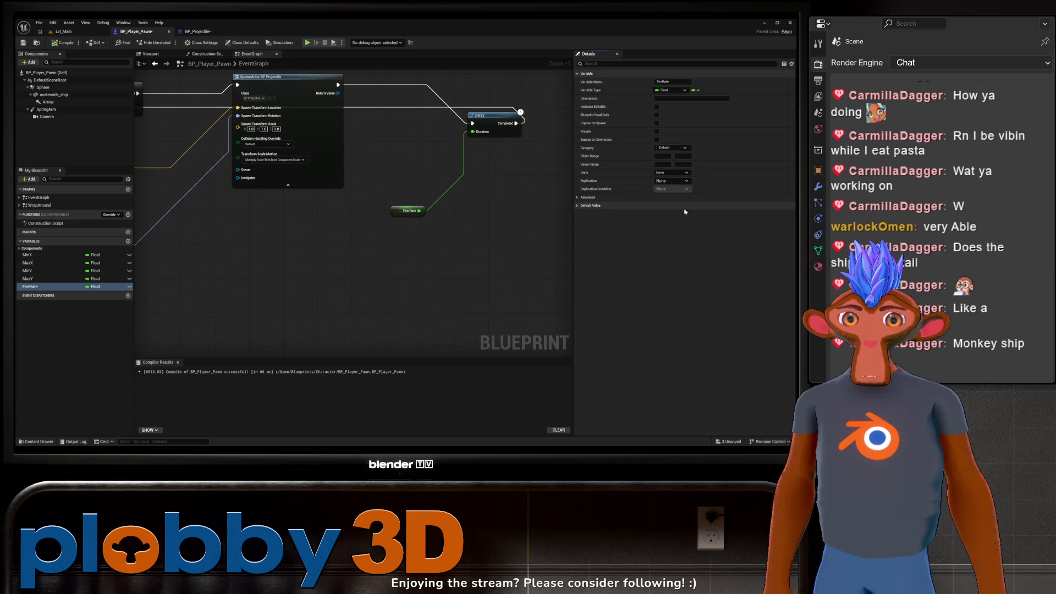
click(592, 206)
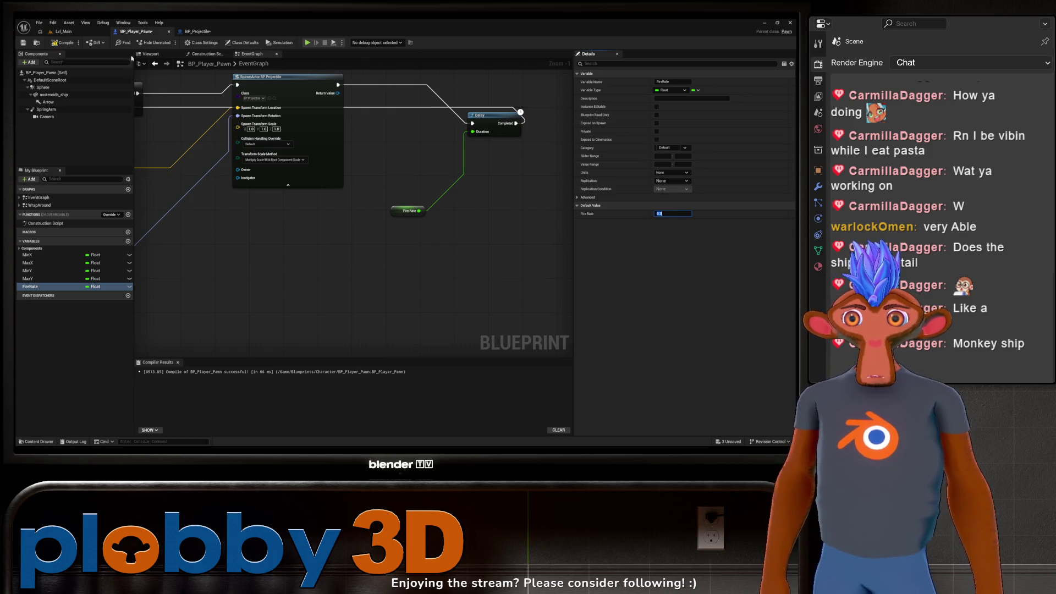
click(63, 31)
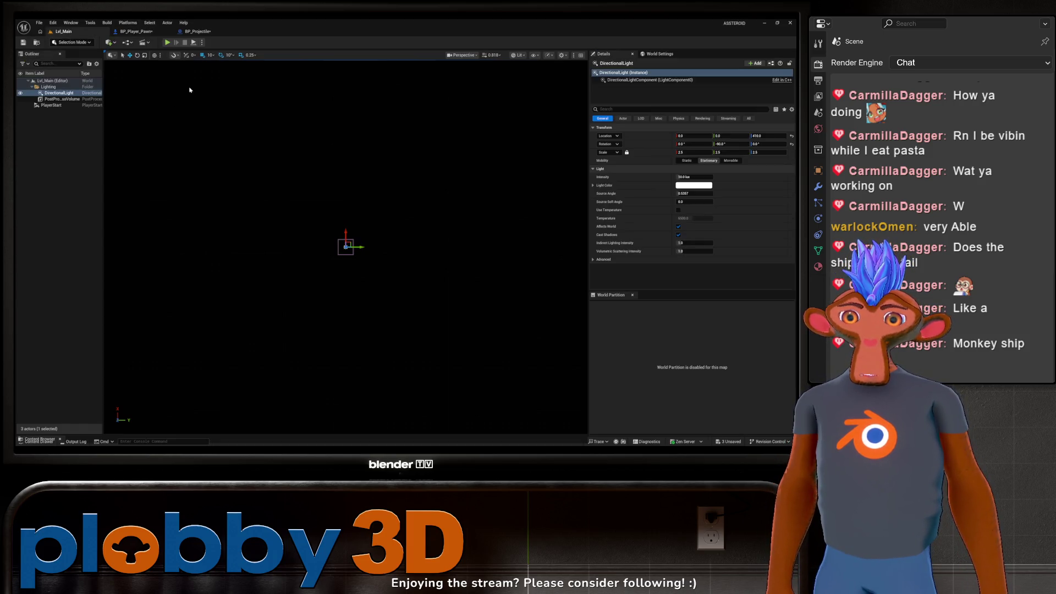
Start Play in Editor and fire shots while steering toward the upper right.
click(168, 42)
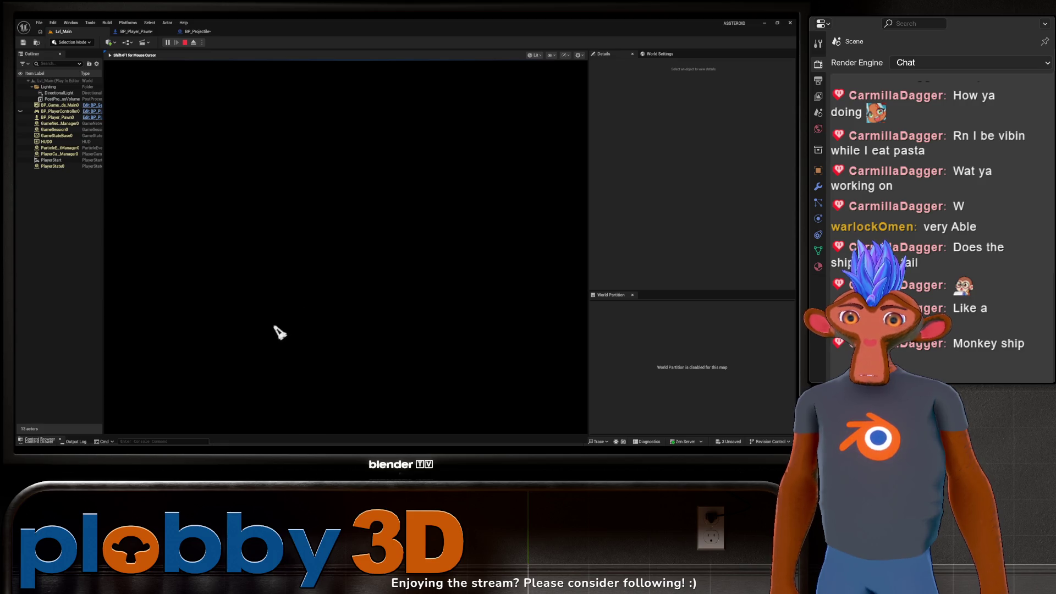
key(space)
key(space)
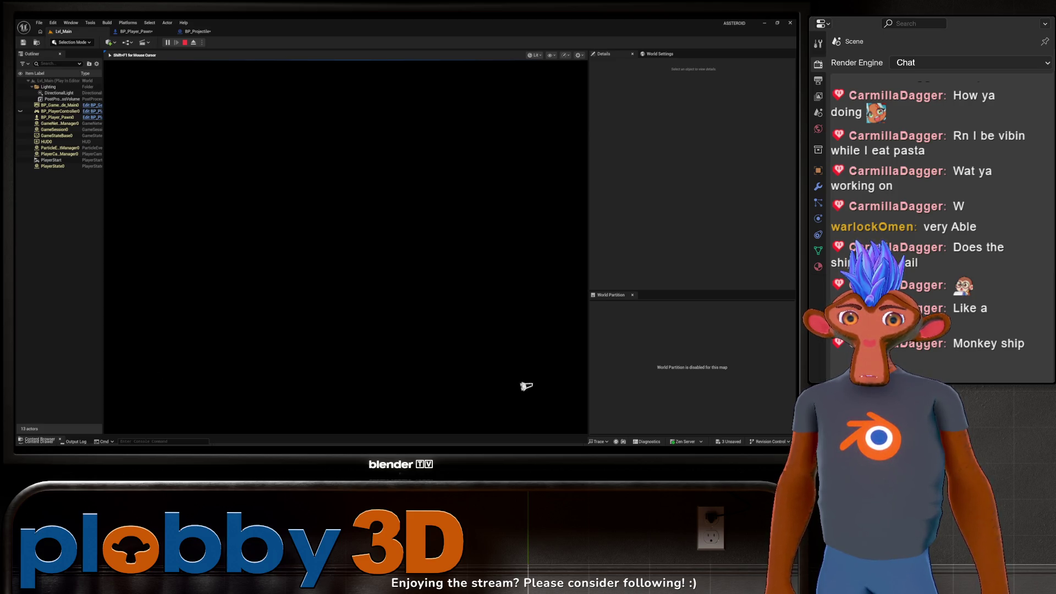
key(space)
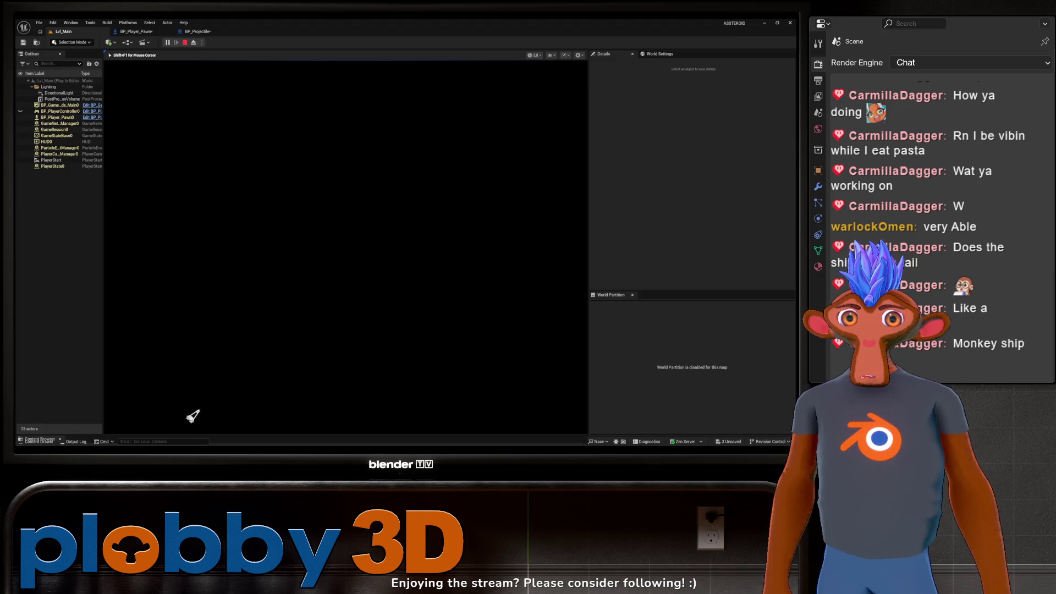
key(Left)
key(Up)
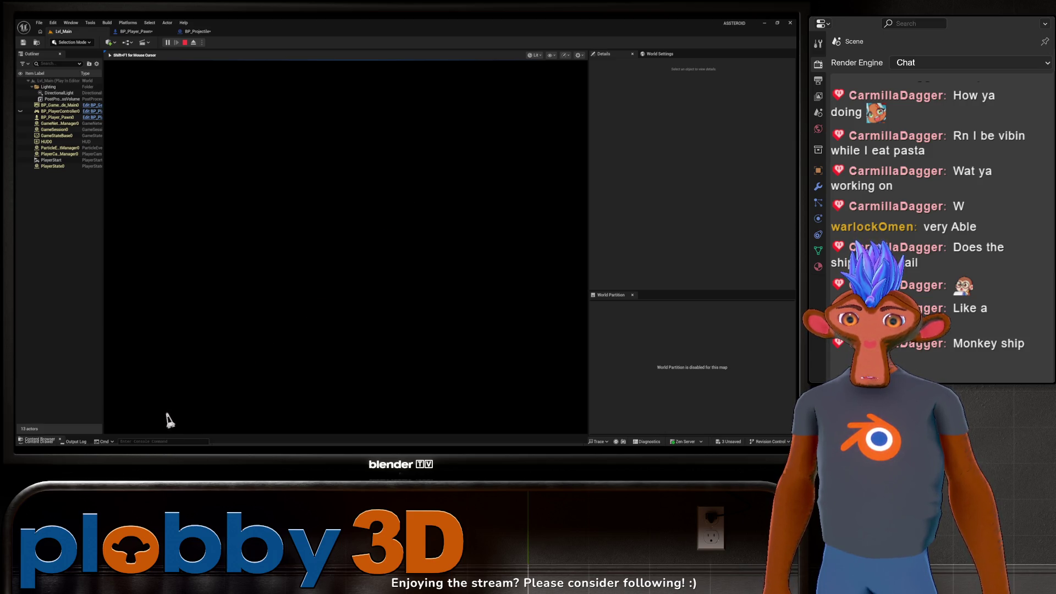
key(Right)
key(Right)
key(Up)
key(Left)
key(space)
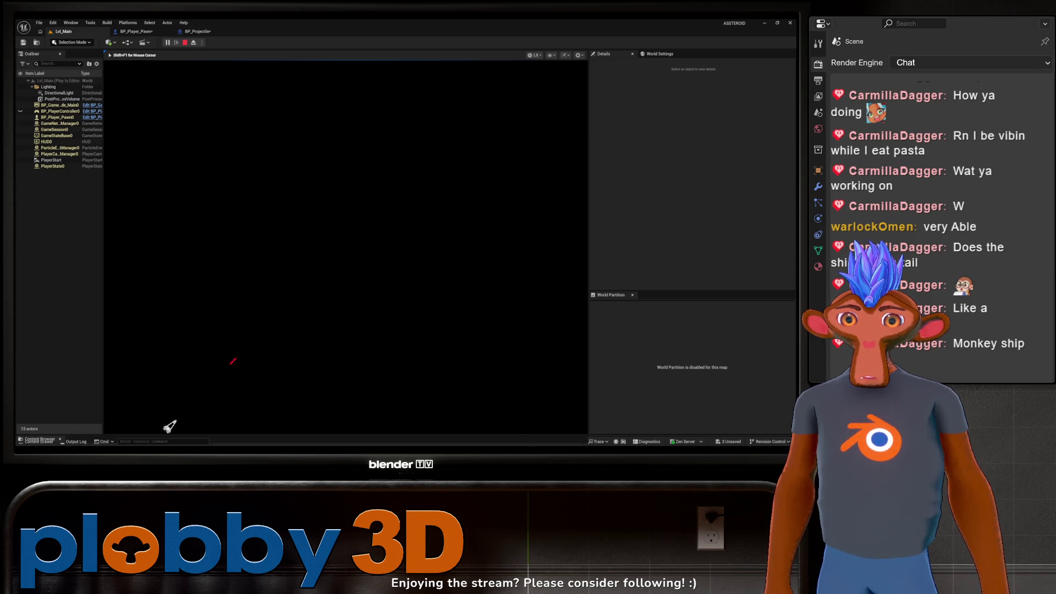
key(space)
key(space)
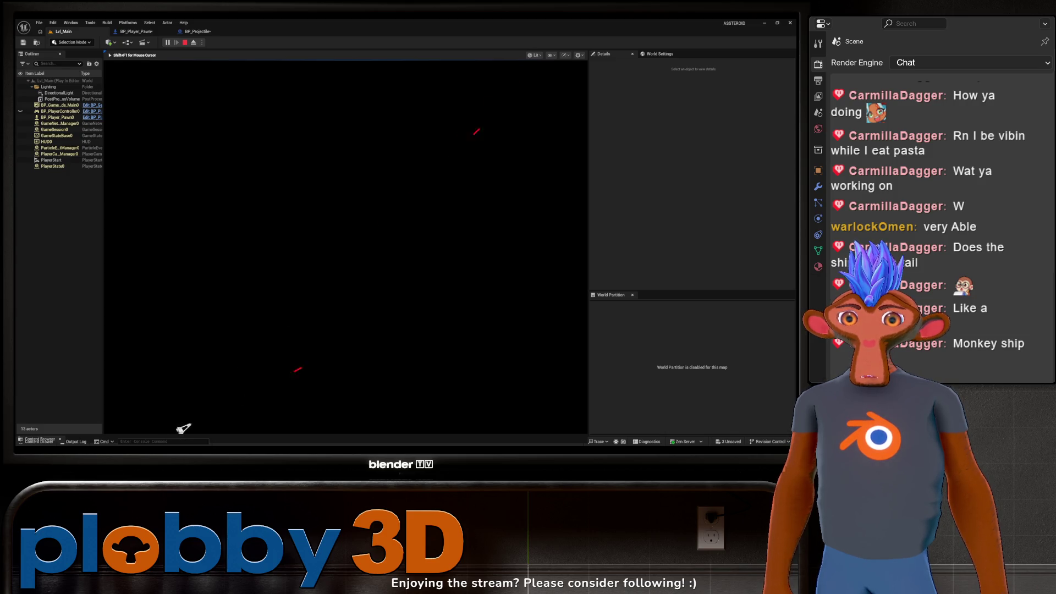
Keep steering with the arrow keys firing rapid bursts, then press Esc to stop.
key(space)
key(space)
key(Left)
key(space)
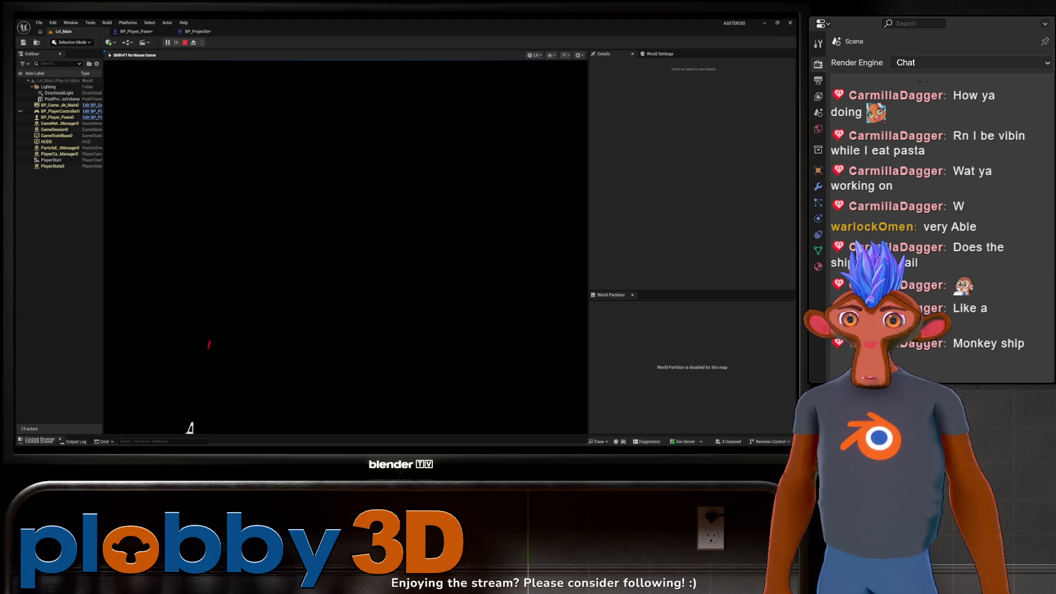
key(Right)
key(space)
key(space)
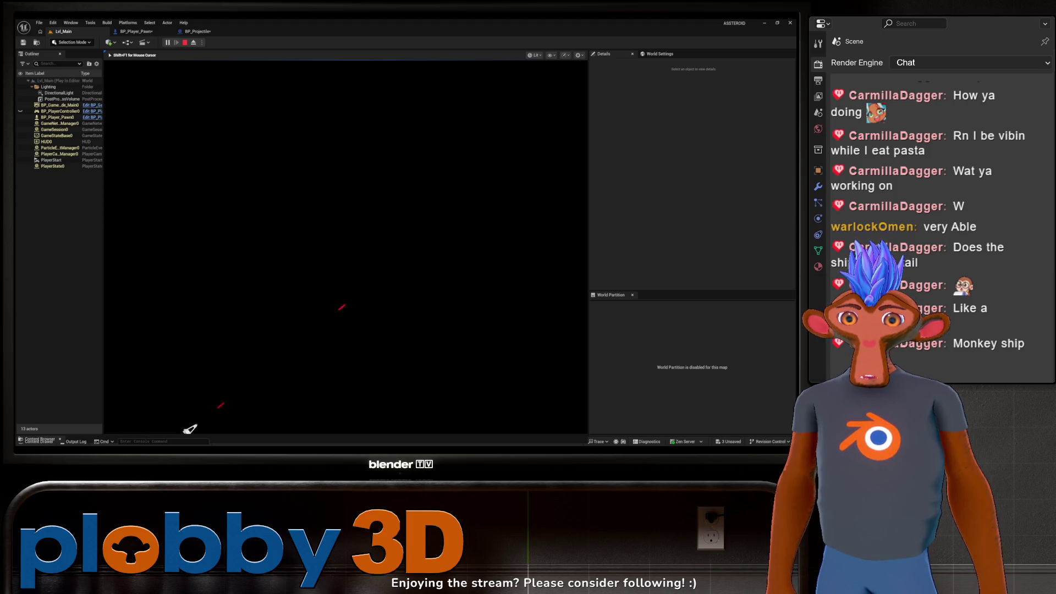
key(space)
key(Left)
key(space)
key(space)
key(space)
key(Right)
key(space)
key(space)
key(space)
key(space)
key(space)
key(space)
key(Up)
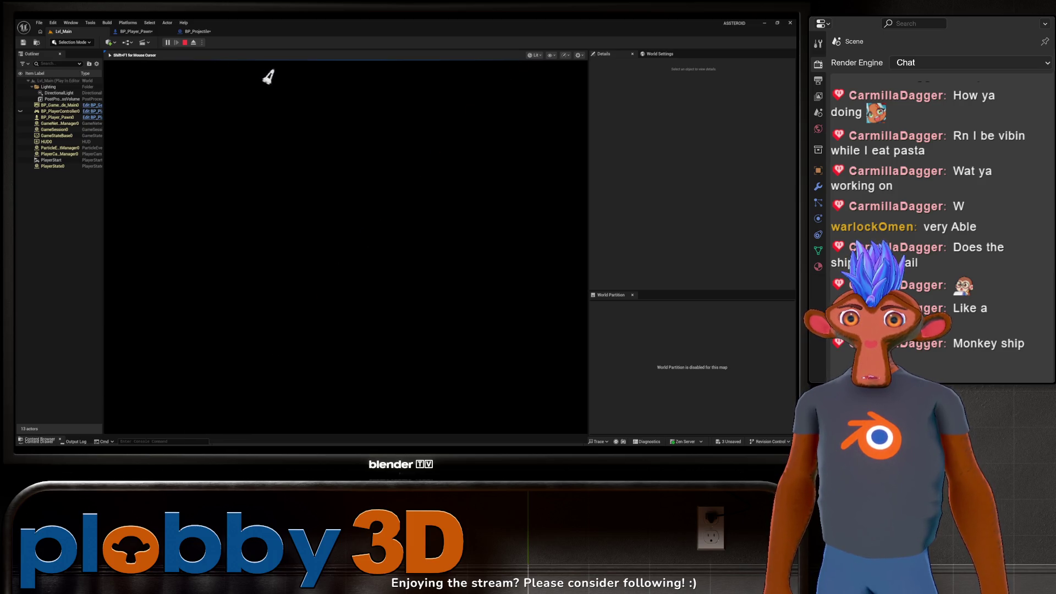
key(Escape)
Change the Lifetime variable's default value in BP_Projectile and recompile.
click(196, 32)
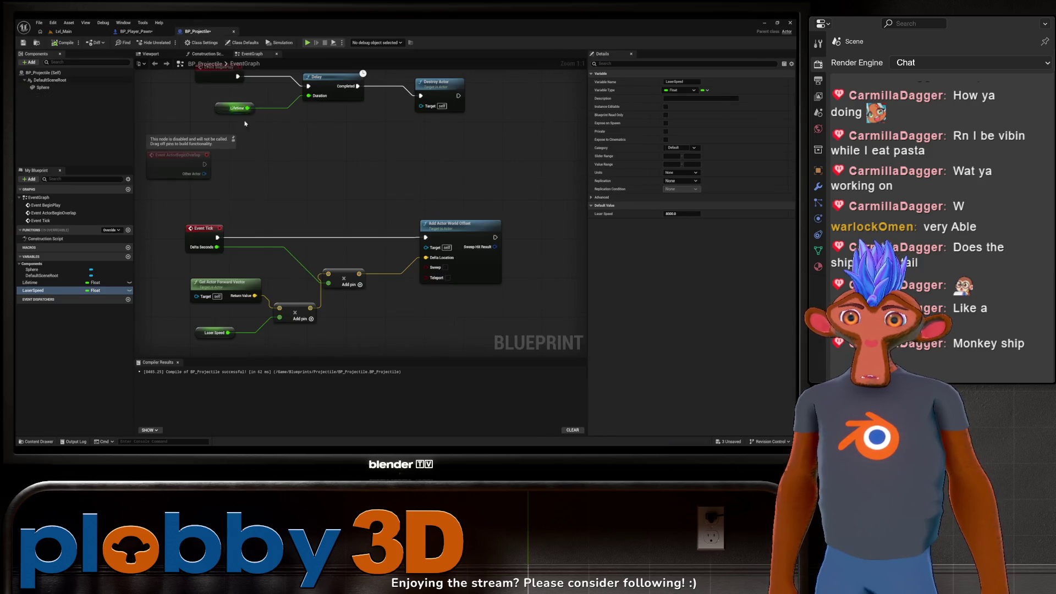
right_drag(273, 151, 268, 208)
click(230, 163)
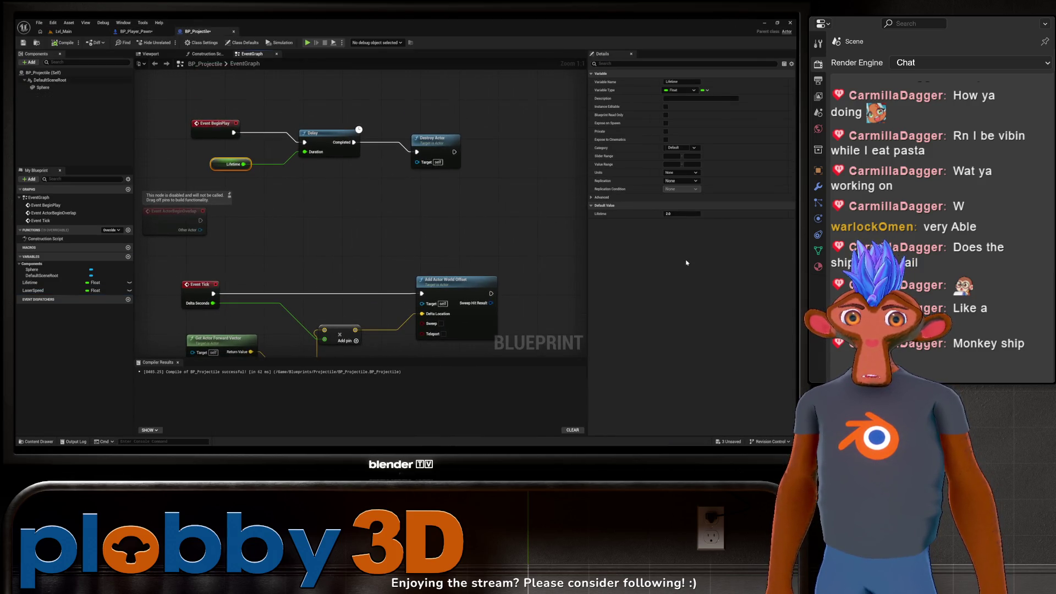
click(682, 213)
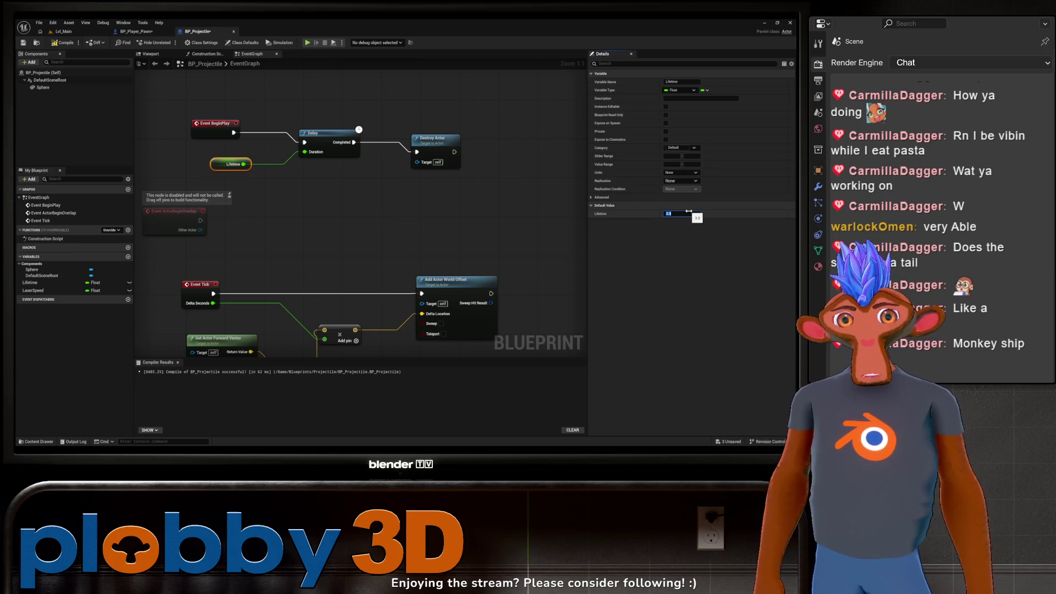
click(379, 220)
key(F7)
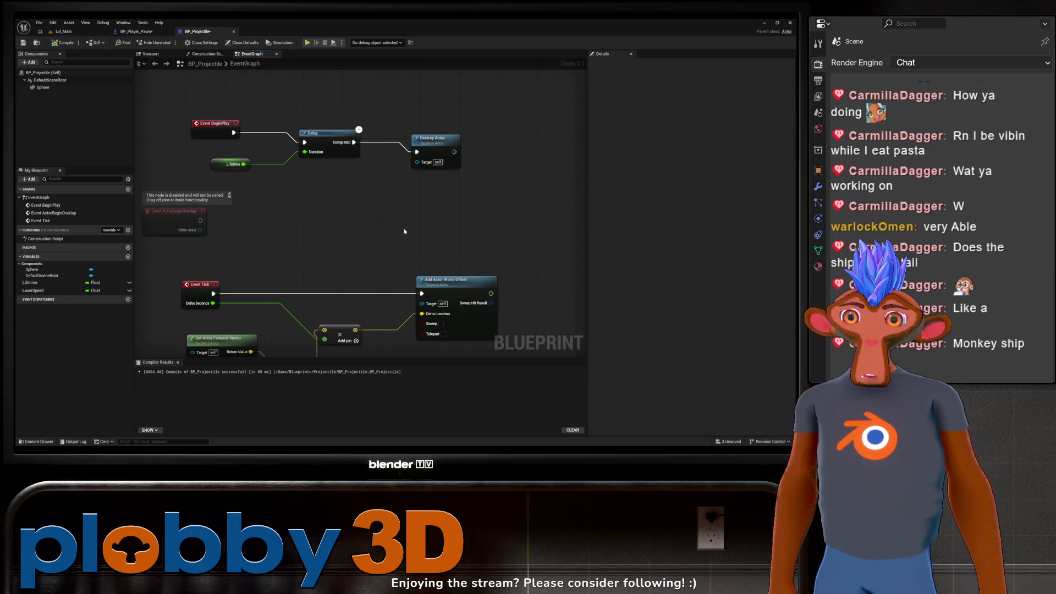
Review the Laser Speed and BeginPlay nodes, then switch to BP_Player_Pawn's graph.
mouse_move(332, 204)
right_down()
mouse_move(344, 163)
mouse_move(356, 198)
mouse_move(274, 220)
mouse_move(234, 184)
mouse_move(356, 183)
mouse_move(353, 156)
mouse_move(352, 221)
mouse_move(387, 177)
right_up()
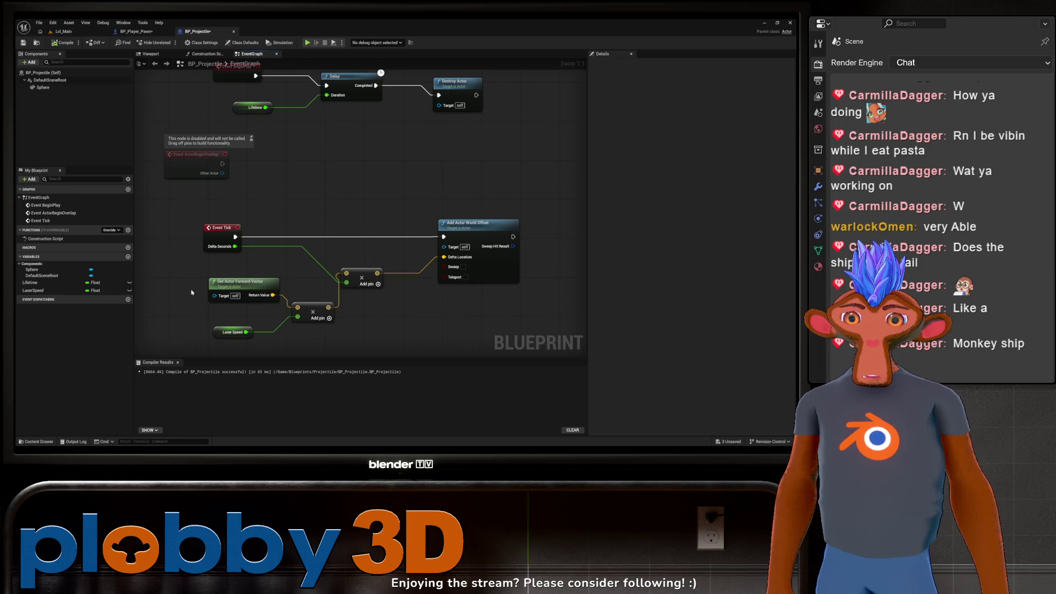
right_drag(313, 191, 231, 249)
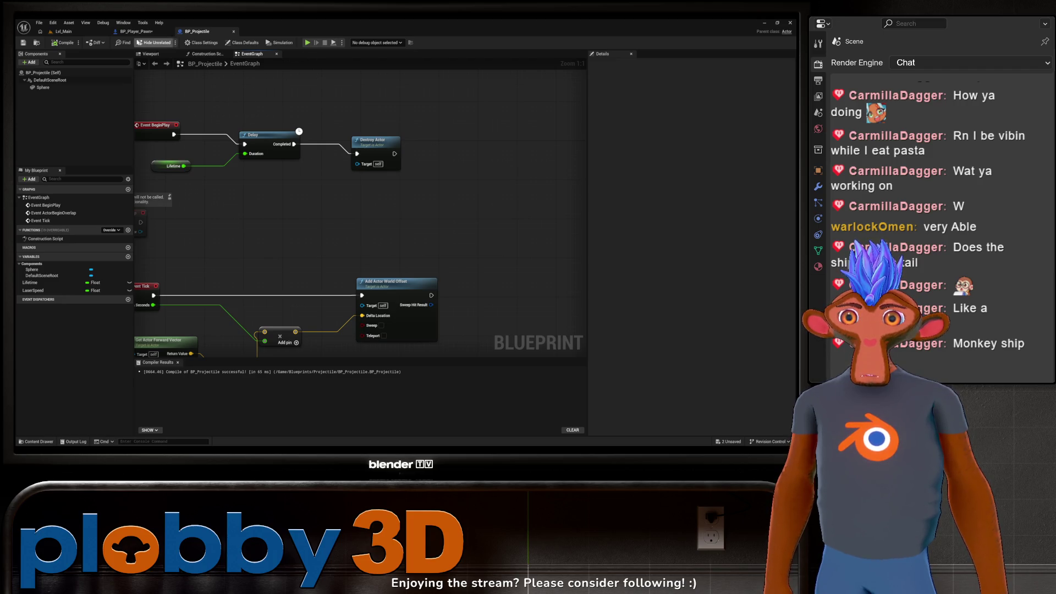
click(135, 31)
right_drag(247, 256, 363, 280)
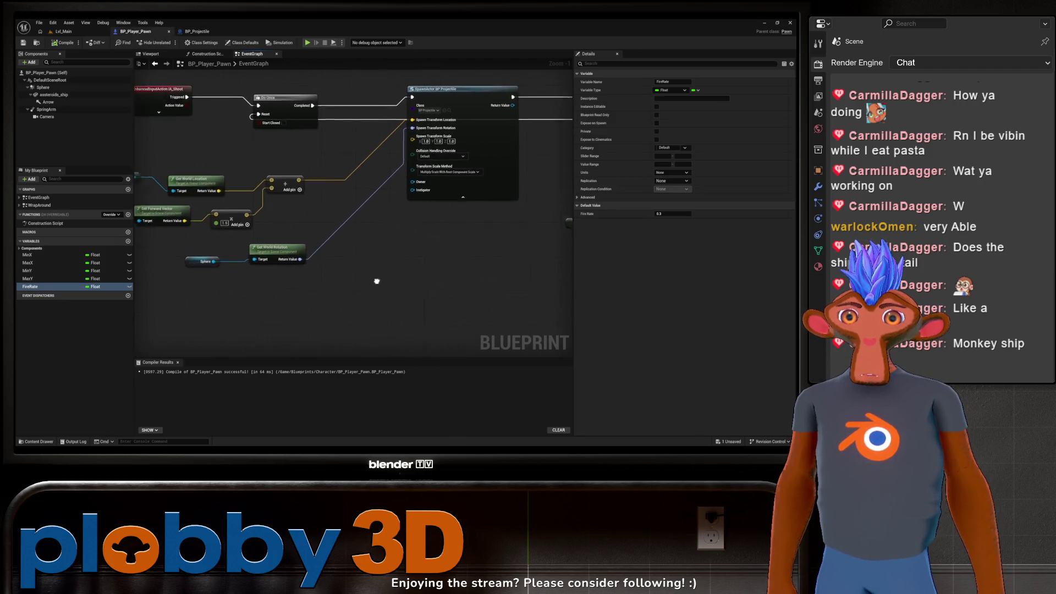
Zoom out over BP_Player_Pawn's shooting graph, then return to BP_Projectile's event graph.
scroll(363, 281, down, 2)
right_drag(277, 267, 283, 253)
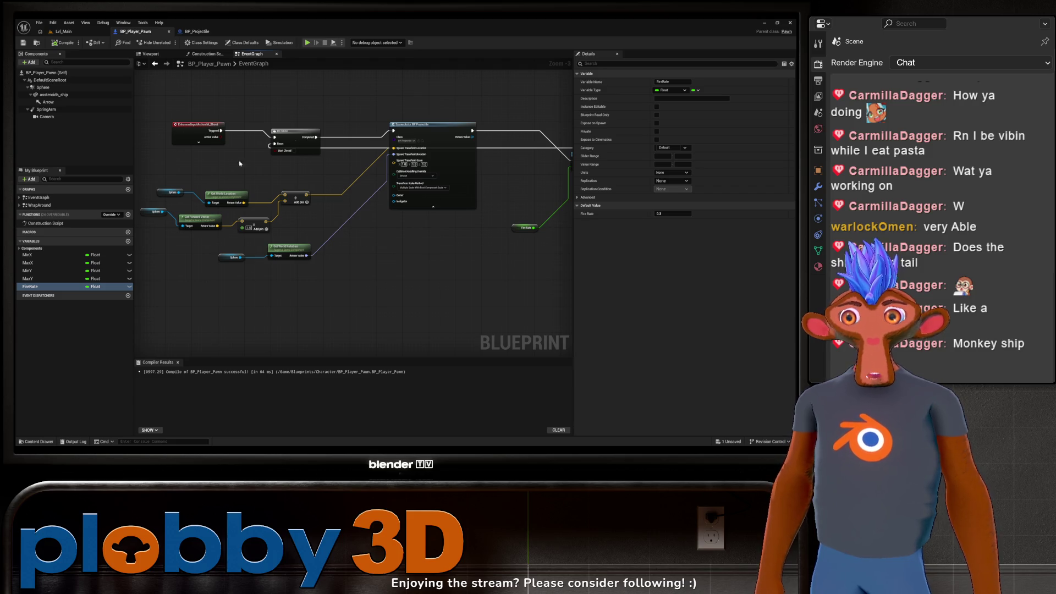
click(197, 31)
scroll(319, 210, up, 3)
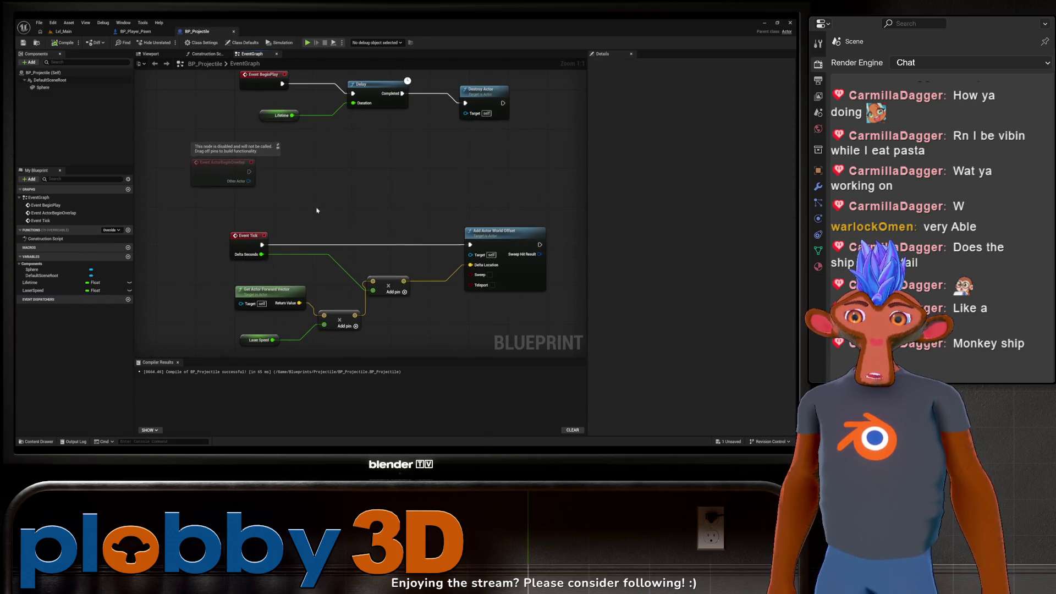
Search the projectile graph for an 'on hit' node, add nothing, and return to the Lvl_Main level editor.
right_drag(319, 210, 306, 145)
mouse_move(229, 177)
right_down()
mouse_move(231, 231)
mouse_move(169, 98)
mouse_move(229, 287)
mouse_move(222, 276)
right_up()
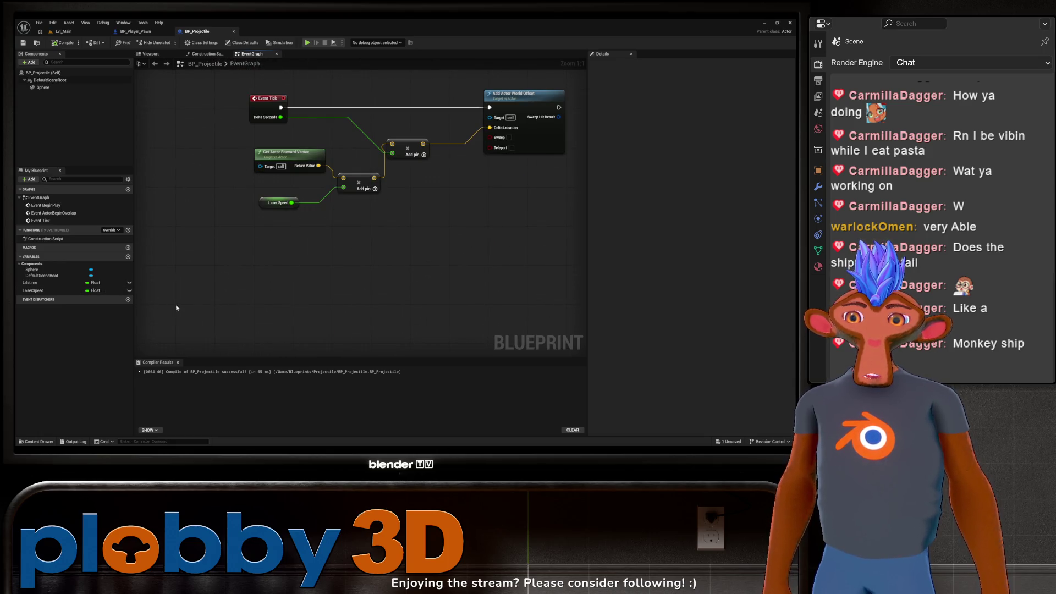
right_click(330, 266)
text(on hit)
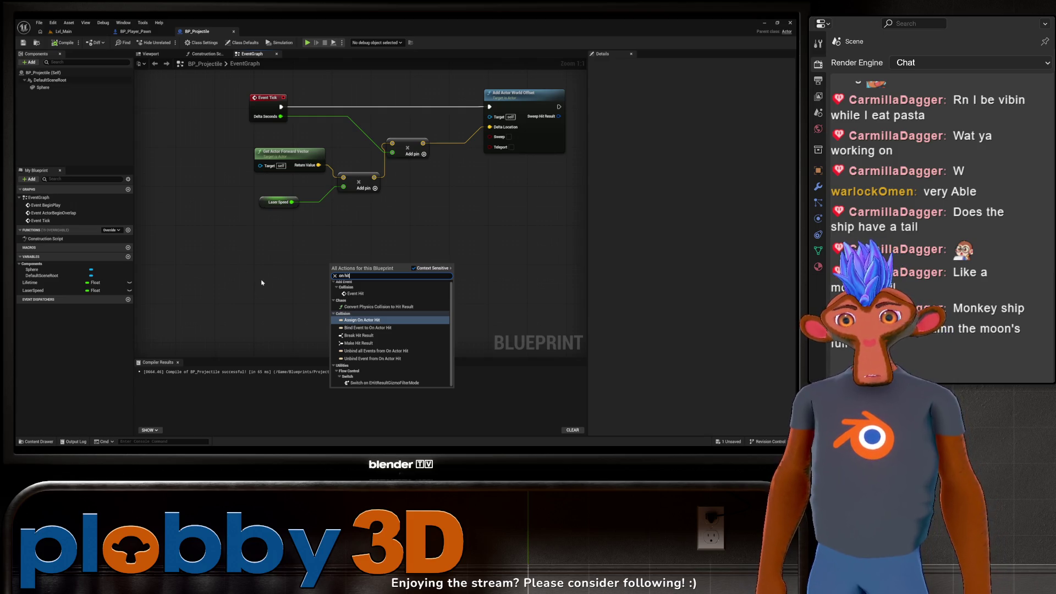
click(262, 283)
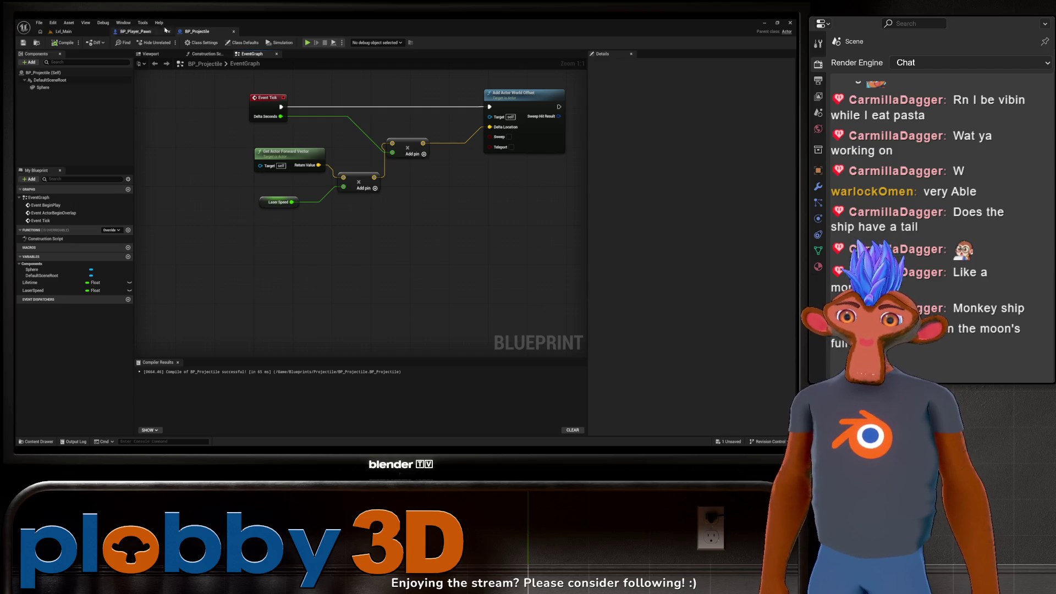
click(135, 31)
click(63, 31)
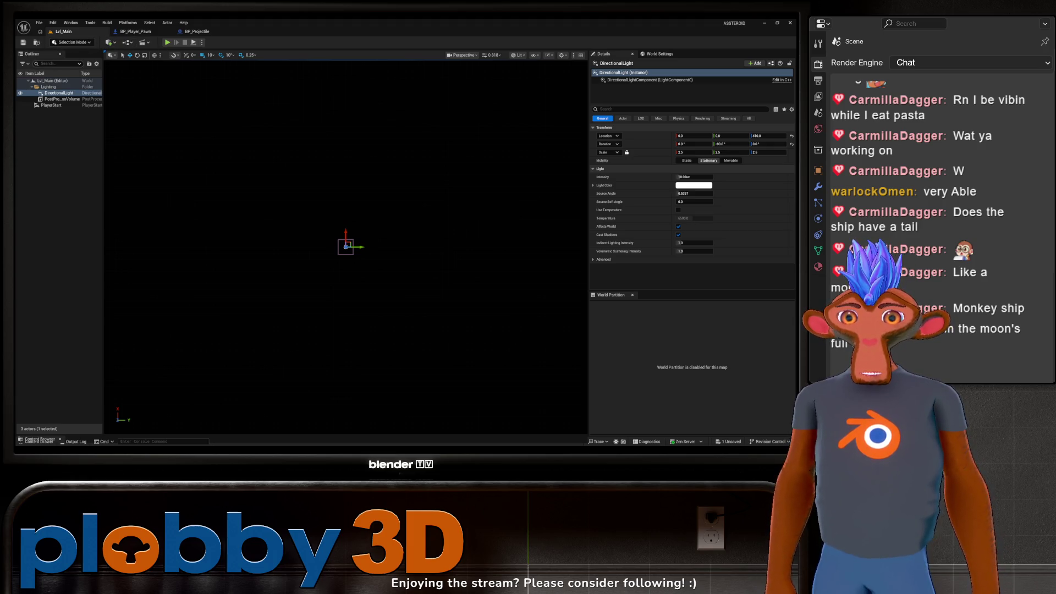
Add a Sky Atmosphere actor and file it in the Lighting folder.
click(110, 43)
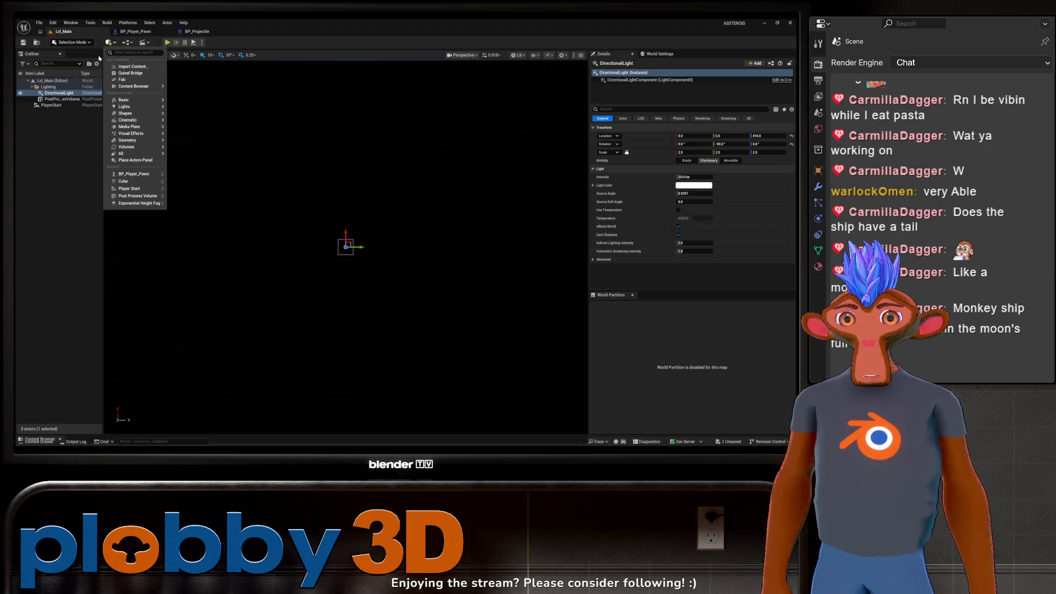
text(sky)
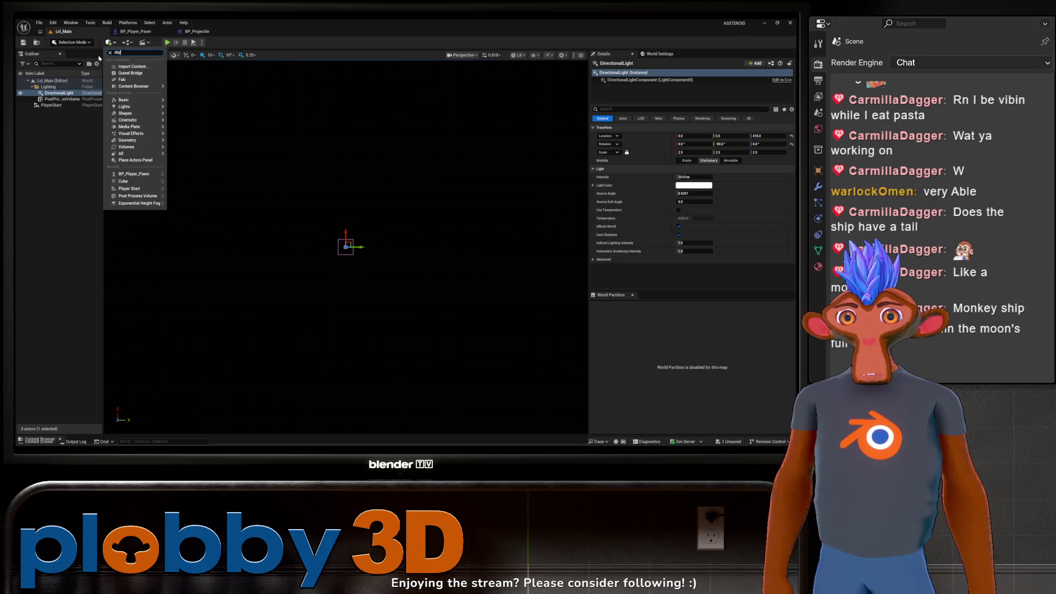
click(134, 76)
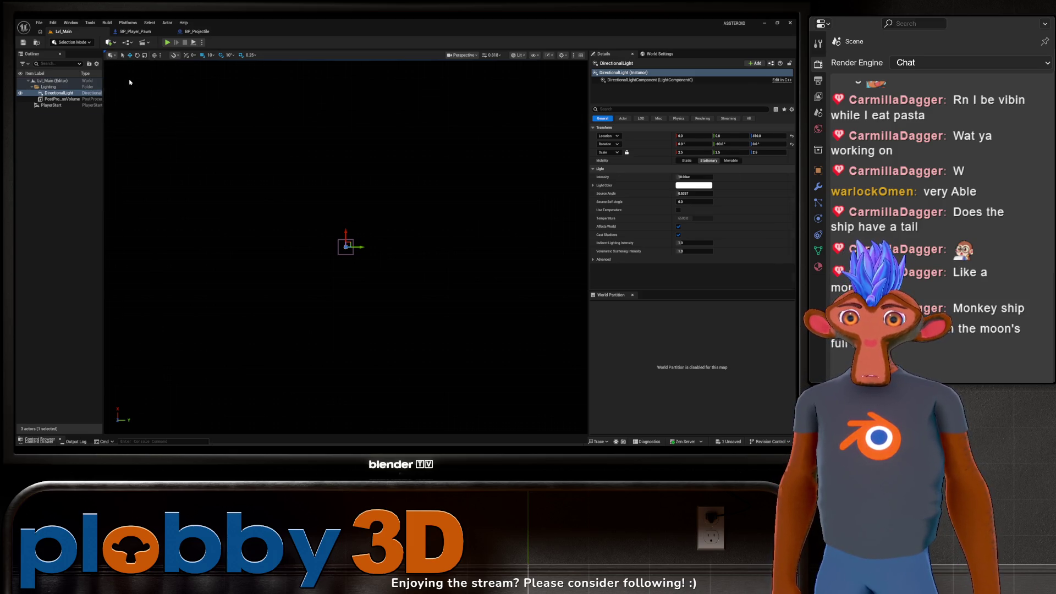
drag(55, 112, 53, 86)
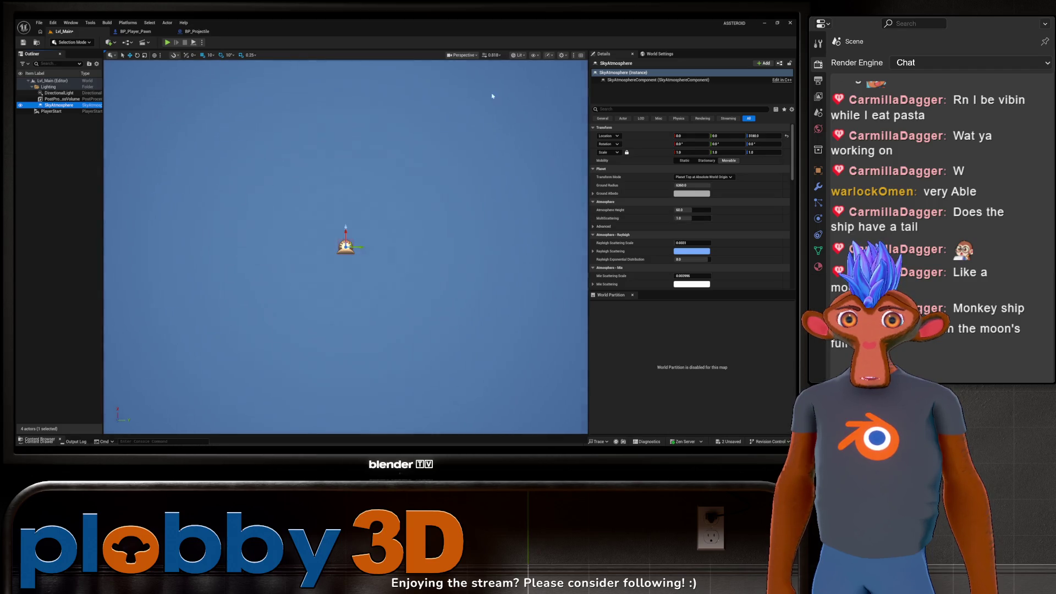
Reset the SkyAtmosphere's height, raise it to Z 280, then deselect it.
mouse_move(310, 216)
right_down()
mouse_move(315, 319)
mouse_move(312, 187)
mouse_move(305, 207)
mouse_move(384, 264)
right_up()
scroll(384, 264, up, 3)
right_drag(370, 306, 349, 226)
click(55, 105)
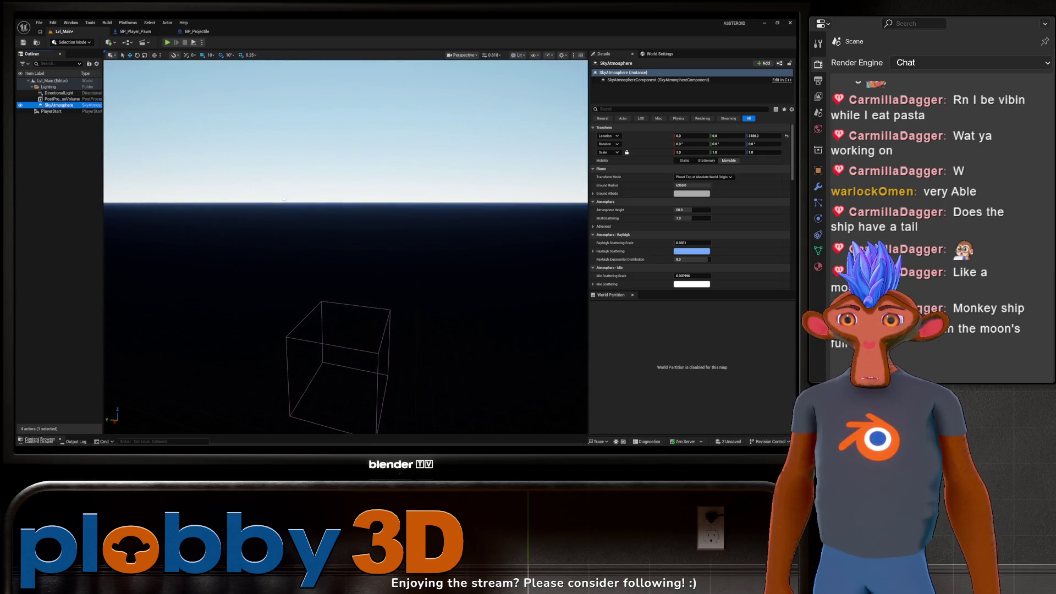
click(786, 136)
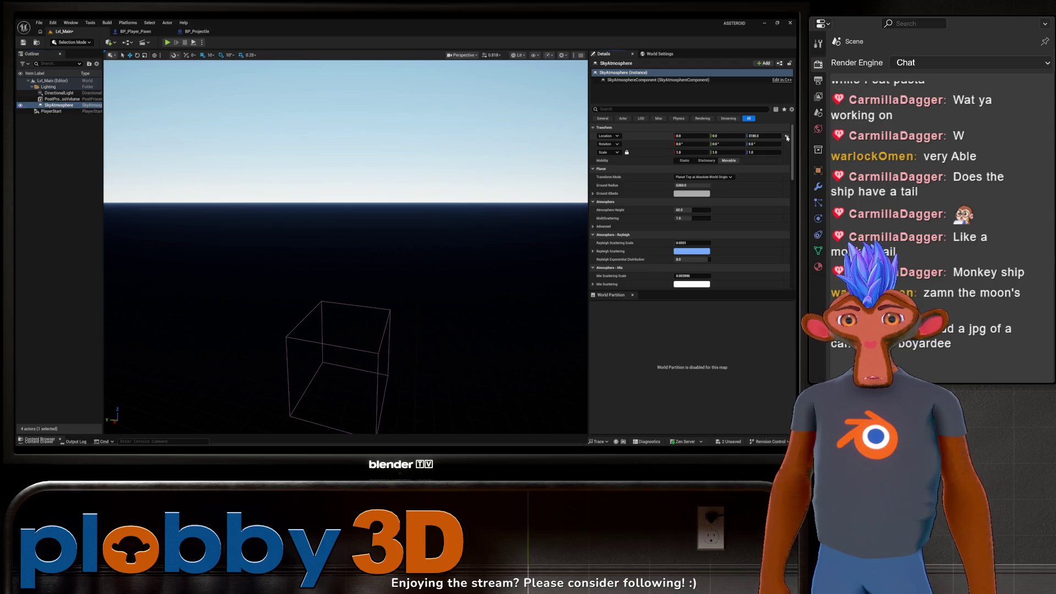
mouse_move(420, 276)
right_down()
mouse_move(456, 330)
mouse_move(459, 393)
right_up()
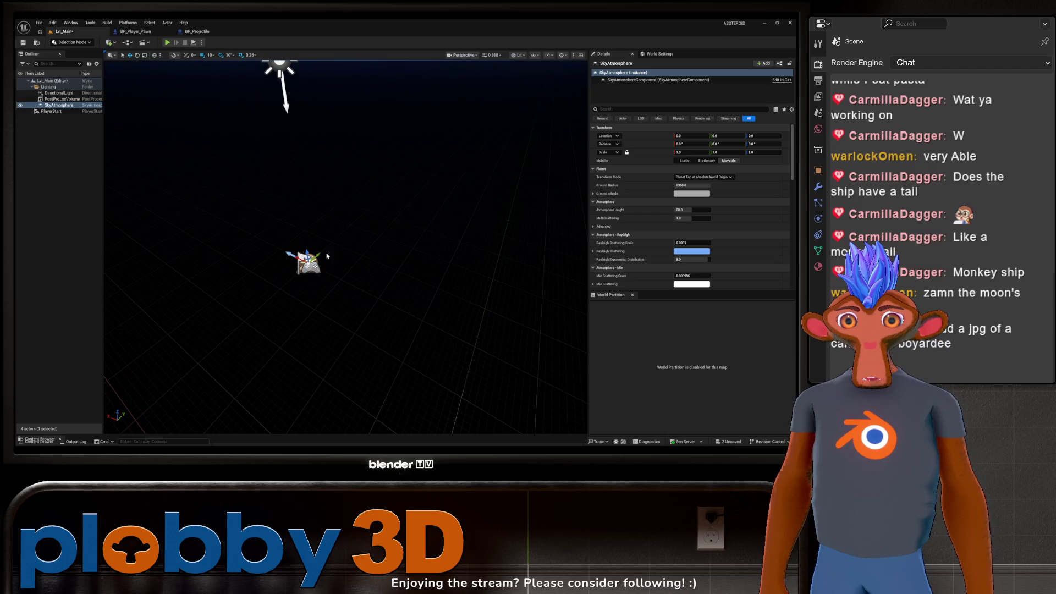
drag(304, 250, 300, 137)
mouse_move(308, 227)
right_down()
mouse_move(303, 181)
mouse_move(308, 227)
right_up()
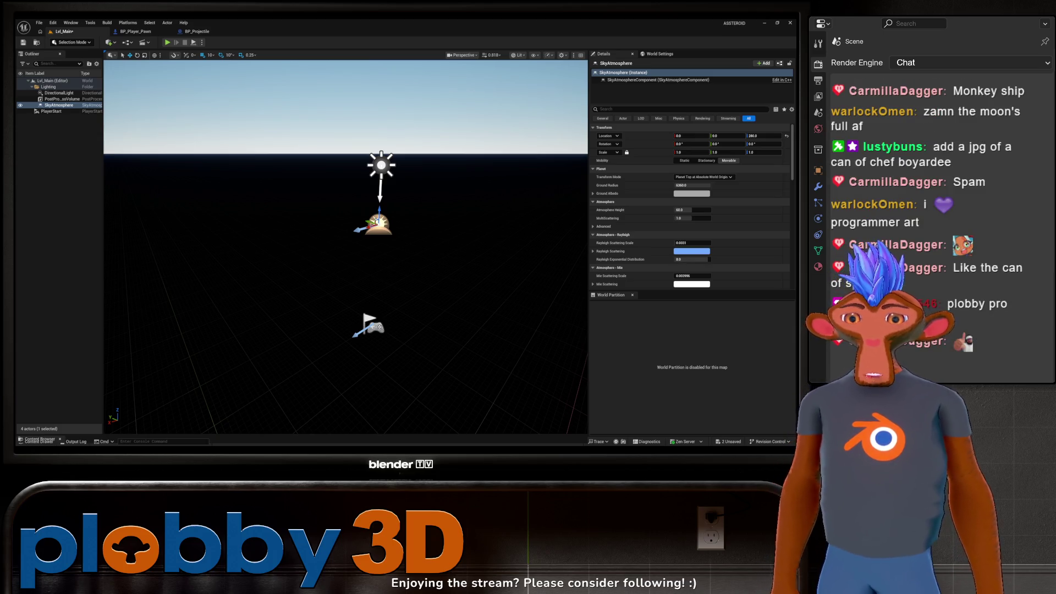
key(Escape)
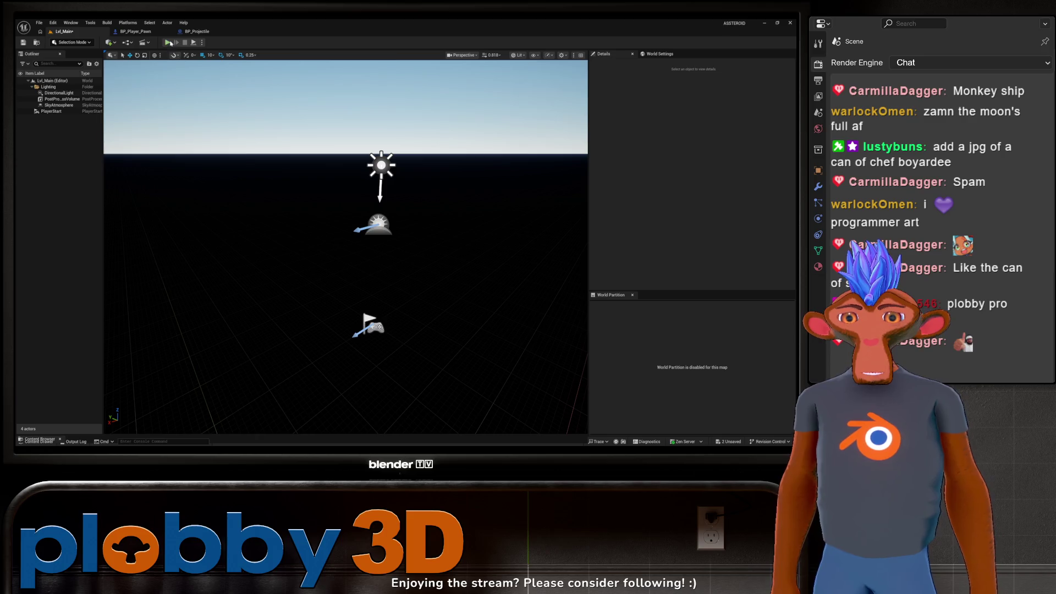
click(168, 43)
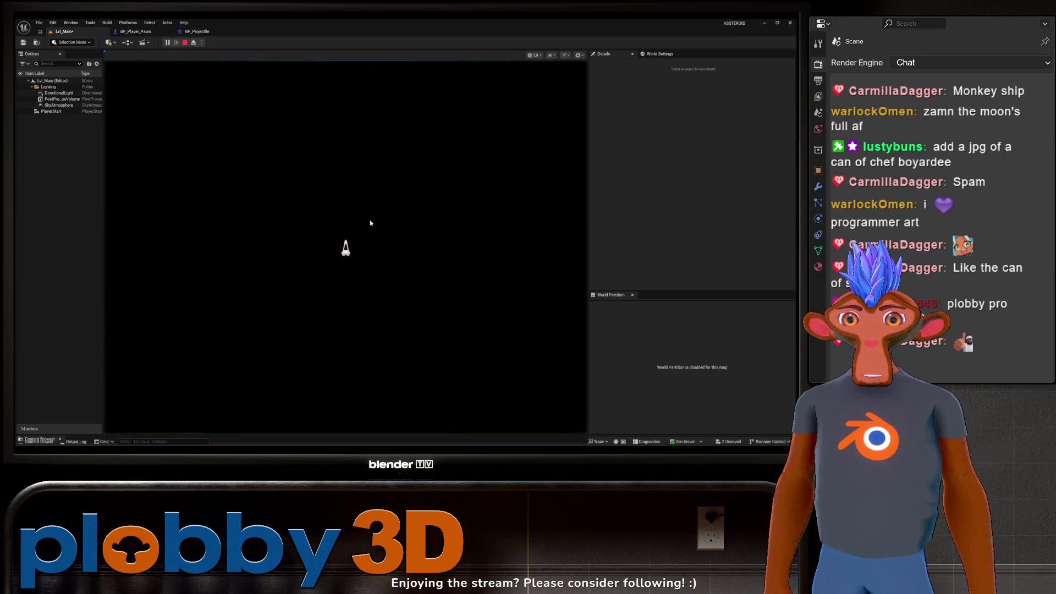
key(a)
key(space)
key(space)
key(d)
key(space)
key(space)
key(space)
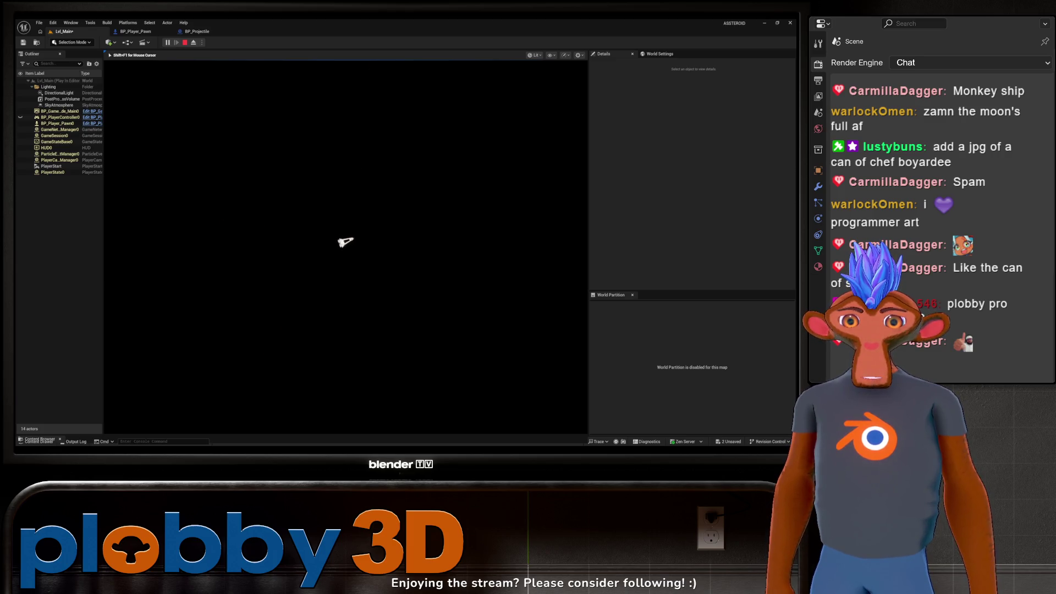
key(w)
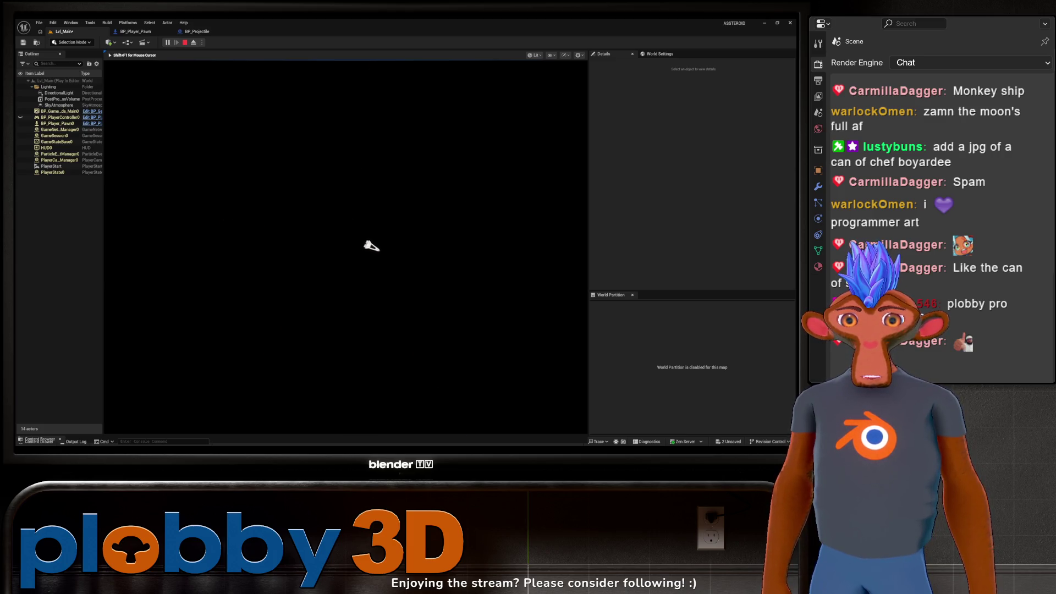
key(space)
key(space)
key(w)
key(d)
key(space)
key(a)
key(w)
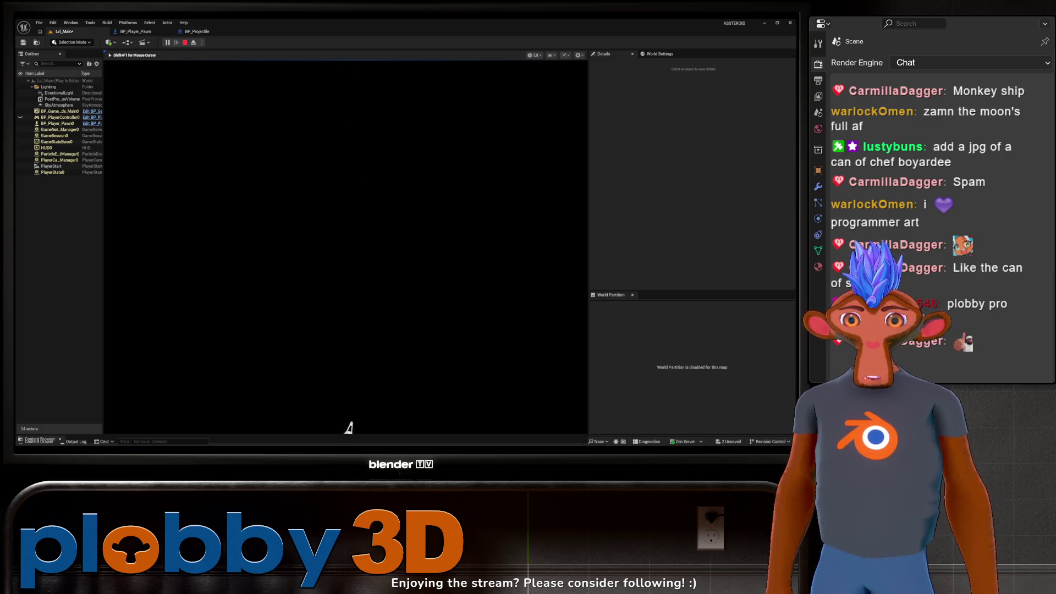
key(a)
key(a)
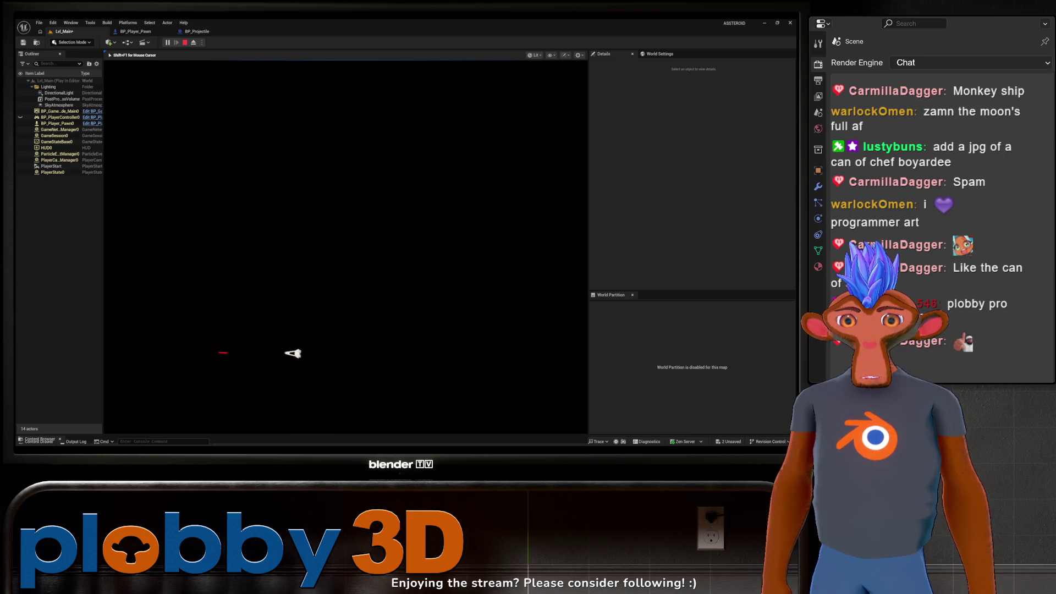
key(d)
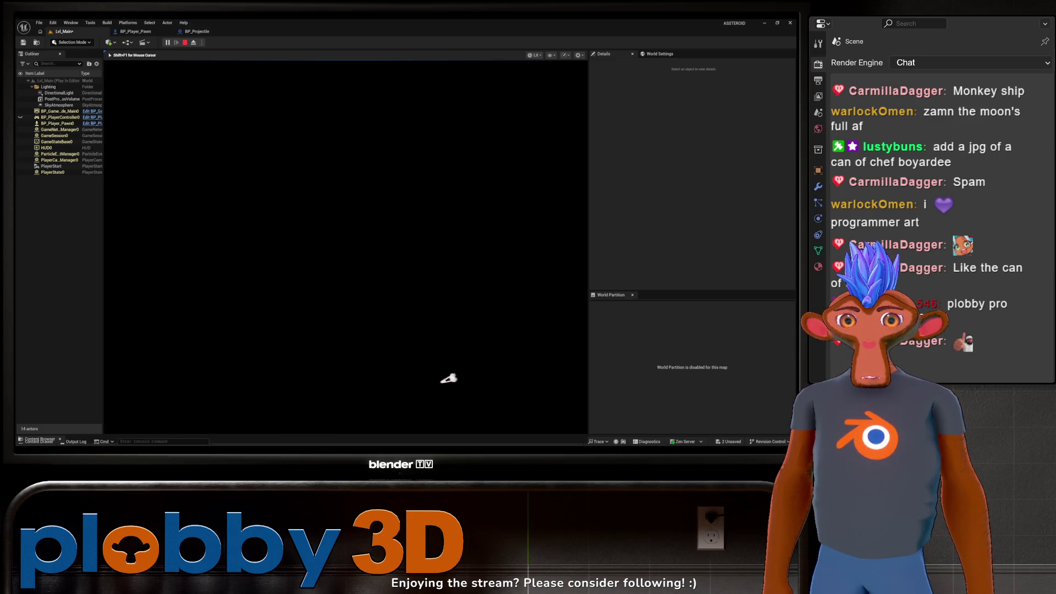
key(space)
key(space)
key(w)
key(d)
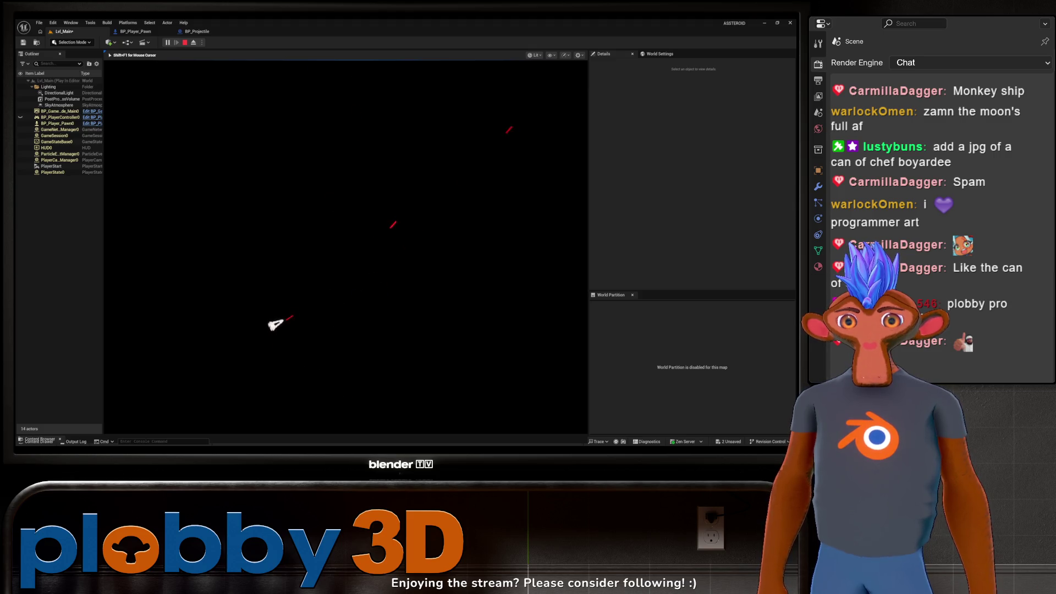
key(space)
key(d)
key(space)
key(d)
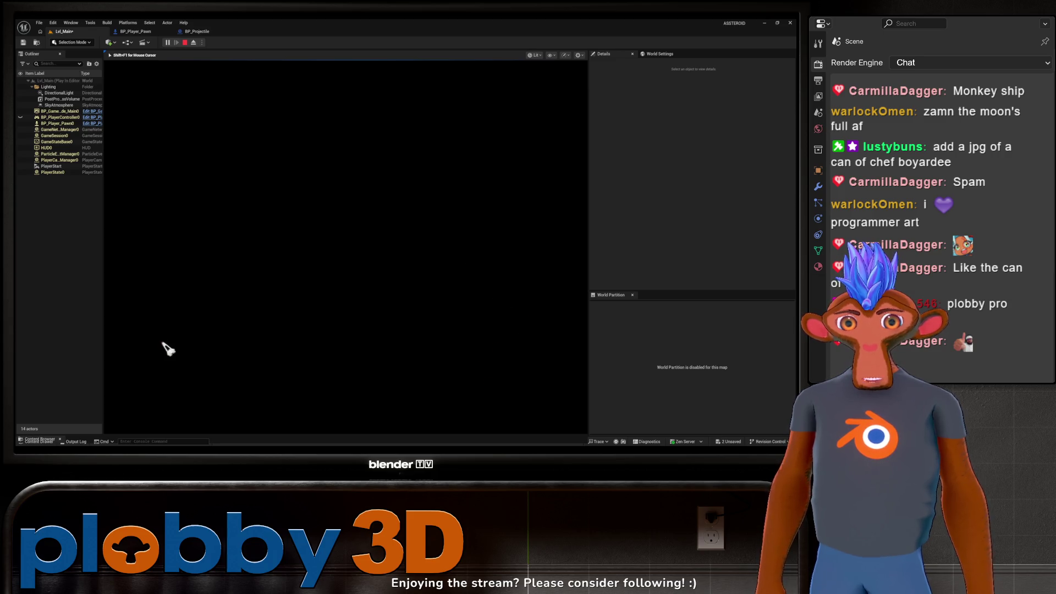
key(d)
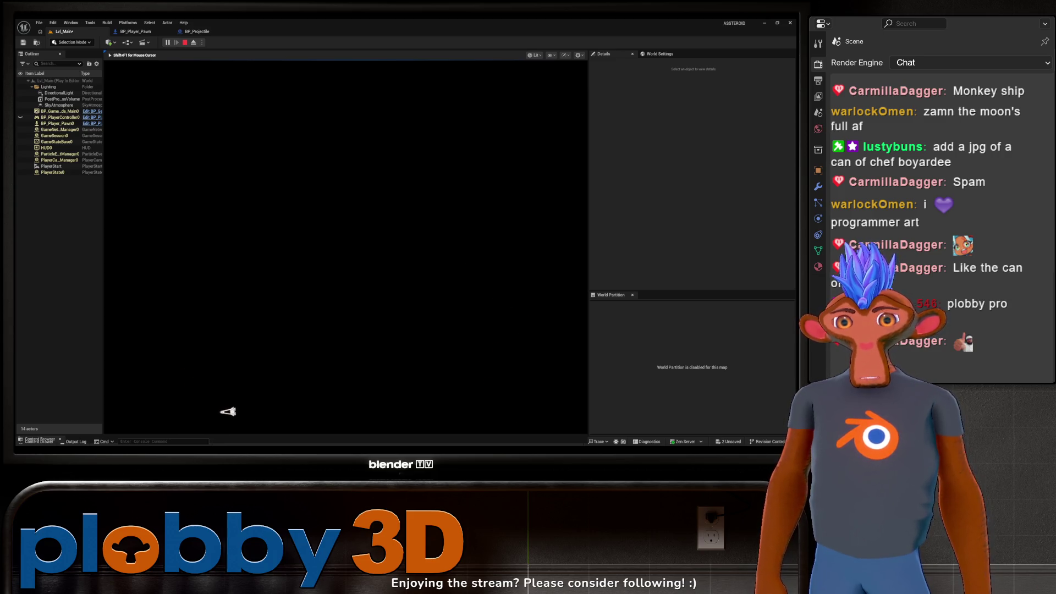
key(space)
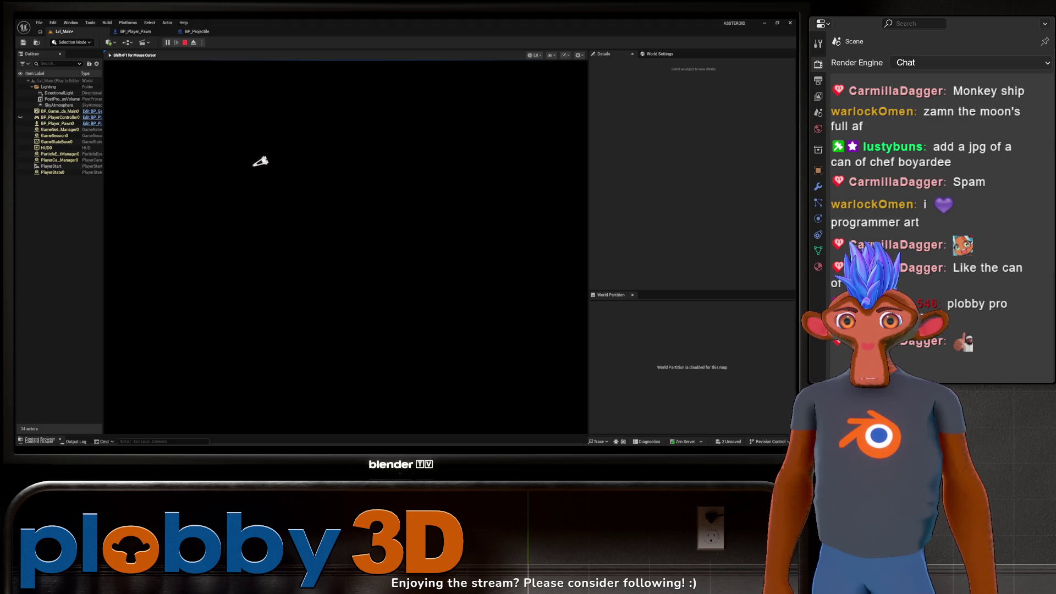
key(d)
key(d)
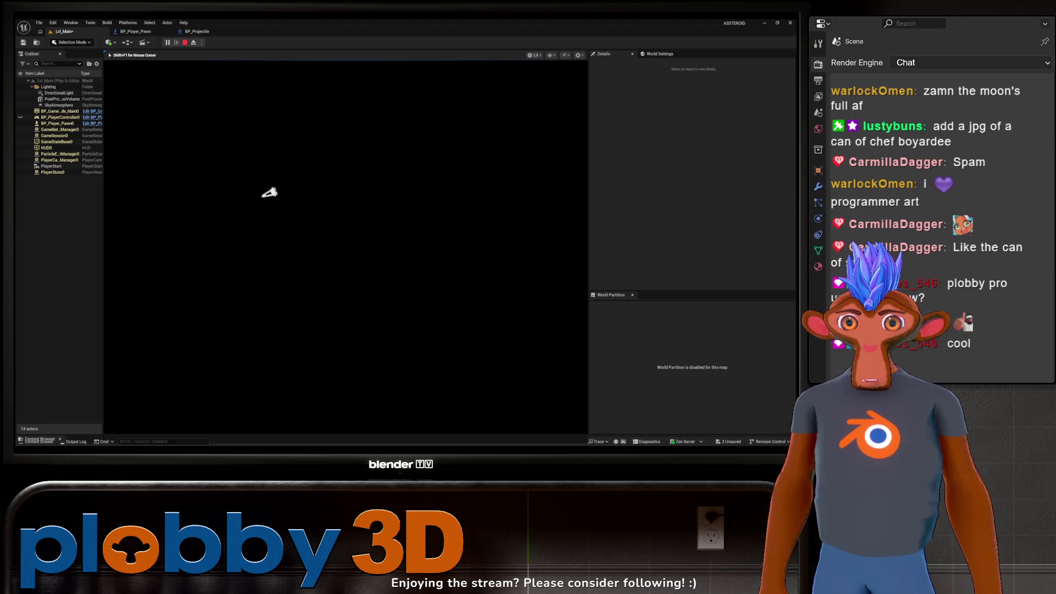
key(w)
key(a)
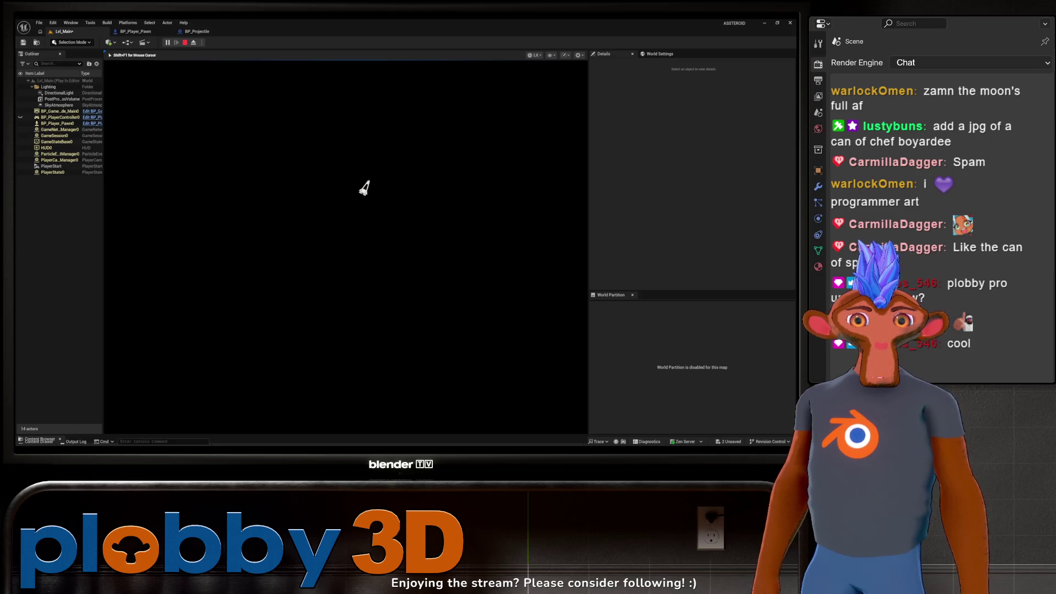
key(Escape)
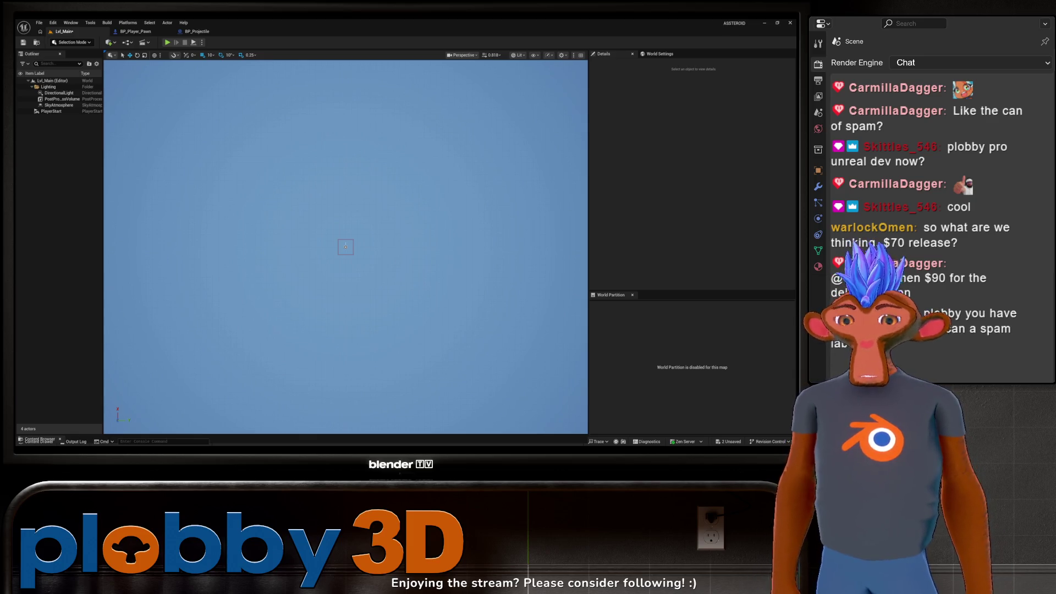
Launch Upscayl and upscale the pasted SPAM label image from 1040x286 to 4160x1144.
key(alt+space)
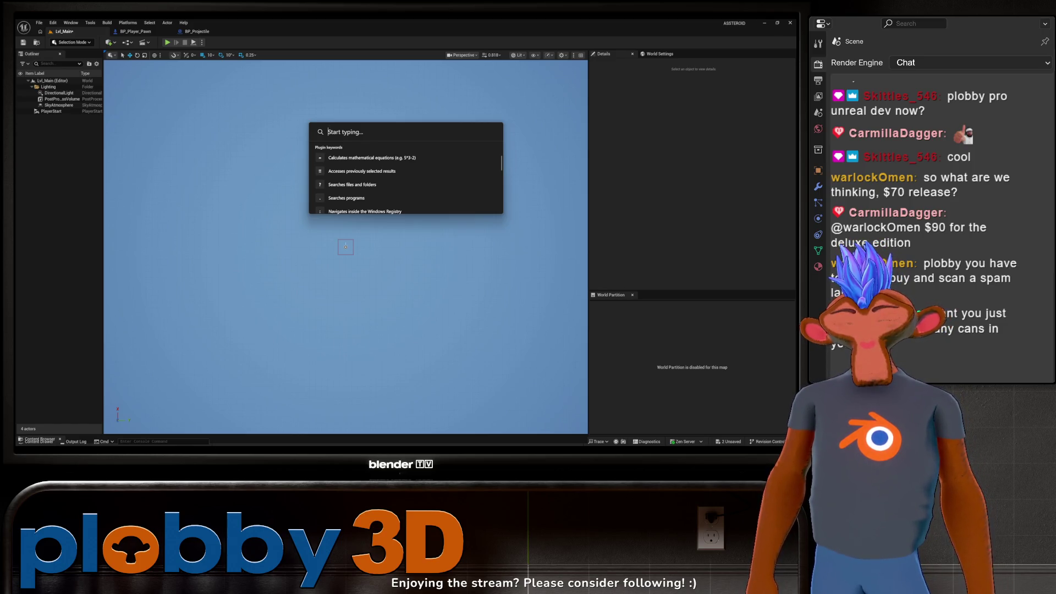
text(unreal)
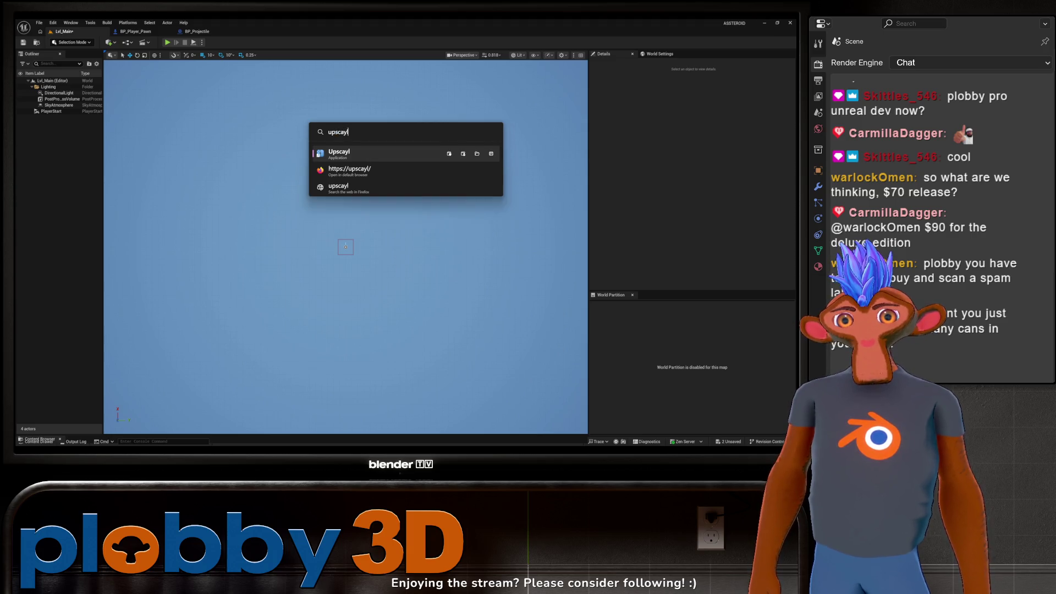
key(Return)
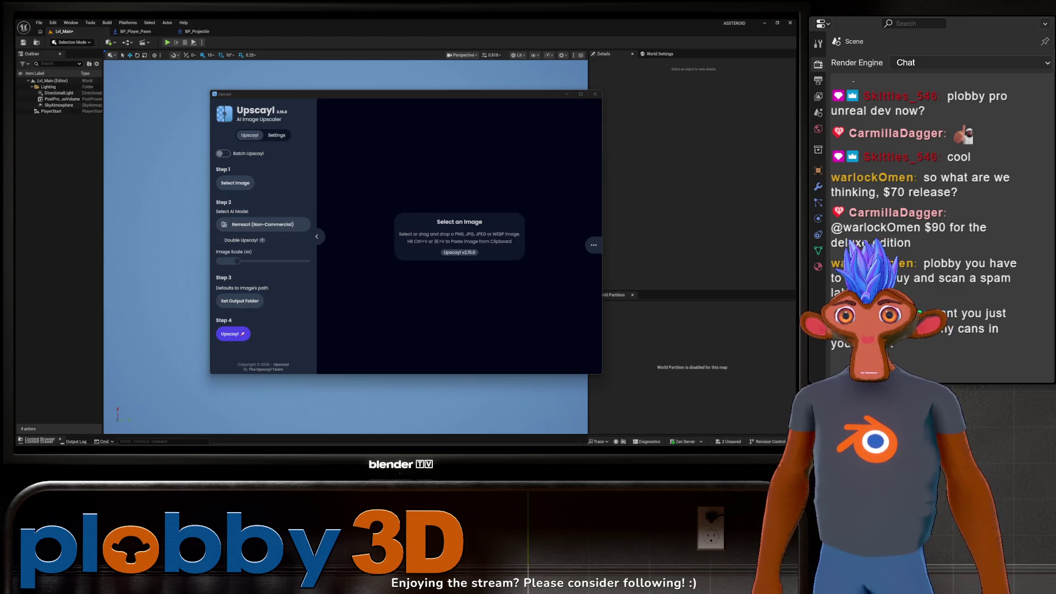
key(ctrl+v)
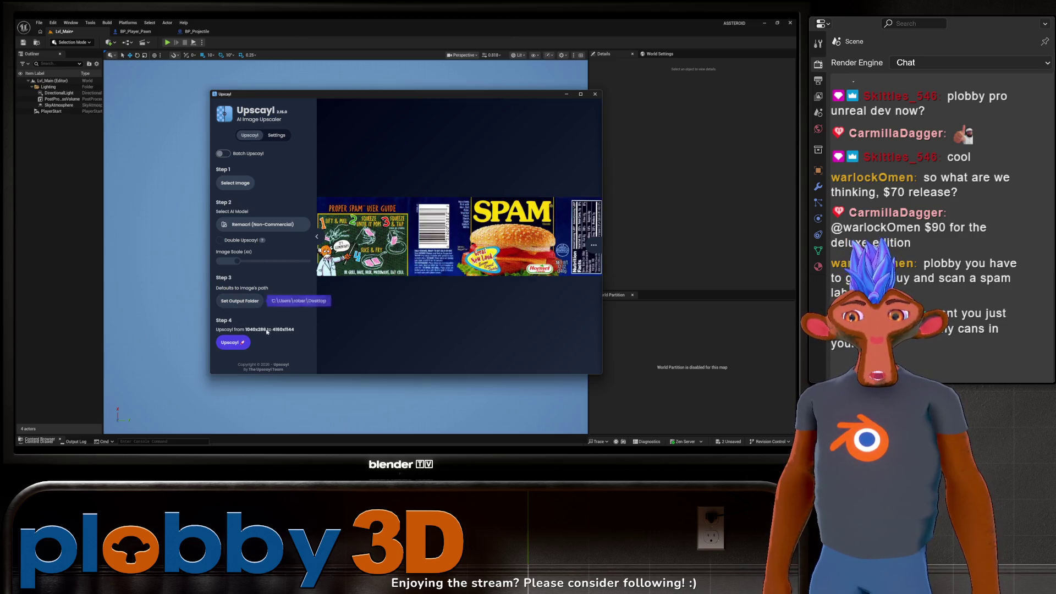
click(233, 342)
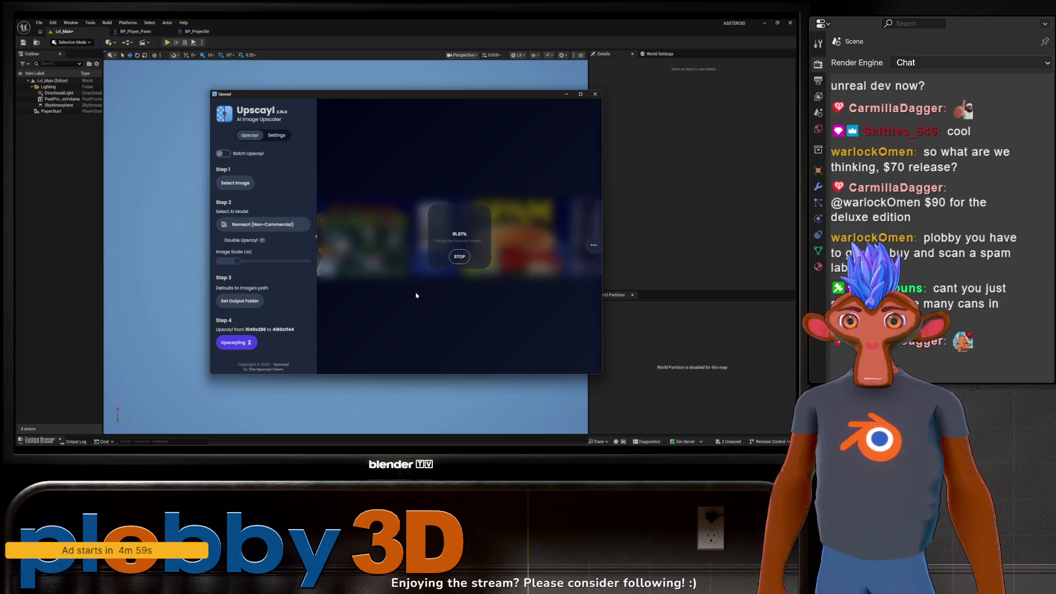
Maximize the window, compare the upscaled label with the original, and close Upscayl.
click(580, 94)
mouse_move(465, 251)
mouse_down()
mouse_move(770, 248)
mouse_move(122, 232)
mouse_up()
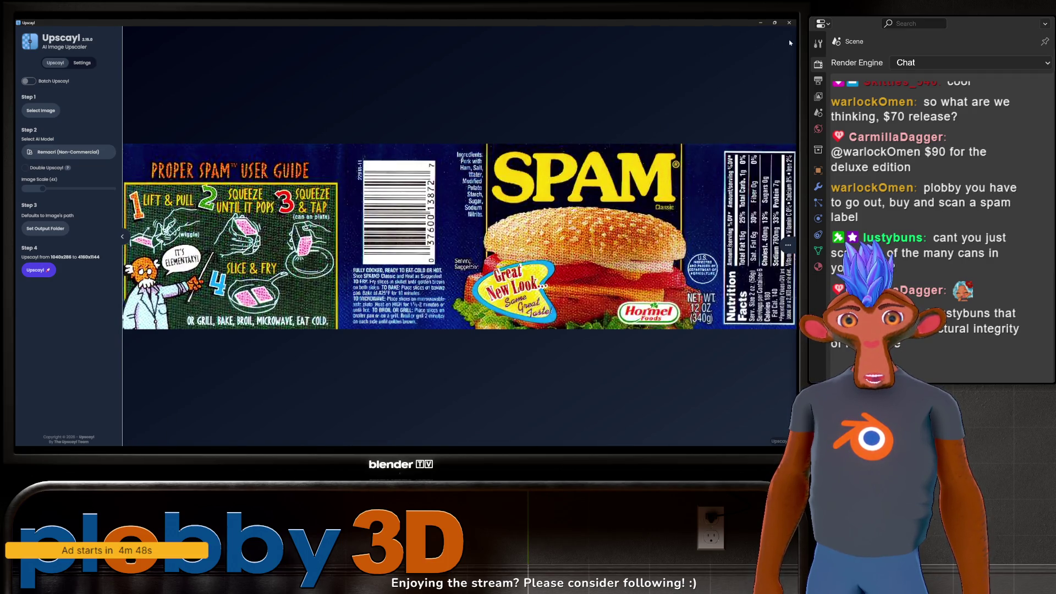
click(789, 23)
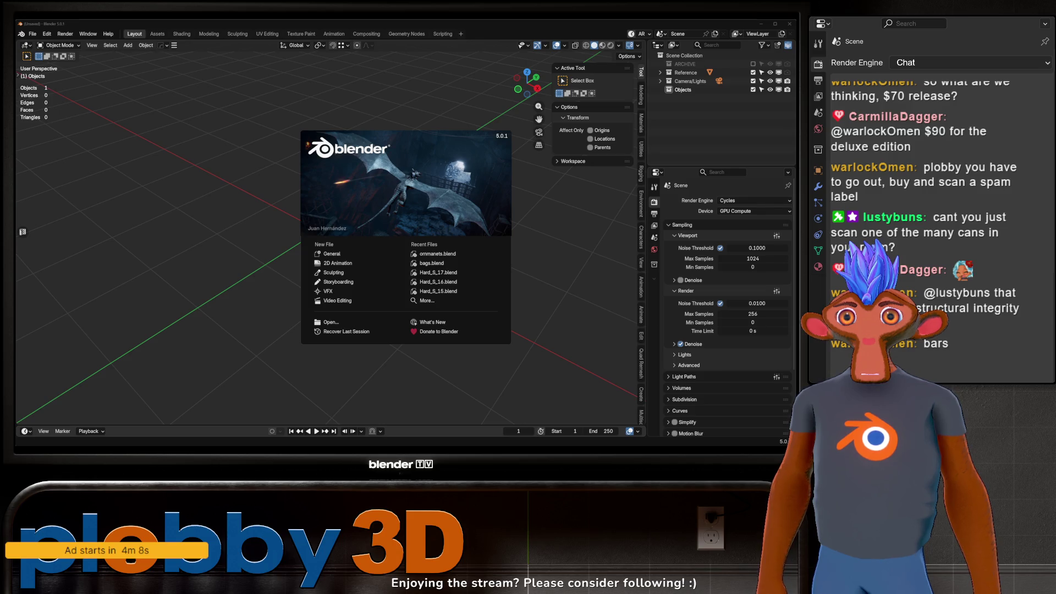
Dismiss the Blender splash screen and look around the empty scene.
click(132, 171)
mouse_move(131, 171)
middle_down()
mouse_move(231, 247)
mouse_move(316, 217)
mouse_move(269, 110)
mouse_move(224, 137)
middle_up()
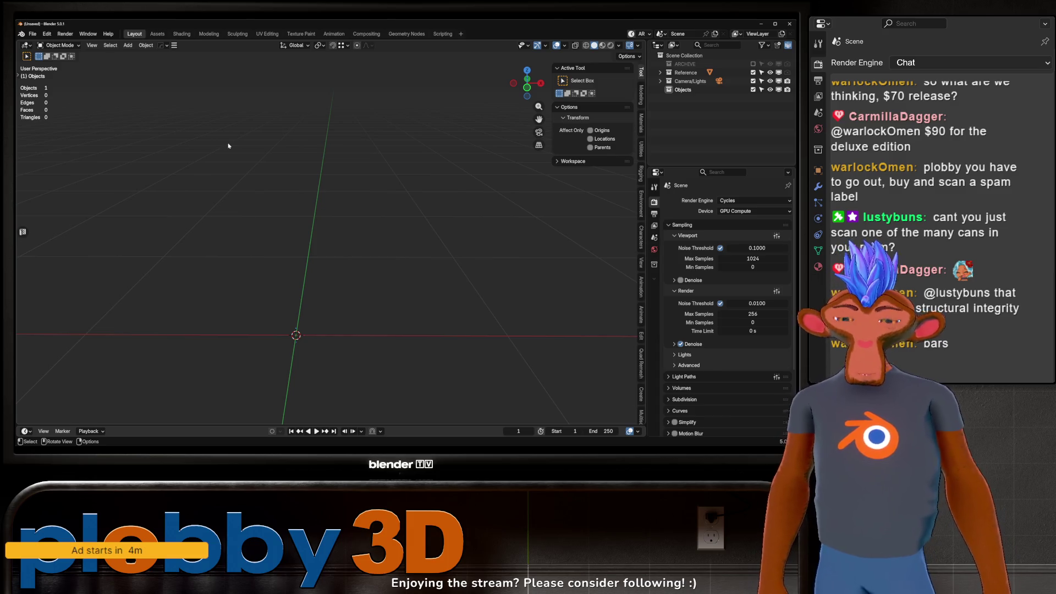
shift+middle_drag(175, 301, 159, 288)
key(shift+a)
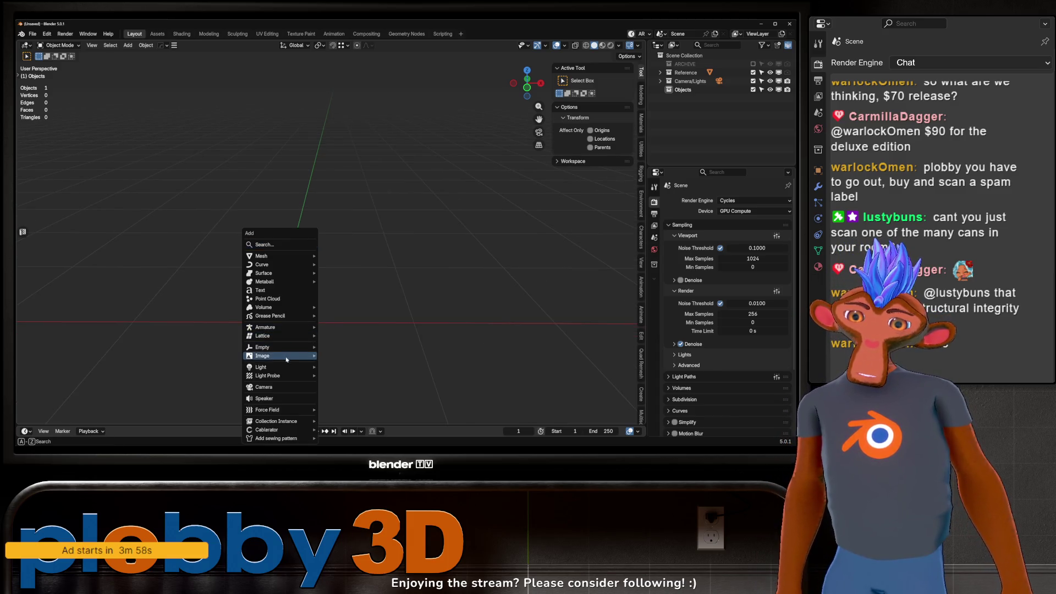
key(Escape)
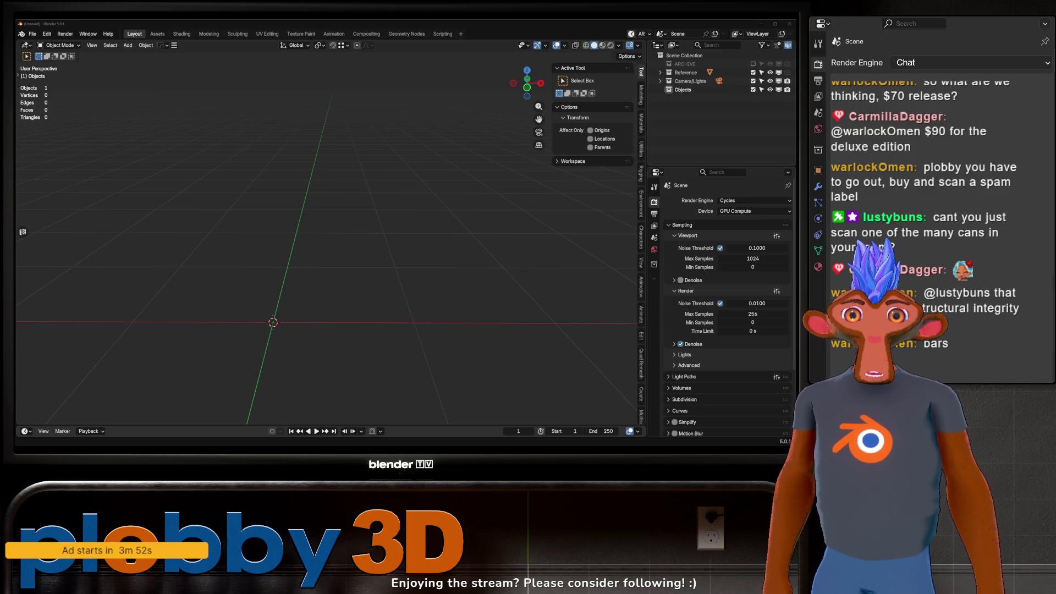
Bring in the SPAM label image, stand it upright with a 90° X rotation, and view it from the front.
drag(0, 231, 247, 231)
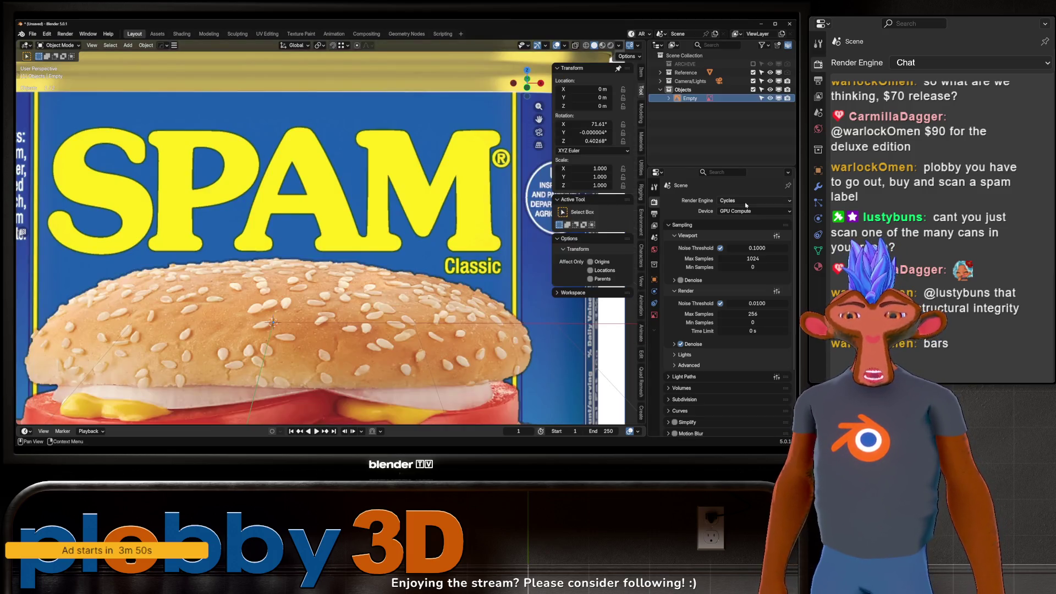
key(alt+r)
key(r)
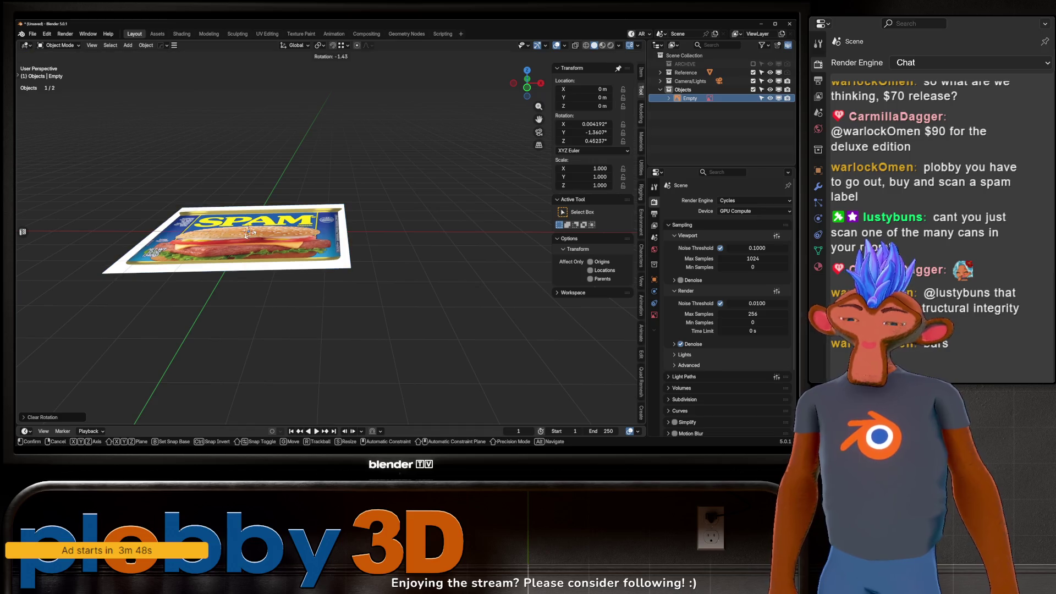
key(x)
key(9)
key(0)
key(Return)
key(KP_1)
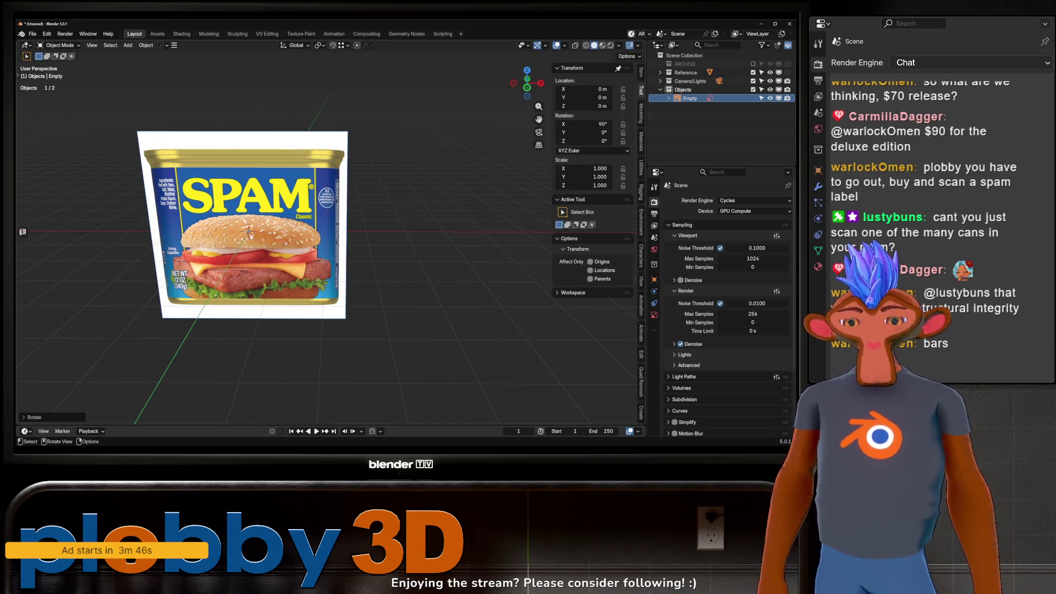
scroll(251, 235, up, 1)
shift+middle_drag(250, 235, 286, 218)
Add a cube mesh over the SPAM reference image.
key(shift+a)
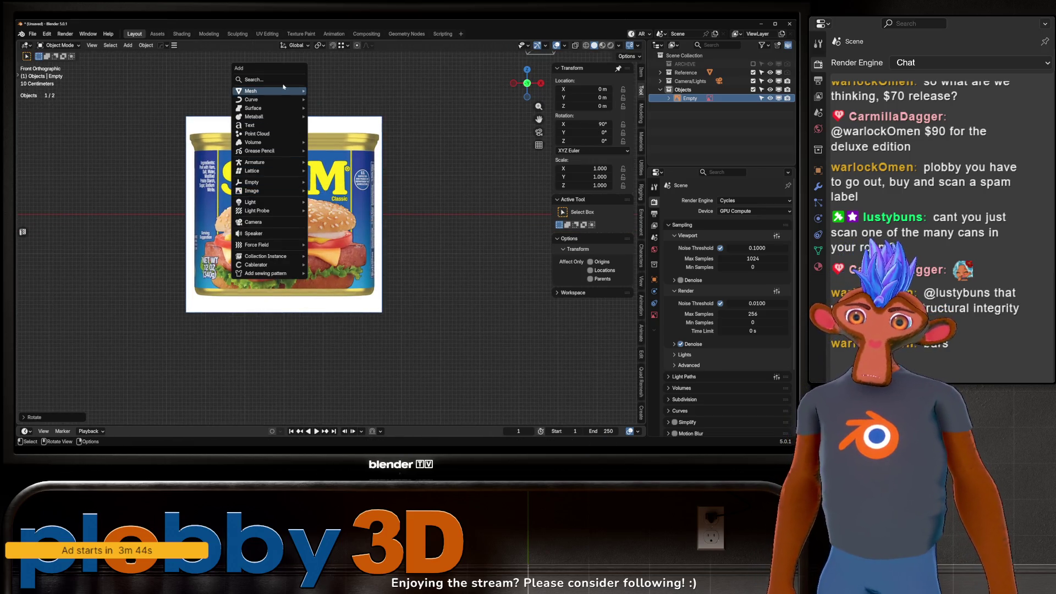
mouse_move(258, 91)
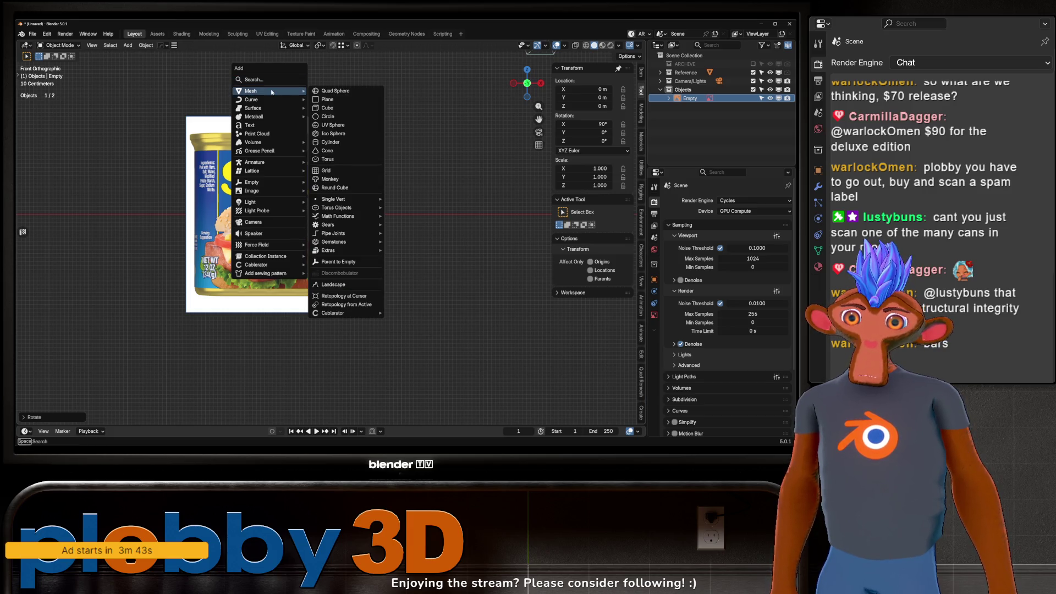
click(330, 108)
Enlarge the cube, turn on X-ray, and scale it to match the can's height.
key(s)
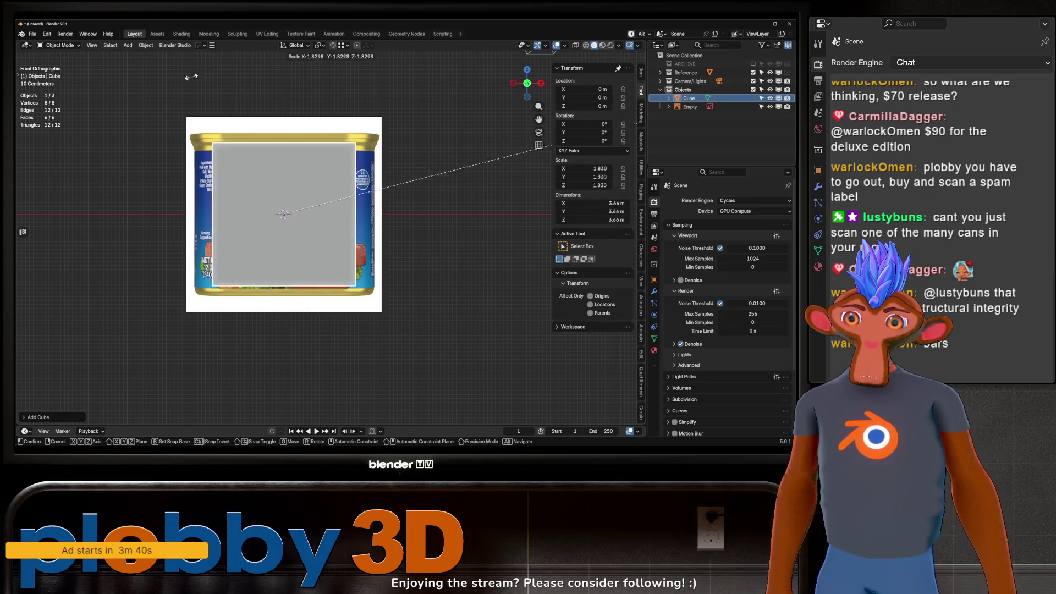
click(292, 140)
key(alt+z)
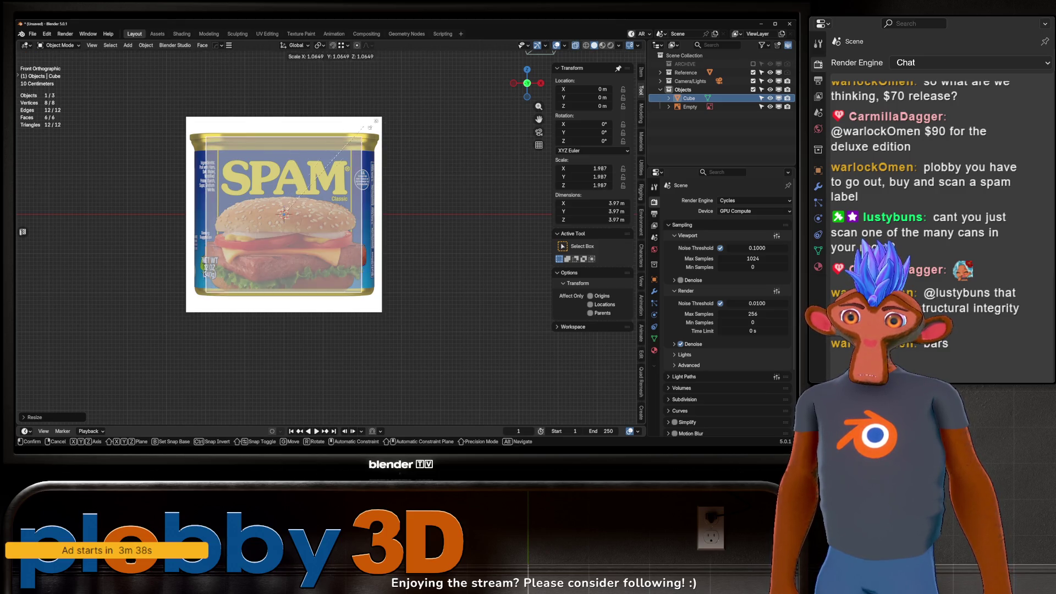
key(s)
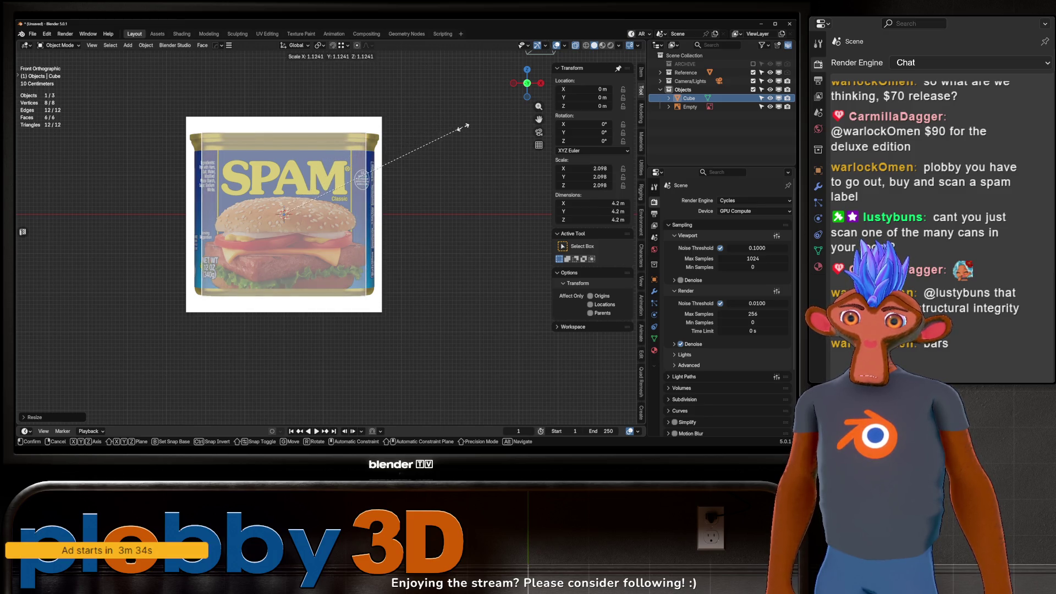
click(414, 150)
Stretch the cube along X to the can's width, about 2.306.
key(s)
key(x)
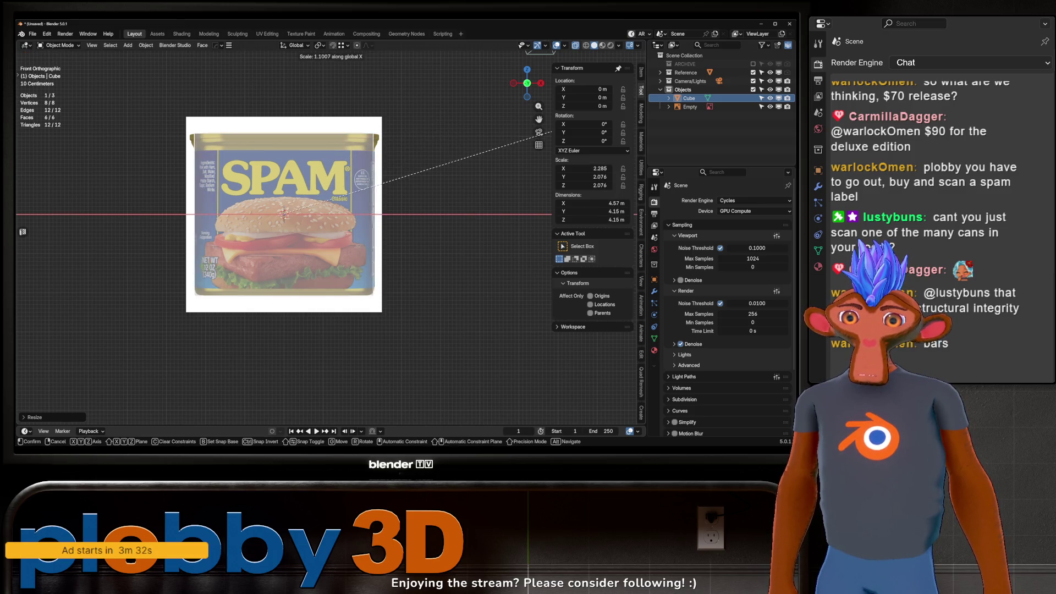
click(551, 135)
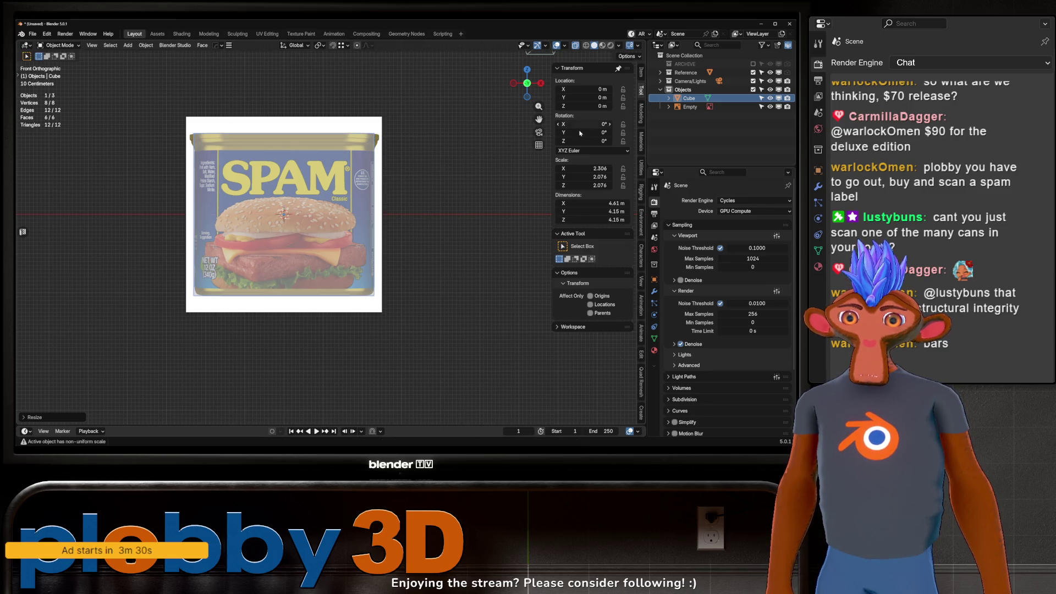
shift+scroll(300, 204, up, 2)
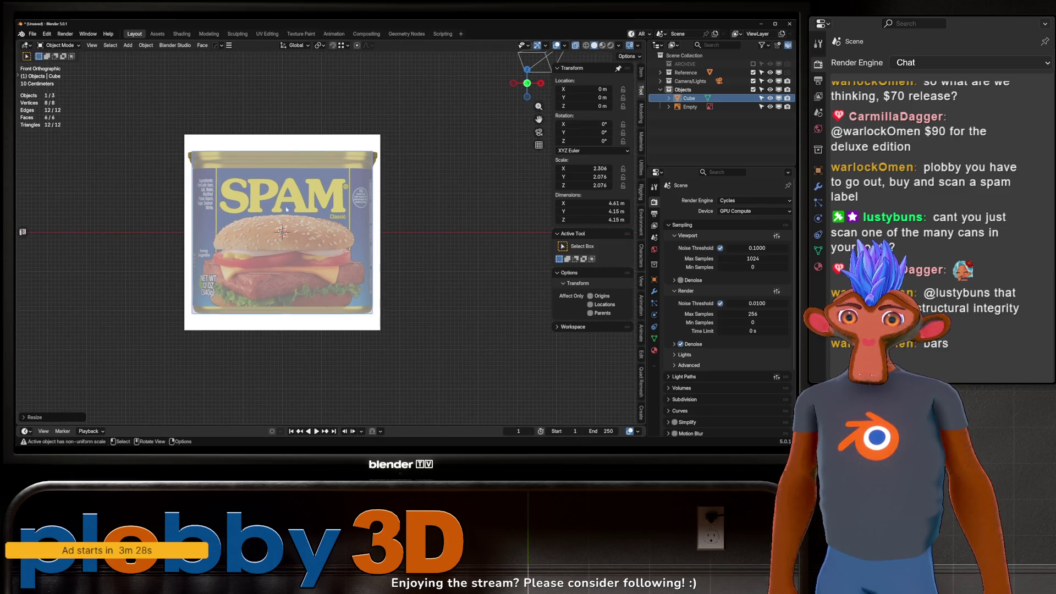
mouse_move(294, 209)
middle_down()
mouse_move(268, 248)
mouse_move(346, 292)
middle_up()
Scale the box along Y to make it thinner front-to-back.
key(s)
key(y)
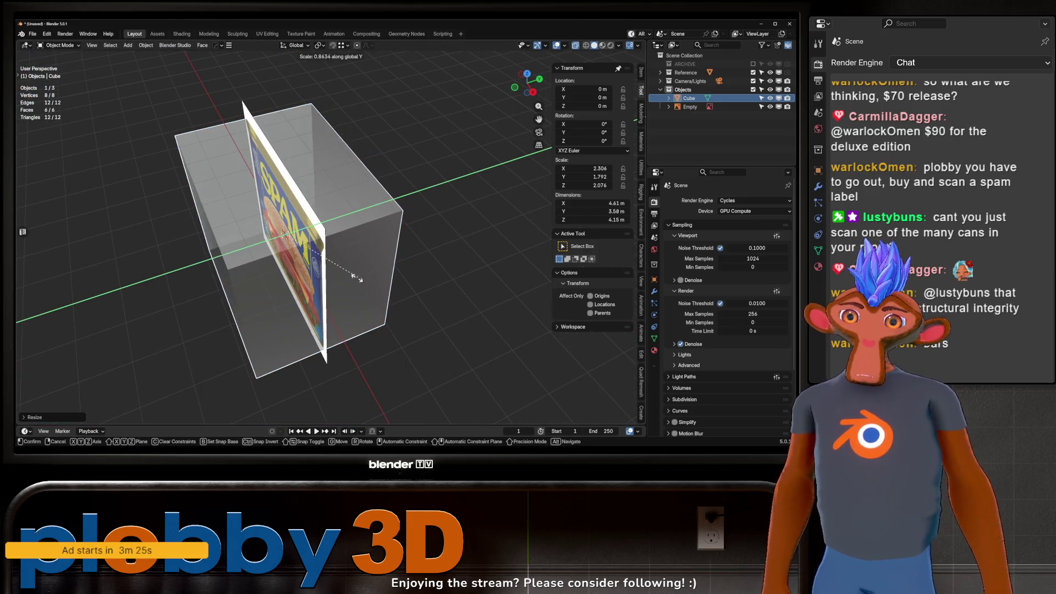
mouse_move(320, 278)
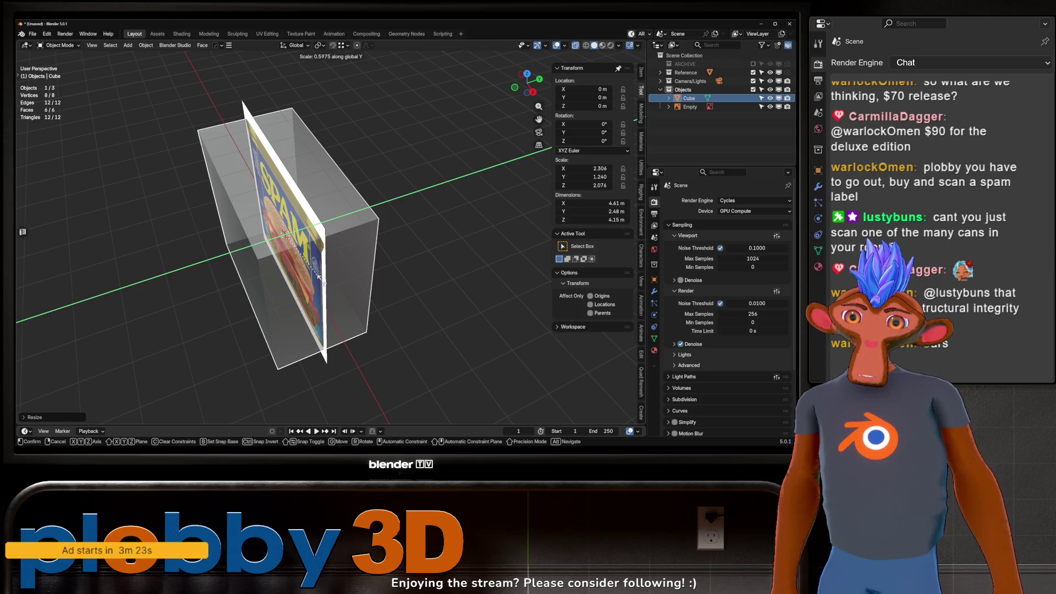
click(318, 278)
middle_drag(318, 278, 274, 235)
scroll(297, 258, down, 3)
scroll(297, 259, up, 3)
Apply the box's scale and return to the front orthographic view.
key(ctrl+a)
click(330, 276)
middle_drag(330, 277, 342, 185)
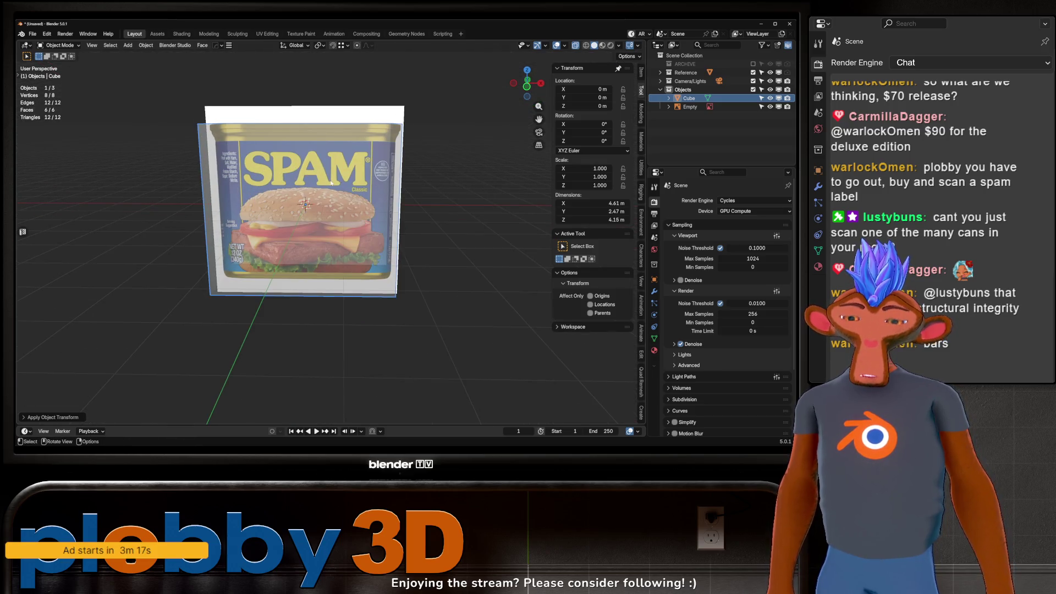
key(KP_1)
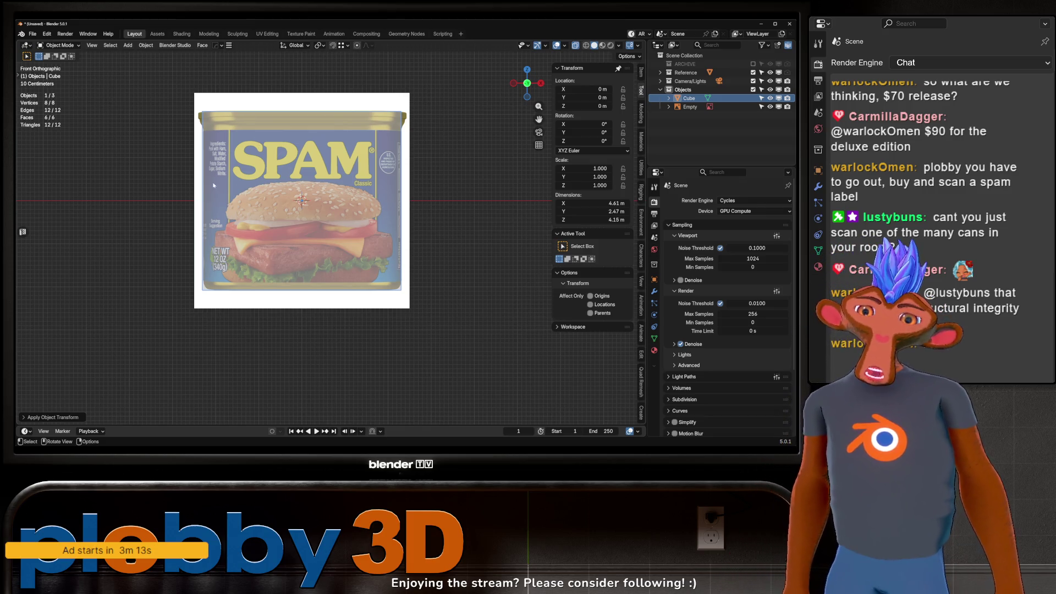
In Edit Mode, add a loop cut near the top and select the top face.
key(Tab)
key(ctrl+r)
click(212, 132)
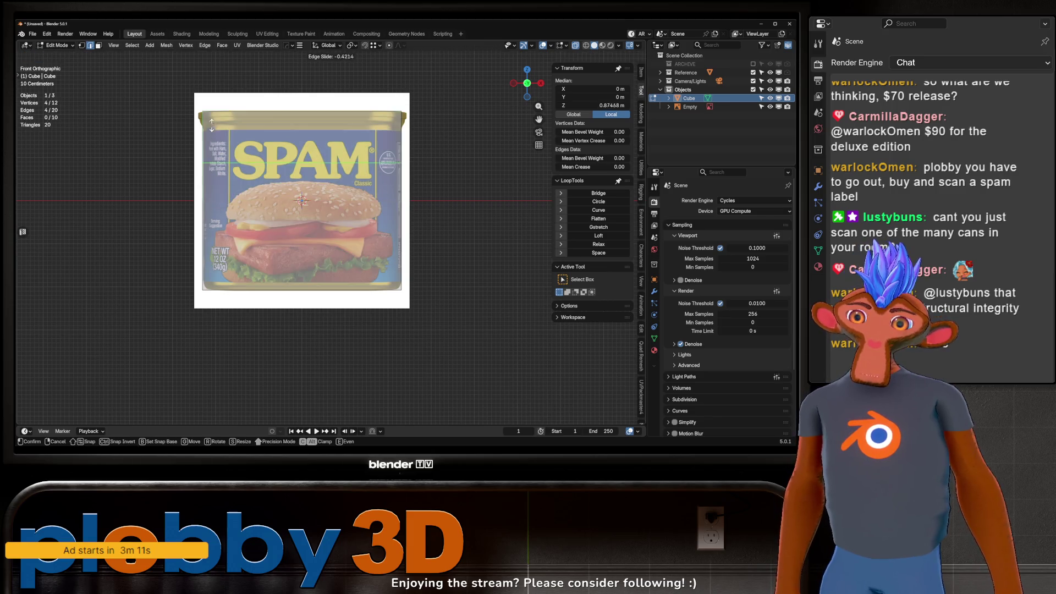
click(236, 151)
shift+middle_drag(236, 151, 215, 161)
key(3)
click(281, 130)
Push the top band's faces outward along their normals to form the lid rim.
key(alt+e)
click(33, 418)
click(18, 428)
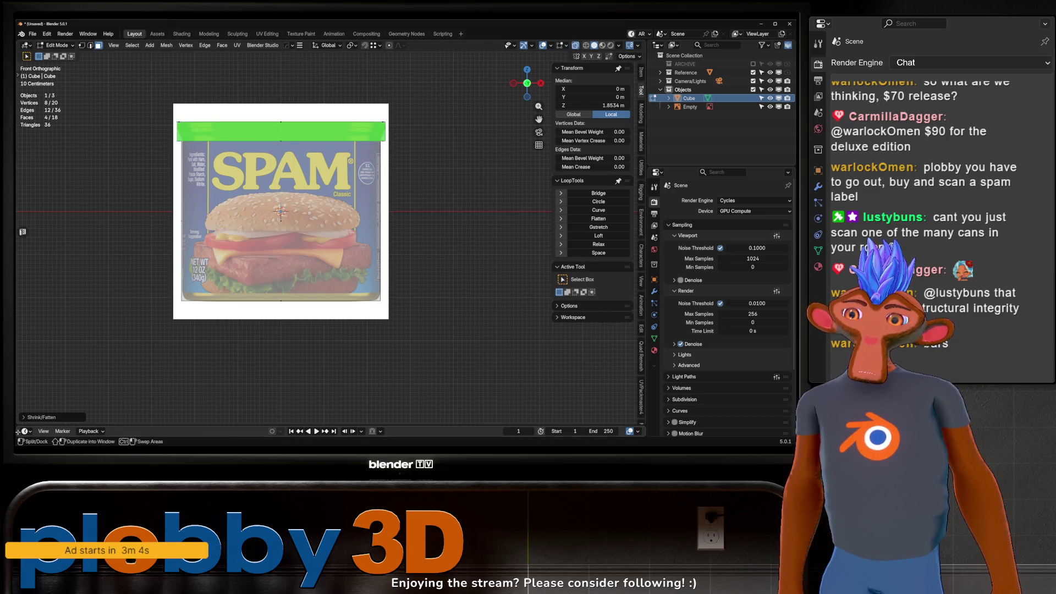
click(34, 417)
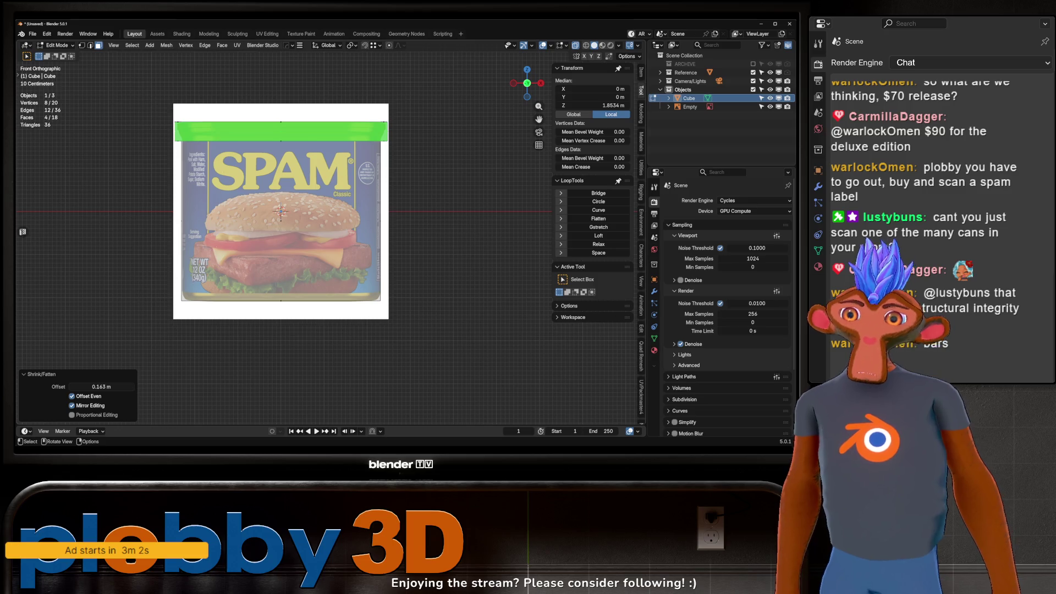
middle_drag(209, 66, 200, 106)
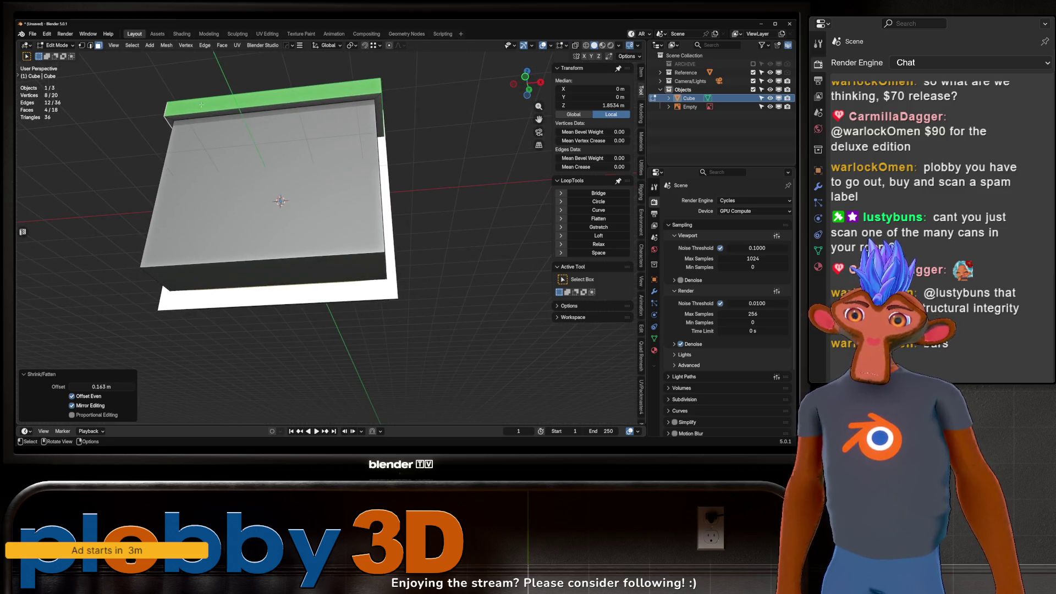
Bevel the rim's top edge loop with six segments.
key(2)
key(ctrl+b)
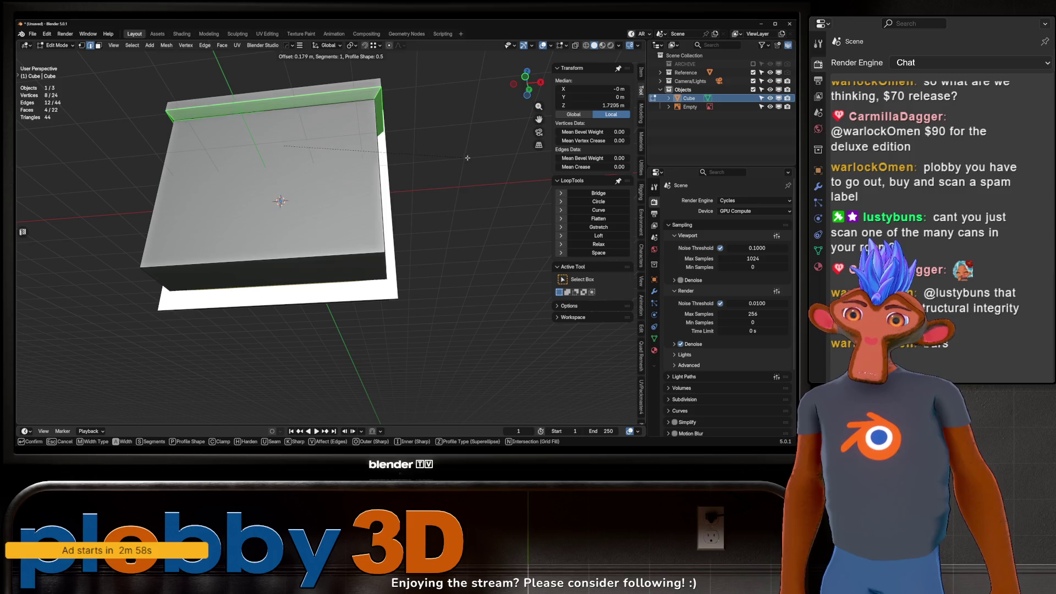
key(Escape)
mouse_move(242, 176)
middle_down()
mouse_move(237, 144)
mouse_move(247, 216)
mouse_move(265, 148)
middle_up()
key(alt+a)
middle_drag(182, 188, 181, 151)
alt+click(181, 151)
key(ctrl+b)
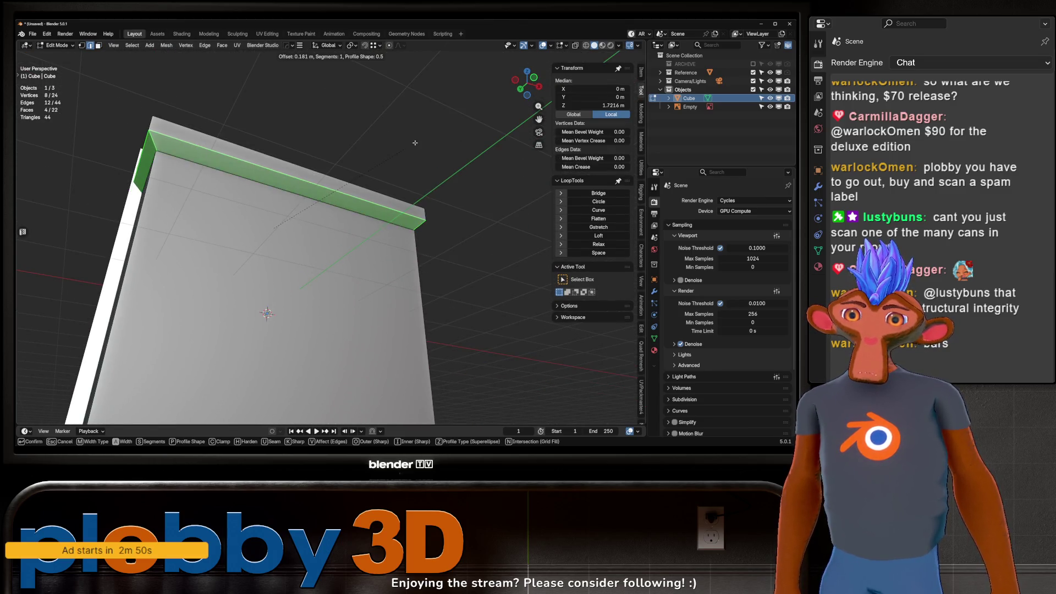
scroll(404, 151, up, 5)
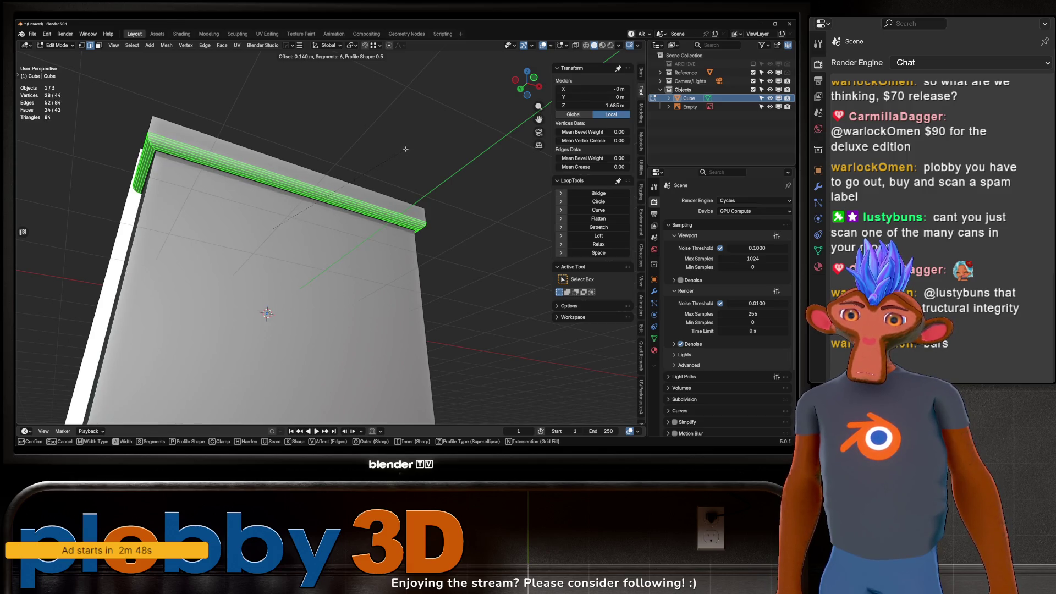
click(314, 251)
Select the four vertical corner edge loops and try a bevel, then cancel and undo the top-edge bevel.
key(KP_1)
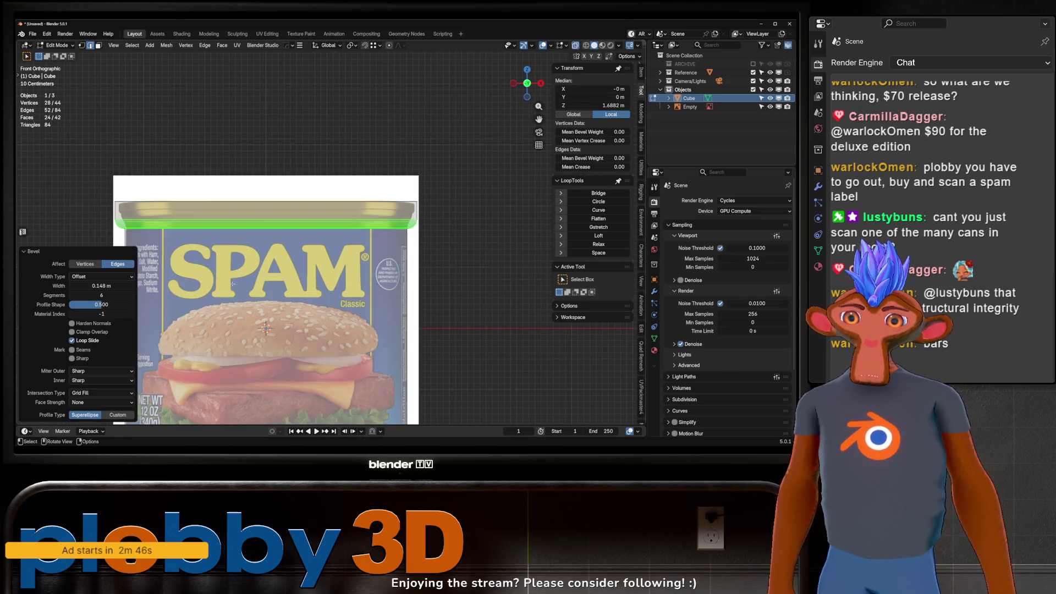
mouse_move(300, 239)
shift+middle_down()
mouse_move(361, 159)
mouse_move(404, 217)
mouse_move(429, 223)
shift+middle_up()
alt+click(404, 218)
alt+shift+click(511, 231)
mouse_move(511, 231)
middle_down()
mouse_move(348, 195)
mouse_move(182, 242)
mouse_move(192, 236)
middle_up()
alt+shift+click(188, 243)
alt+shift+click(171, 244)
key(ctrl+b)
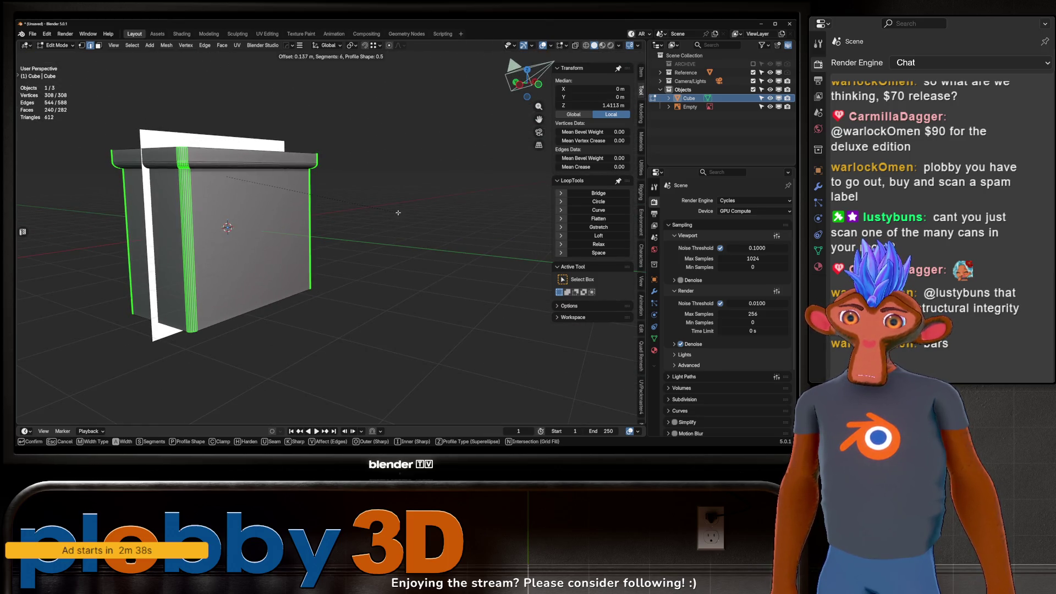
scroll(398, 212, up, 2)
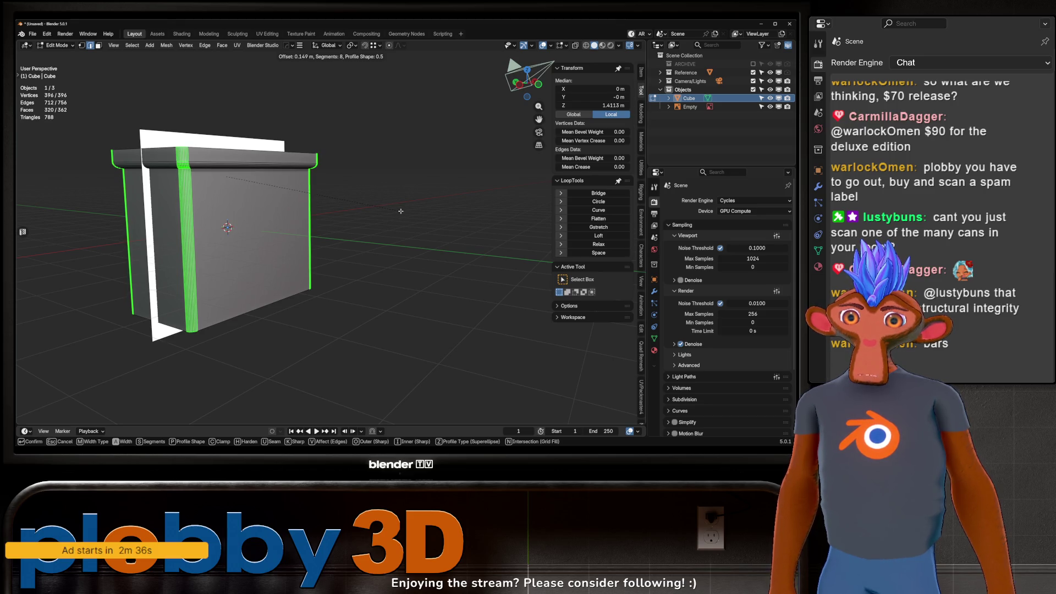
key(Escape)
middle_drag(402, 210, 361, 214)
key(ctrl+z)
key(ctrl+z)
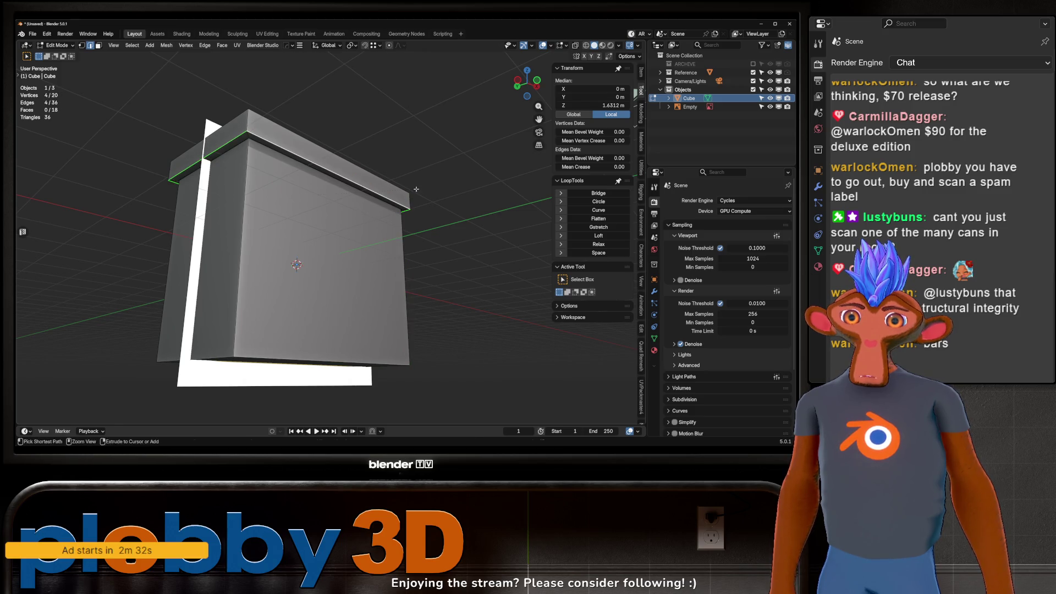
Bevel the top loop again and select the full ring of rim edge loops.
key(ctrl+b)
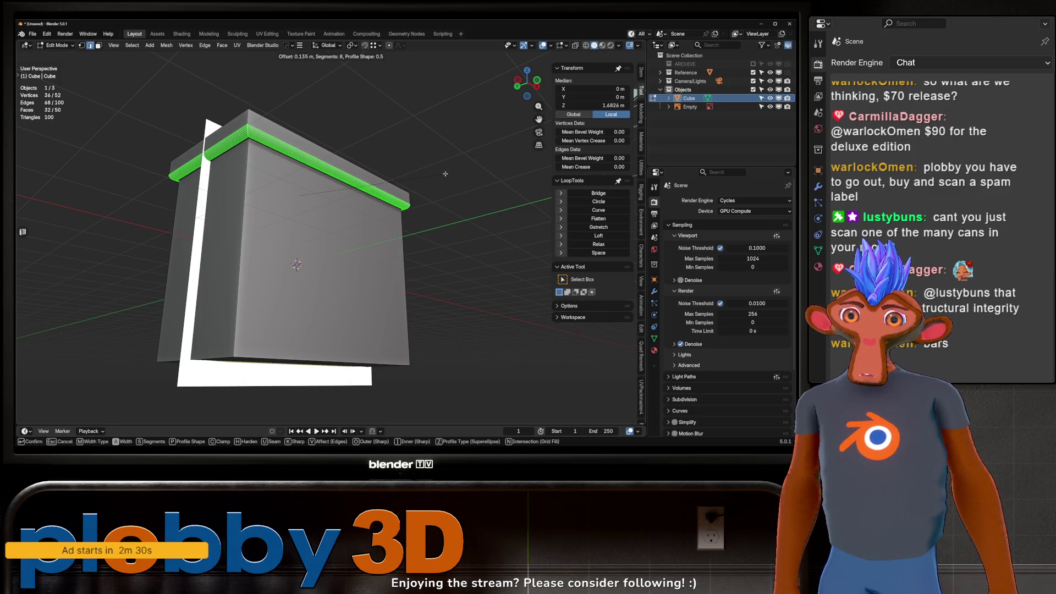
click(447, 173)
middle_drag(446, 173, 385, 181)
alt+click(199, 192)
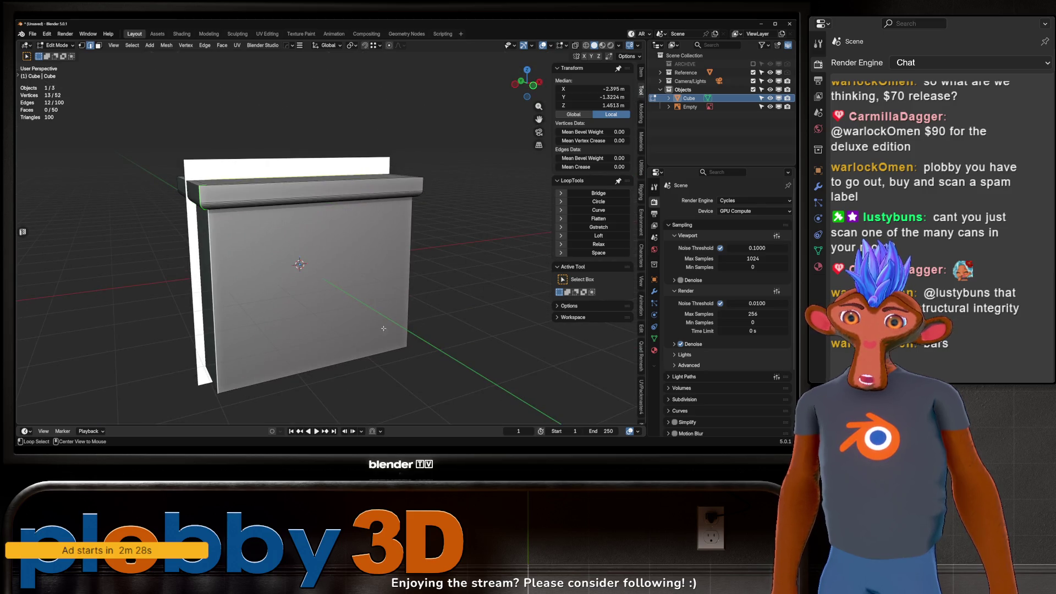
key(q)
click(374, 361)
mouse_move(374, 362)
middle_down()
mouse_move(238, 203)
mouse_move(226, 256)
mouse_move(465, 297)
middle_up()
Try bevelling the selected edges in see-through front view, then undo the bevel.
key(ctrl+b)
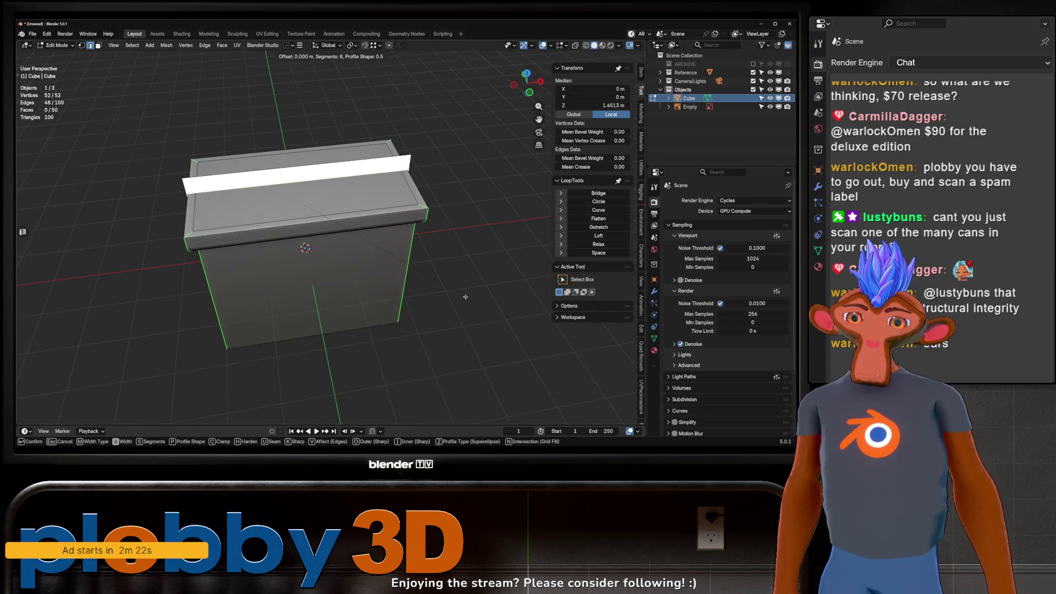
key(Escape)
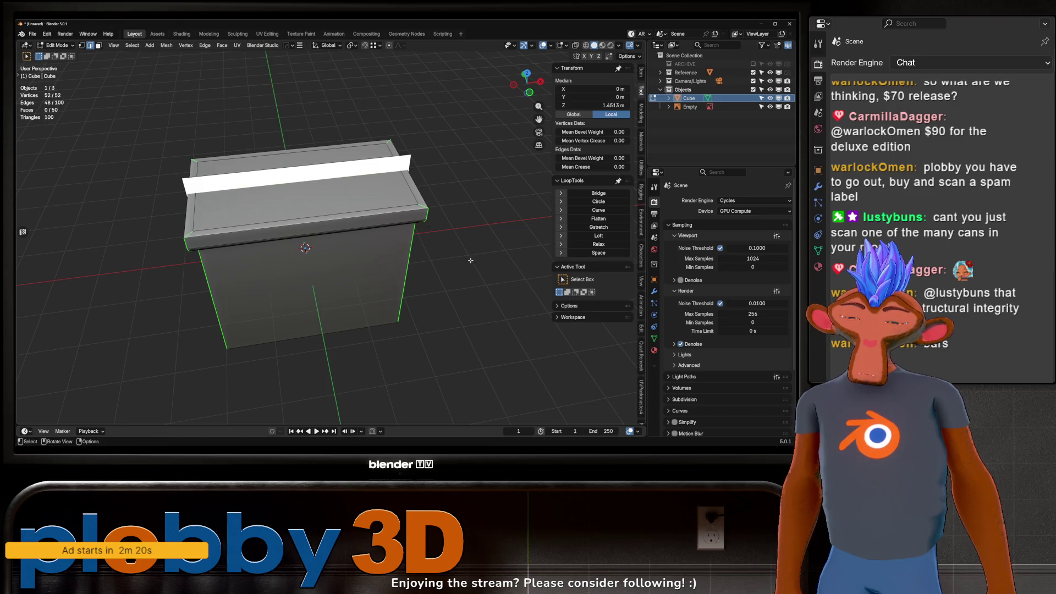
key(KP_1)
key(alt+z)
key(ctrl+b)
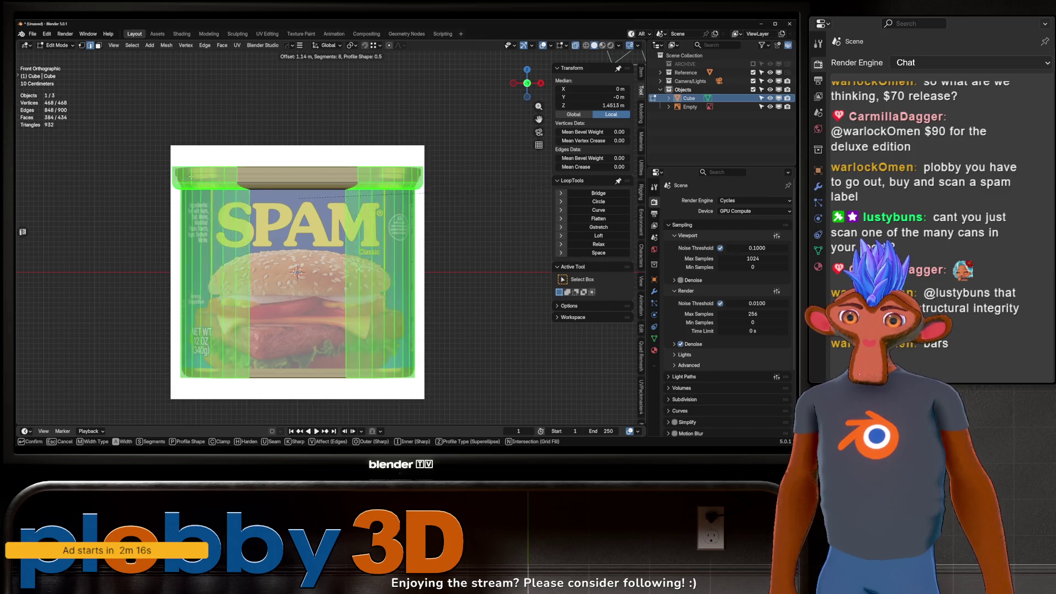
key(Escape)
key(ctrl+b)
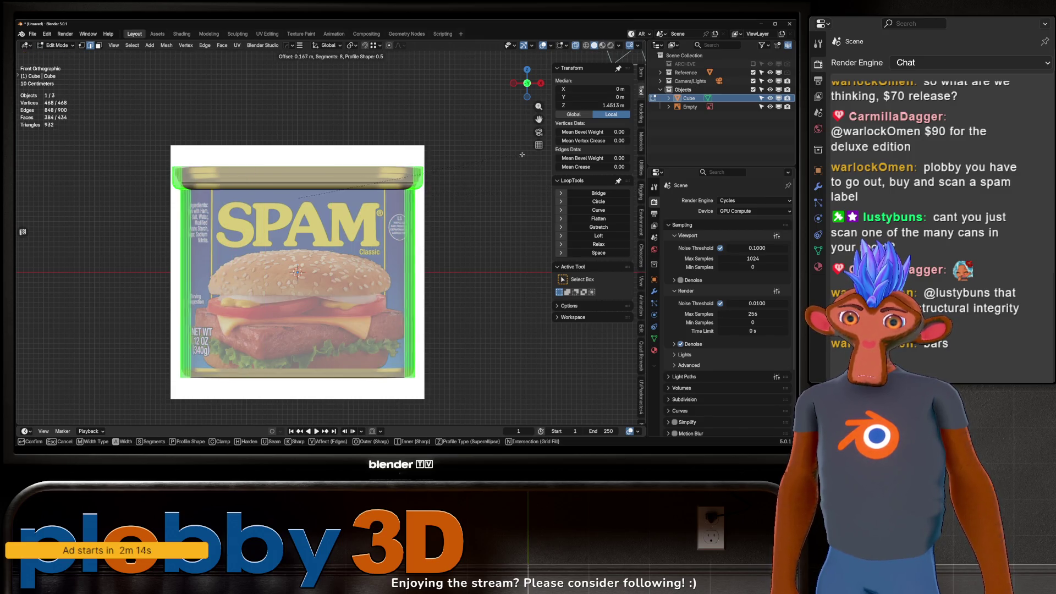
key(Escape)
mouse_move(530, 155)
middle_down()
mouse_move(368, 217)
mouse_move(311, 201)
middle_up()
key(ctrl+z)
Clear the selection, select the box's top edge loop, and view it from the front.
key(alt+a)
key(3)
scroll(305, 194, up, 2)
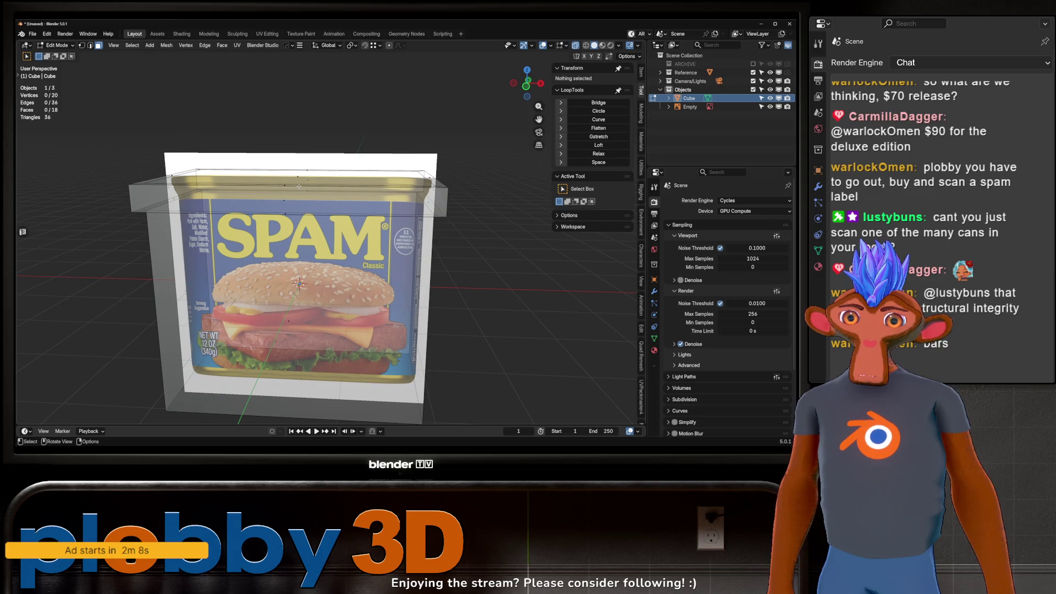
scroll(257, 215, up, 2)
key(2)
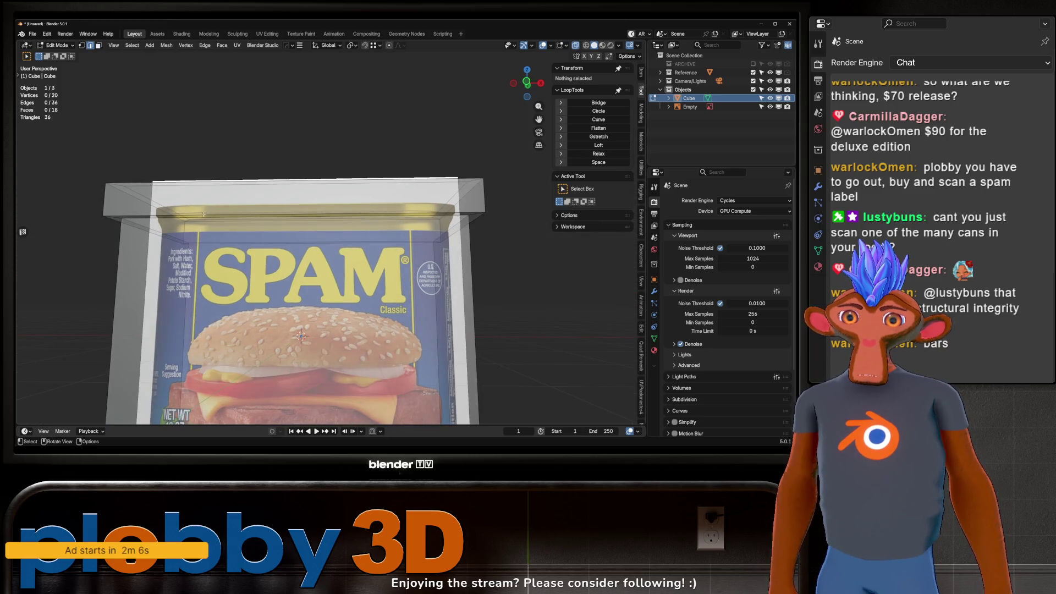
alt+click(200, 212)
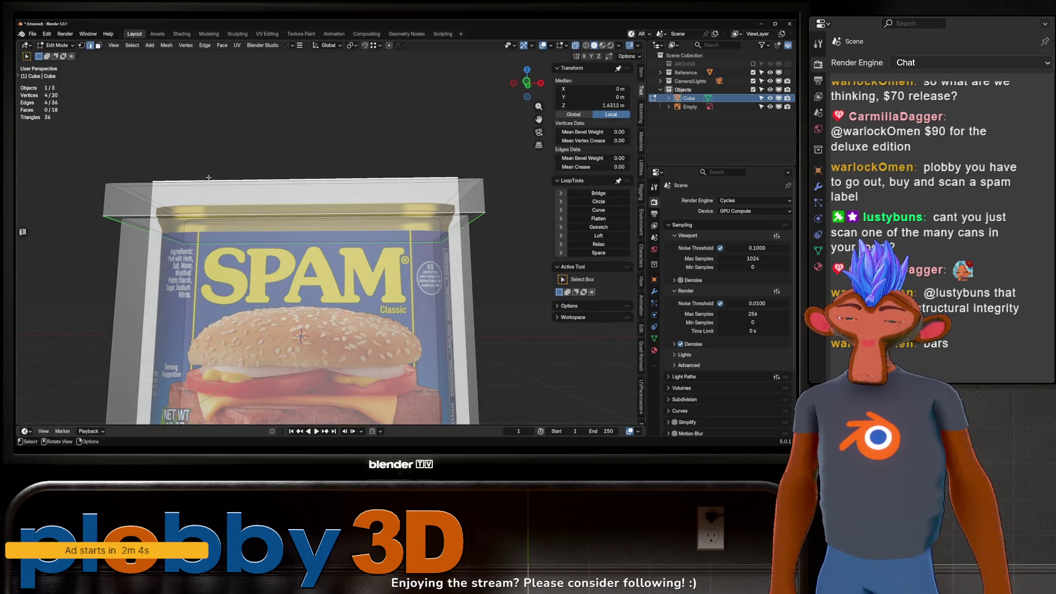
key(KP_1)
Raise the top edge loop straight up along Z, then cancel a trial bevel.
key(g)
key(z)
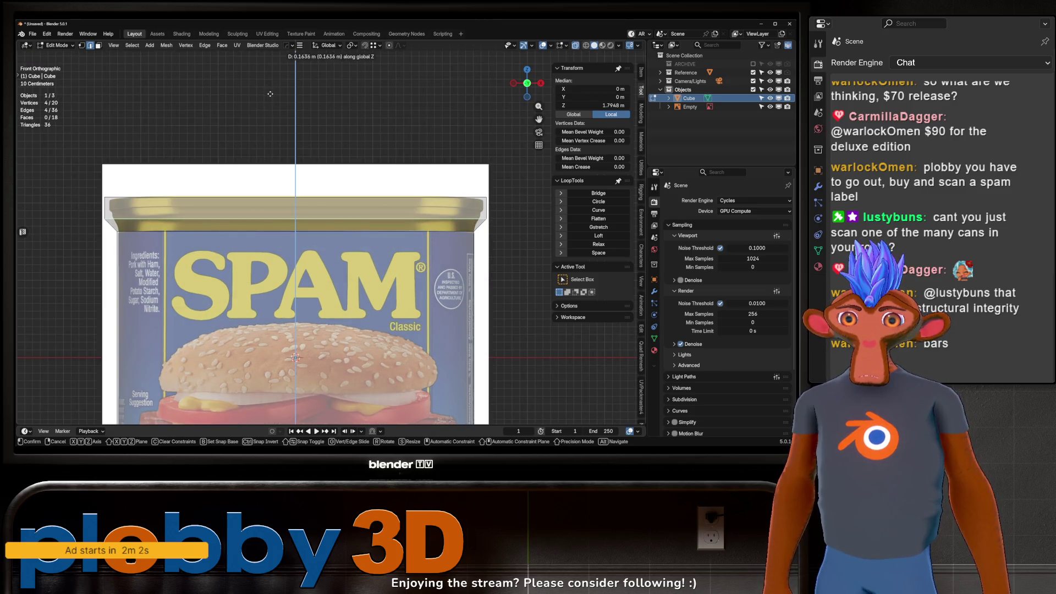
click(226, 224)
shift+scroll(198, 220, down, 3)
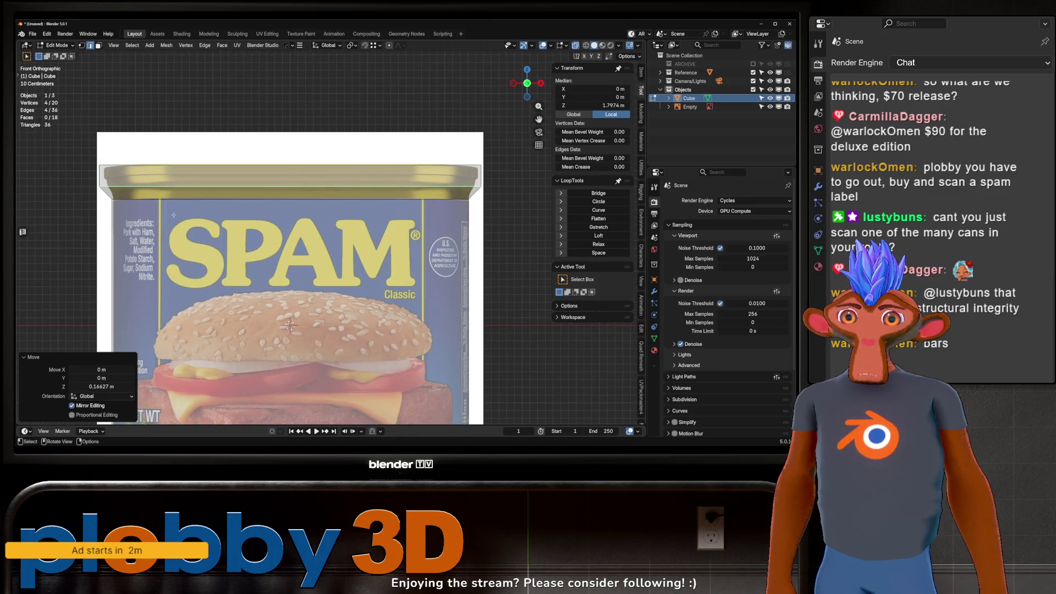
key(ctrl+b)
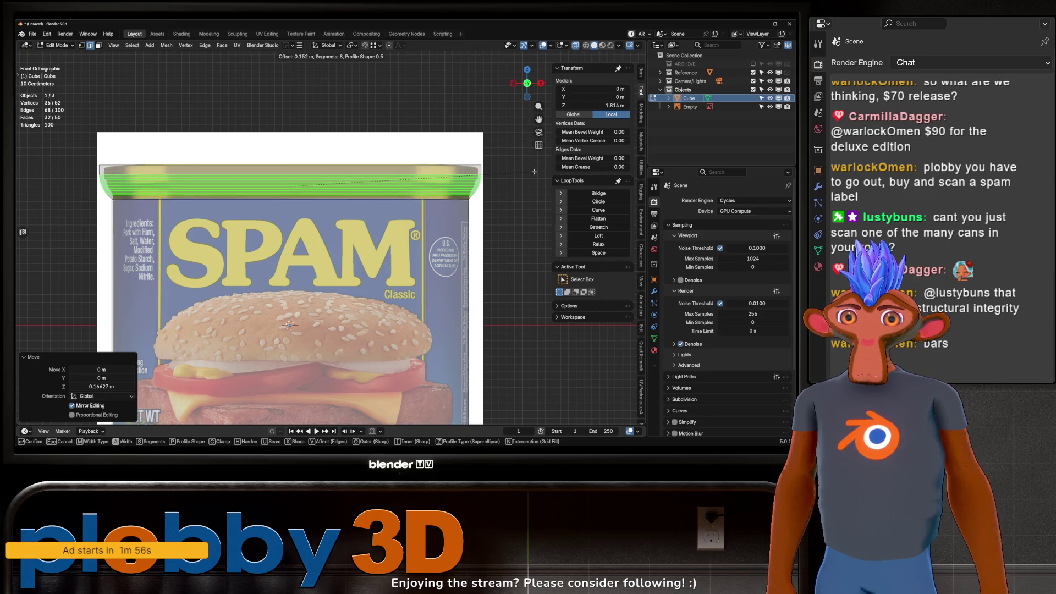
key(Escape)
Apply the box's rotation and scale in Object Mode, then return to Edit Mode.
key(Tab)
mouse_move(494, 186)
middle_down()
mouse_move(319, 220)
mouse_move(262, 192)
middle_up()
key(ctrl+a)
click(291, 221)
key(Tab)
Bevel the top edge loop 0.184 m with a custom molding profile preset for the rim.
key(ctrl+b)
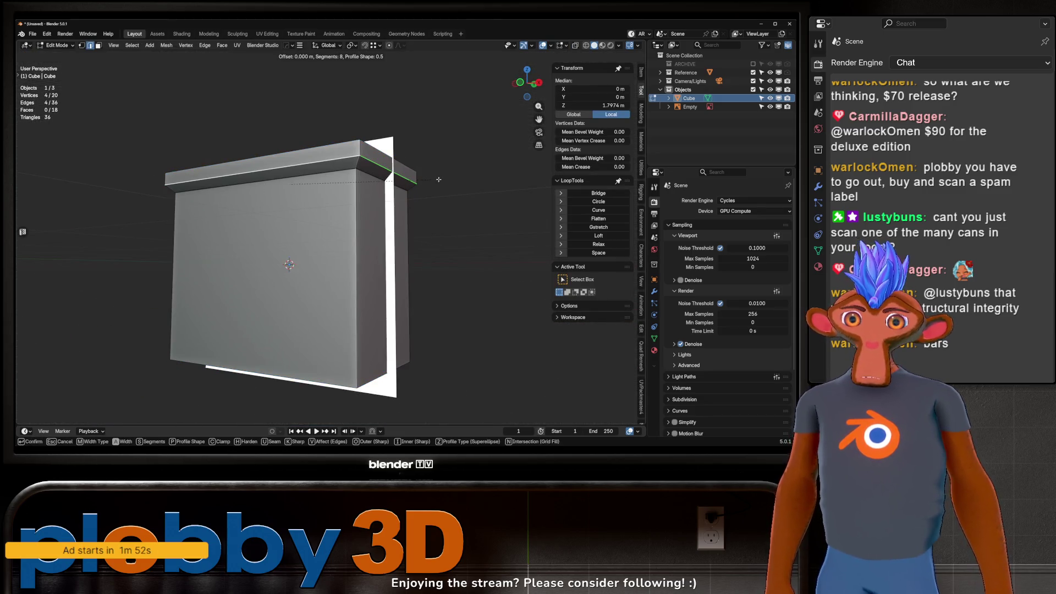
click(517, 208)
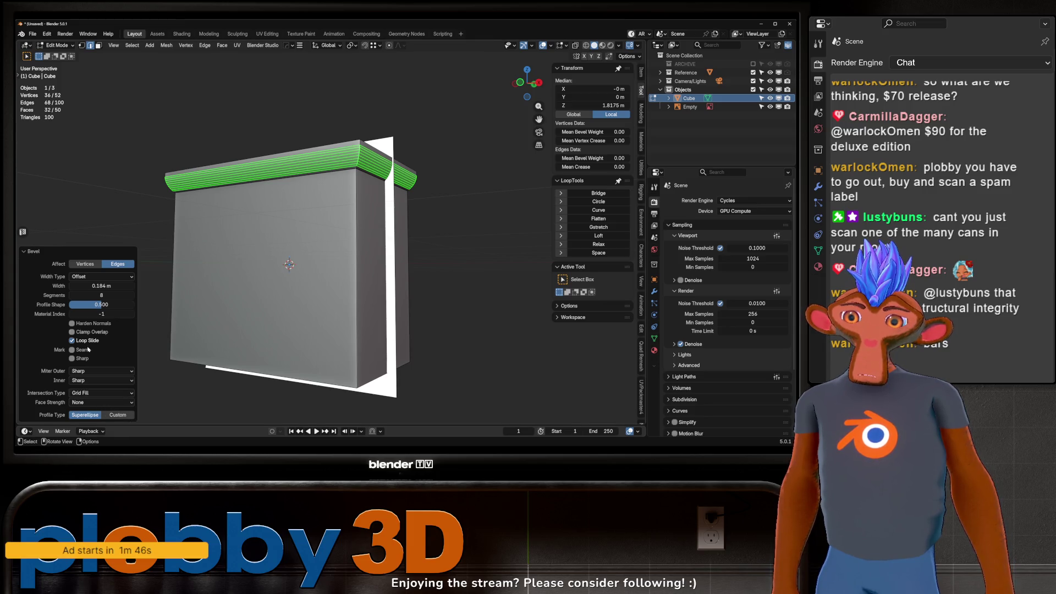
click(110, 415)
click(55, 273)
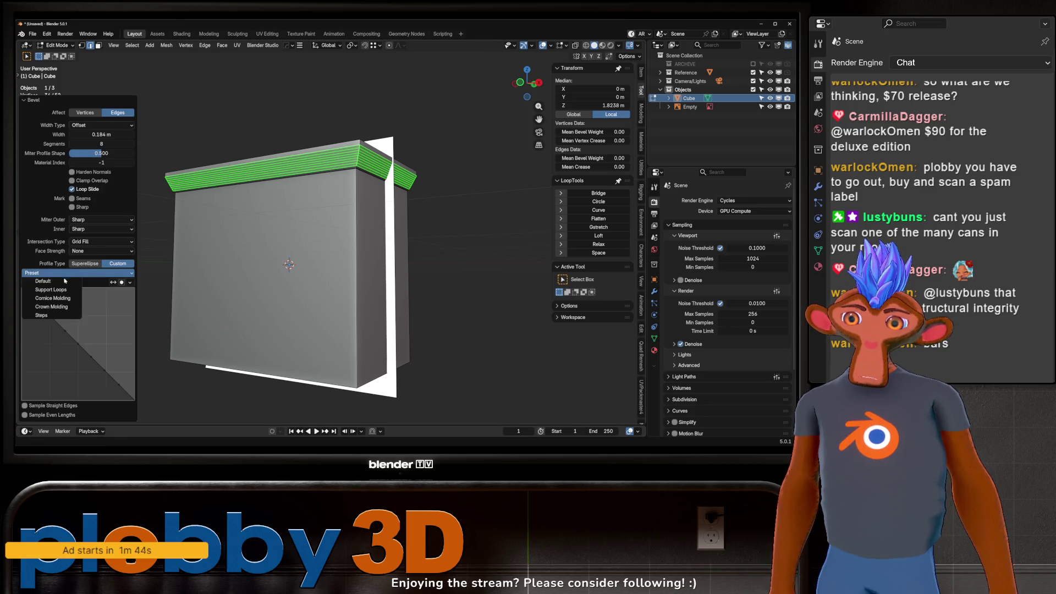
click(55, 299)
Deselect all, select one vertical corner edge and start bevelling it.
middle_drag(173, 266, 345, 250)
key(alt+a)
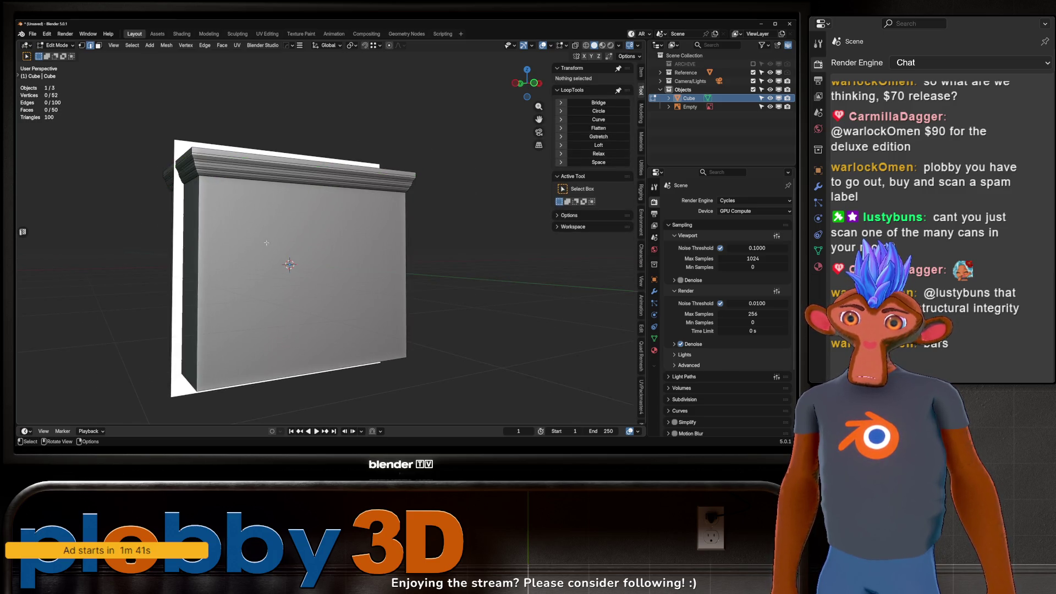
middle_drag(268, 242, 238, 268)
click(423, 295)
key(ctrl+b)
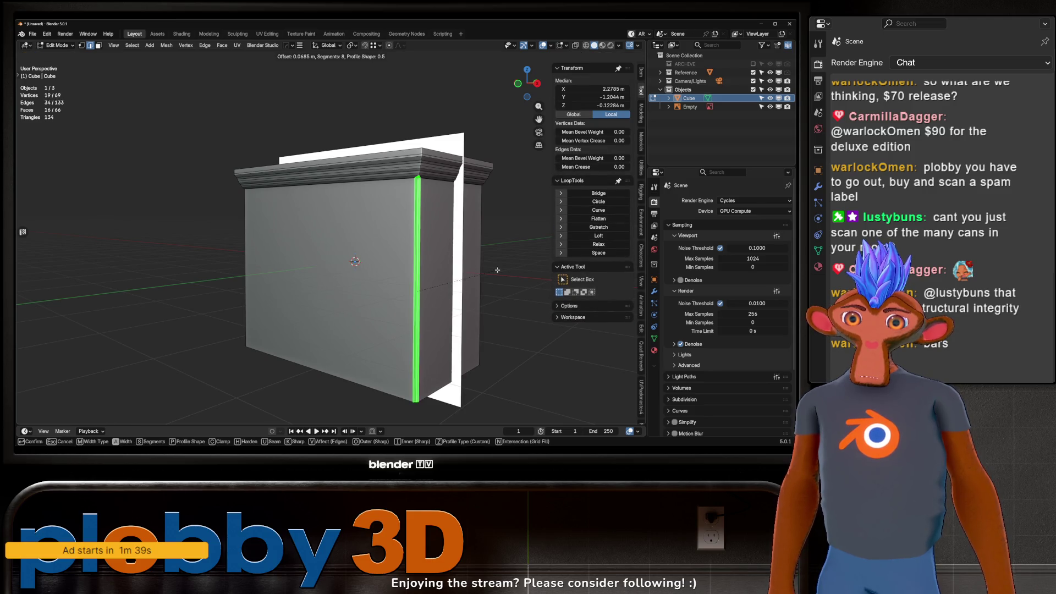
Try a single-corner bevel with a reset straight profile, then undo it.
click(422, 295)
click(33, 273)
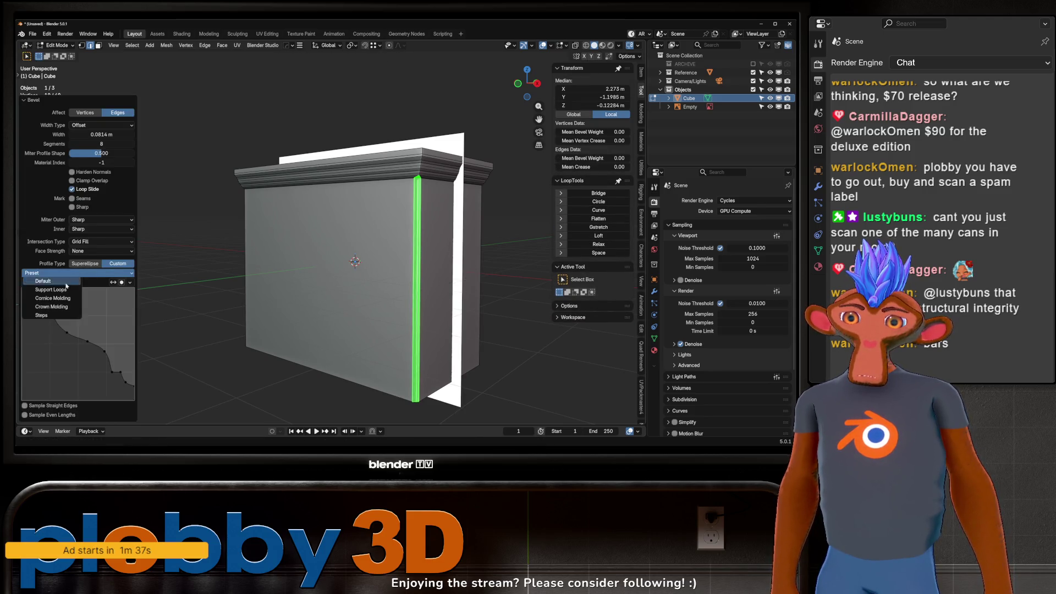
click(62, 284)
key(ctrl+z)
Select all four vertical corner edges using Smart Ring from Quick Favorites.
mouse_move(385, 275)
middle_down()
mouse_move(413, 286)
mouse_move(413, 259)
mouse_move(408, 270)
mouse_move(322, 233)
middle_up()
alt+click(413, 286)
key(ctrl+b)
key(Escape)
key(q)
click(428, 274)
In front X-ray view, bevel the vertical corners 0.291 m wide.
key(KP_1)
key(alt+z)
scroll(322, 232, up, 2)
key(ctrl+b)
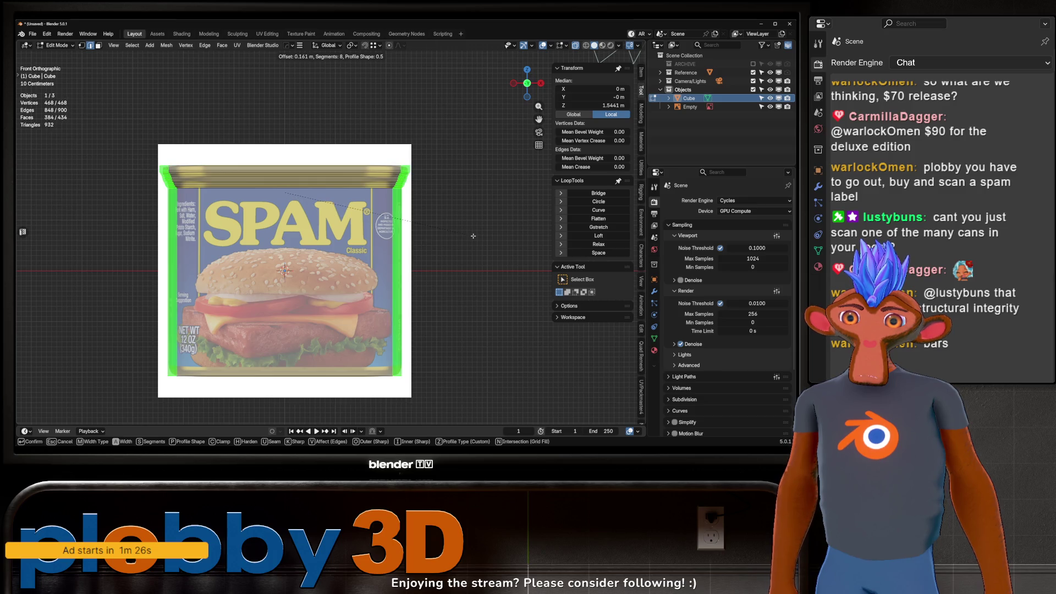
click(534, 220)
middle_drag(534, 220, 165, 269)
Turn off X-ray and switch the corner bevel profile to a smooth Superellipse.
key(alt+z)
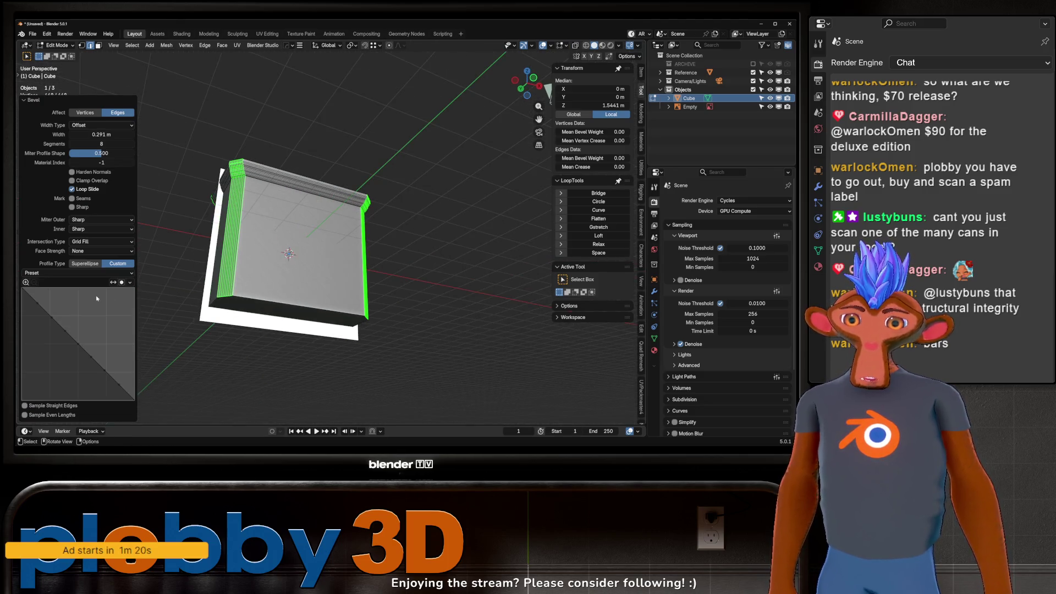
click(33, 273)
click(35, 281)
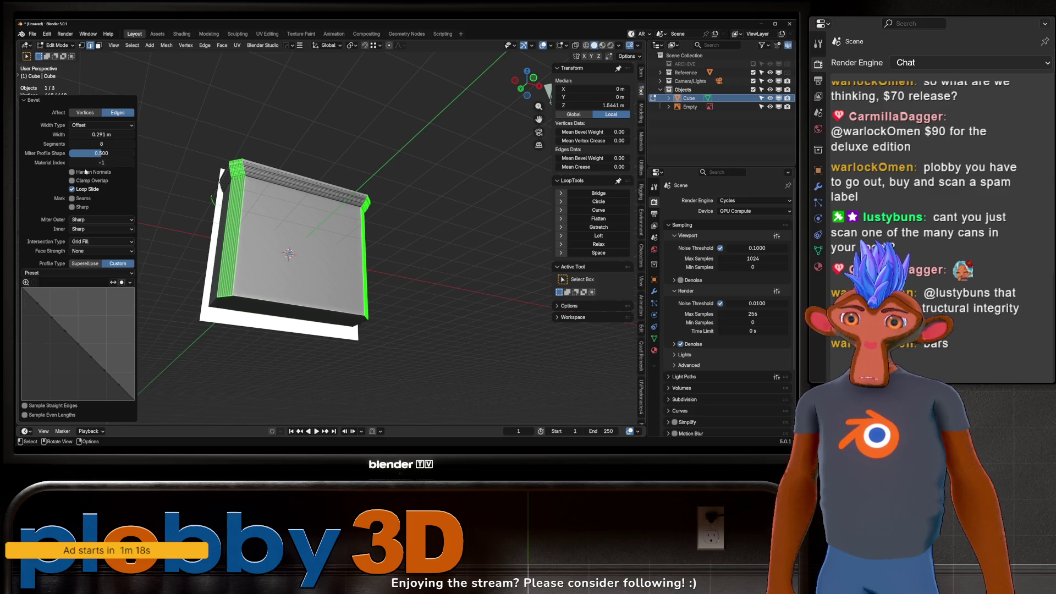
click(85, 263)
mouse_move(165, 253)
middle_down()
mouse_move(220, 229)
mouse_move(241, 333)
mouse_move(330, 201)
mouse_move(263, 284)
mouse_move(262, 315)
mouse_move(306, 209)
middle_up()
Select the bottom face and bevel its edges 0.199 m with 8 segments.
key(3)
click(309, 237)
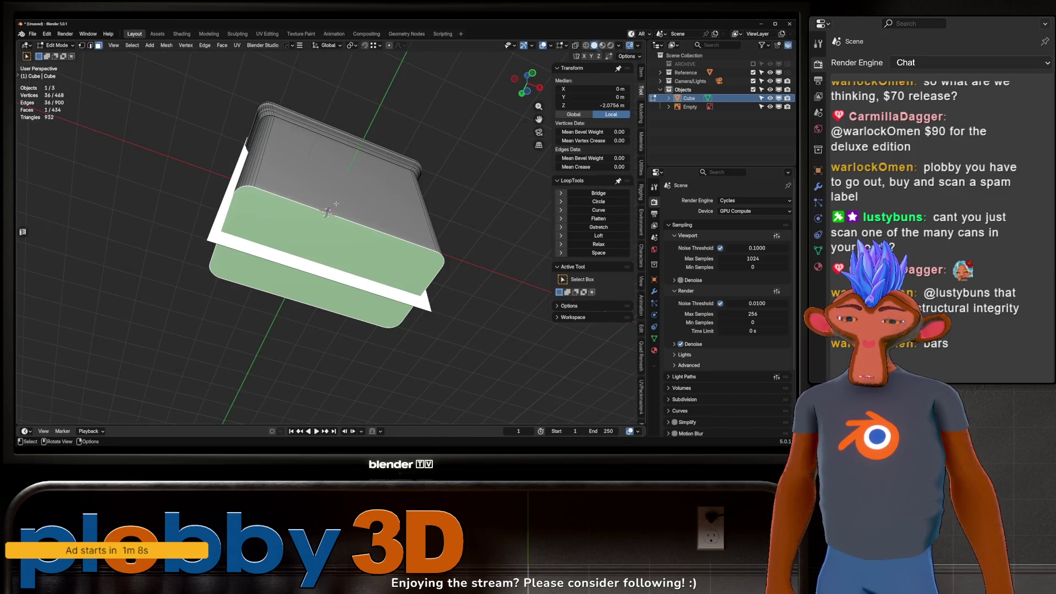
key(KP_1)
key(ctrl+b)
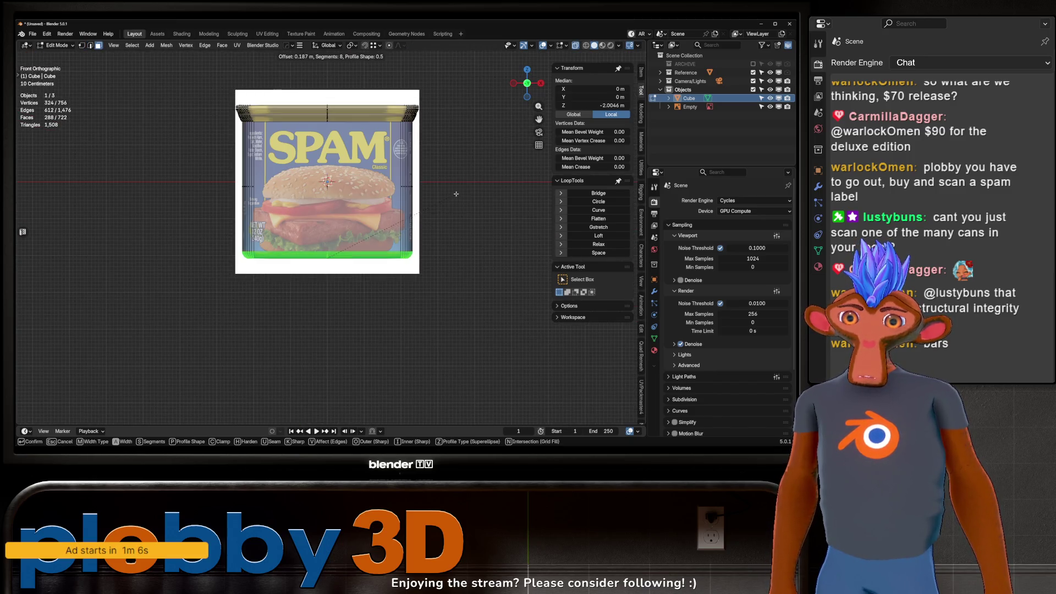
click(457, 191)
middle_drag(457, 191, 293, 206)
mouse_move(266, 239)
middle_down()
mouse_move(256, 221)
mouse_move(284, 236)
mouse_move(258, 242)
middle_up()
Apply Shade Smooth, then Shade Auto Smooth at 30° to the can in Object Mode.
key(Tab)
right_click(283, 238)
click(283, 239)
right_click(259, 242)
click(261, 250)
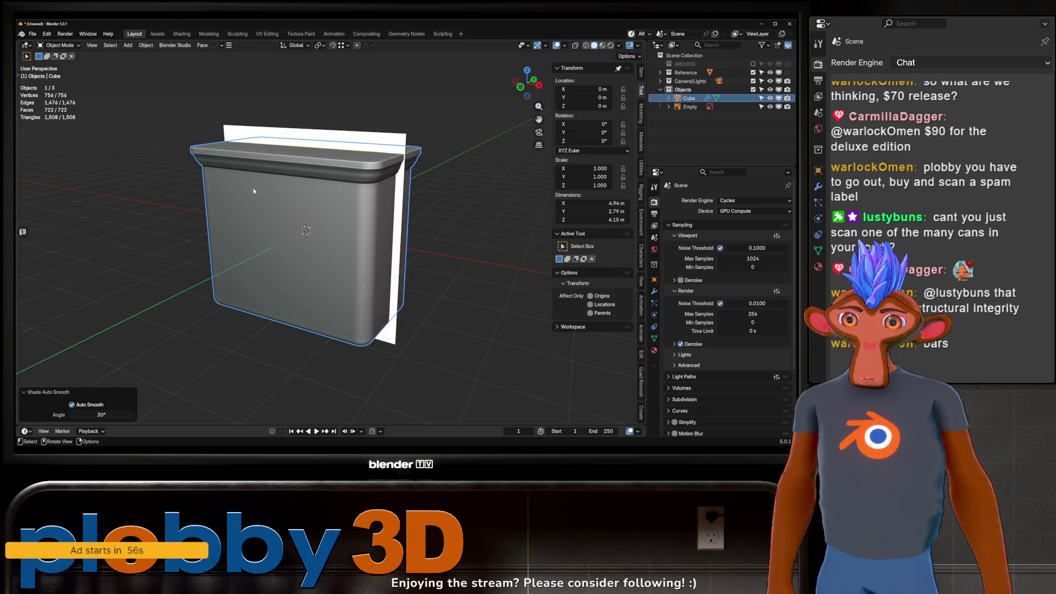
key(KP_1)
key(alt+z)
key(alt+z)
key(alt+z)
key(alt+z)
key(alt+z)
key(alt+z)
Select the top face's outline edges and bevel them 0.0708 m with 4 segments.
key(Tab)
middle_drag(262, 149, 297, 209)
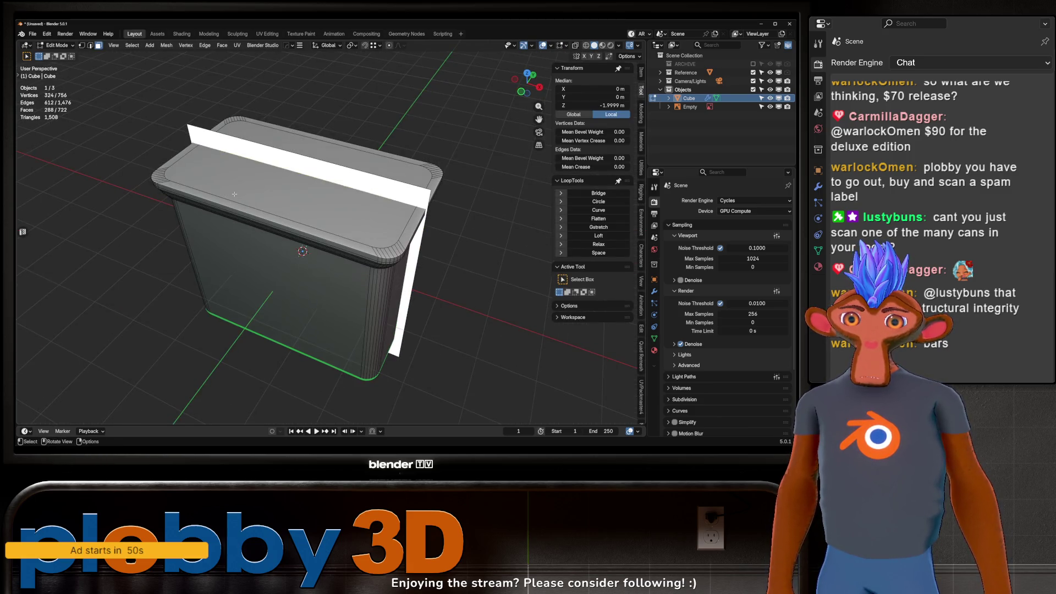
click(296, 208)
key(shift+g)
click(296, 252)
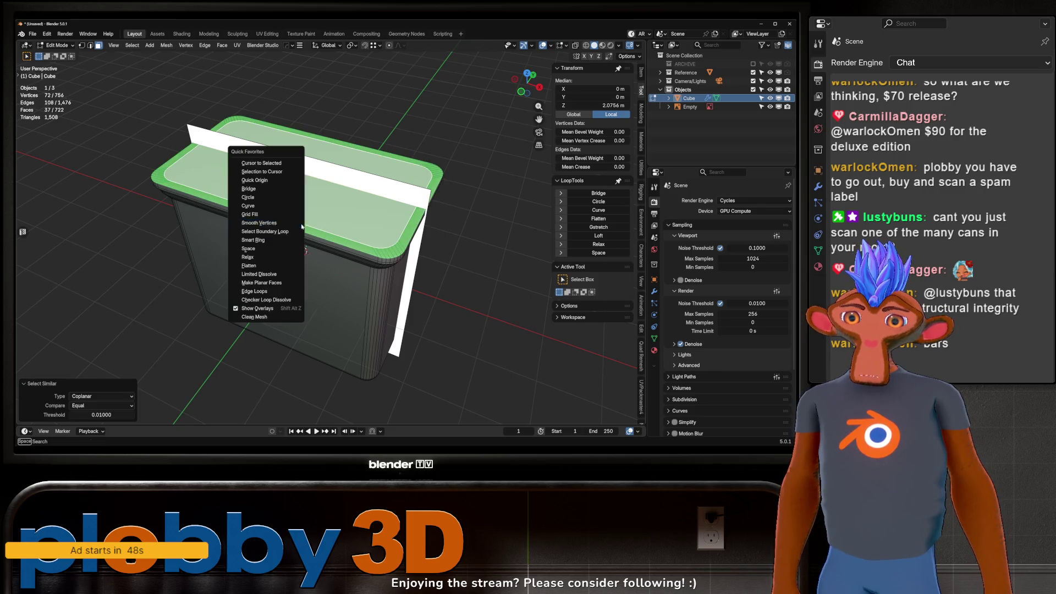
key(Escape)
middle_drag(341, 228, 440, 154)
key(ctrl+b)
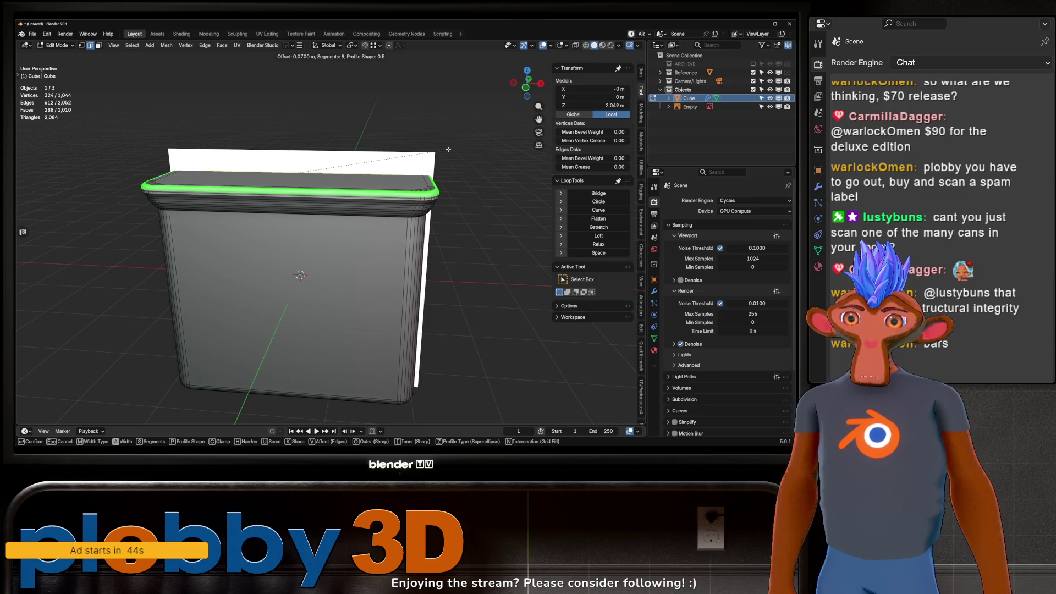
scroll(449, 149, down, 4)
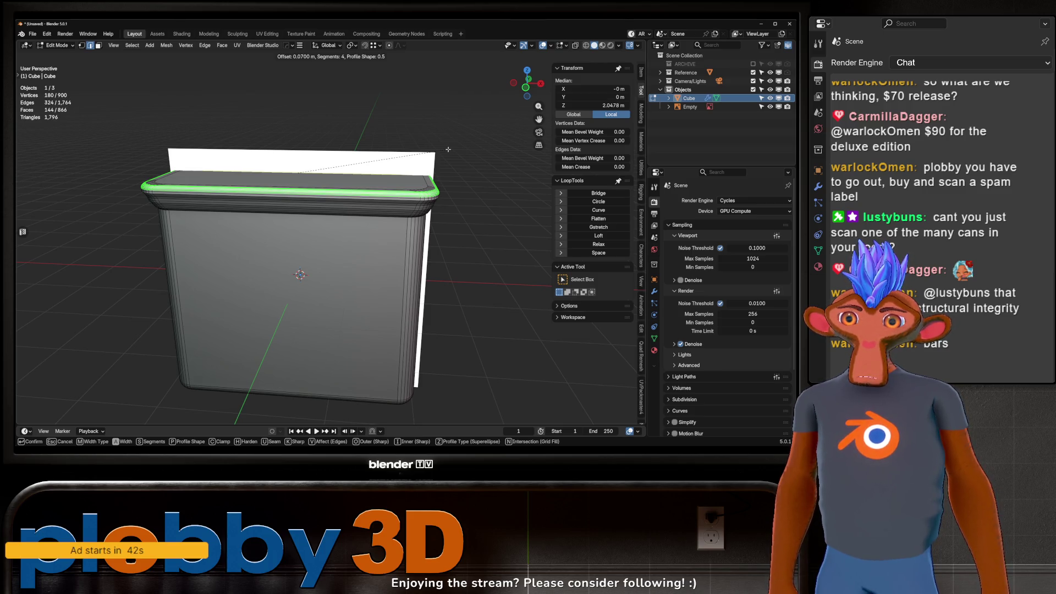
click(448, 149)
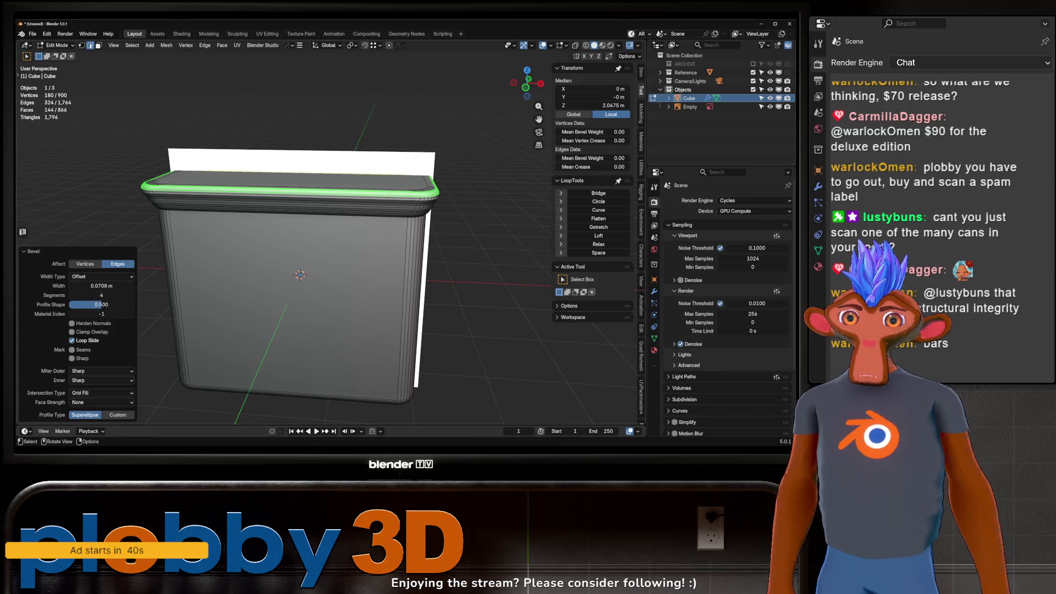
mouse_move(374, 188)
middle_down()
mouse_move(352, 182)
mouse_move(299, 221)
mouse_move(311, 211)
mouse_move(281, 247)
mouse_move(299, 277)
middle_up()
key(Tab)
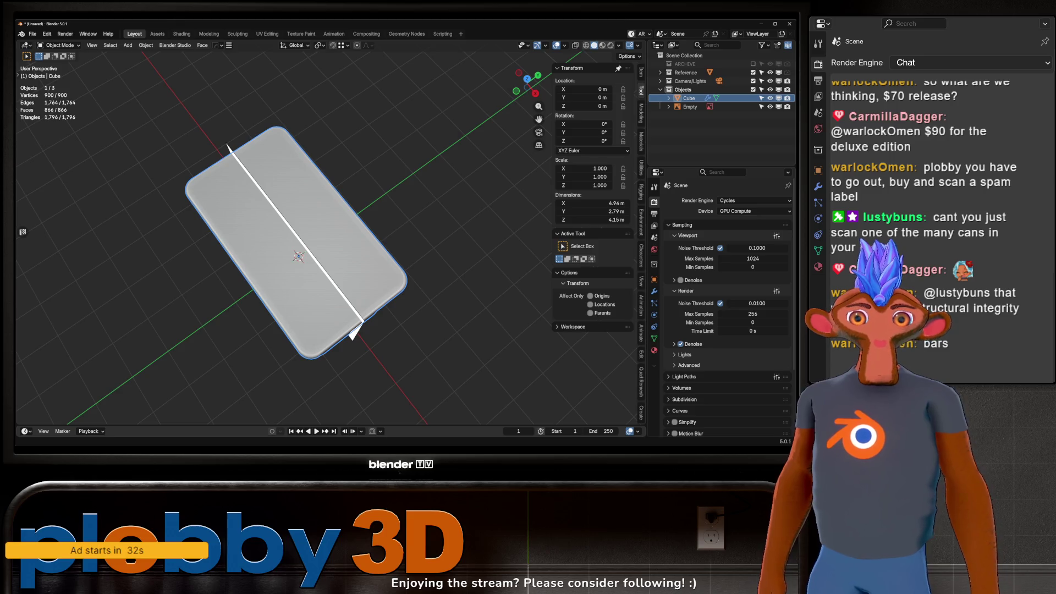
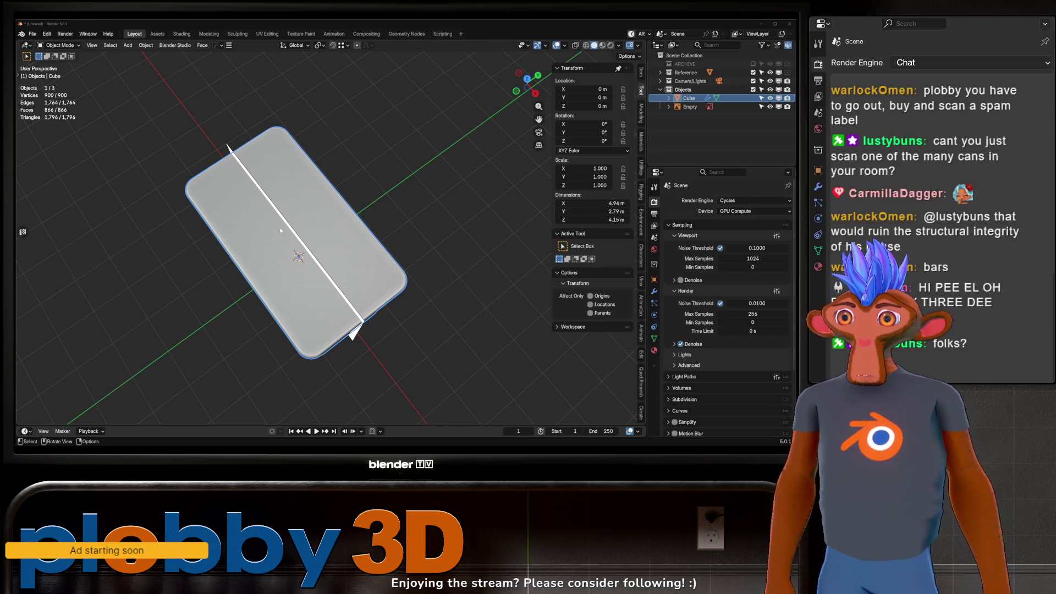
Edge-slide two of the tray's loops out toward the outer edge to tighten the rim.
key(Tab)
middle_drag(228, 214, 373, 221)
key(g)
key(g)
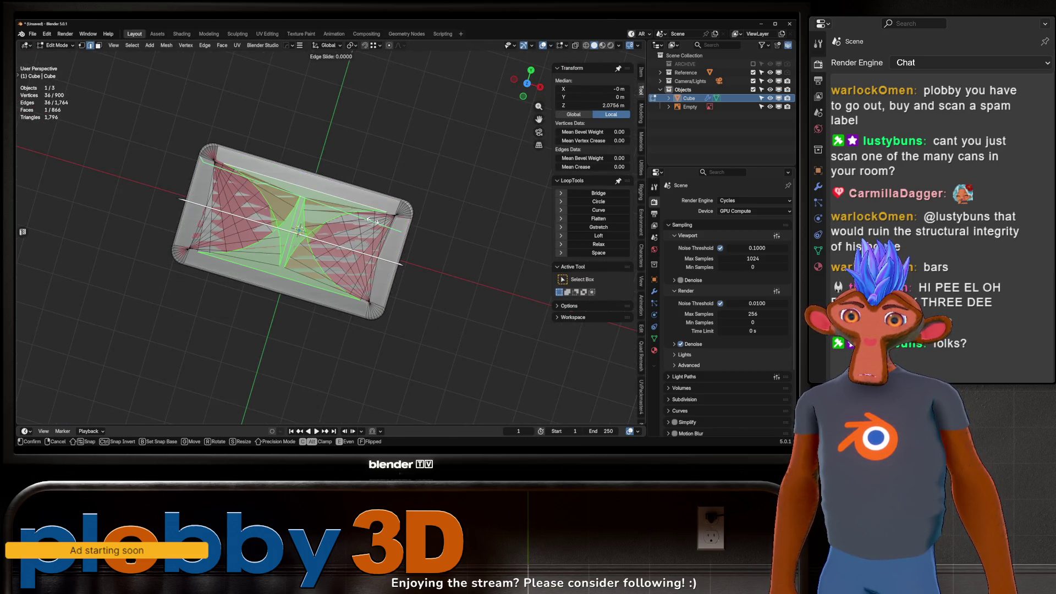
right_click(423, 232)
key(g)
key(g)
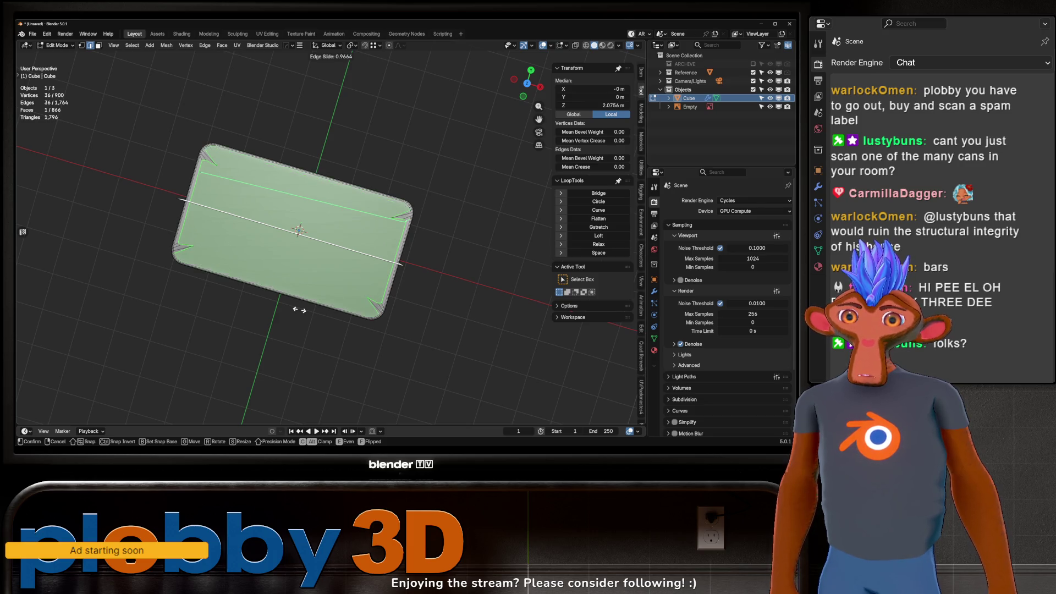
click(300, 309)
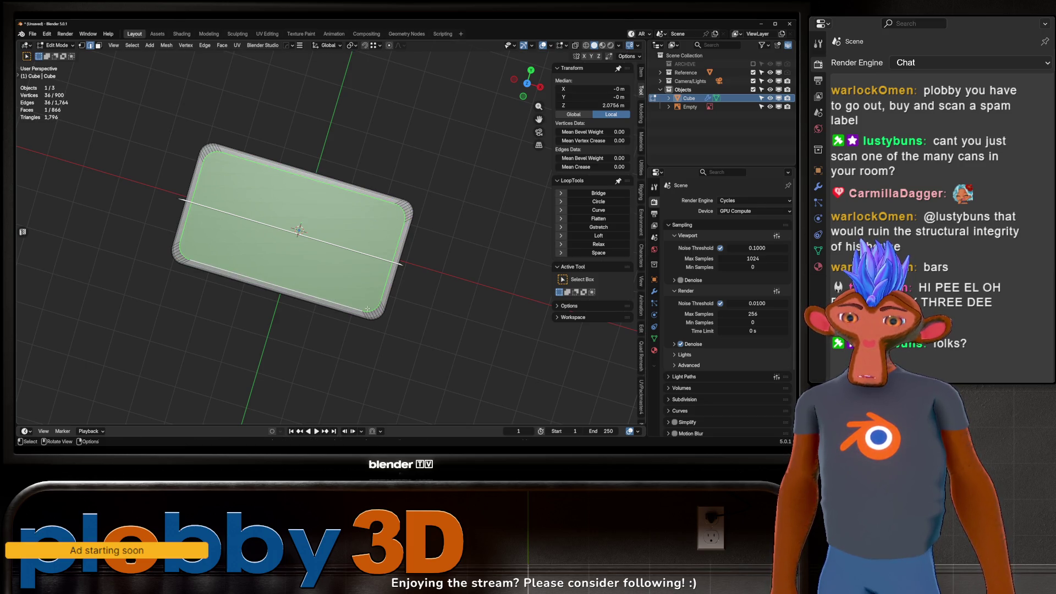
key(g)
key(g)
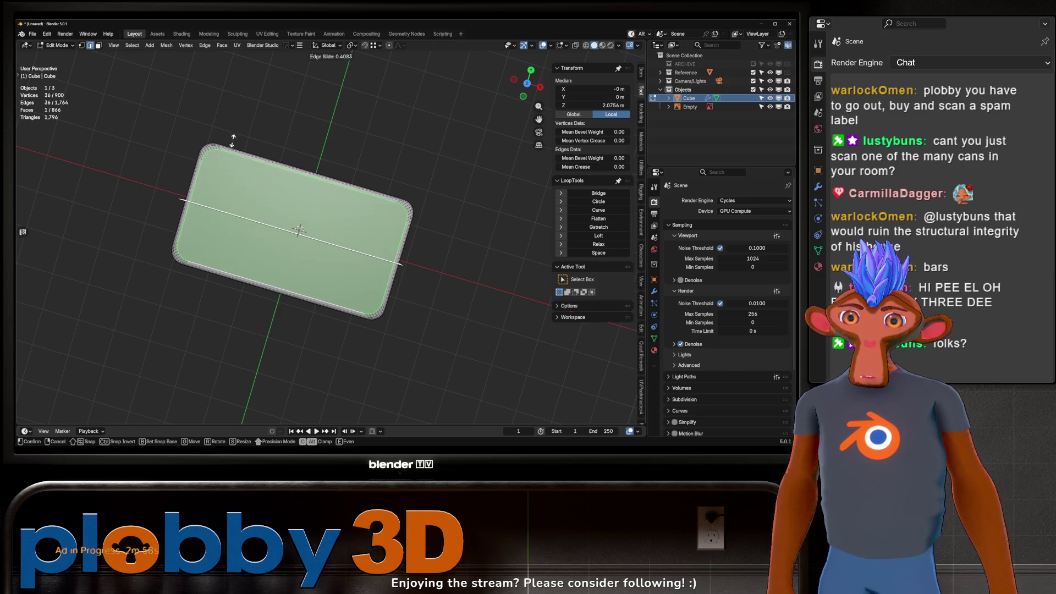
click(238, 137)
Extrude the tray's top face inward along its normal to recess it.
mouse_move(237, 137)
middle_down()
mouse_move(231, 165)
mouse_move(215, 119)
middle_up()
middle_drag(312, 183, 264, 231)
key(e)
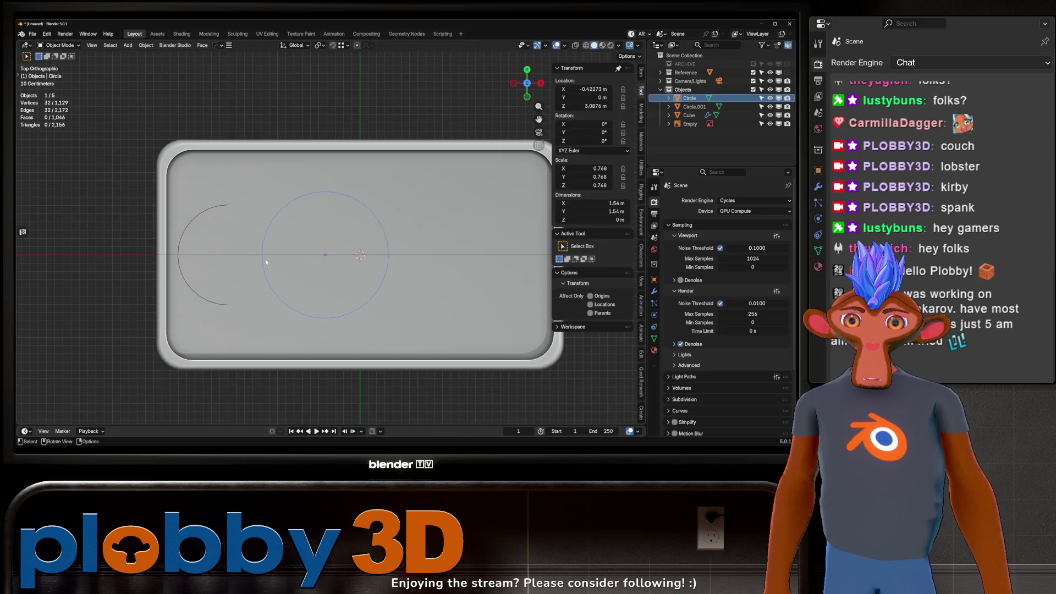
Hide the Cube tray in the Outliner so the SPAM label is visible.
shift+middle_drag(311, 268, 282, 268)
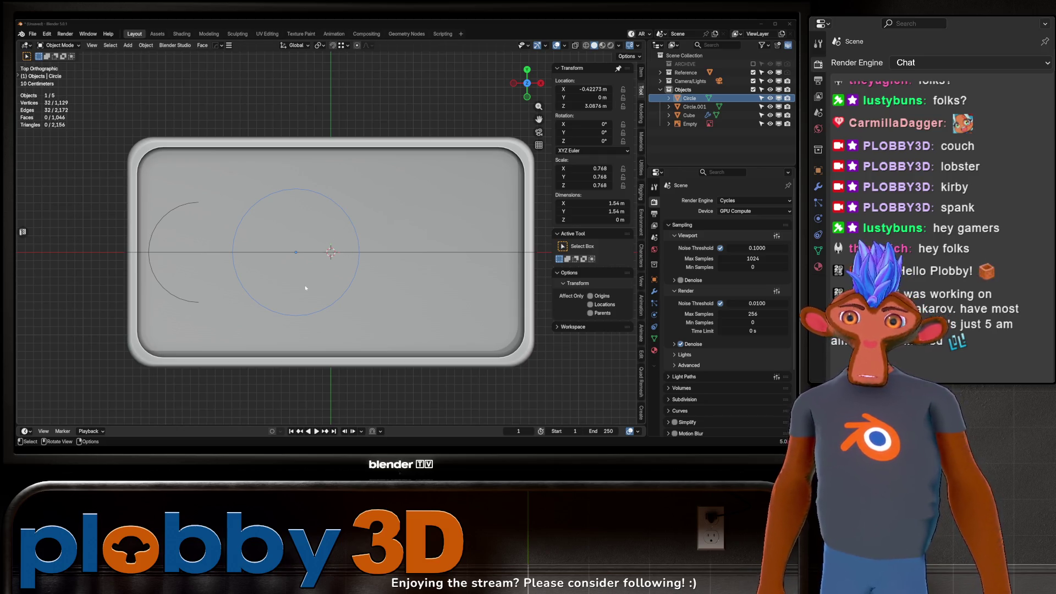
click(306, 321)
middle_drag(306, 316, 319, 220)
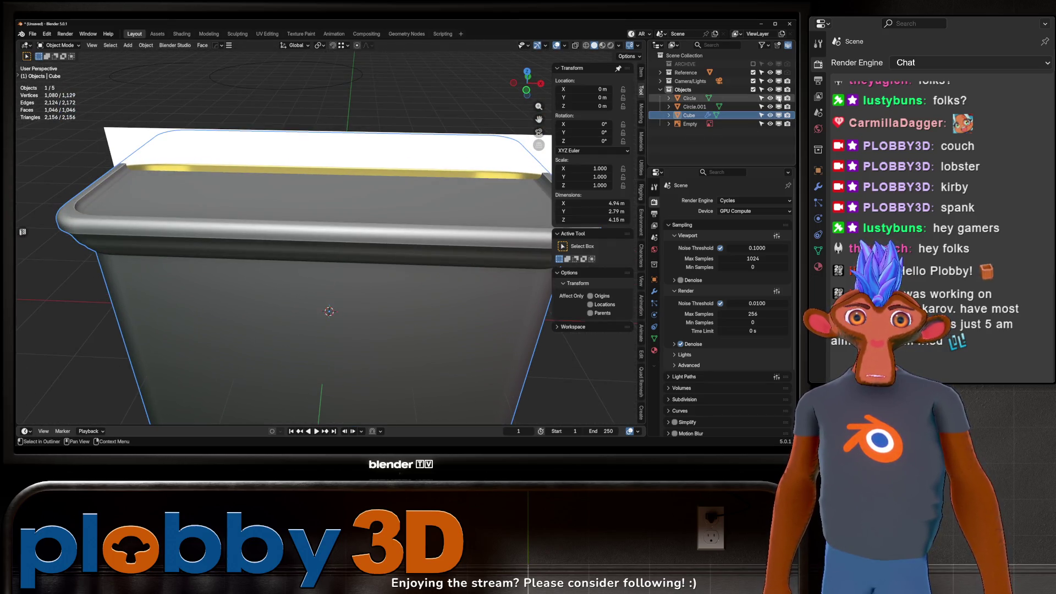
click(770, 115)
middle_drag(322, 210, 307, 293)
Select the full Circle, frame it, and enter Edit Mode on its vertices.
click(225, 228)
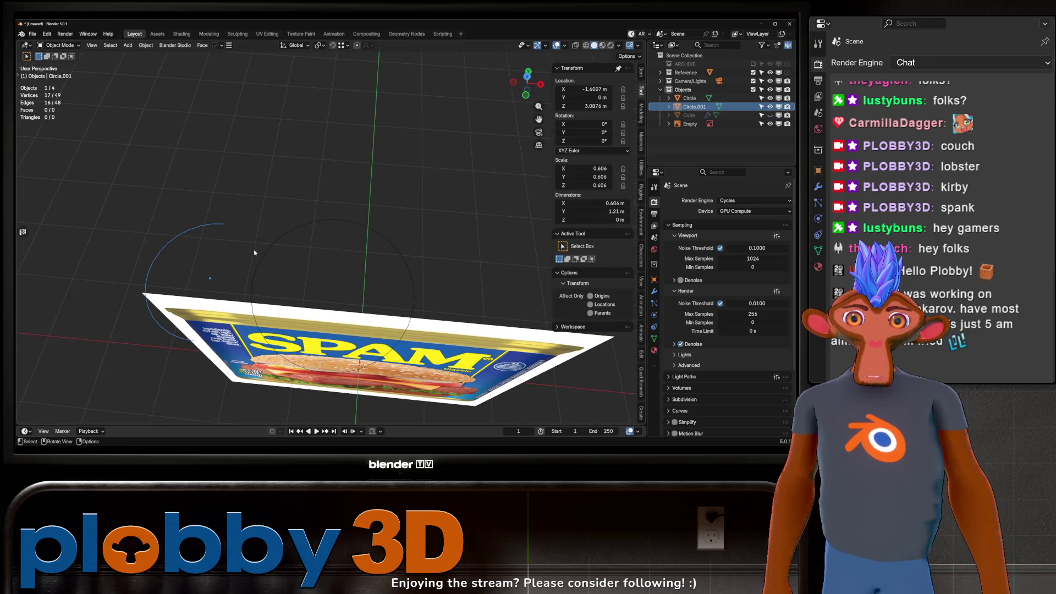
click(263, 260)
key(KP_Decimal)
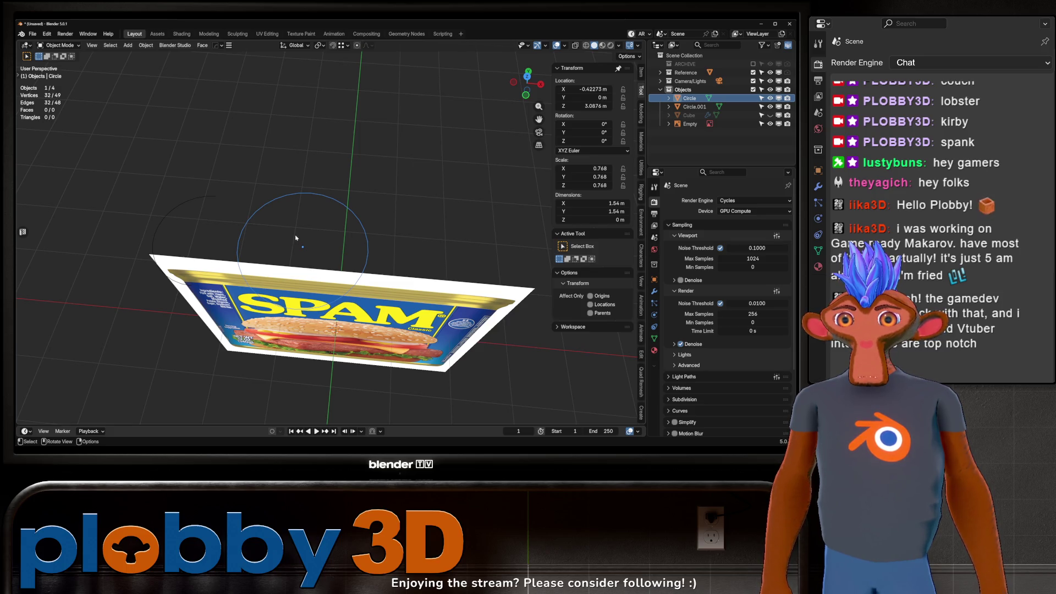
key(Tab)
Fill the circle, inset it, and delete the centre face to leave a 32-face ring.
key(f)
key(i)
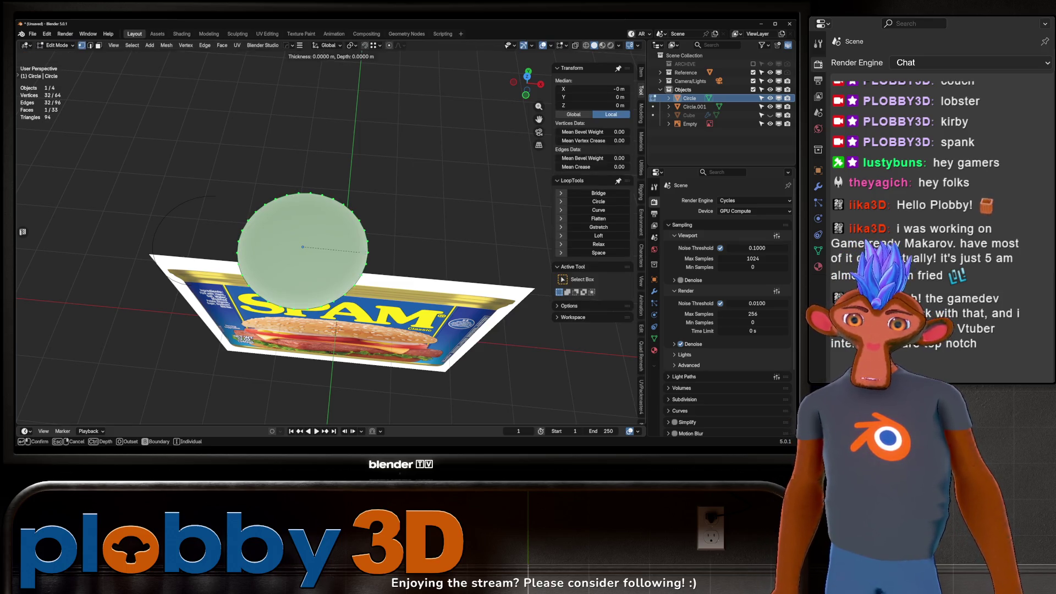
click(305, 251)
key(x)
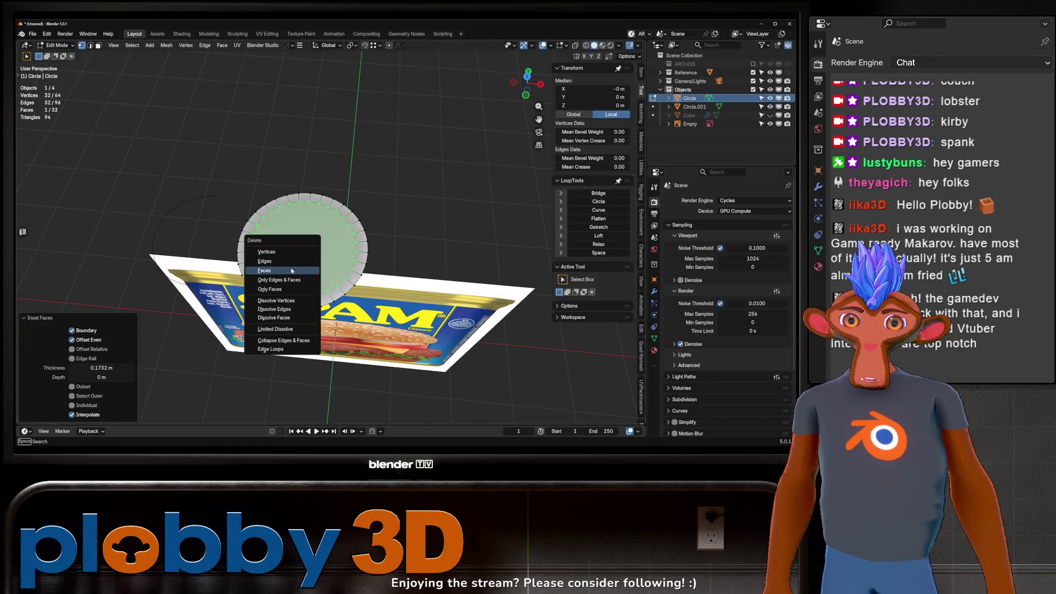
click(306, 270)
key(Tab)
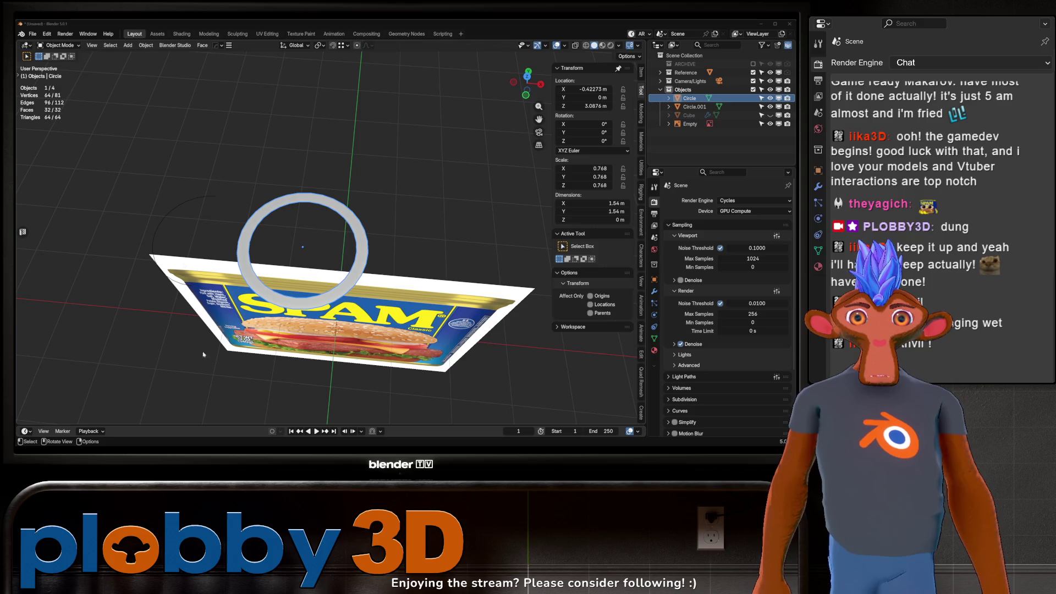
scroll(183, 251, down, 1)
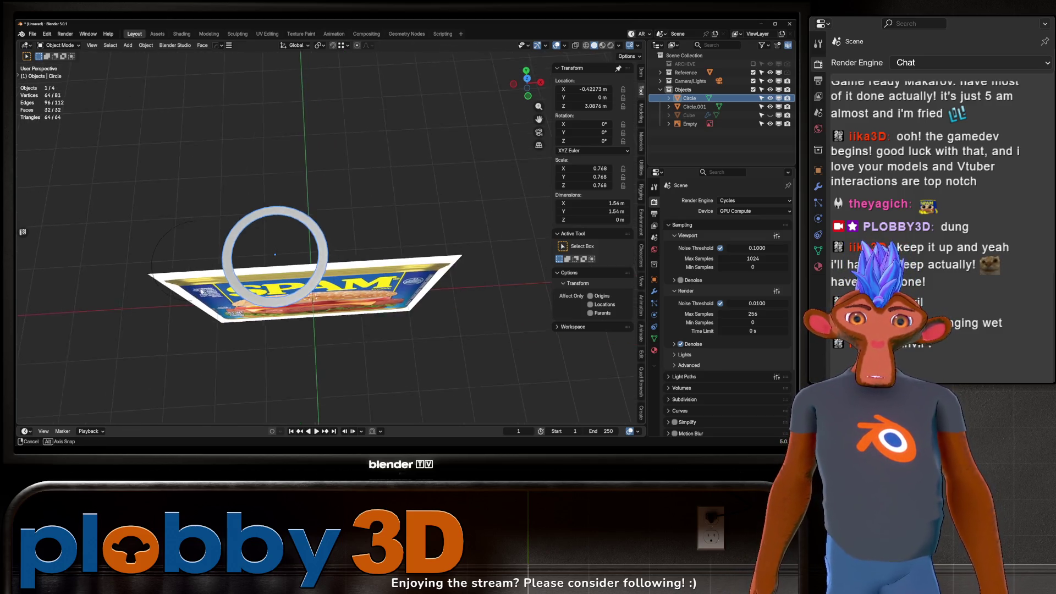
In top view, join the ring and the half-arc into one mesh and edit it.
key(KP_7)
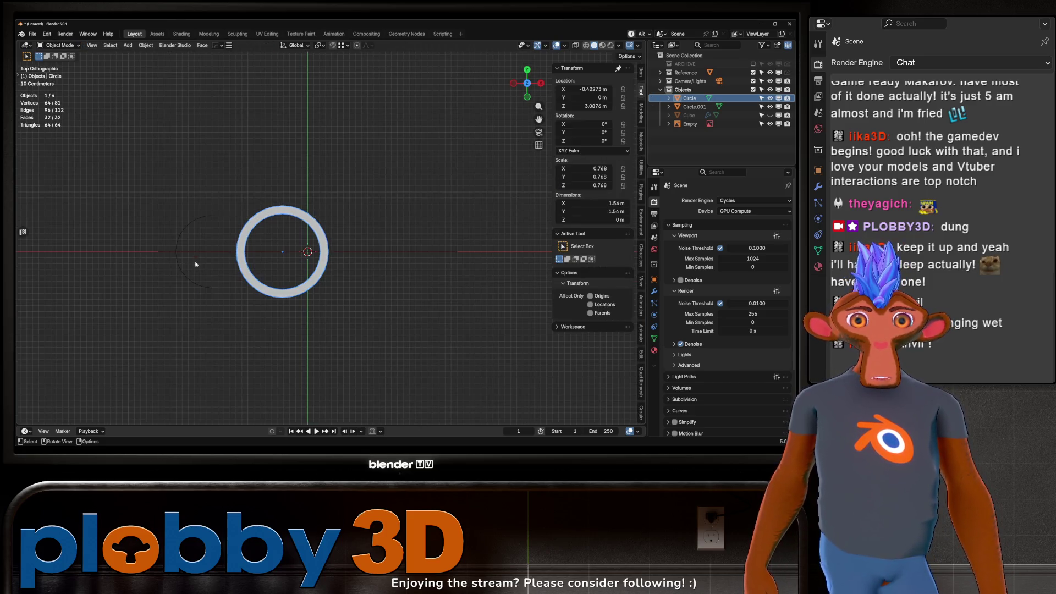
shift+click(211, 293)
key(ctrl+j)
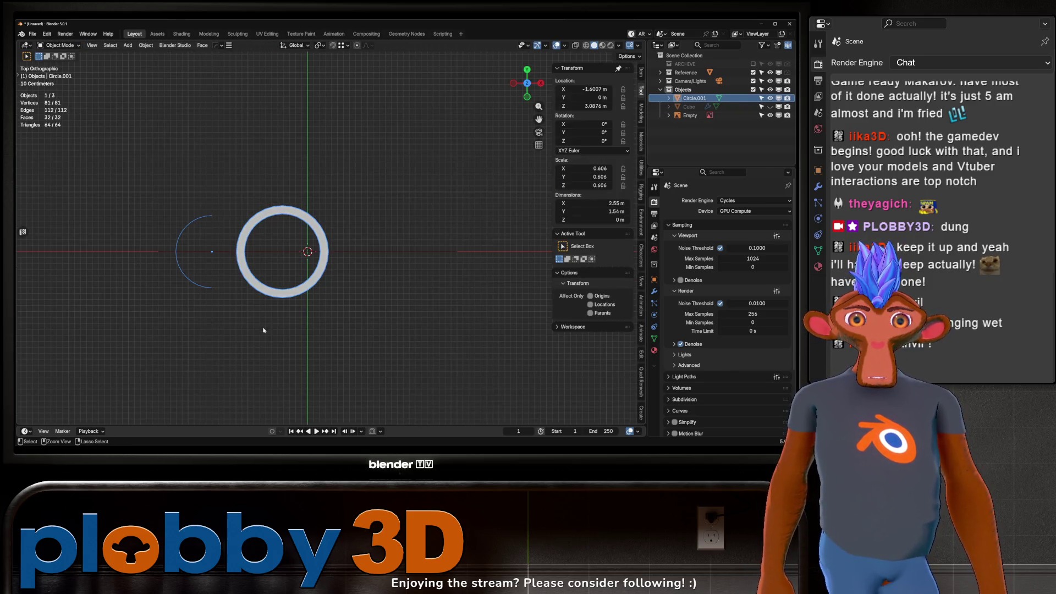
key(Tab)
scroll(220, 297, up, 3)
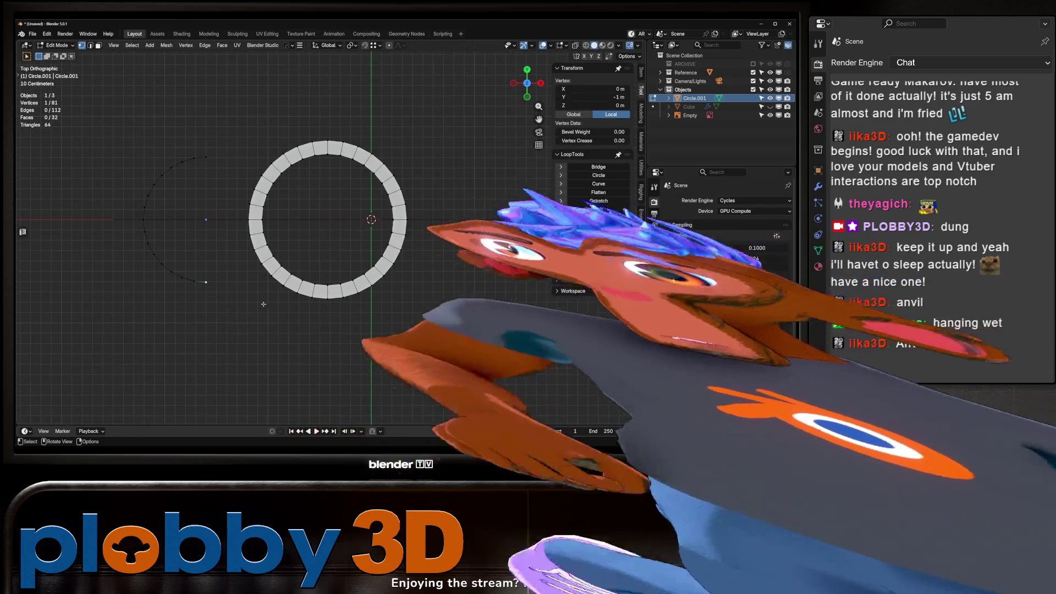
Connect both ends of the arc to the ring with new edges.
shift+click(270, 317)
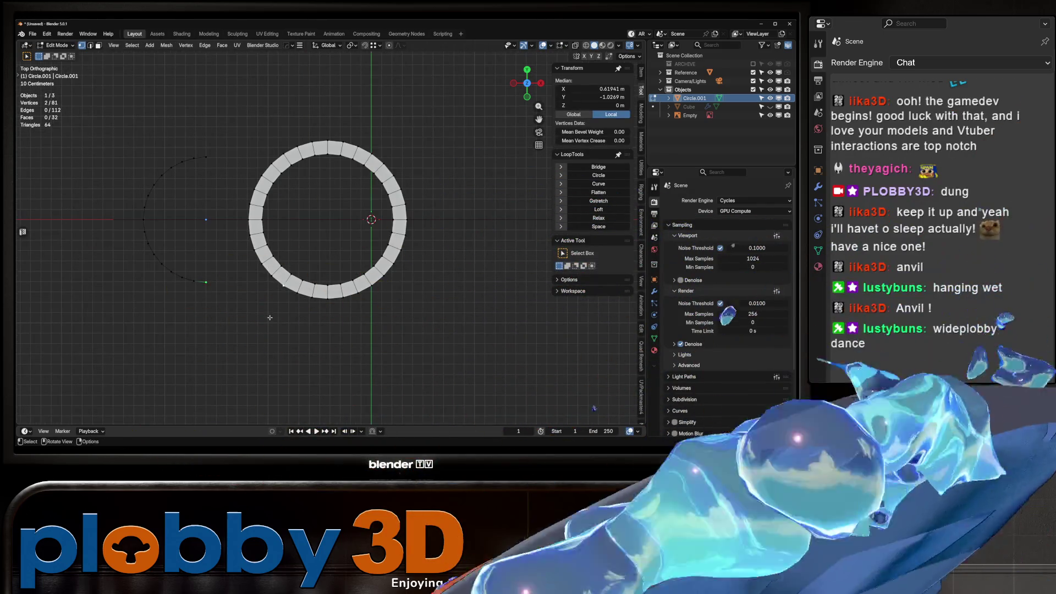
key(f)
click(219, 152)
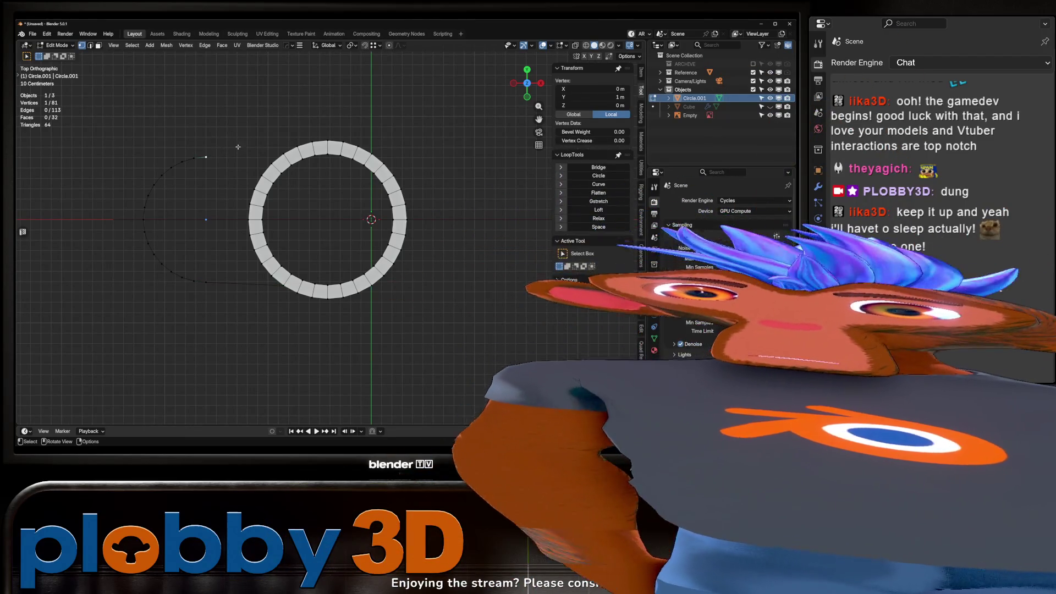
shift+click(282, 151)
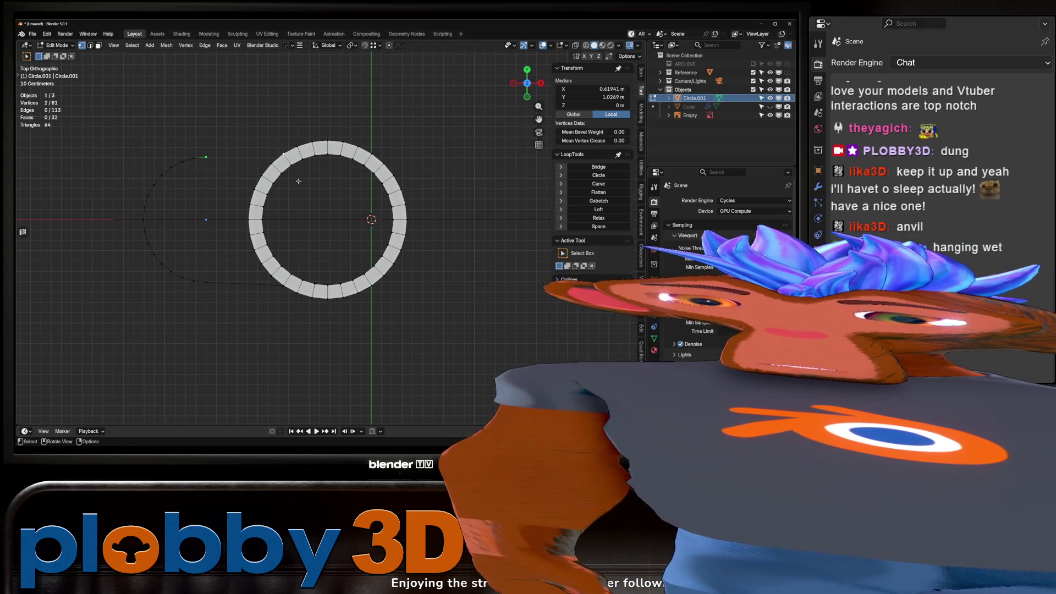
key(f)
shift+middle_drag(228, 200, 249, 202)
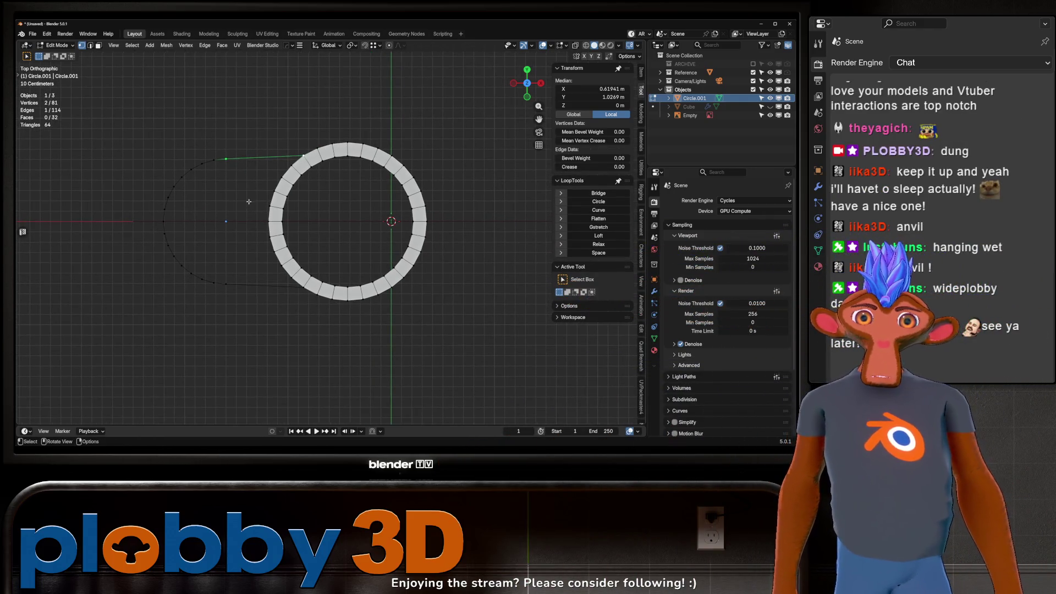
Select the closed edge loop around the arc and fill it with a face.
key(2)
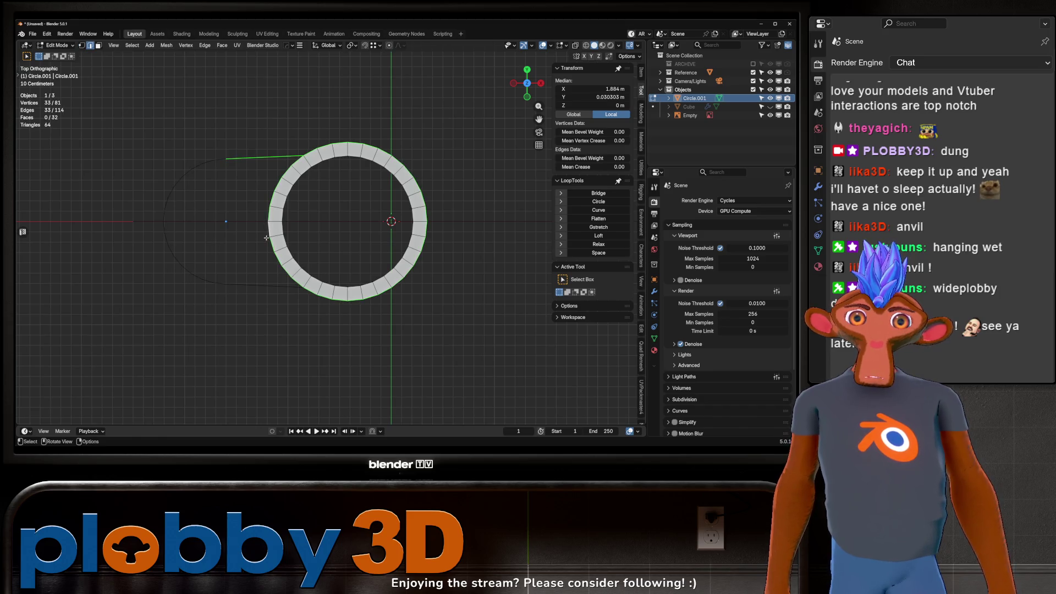
ctrl+click(297, 161)
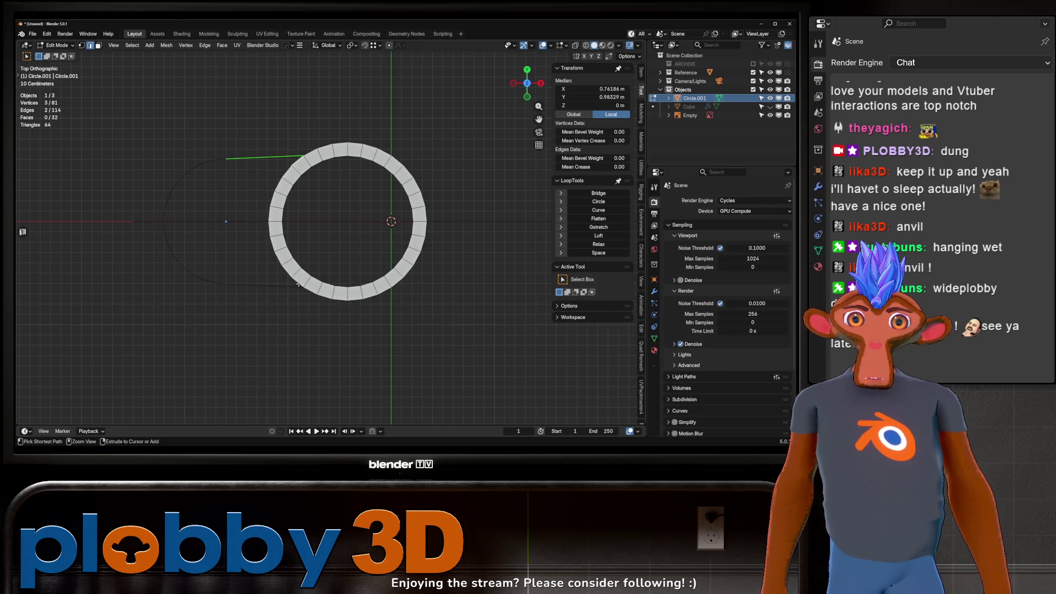
ctrl+click(297, 284)
ctrl+click(170, 243)
ctrl+click(225, 164)
key(f)
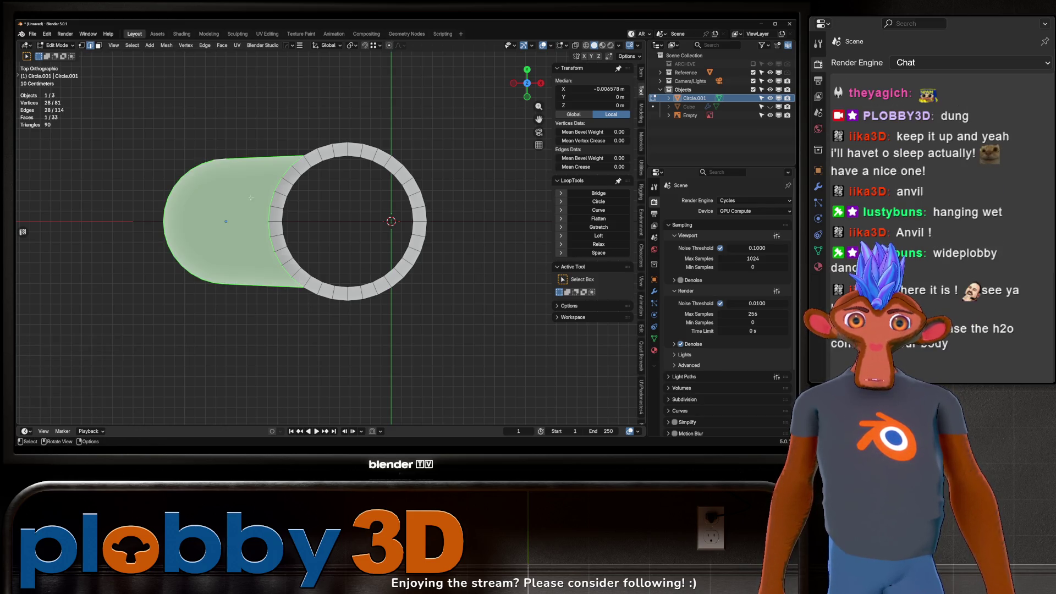
key(i)
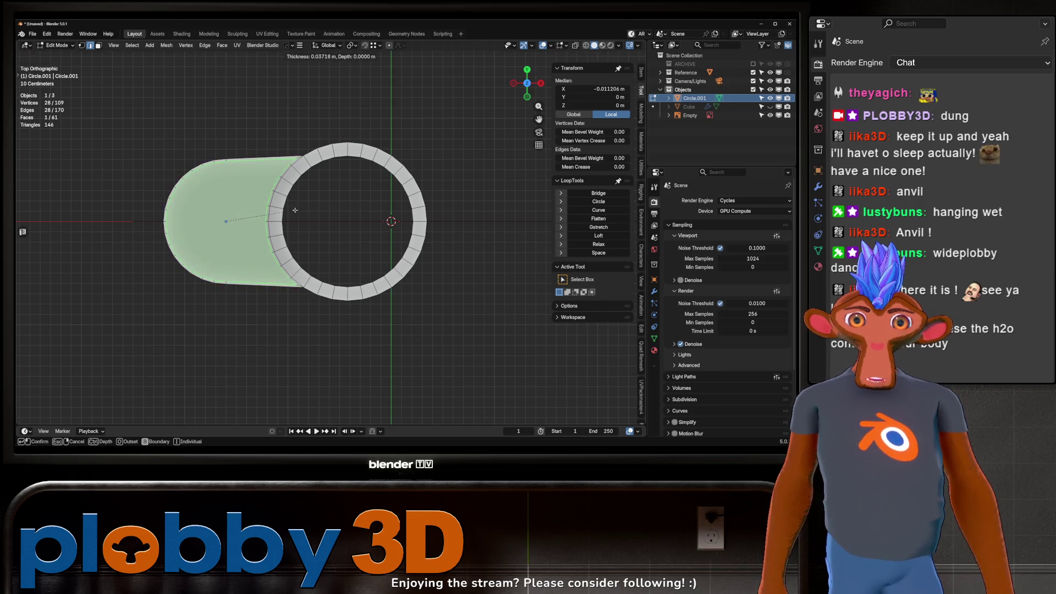
key(Escape)
Knife-cut straight down from a ring vertex to the bottom edge, then mirror across X.
scroll(259, 267, up, 2)
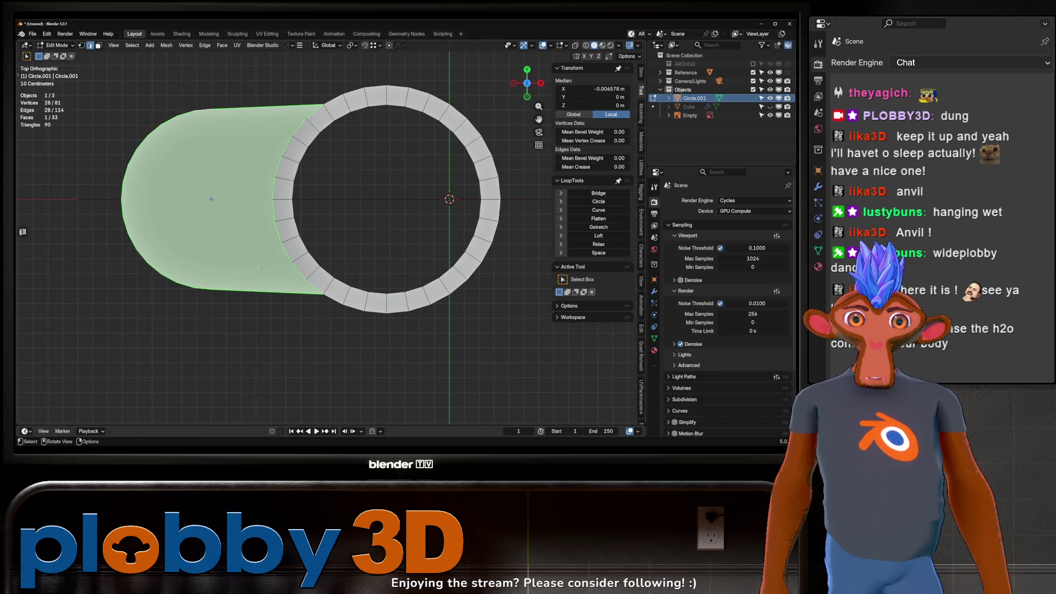
key(1)
click(305, 280)
key(k)
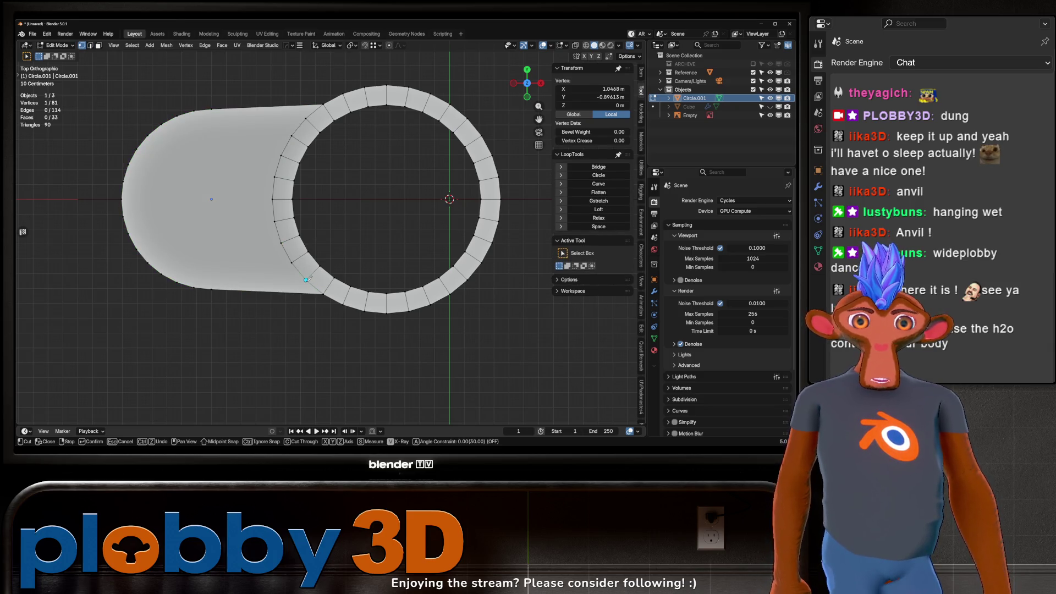
click(305, 280)
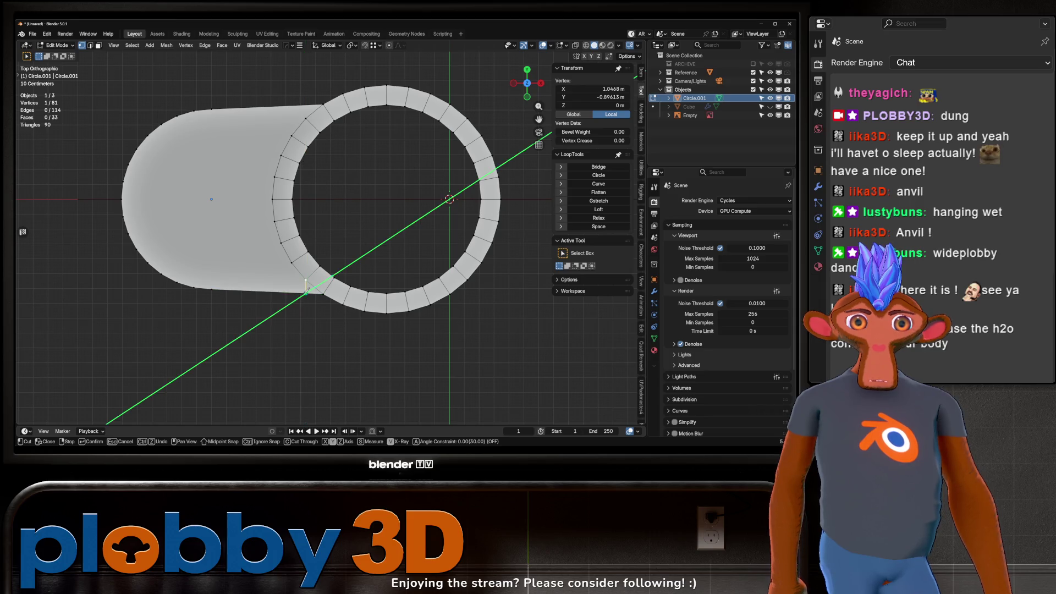
click(306, 295)
key(Return)
key(3)
key(alt+x)
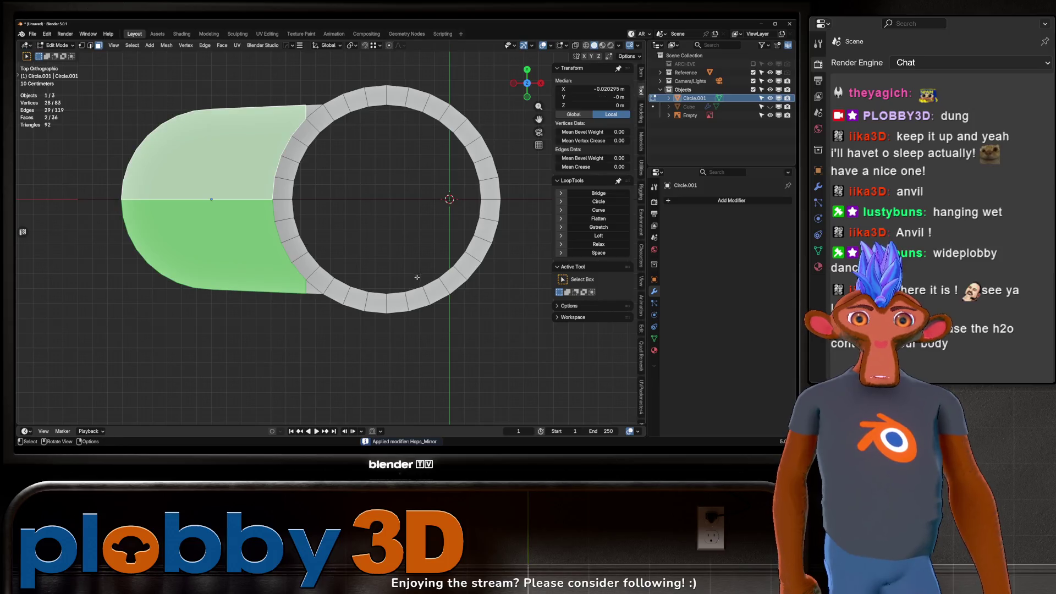
Inset the rounded cap faces by 0.08781 m.
key(i)
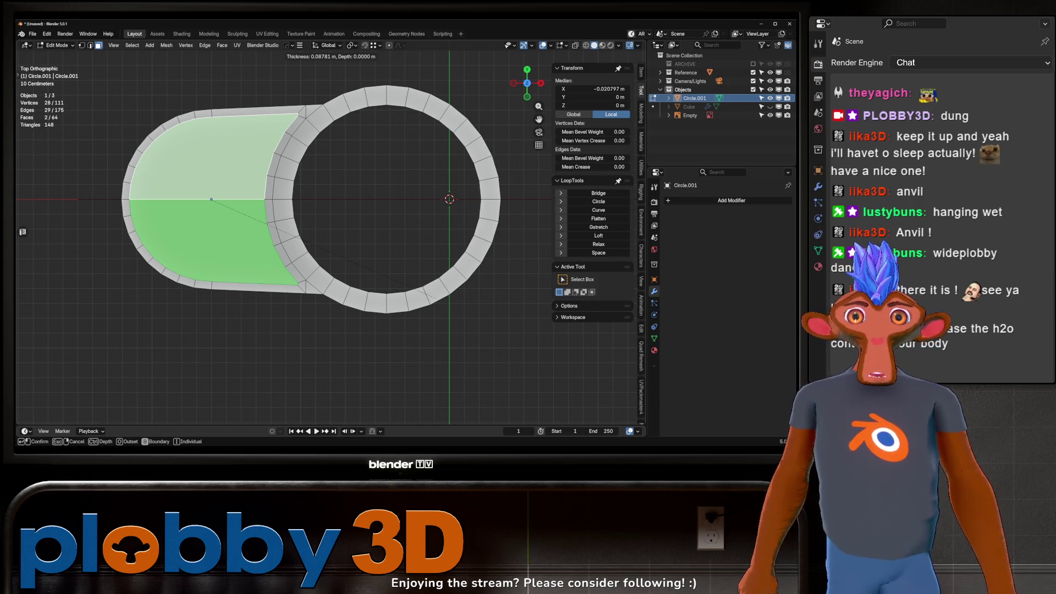
click(435, 297)
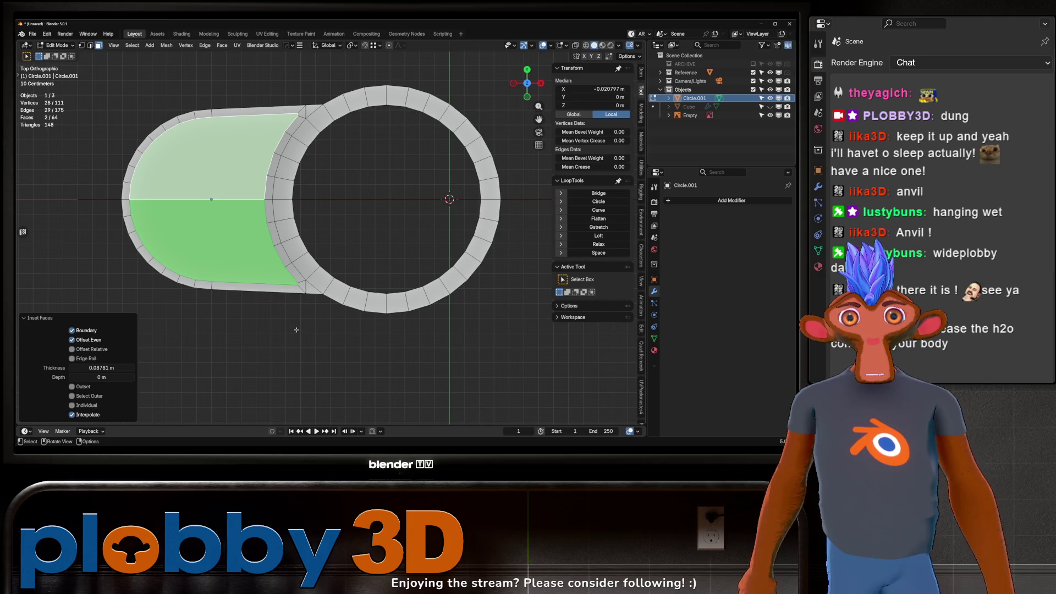
key(2)
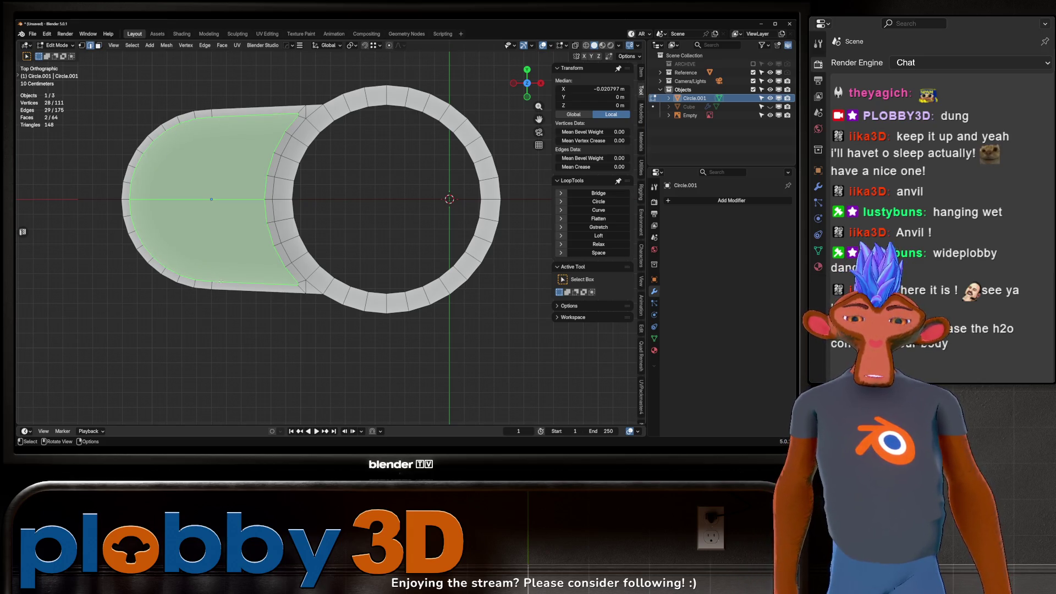
Connect the tab end's bottom and top vertices with a new edge through the centre.
key(1)
click(219, 281)
shift+click(212, 117)
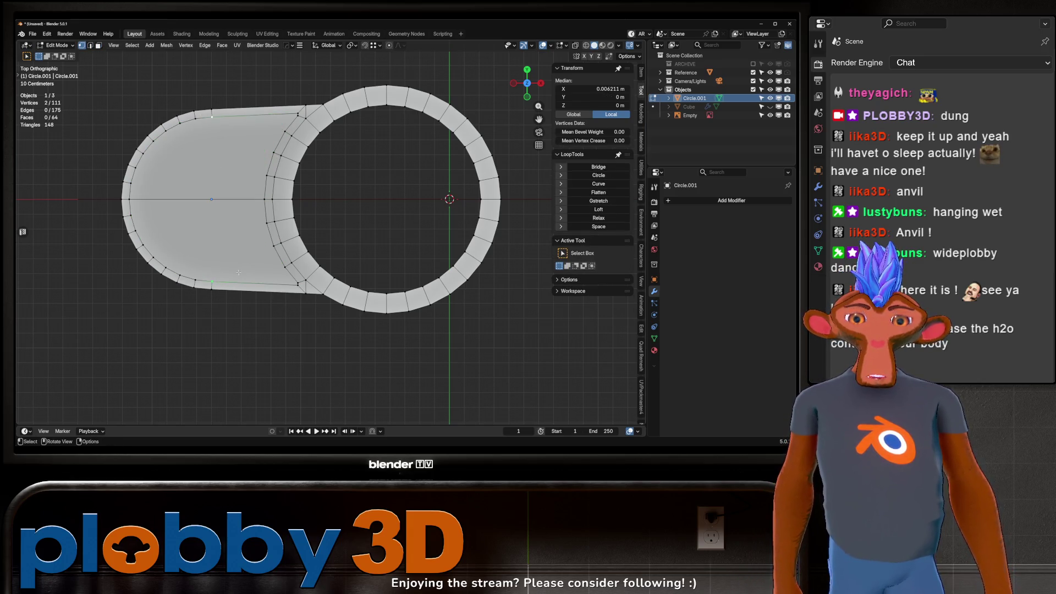
key(j)
mouse_move(213, 259)
middle_down()
mouse_move(290, 204)
mouse_move(336, 229)
middle_up()
Extrude the whole tab mesh for thickness and recalculate its normals outward.
key(a)
key(e)
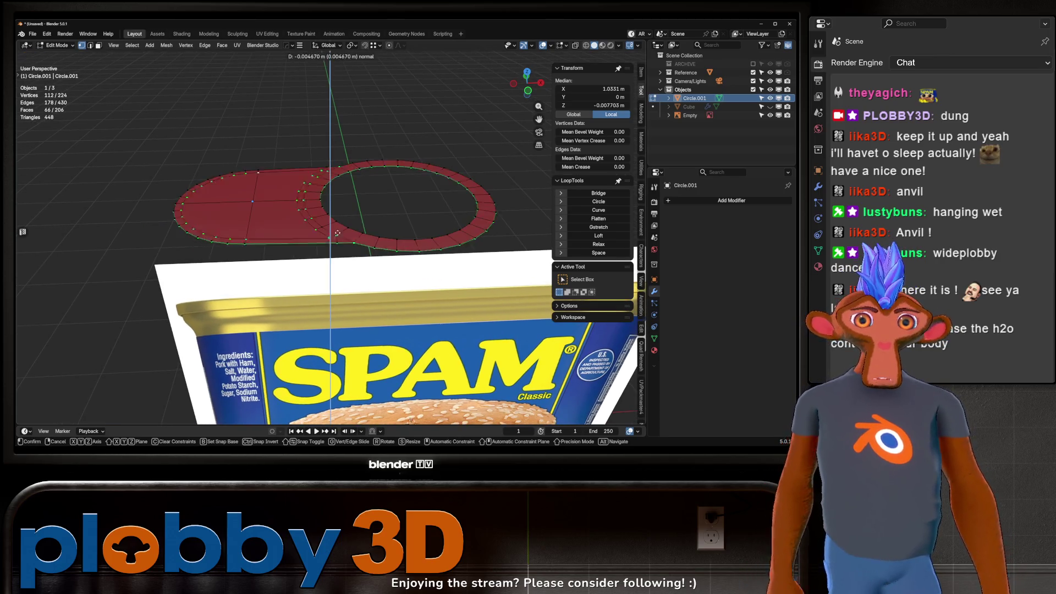
click(362, 324)
key(shift+n)
Select the top faces of the tab's solid end.
key(3)
click(259, 205)
mouse_move(258, 205)
middle_down()
mouse_move(272, 207)
mouse_move(236, 203)
mouse_move(314, 301)
middle_up()
scroll(247, 204, up, 3)
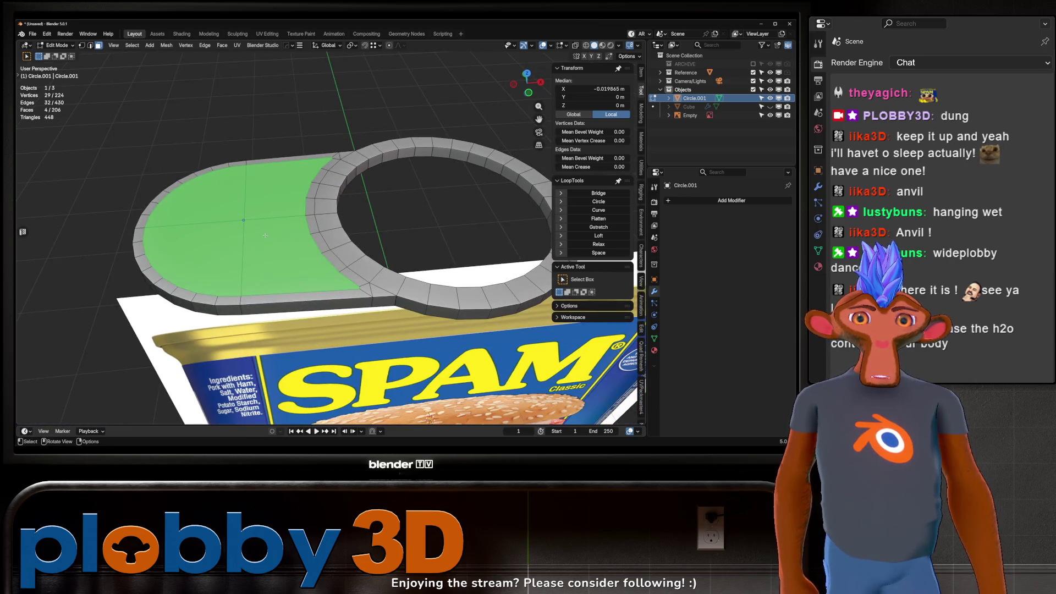
key(i)
key(Escape)
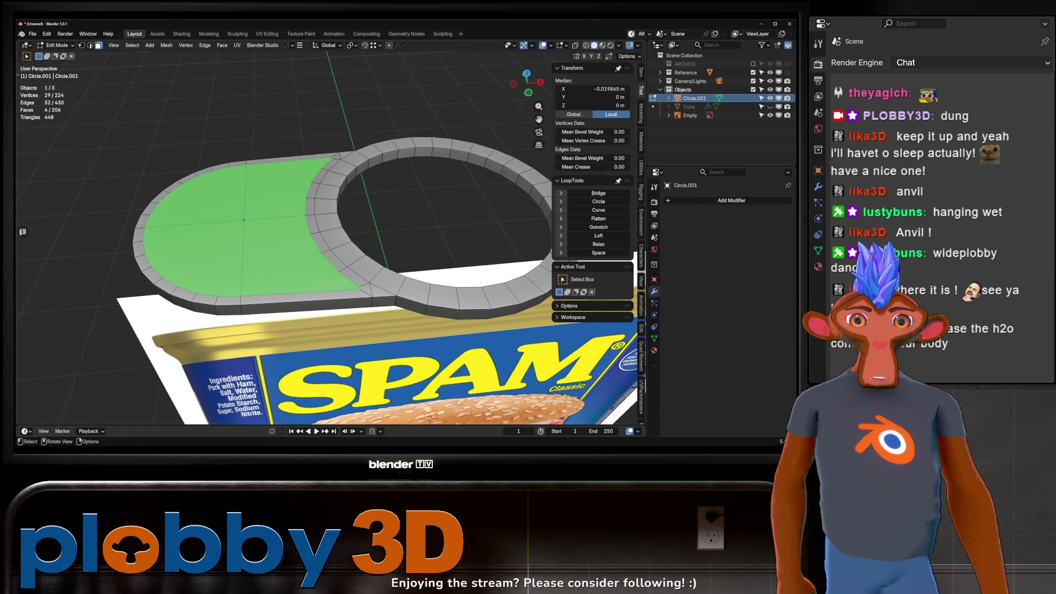
scroll(292, 284, up, 4)
scroll(252, 242, down, 2)
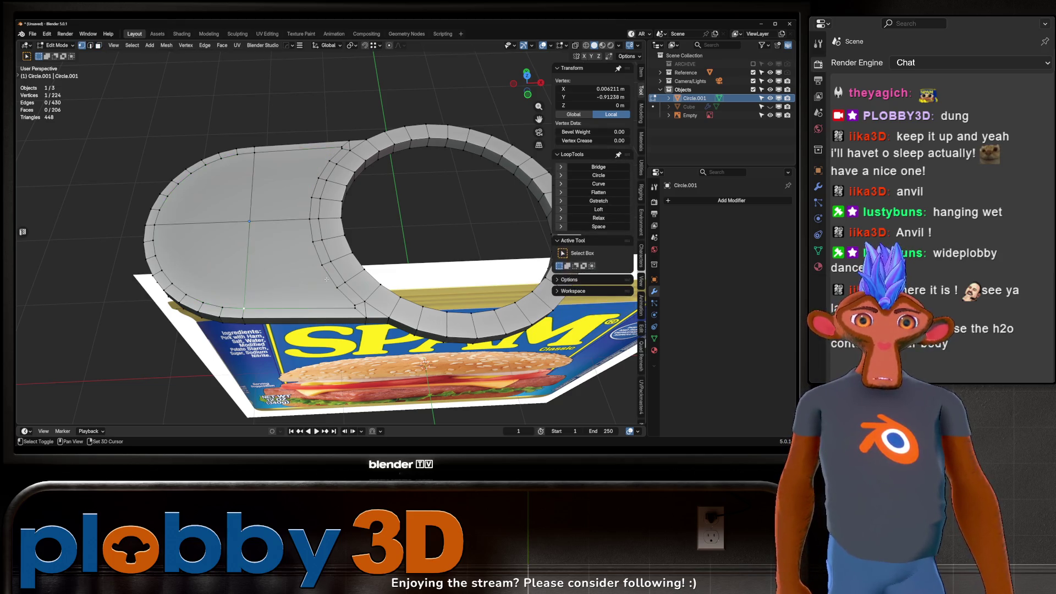
Cut matching connecting edges across the solid end on both mirrored sides.
key(ctrl+z)
middle_drag(246, 304, 296, 245)
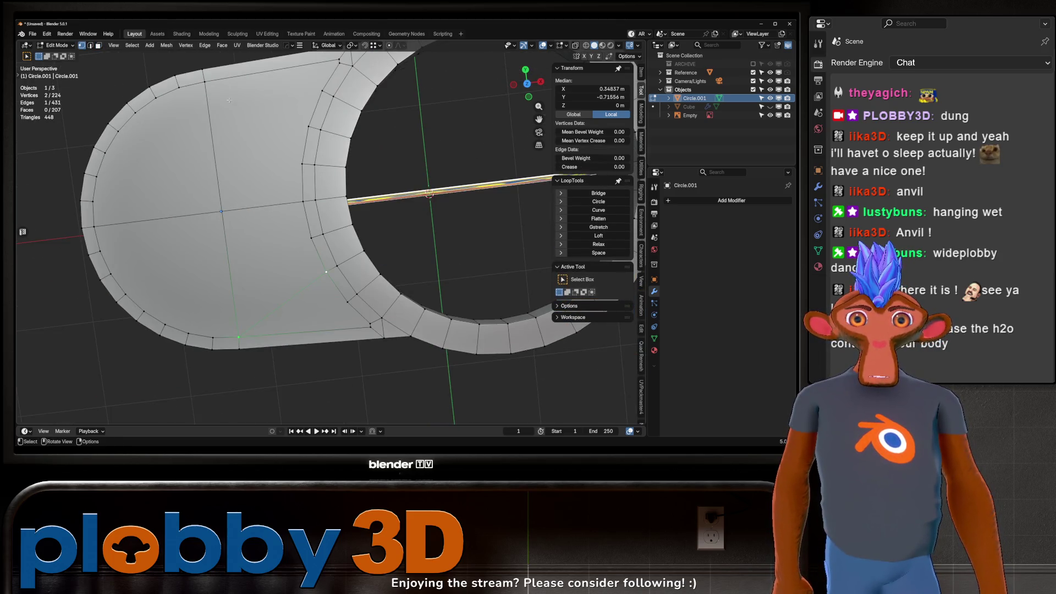
key(ctrl+shift+m)
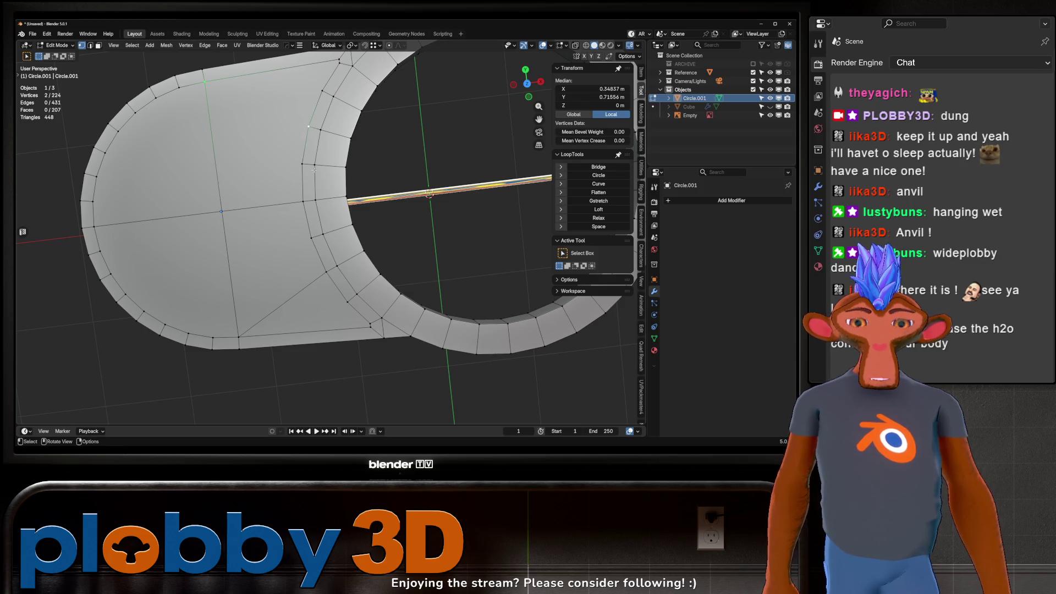
scroll(314, 170, down, 3)
middle_drag(352, 209, 434, 265)
key(ctrl+z)
Inset the solid end's top with Edge Rail, extrude it down and scale it smaller.
key(i)
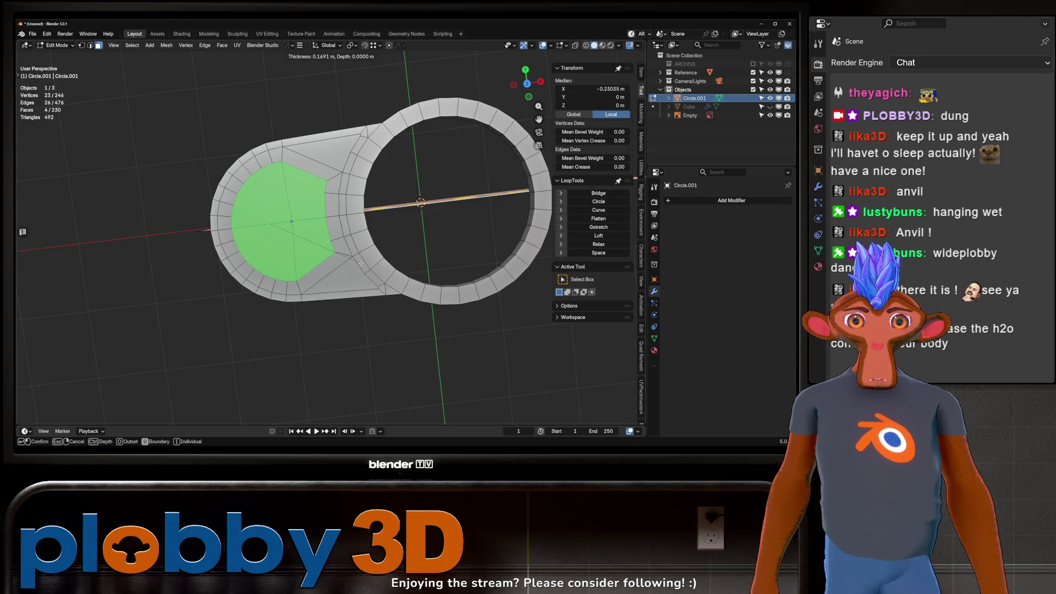
click(361, 264)
click(81, 358)
mouse_move(220, 264)
middle_down()
mouse_move(240, 203)
mouse_move(275, 231)
mouse_move(285, 303)
middle_up()
key(e)
click(239, 207)
key(s)
click(284, 234)
Edge-slide two selected edges of the tab.
key(Tab)
key(Tab)
mouse_move(281, 214)
middle_down()
mouse_move(291, 247)
mouse_move(319, 264)
middle_up()
mouse_move(259, 254)
middle_down()
mouse_move(286, 180)
mouse_move(361, 264)
mouse_move(352, 264)
middle_up()
click(286, 180)
shift+click(337, 264)
key(g)
key(g)
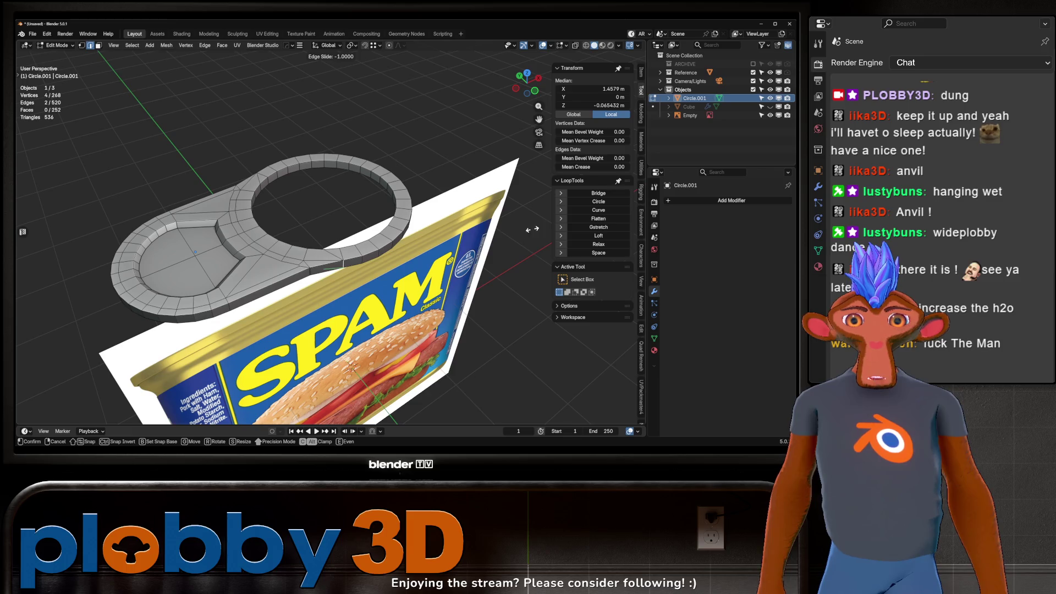
click(530, 230)
Merge the tab's overlapping vertices by distance.
middle_drag(529, 230, 366, 280)
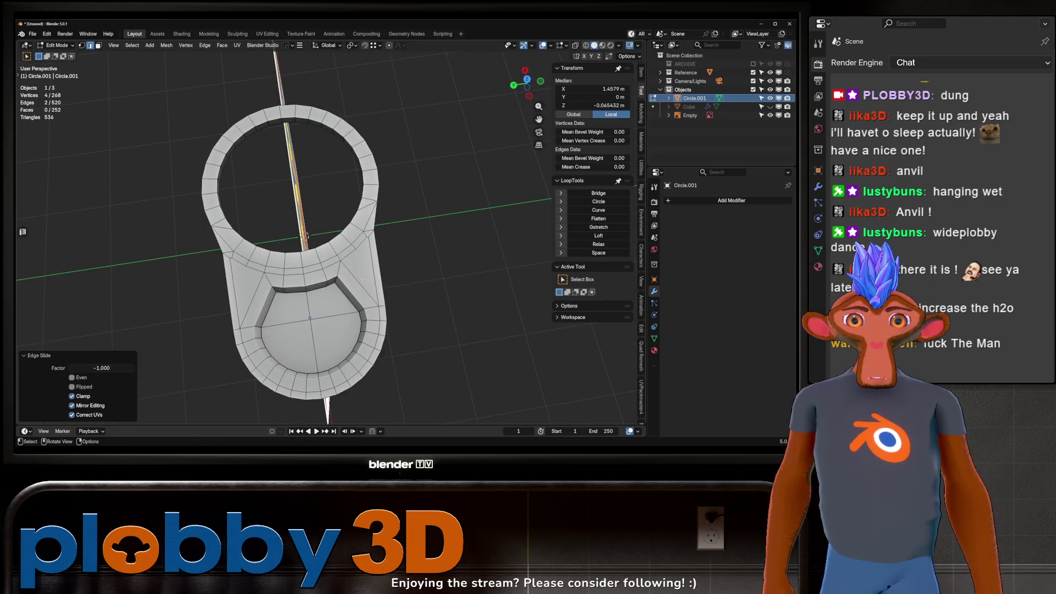
scroll(363, 279, up, 1)
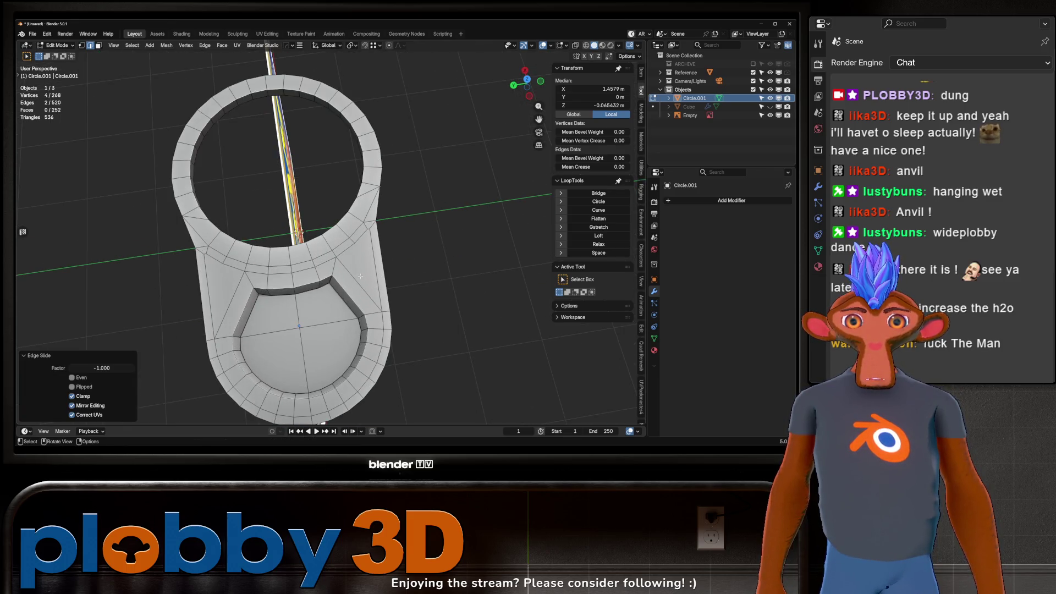
middle_drag(360, 276, 262, 223)
scroll(262, 223, up, 1)
key(a)
key(m)
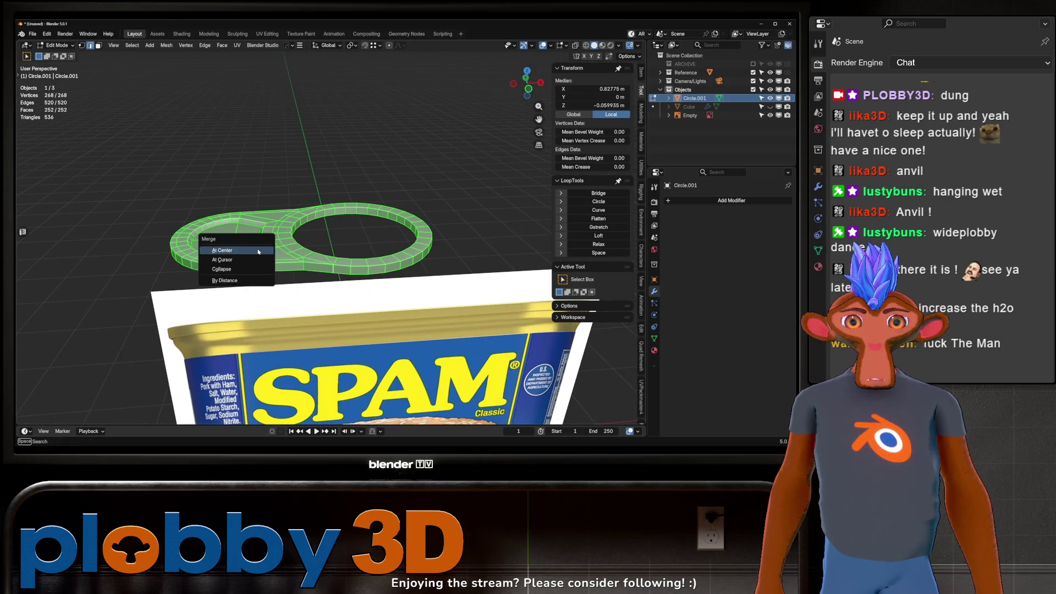
click(236, 280)
Scale two selected tab edges along the Y axis.
mouse_move(253, 286)
middle_down()
mouse_move(398, 235)
mouse_move(286, 207)
middle_up()
click(341, 220)
shift+click(221, 255)
middle_drag(222, 255, 422, 202)
key(s)
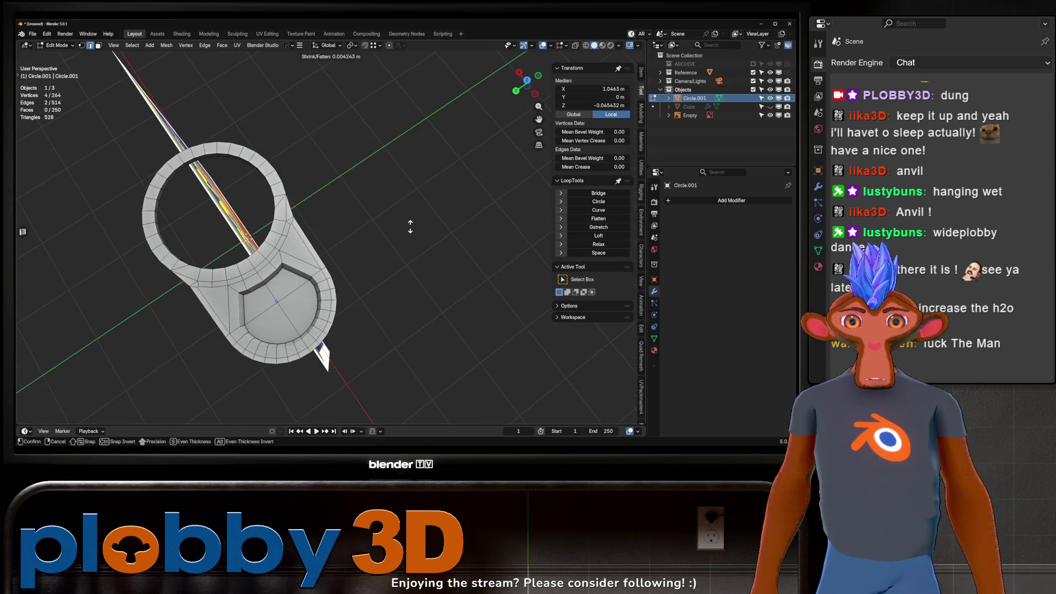
key(y)
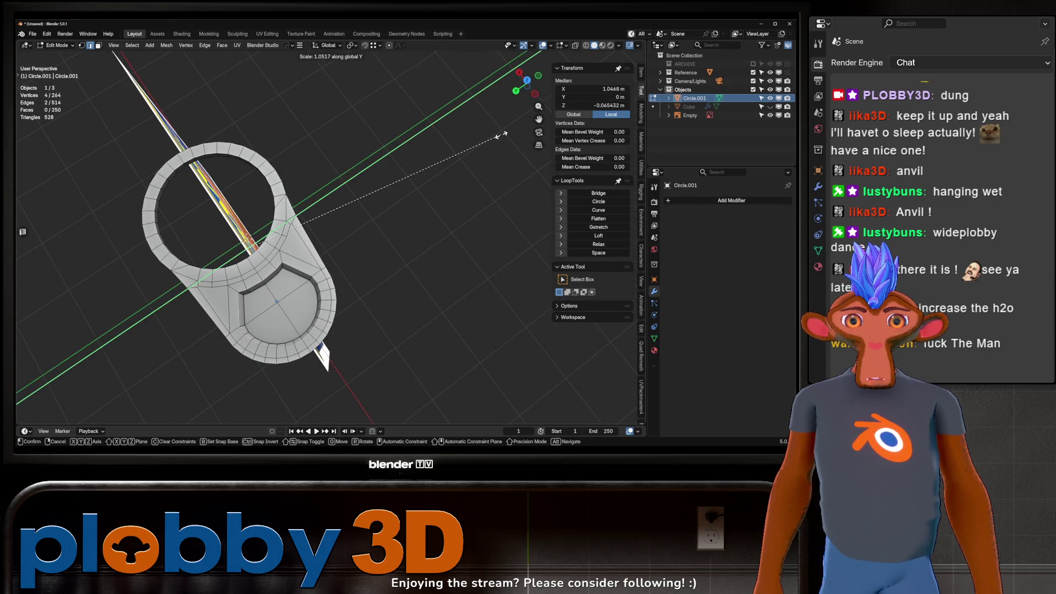
click(490, 142)
middle_drag(490, 142, 330, 275)
Flatten all the tab's faces with Make Planar Faces.
key(a)
key(q)
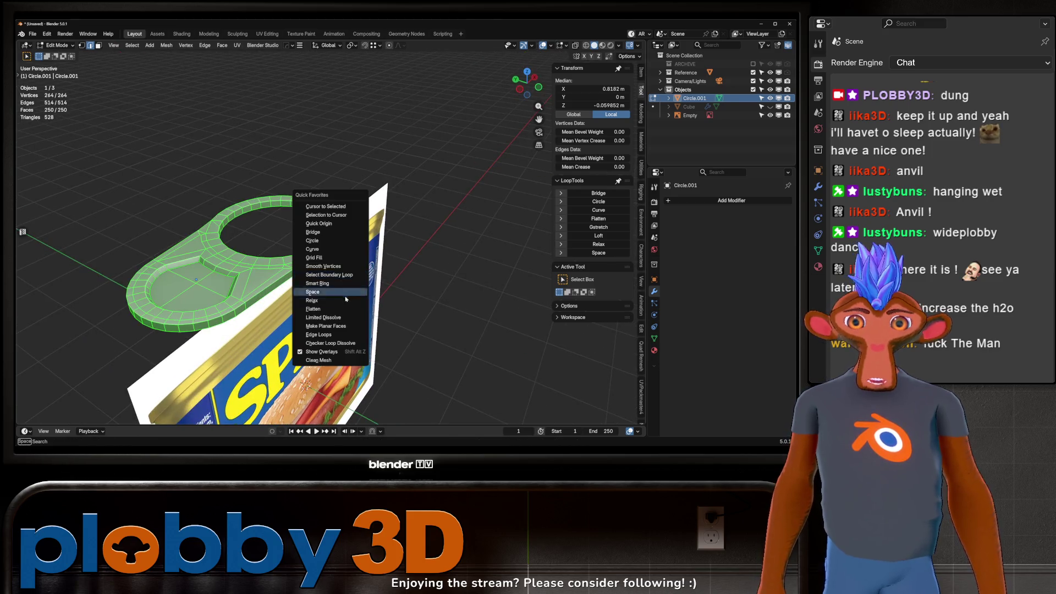
click(333, 326)
key(Tab)
Apply Shade Auto Smooth at 30° to the tab and unhide the can body.
mouse_move(333, 327)
middle_down()
mouse_move(308, 190)
mouse_move(251, 242)
middle_up()
scroll(308, 220, down, 3)
right_click(306, 194)
click(307, 194)
scroll(301, 187, up, 3)
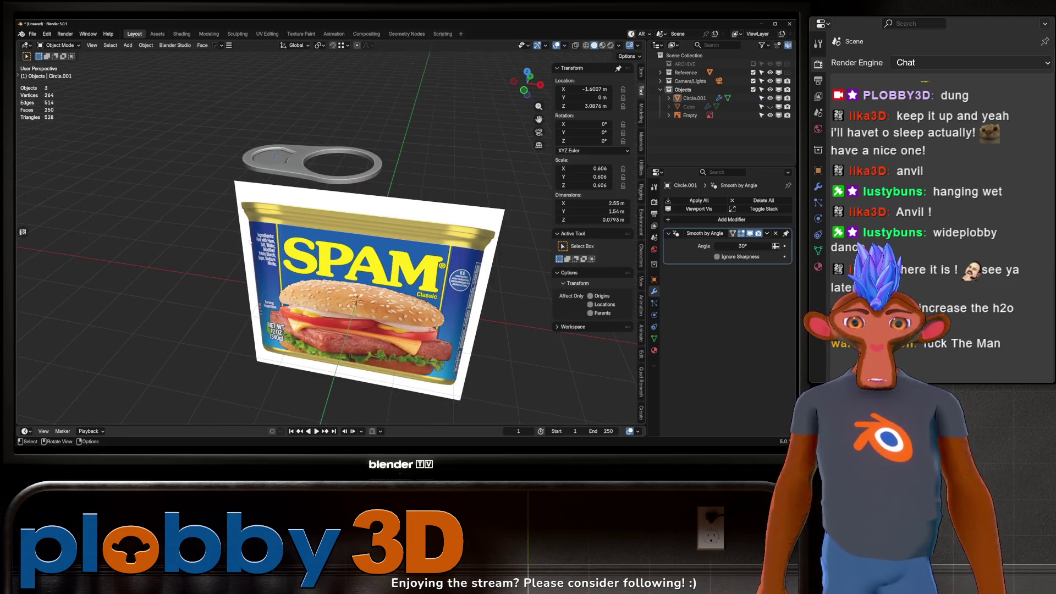
click(770, 107)
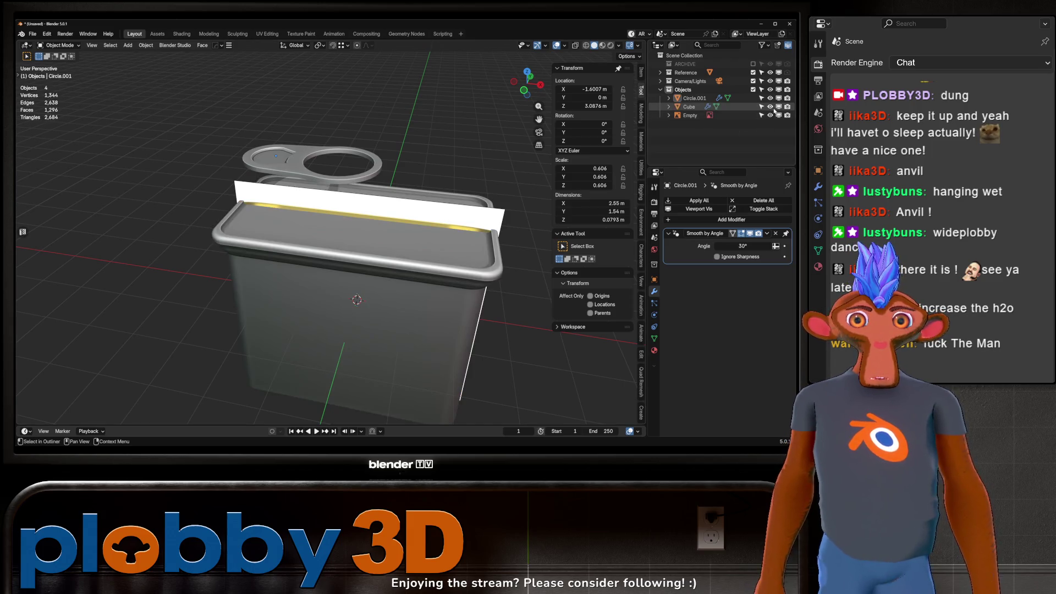
Reset the pull-tab's origin to a chosen vertex using Quick Origin.
click(329, 183)
scroll(280, 224, up, 3)
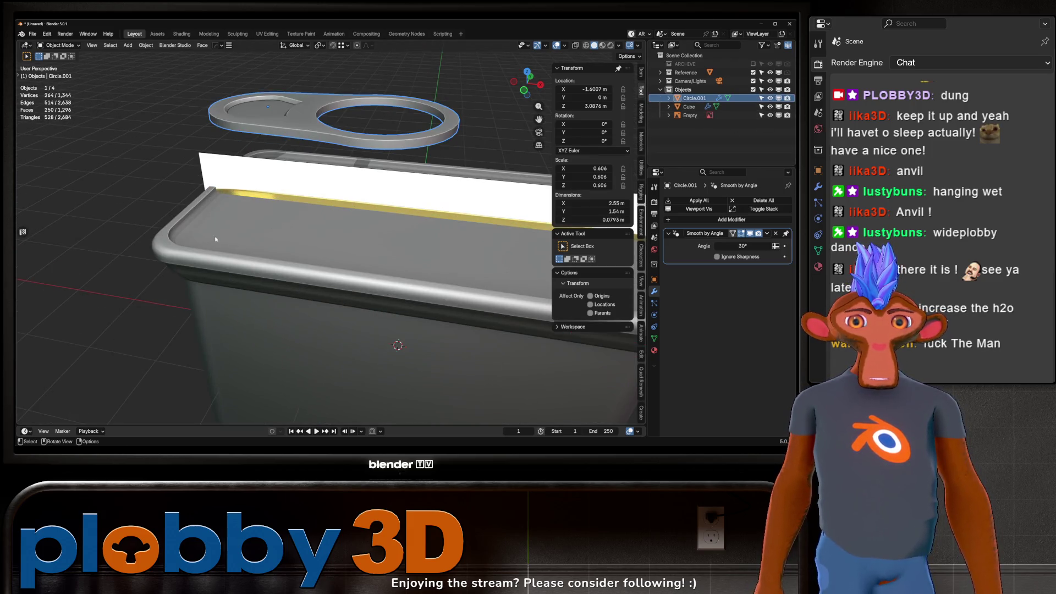
key(Tab)
key(a)
mouse_move(258, 165)
middle_down()
mouse_move(264, 117)
mouse_move(272, 138)
mouse_move(285, 126)
middle_up()
click(264, 115)
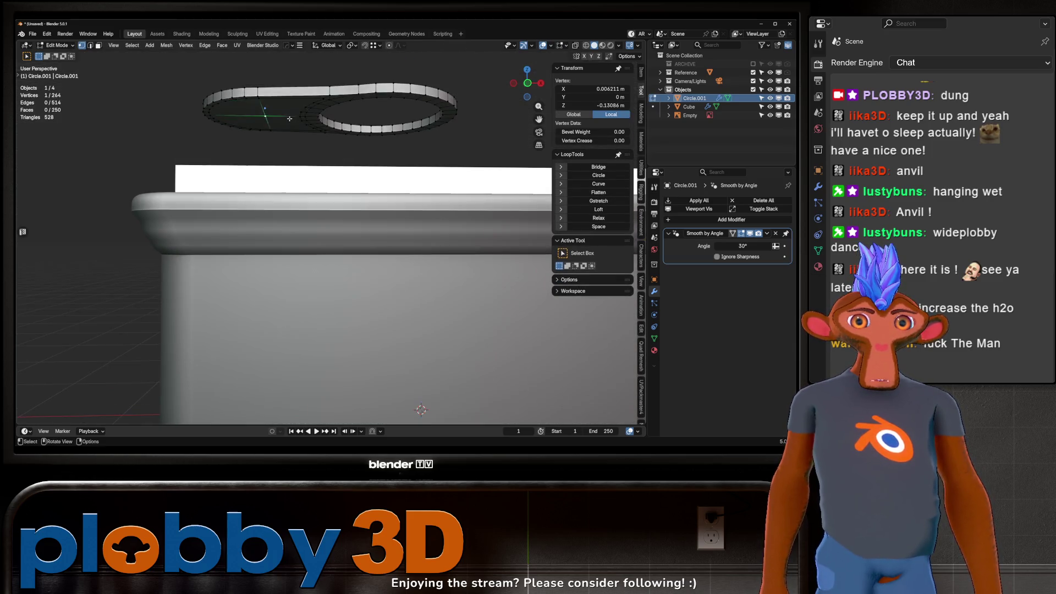
key(q)
click(255, 66)
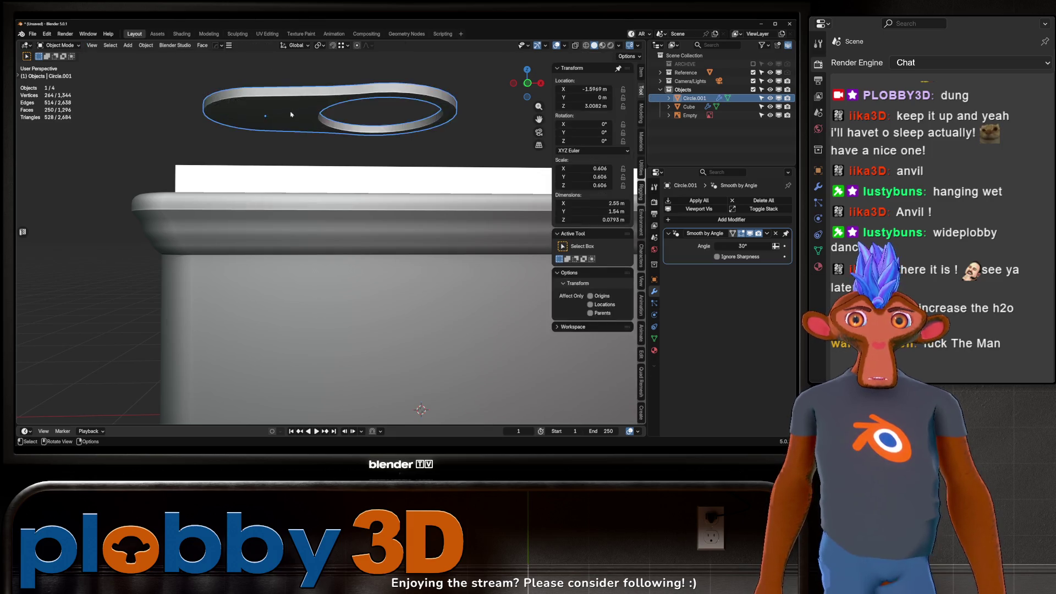
click(216, 218)
Look over the can lid, then select and hide the white reference plane.
mouse_move(217, 218)
middle_down()
mouse_move(284, 270)
mouse_move(311, 131)
middle_up()
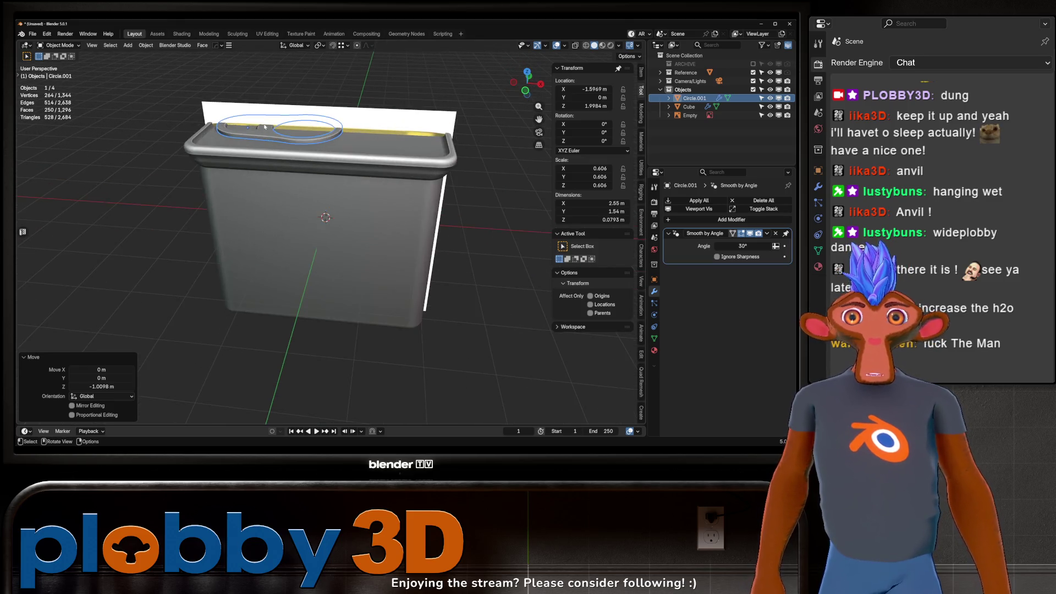
middle_drag(326, 172, 285, 160)
scroll(196, 197, up, 2)
middle_drag(196, 197, 259, 215)
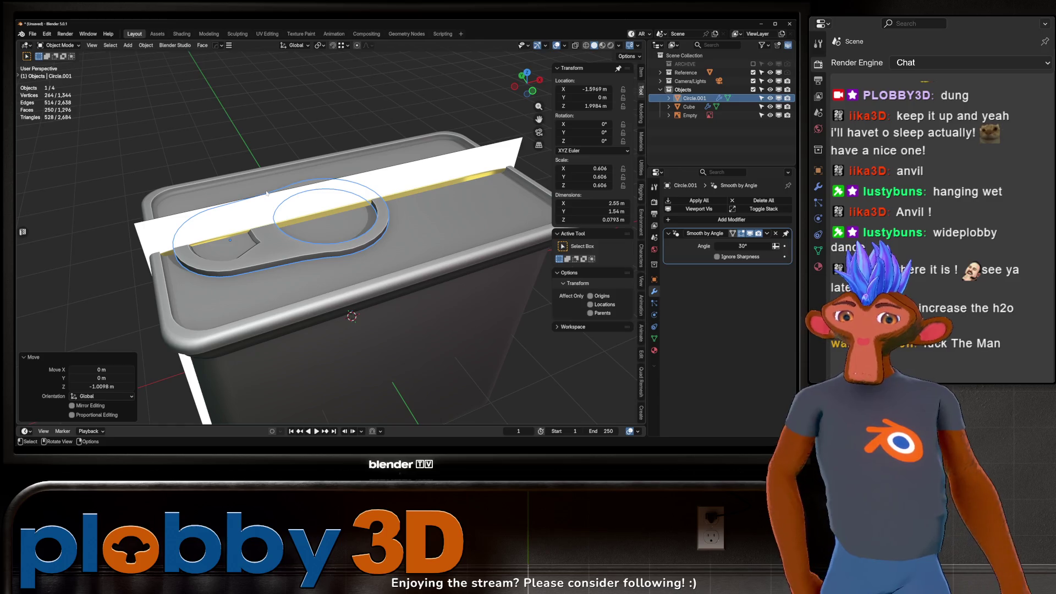
mouse_move(279, 224)
middle_down()
mouse_move(281, 258)
mouse_move(264, 217)
mouse_move(352, 209)
middle_up()
click(264, 217)
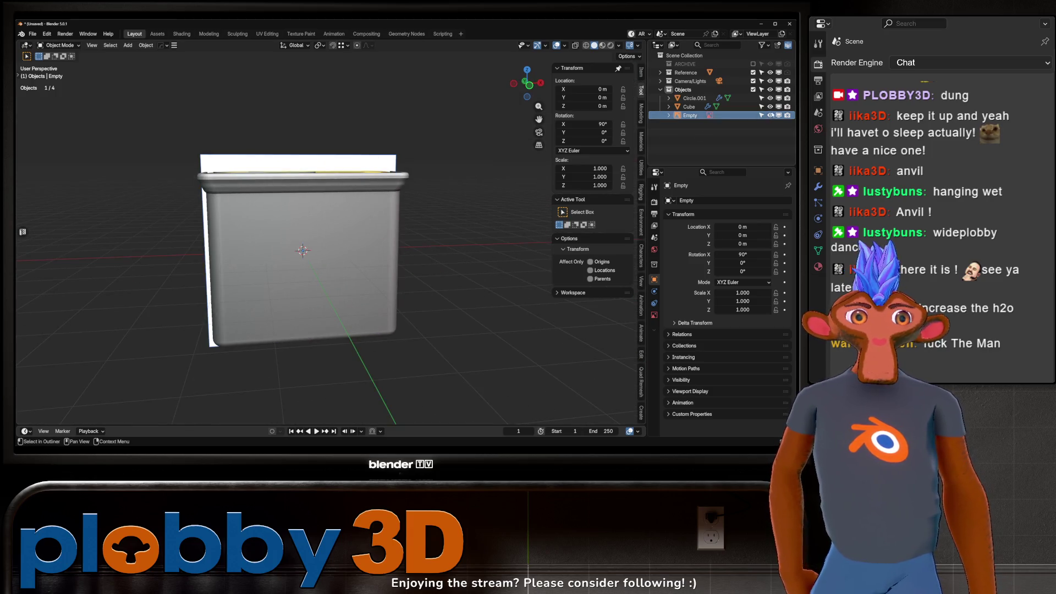
click(770, 115)
scroll(236, 198, up, 5)
Select the pull-tab in Edit Mode and slide its vertex along the X axis.
mouse_move(236, 198)
middle_down()
mouse_move(226, 192)
mouse_move(226, 215)
mouse_move(228, 203)
mouse_move(282, 225)
mouse_move(237, 226)
mouse_move(237, 261)
mouse_move(252, 262)
middle_up()
scroll(225, 196, down, 3)
click(225, 200)
key(Tab)
key(g)
key(x)
click(182, 264)
Vertex-bevel the pull-tab vertex at 0.286 m width and round it into a circle.
key(ctrl+shift+b)
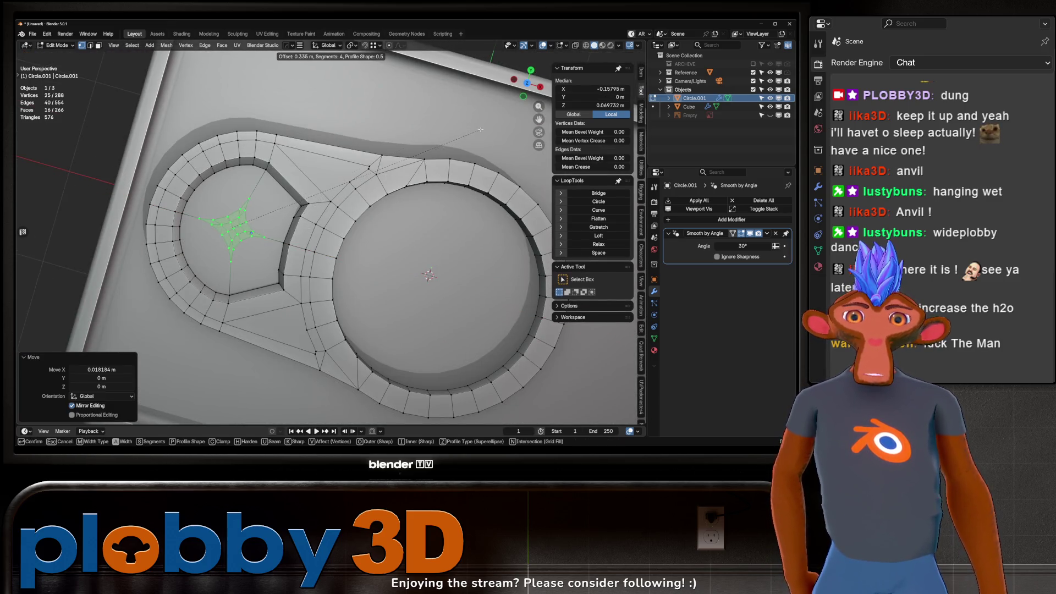
click(476, 123)
middle_drag(304, 164, 328, 141)
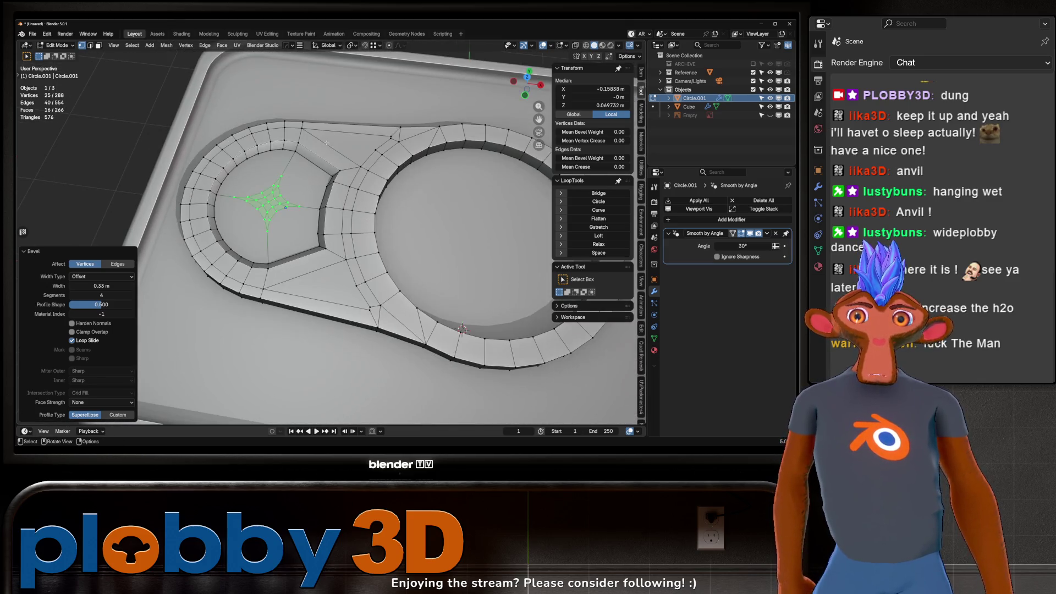
key(ctrl+z)
key(ctrl+shift+b)
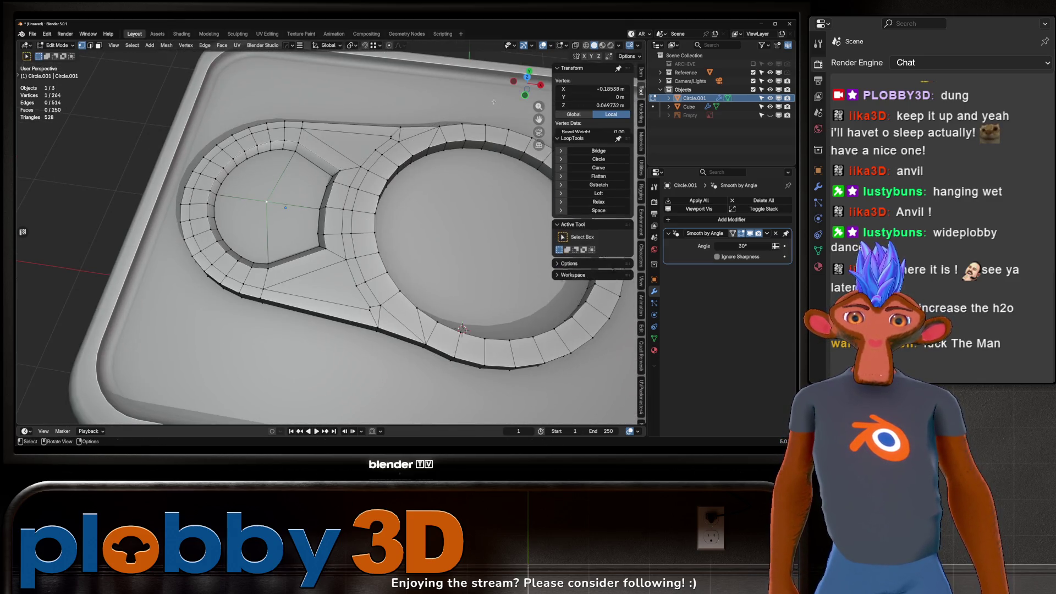
click(561, 76)
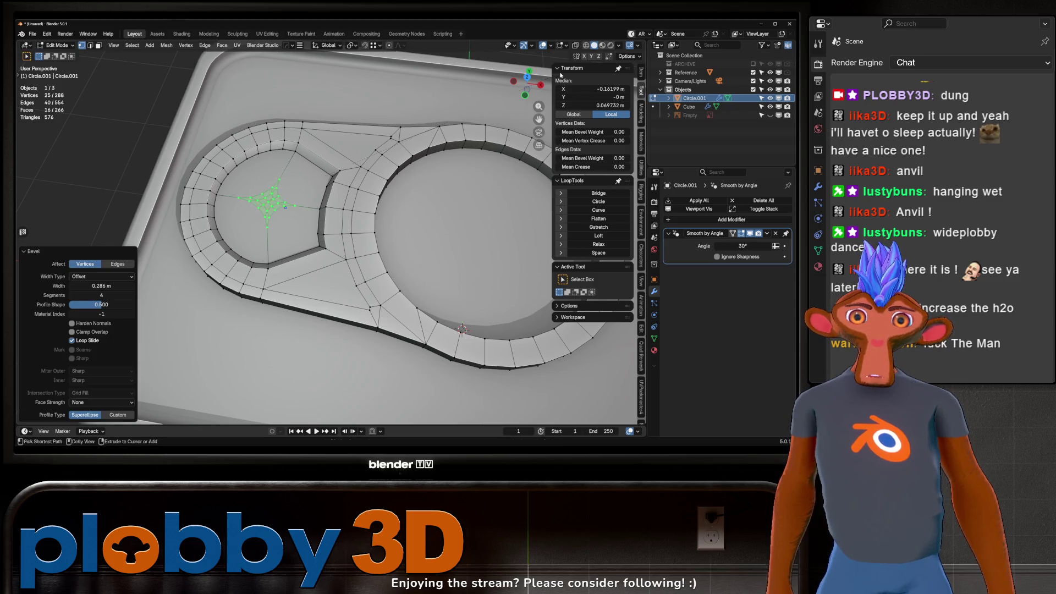
click(594, 203)
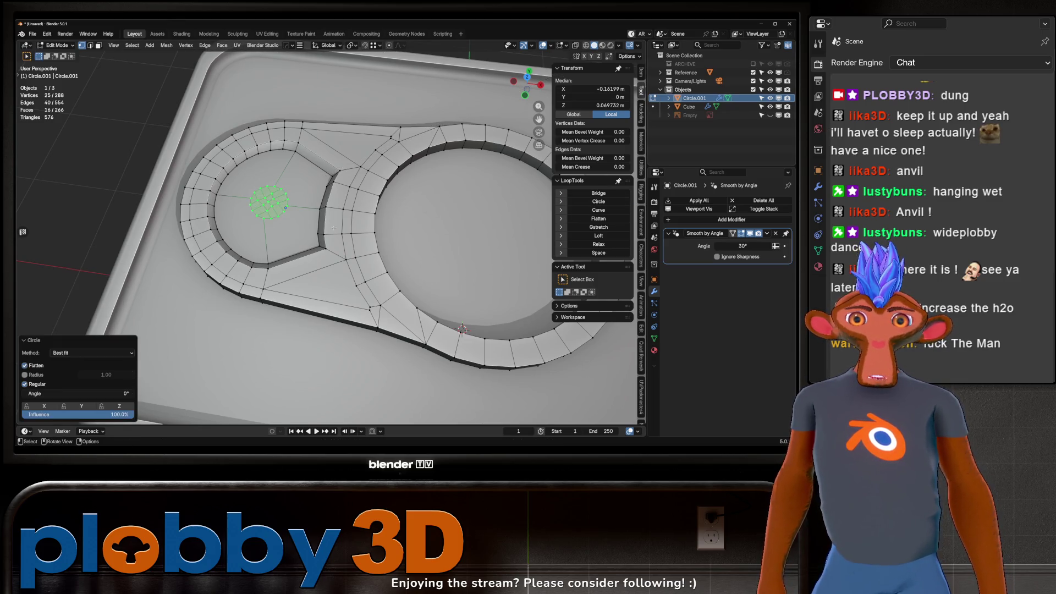
Extrude the circle upward and shrink it slightly.
mouse_move(418, 165)
middle_down()
mouse_move(363, 202)
mouse_move(258, 207)
mouse_move(415, 189)
middle_up()
key(g)
key(z)
key(z)
key(Escape)
key(ctrl+z)
key(e)
click(304, 162)
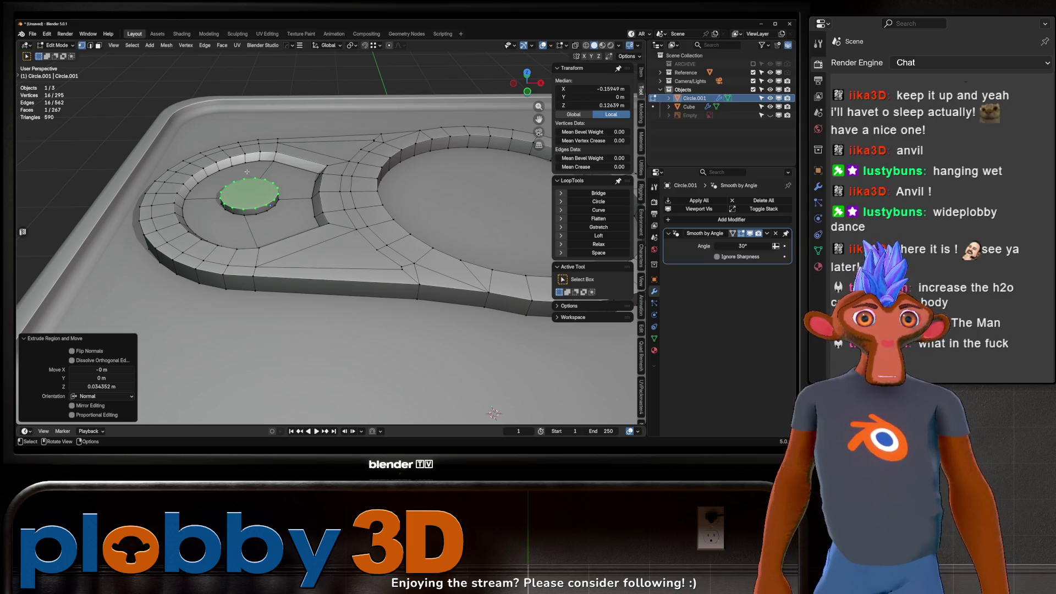
scroll(248, 170, up, 2)
key(s)
click(259, 187)
Inset the circle's top, push it along Z, shrink it and bevel the rivet's edge.
key(i)
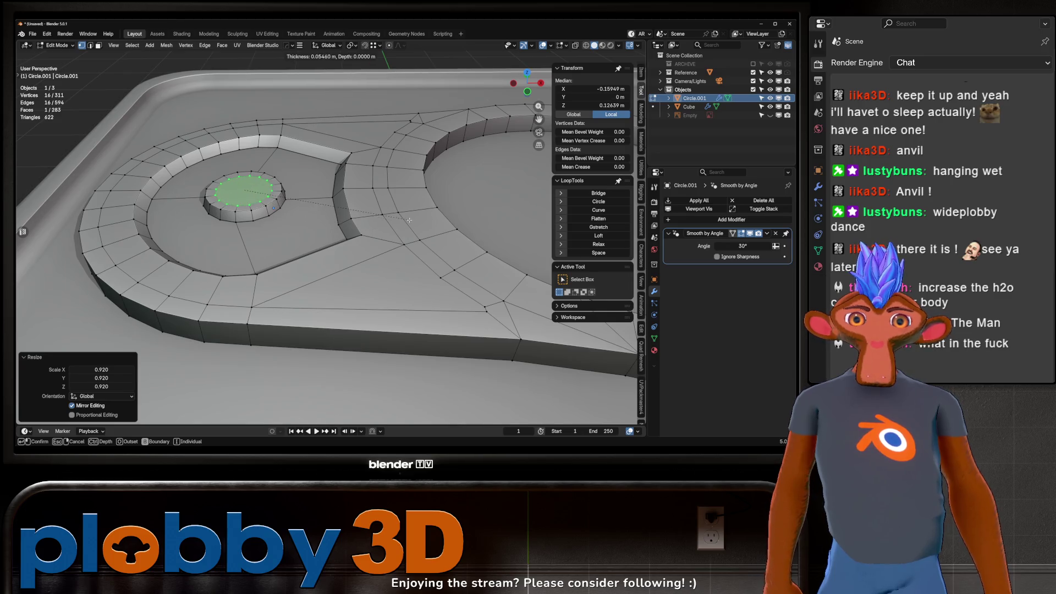
click(407, 217)
key(g)
key(z)
key(z)
click(398, 174)
key(s)
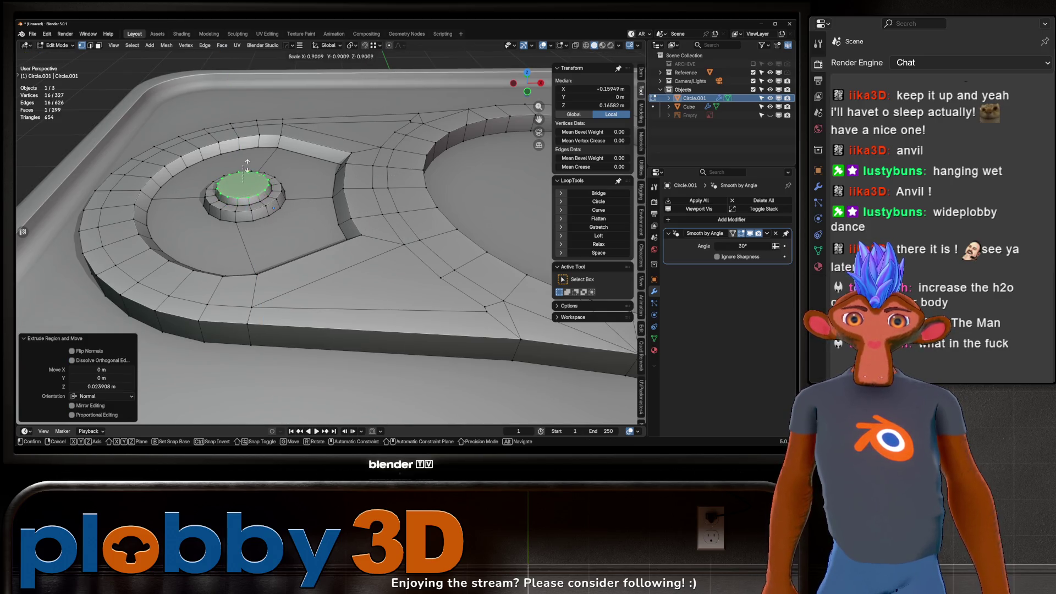
click(332, 163)
key(ctrl+b)
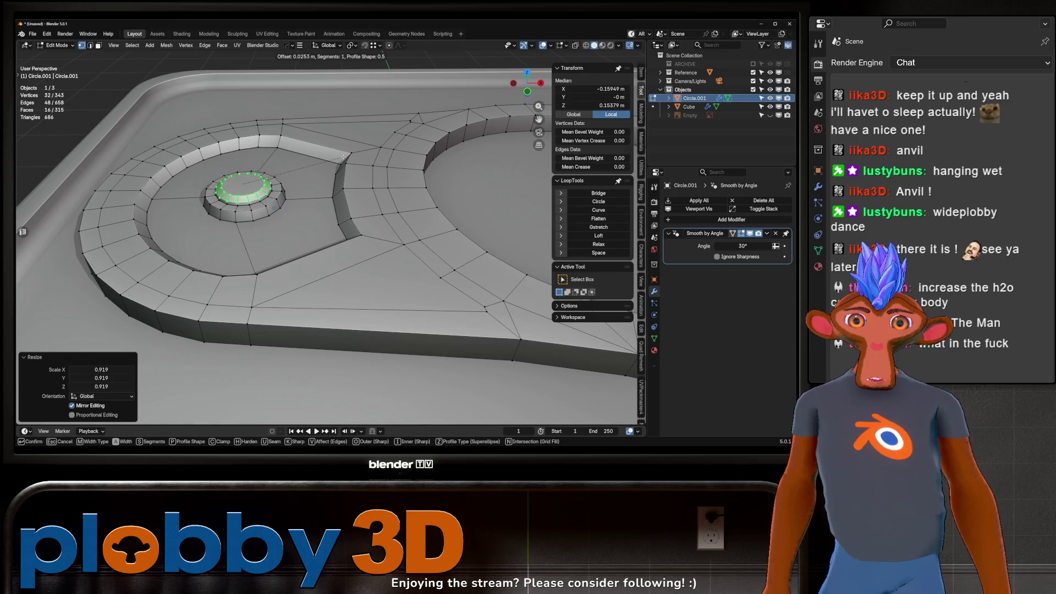
click(343, 157)
Grow the selection around the rivet and enlarge it flat with S, Shift+Z.
key(Tab)
scroll(262, 238, down, 6)
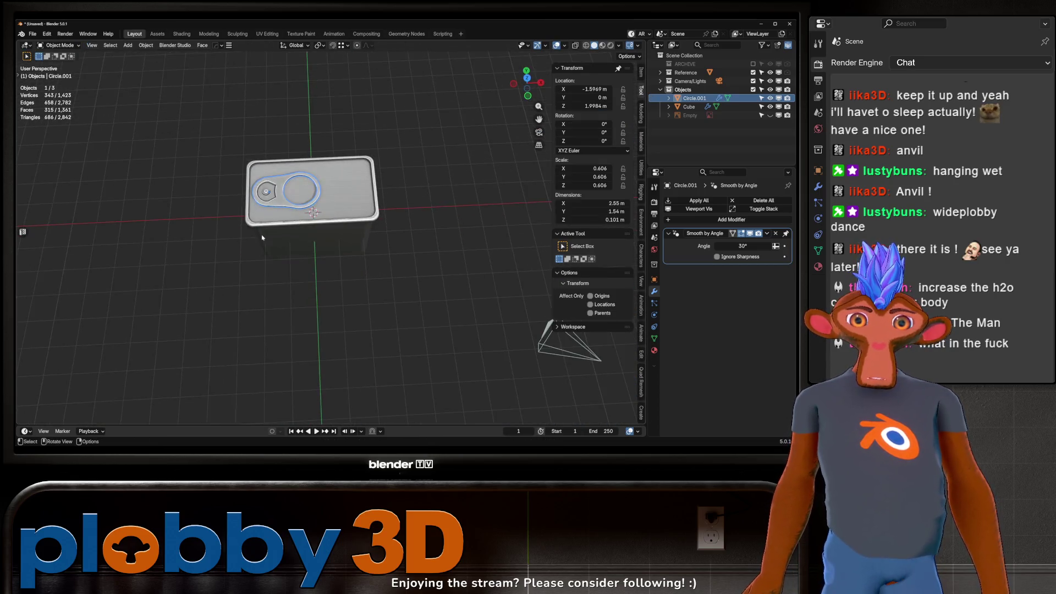
key(Tab)
scroll(270, 191, up, 5)
key(ctrl+KP_Add)
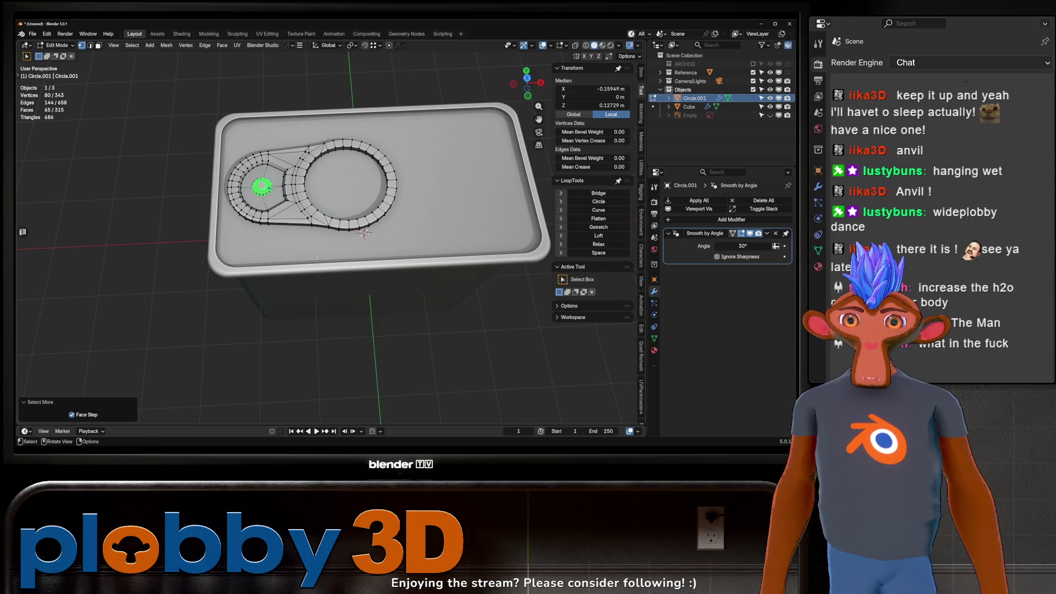
key(s)
key(shift+z)
click(263, 113)
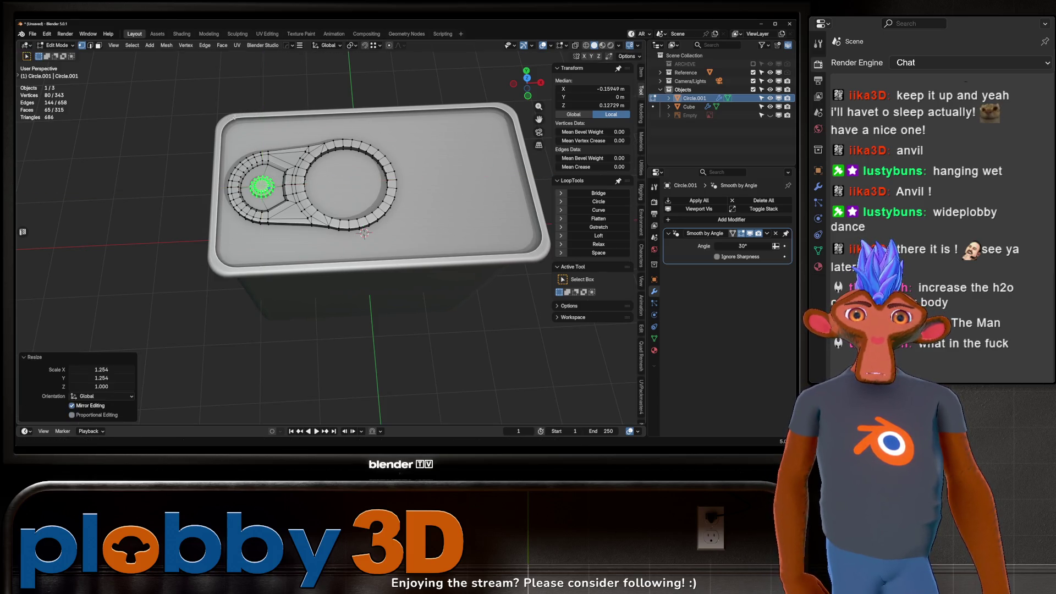
Orbit around the lid to review the finished rivet on the pull-tab.
key(Tab)
scroll(240, 189, up, 5)
scroll(239, 189, down, 5)
middle_drag(240, 189, 132, 264)
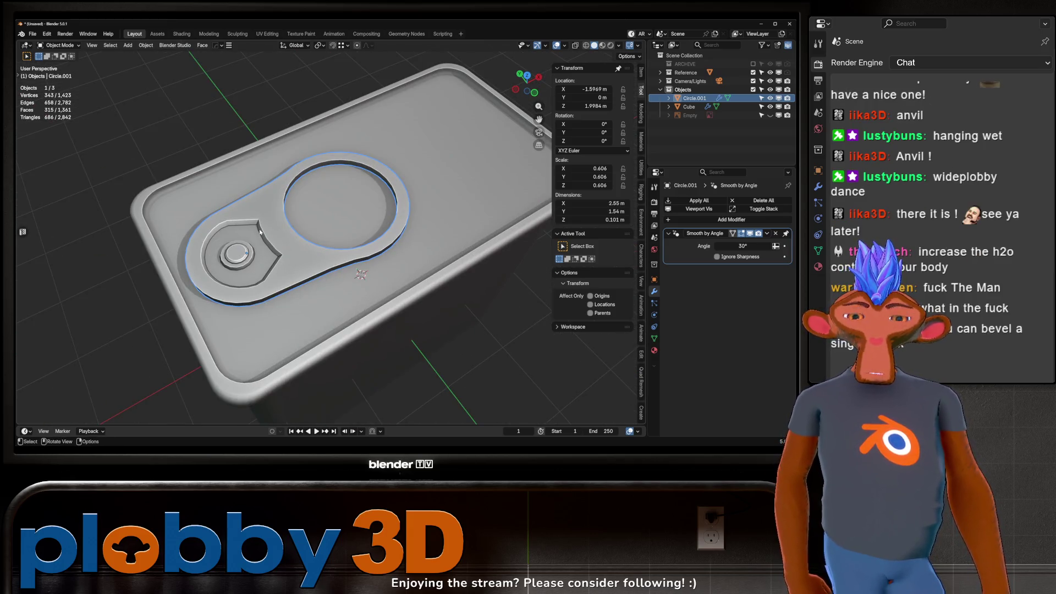
scroll(251, 227, down, 5)
mouse_move(251, 226)
middle_down()
mouse_move(186, 236)
mouse_move(259, 238)
mouse_move(229, 245)
mouse_move(302, 224)
mouse_move(304, 253)
middle_up()
scroll(229, 245, down, 3)
Add a test cube to the scene.
key(shift+a)
mouse_move(312, 223)
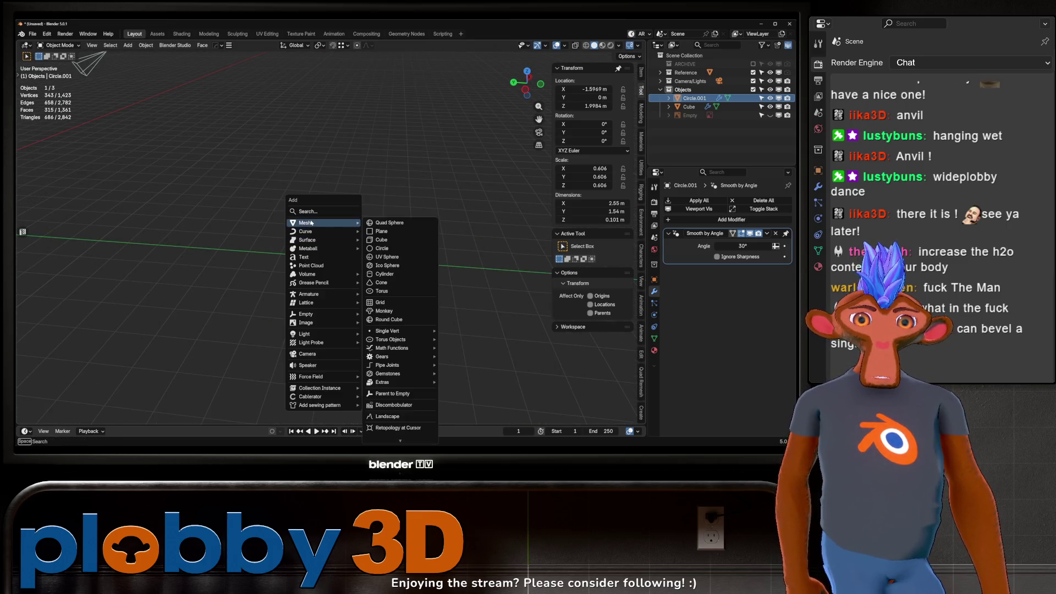
click(412, 244)
key(KP_Decimal)
scroll(308, 170, down, 4)
key(s)
key(shift+z)
right_click(468, 155)
scroll(323, 174, up, 3)
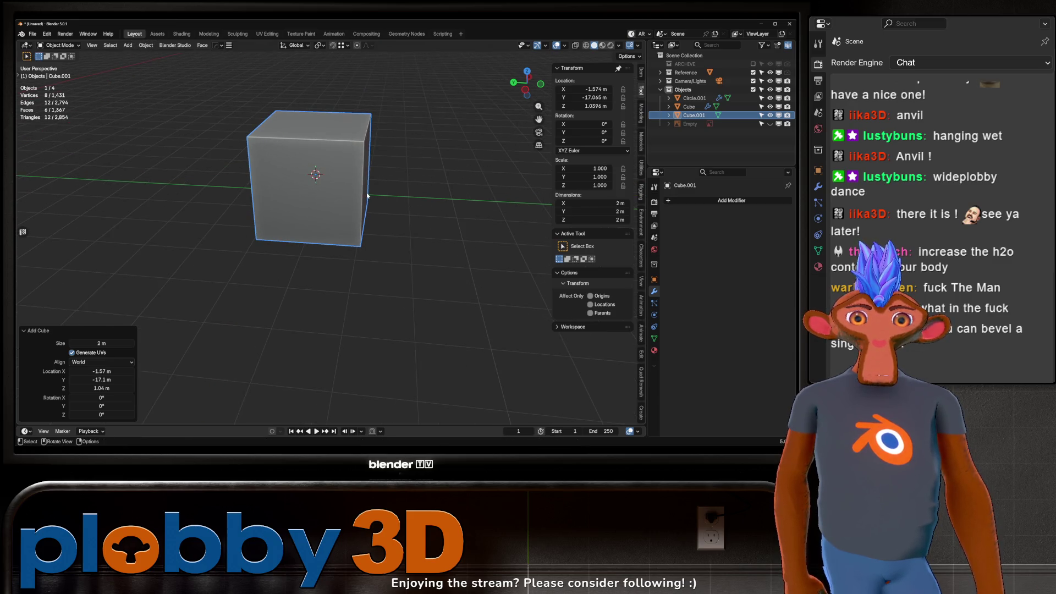
Divide the cube with two centred loop cuts and Poke all its faces.
key(Tab)
key(ctrl+r)
click(308, 182)
key(ctrl+r)
click(297, 209)
mouse_move(297, 209)
middle_down()
mouse_move(288, 236)
mouse_move(392, 213)
mouse_move(370, 252)
middle_up()
key(a)
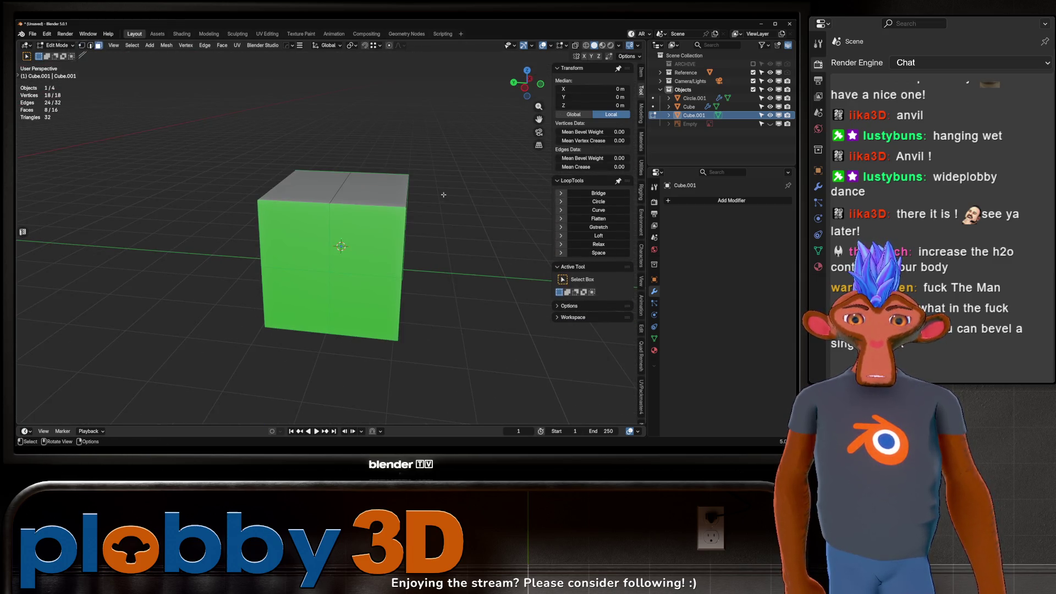
right_click(467, 177)
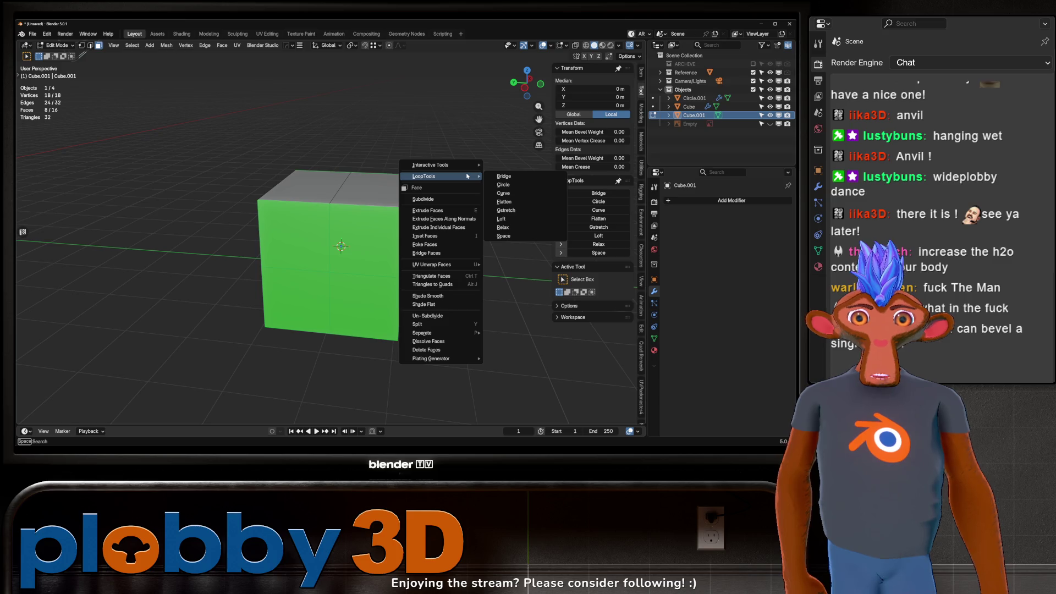
click(443, 245)
Vertex-bevel the selected face-centre vertices into perfectly round 8-segment circular patches.
key(1)
middle_drag(443, 246, 356, 293)
key(ctrl+KP_Subtract)
click(316, 278)
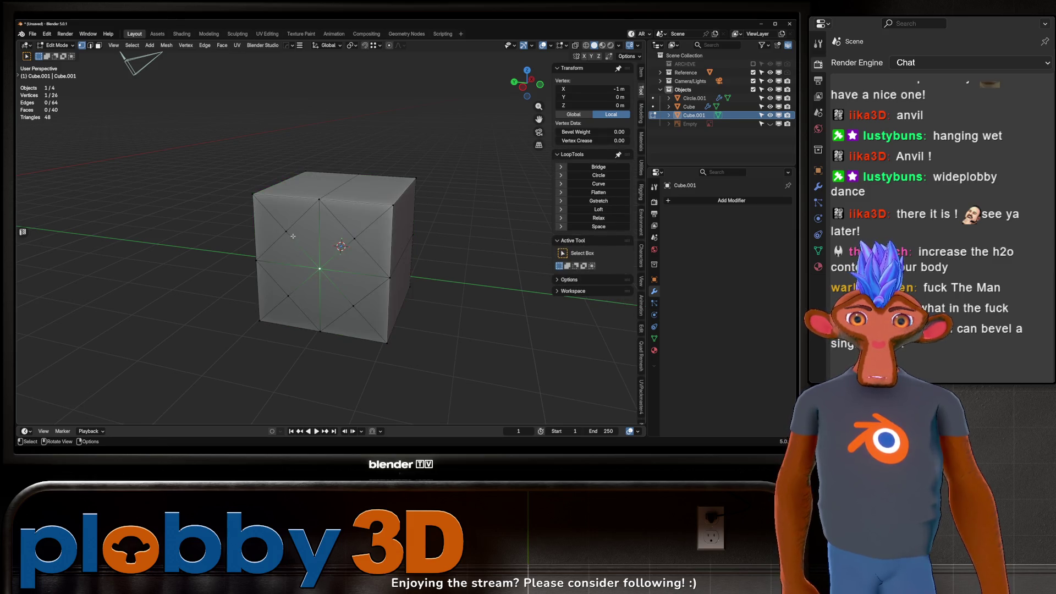
shift+click(289, 298)
key(ctrl+KP_3)
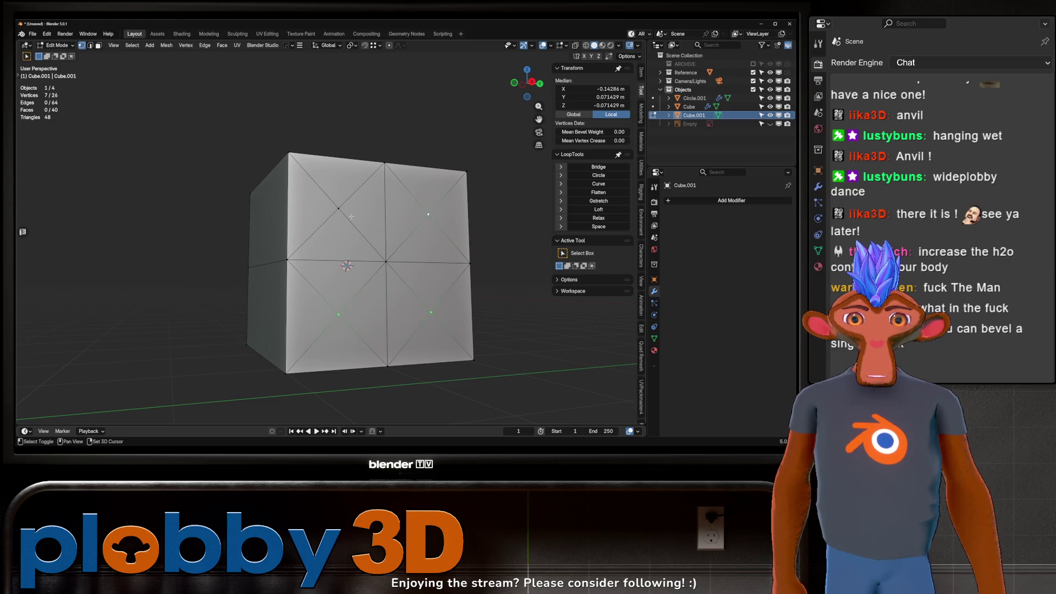
middle_drag(317, 183, 481, 203)
key(ctrl+shift+b)
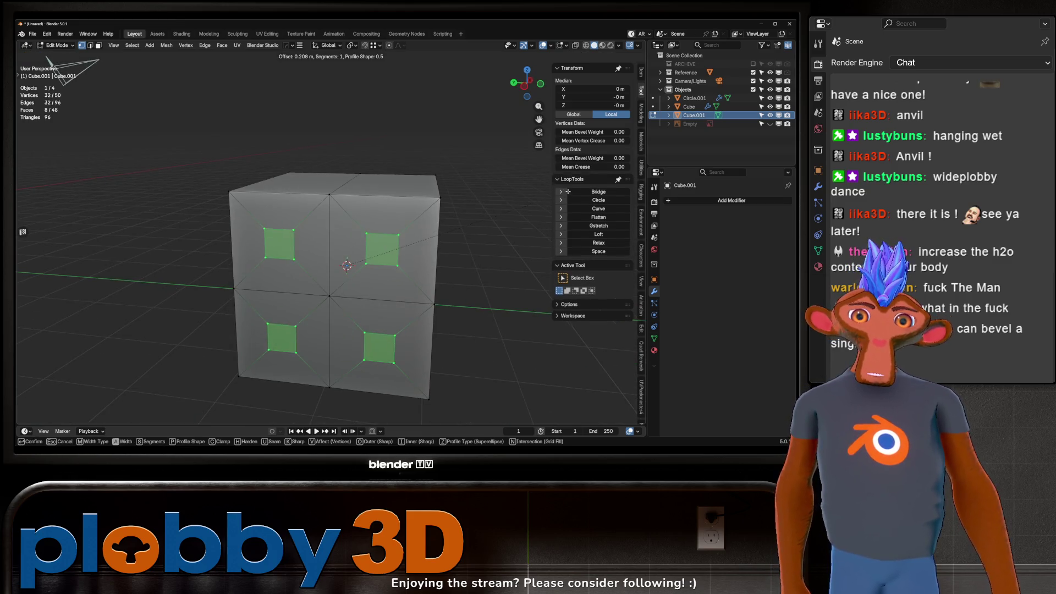
scroll(477, 204, up, 6)
scroll(636, 156, up, 1)
click(206, 166)
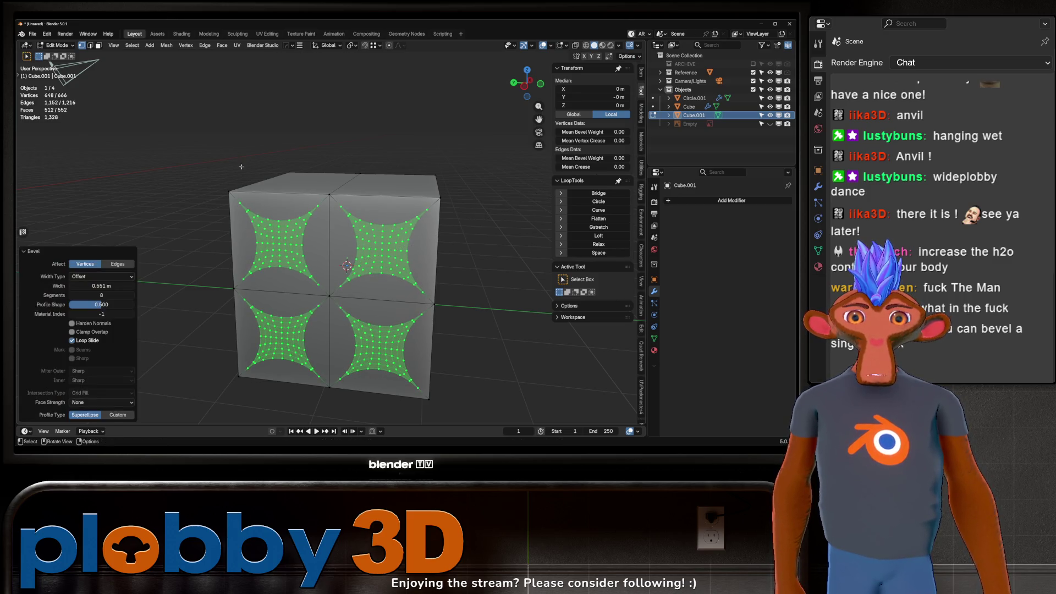
click(598, 202)
Bridge the top-left circle face with its opposite face to tunnel the first hole.
mouse_move(479, 220)
middle_down()
mouse_move(435, 237)
mouse_move(308, 220)
middle_up()
key(q)
click(435, 233)
key(ctrl+z)
key(3)
click(368, 227)
middle_drag(238, 176, 330, 247)
shift+click(348, 300)
key(q)
click(339, 275)
Bridge the lower circle faces into a second tunnel.
click(342, 362)
scroll(343, 362, down, 5)
mouse_move(343, 362)
middle_down()
mouse_move(427, 320)
mouse_move(338, 311)
middle_up()
scroll(407, 326, down, 3)
key(q)
click(367, 310)
click(347, 319)
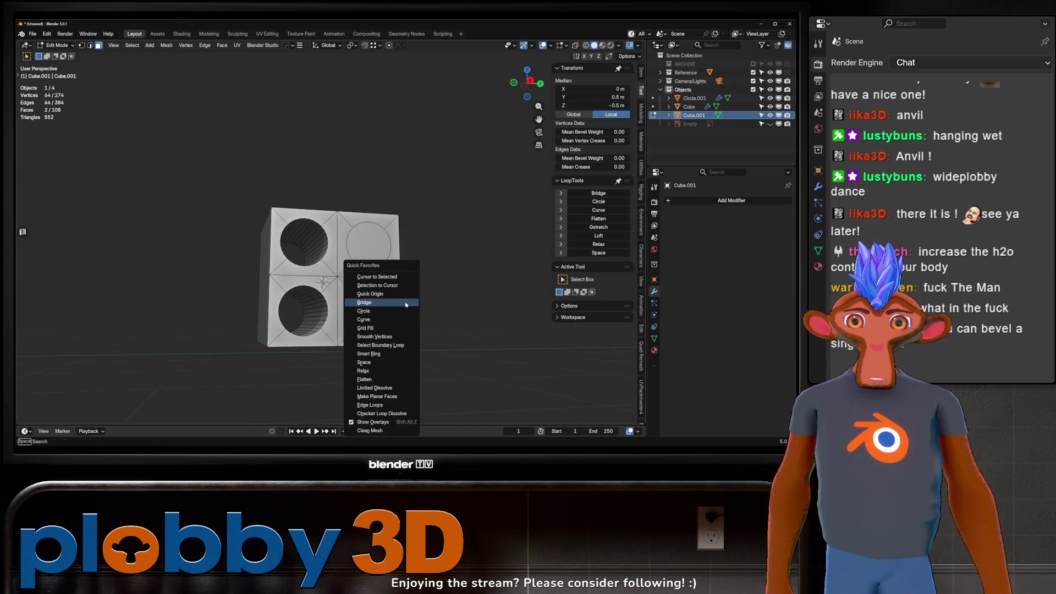
Bridge the lower-right and upper-right circle pairs into the last two tunnels.
key(shift+r)
click(375, 268)
middle_drag(375, 268, 284, 236)
right_click(283, 236)
click(311, 240)
scroll(311, 240, down, 3)
Apply Shade Auto Smooth (Smooth by Angle) to the holed cube.
key(Tab)
scroll(317, 248, up, 8)
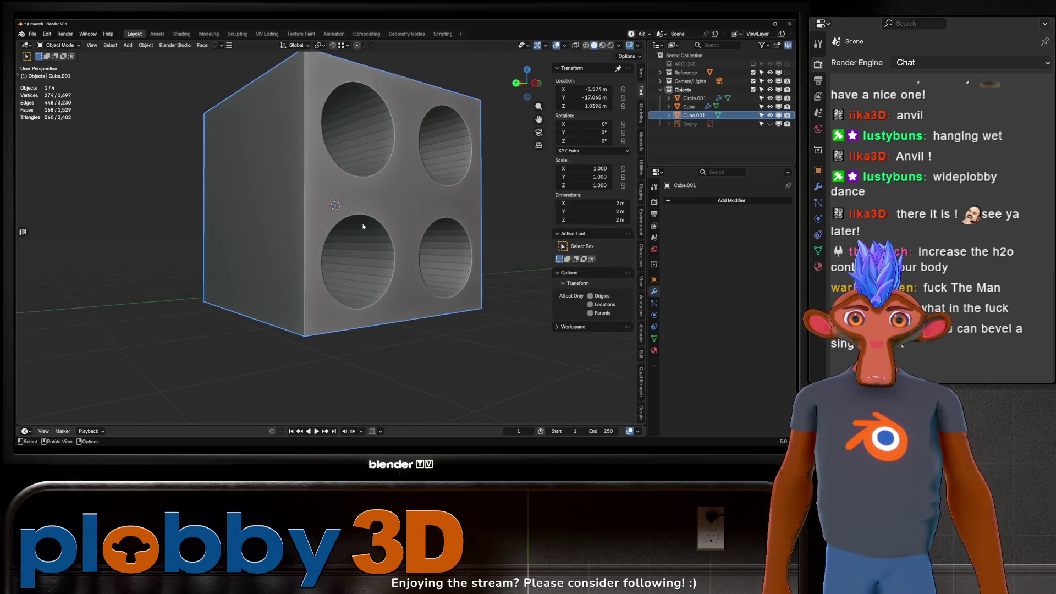
right_click(323, 256)
click(323, 253)
mouse_move(323, 253)
middle_down()
mouse_move(304, 297)
mouse_move(282, 309)
middle_up()
key(Tab)
scroll(308, 275, down, 4)
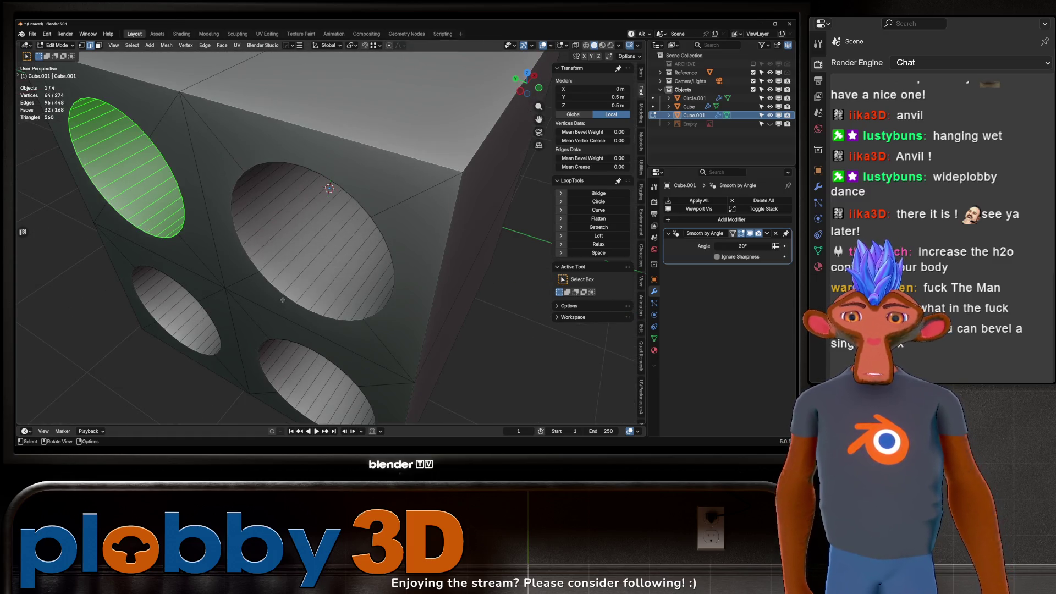
Orbit and zoom around the cube to inspect the four holes from the front.
key(KP_1)
scroll(297, 275, down, 3)
scroll(305, 249, up, 2)
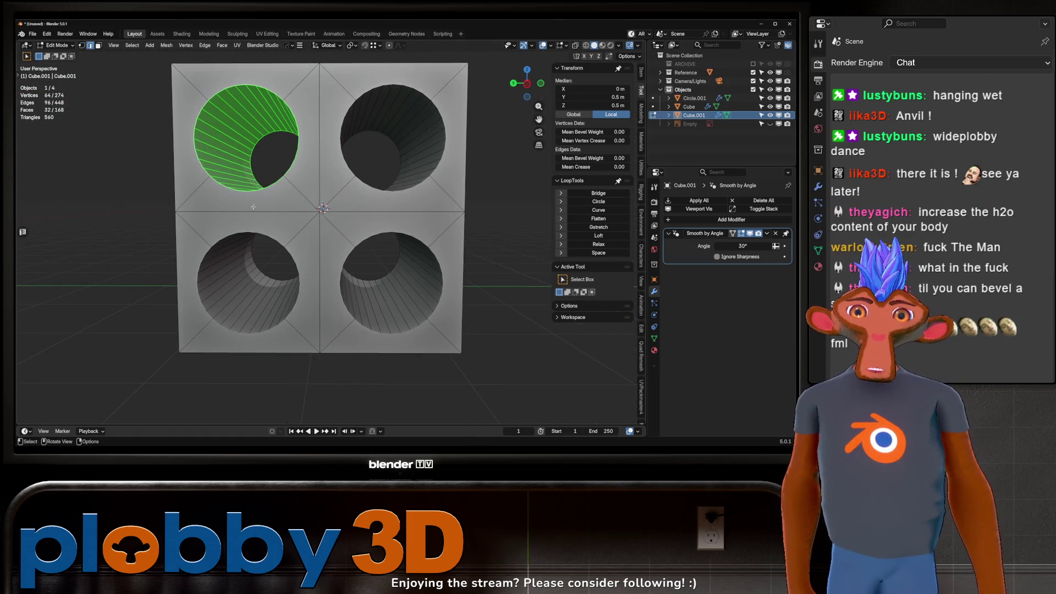
scroll(255, 206, down, 1)
middle_drag(255, 206, 256, 254)
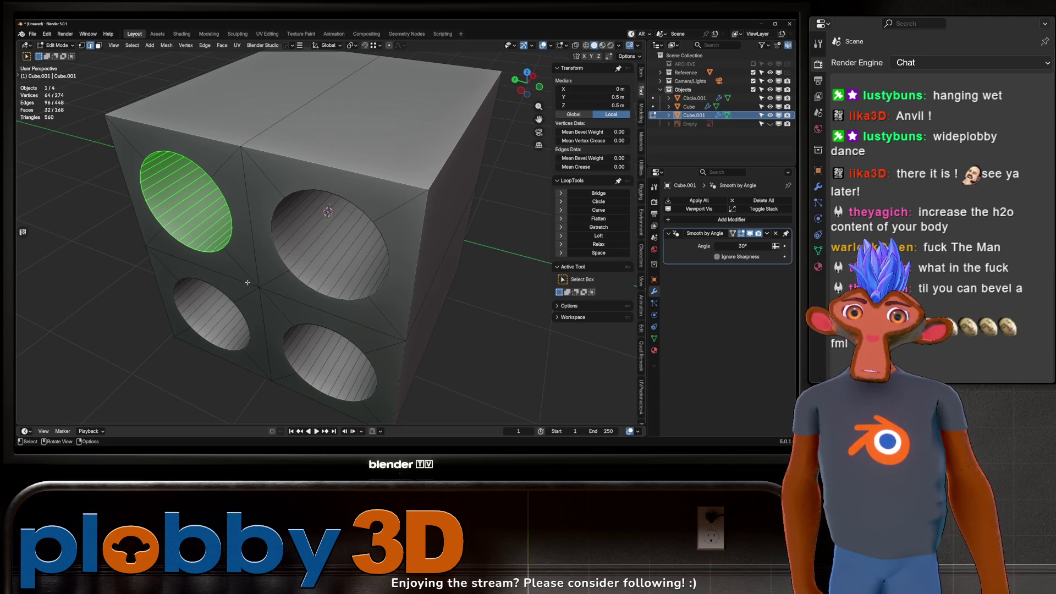
scroll(247, 283, down, 2)
mouse_move(247, 282)
middle_down()
mouse_move(281, 230)
mouse_move(234, 226)
mouse_move(250, 141)
middle_up()
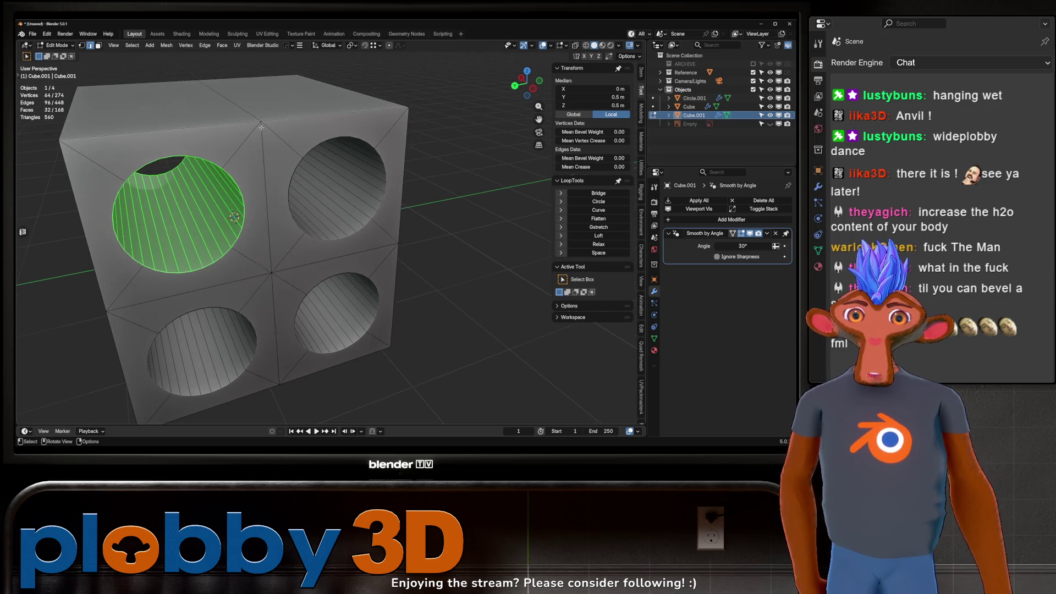
scroll(242, 103, up, 3)
scroll(260, 135, down, 1)
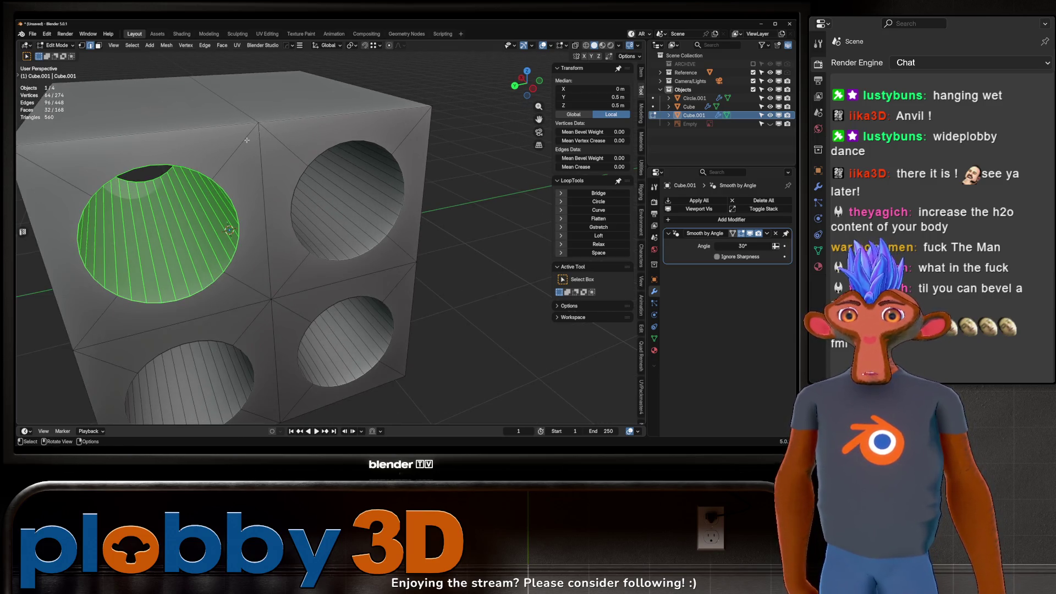
mouse_move(292, 147)
middle_down()
mouse_move(241, 116)
mouse_move(242, 189)
mouse_move(156, 163)
mouse_move(275, 169)
mouse_move(257, 167)
middle_up()
scroll(202, 172, up, 3)
scroll(257, 167, down, 3)
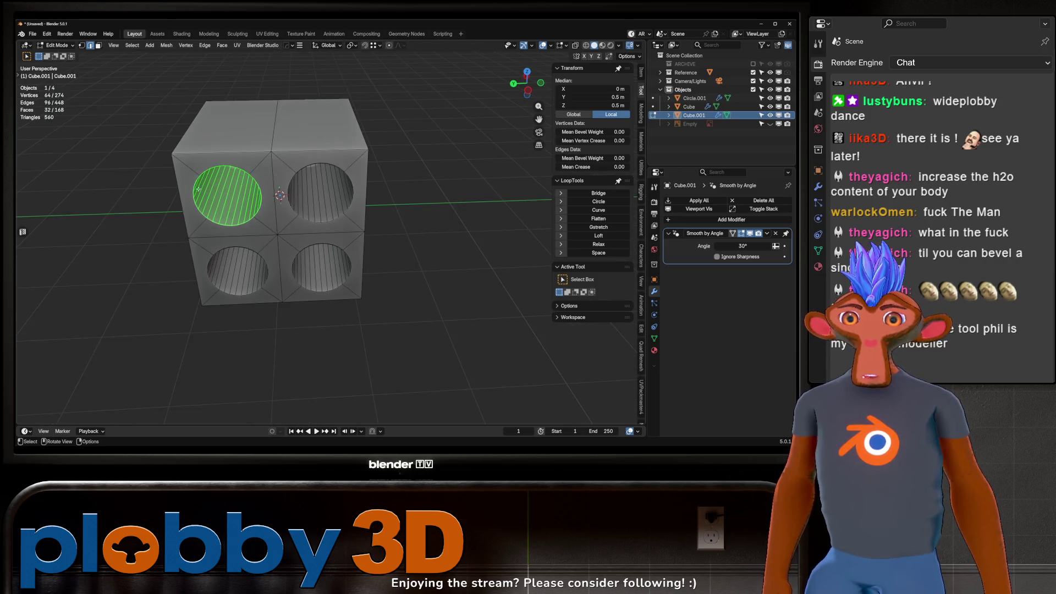
mouse_move(319, 149)
middle_down()
mouse_move(254, 203)
mouse_move(198, 200)
mouse_move(277, 235)
middle_up()
scroll(169, 198, up, 5)
Select the four holes' inner faces and convert them to their boundary loops.
key(3)
alt+click(292, 265)
alt+shift+click(417, 290)
alt+shift+click(413, 124)
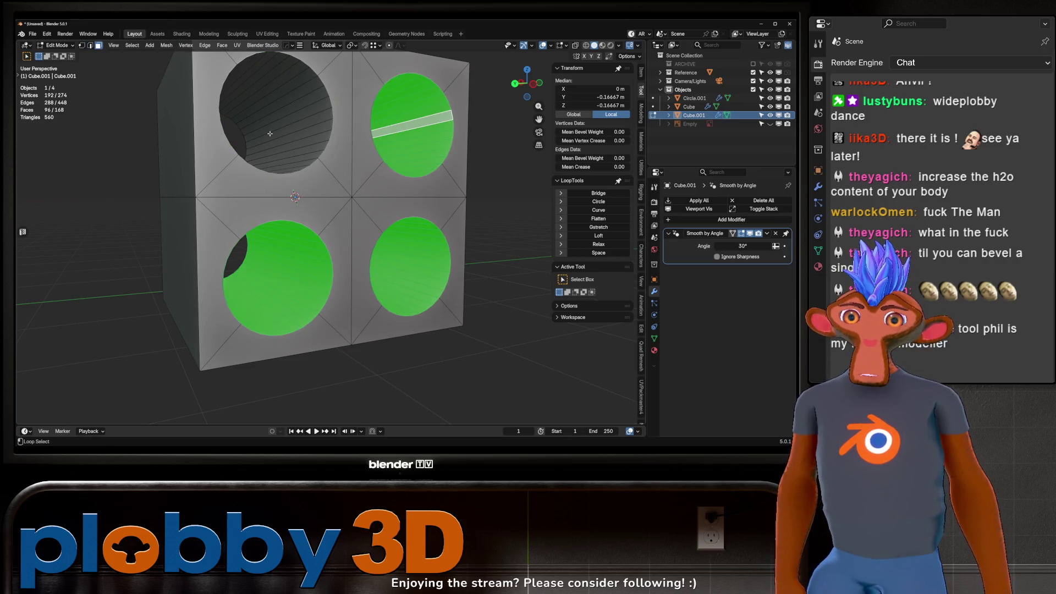
alt+shift+click(262, 134)
middle_drag(263, 133, 314, 176)
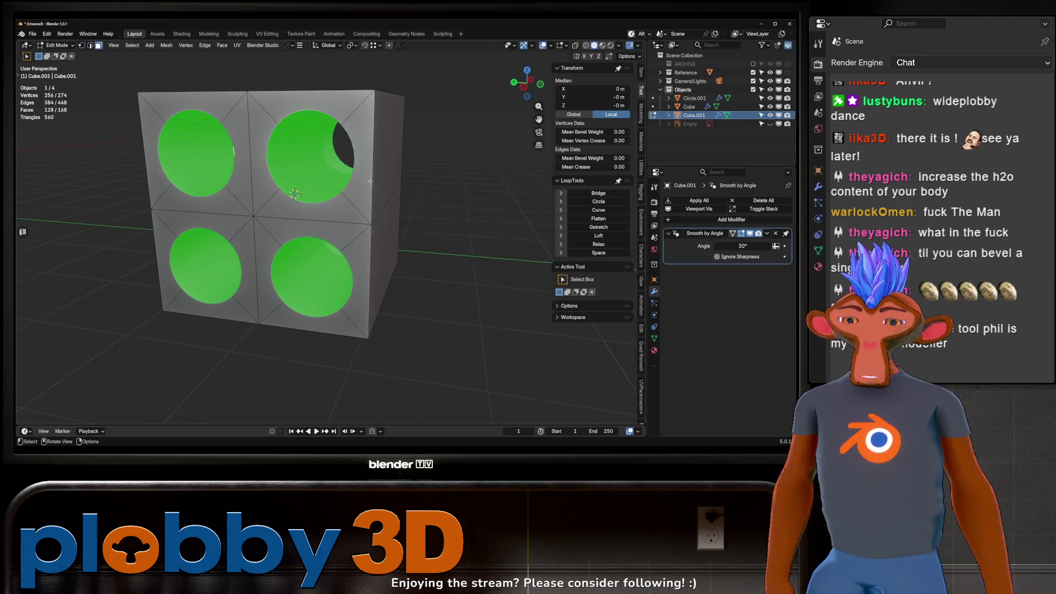
key(q)
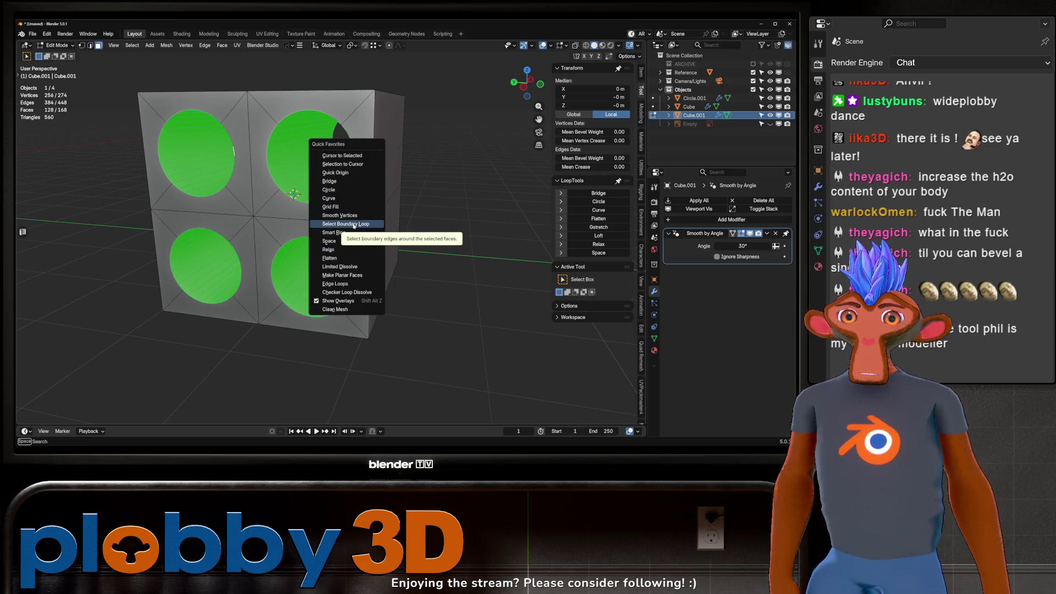
click(353, 225)
Bevel the hole rims and mark the bevelled edges sharp.
key(ctrl+b)
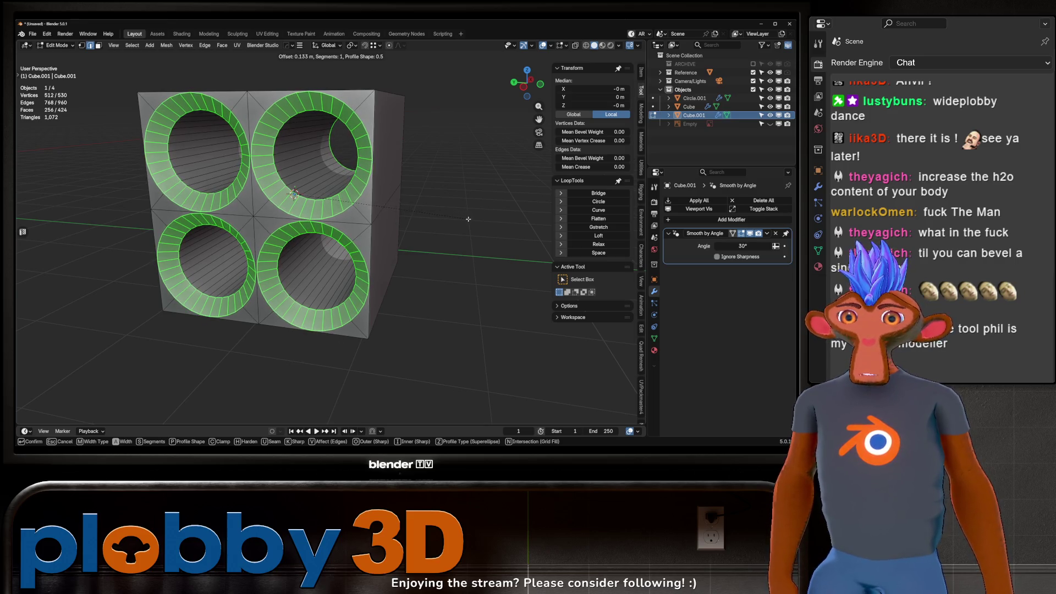
click(468, 219)
right_click(441, 219)
click(442, 219)
Delete the test cube Cube.001 in Object Mode, leaving only the can.
key(Tab)
mouse_move(341, 217)
middle_down()
mouse_move(350, 209)
mouse_move(335, 174)
mouse_move(279, 177)
mouse_move(303, 190)
mouse_move(344, 269)
mouse_move(355, 266)
middle_up()
key(Delete)
shift+right_click(355, 267)
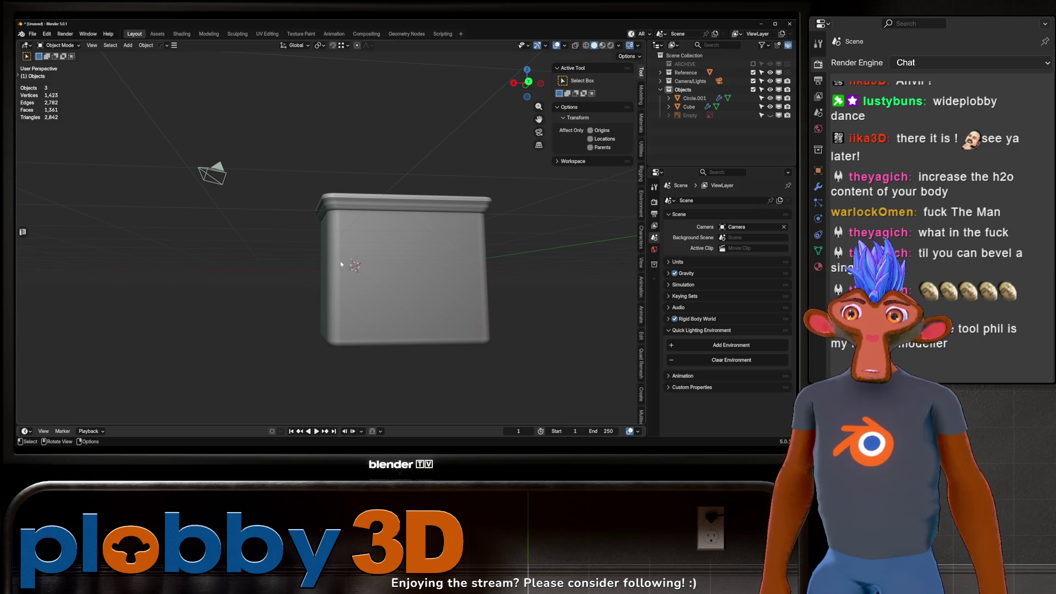
Select the pull-tab object Circle.001 and enter its Edit Mode.
mouse_move(330, 233)
middle_down()
mouse_move(414, 144)
mouse_move(343, 237)
mouse_move(364, 158)
mouse_move(236, 202)
mouse_move(295, 335)
mouse_move(306, 337)
mouse_move(293, 312)
middle_up()
scroll(222, 195, up, 4)
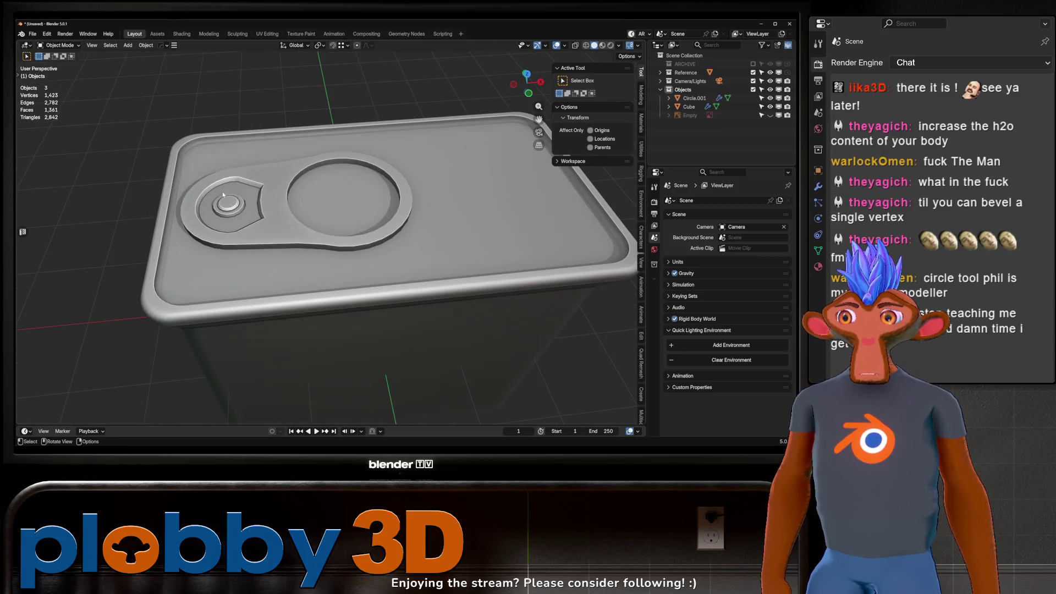
click(253, 230)
key(Tab)
scroll(253, 247, up, 3)
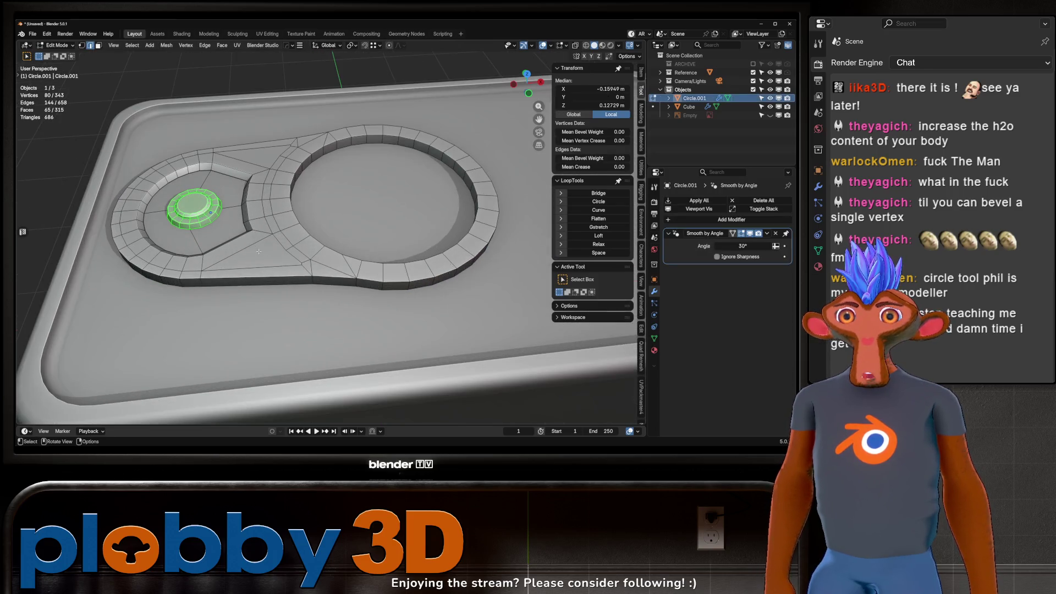
Select the tab's coplanar flat top faces, then brush-deselect the faces around the rivet.
key(3)
click(259, 251)
key(shift+g)
click(369, 258)
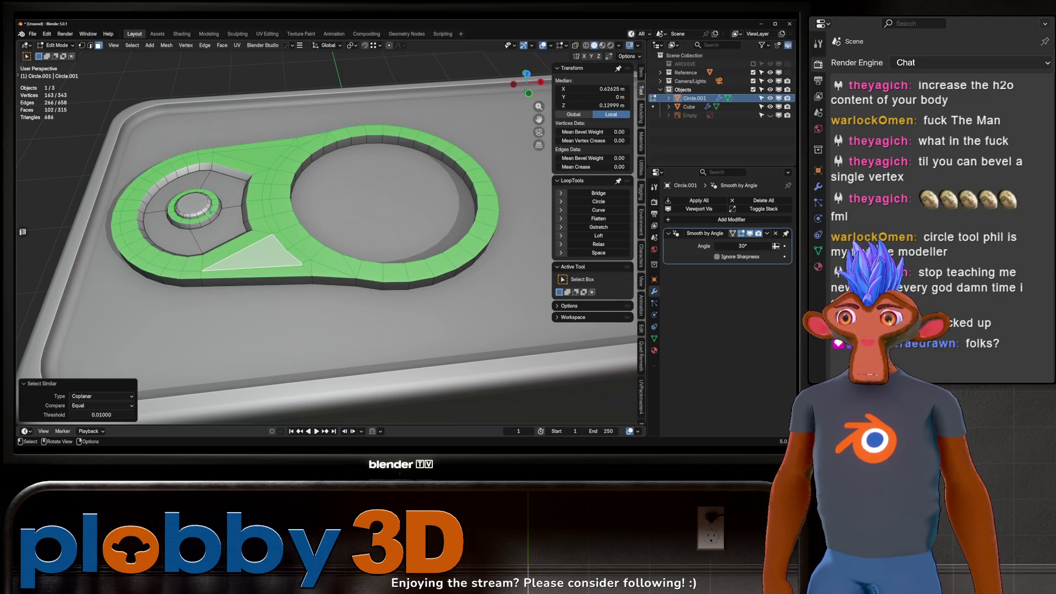
key(c)
middle_drag(208, 218, 172, 201)
key(Escape)
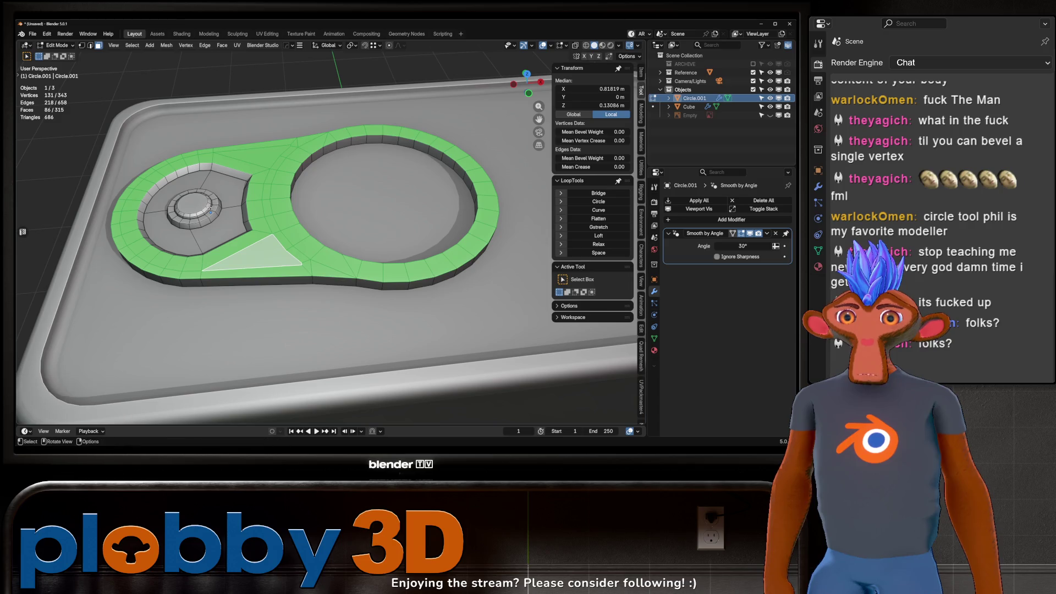
Select the pull-tab's boundary edge loops and bevel them 0.0277 m with one segment.
key(q)
click(361, 231)
middle_drag(361, 232, 418, 203)
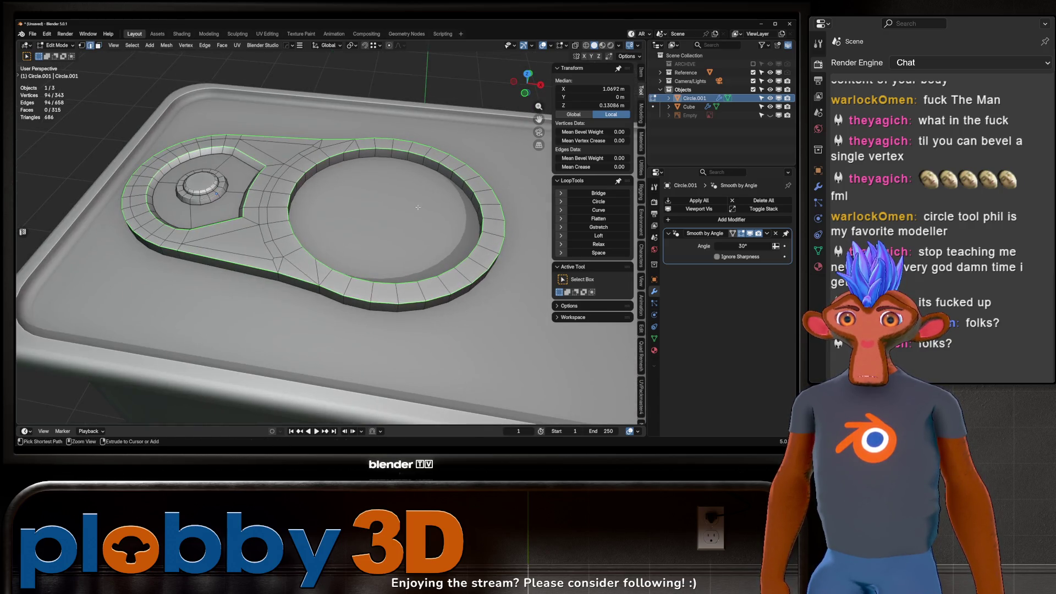
key(ctrl+b)
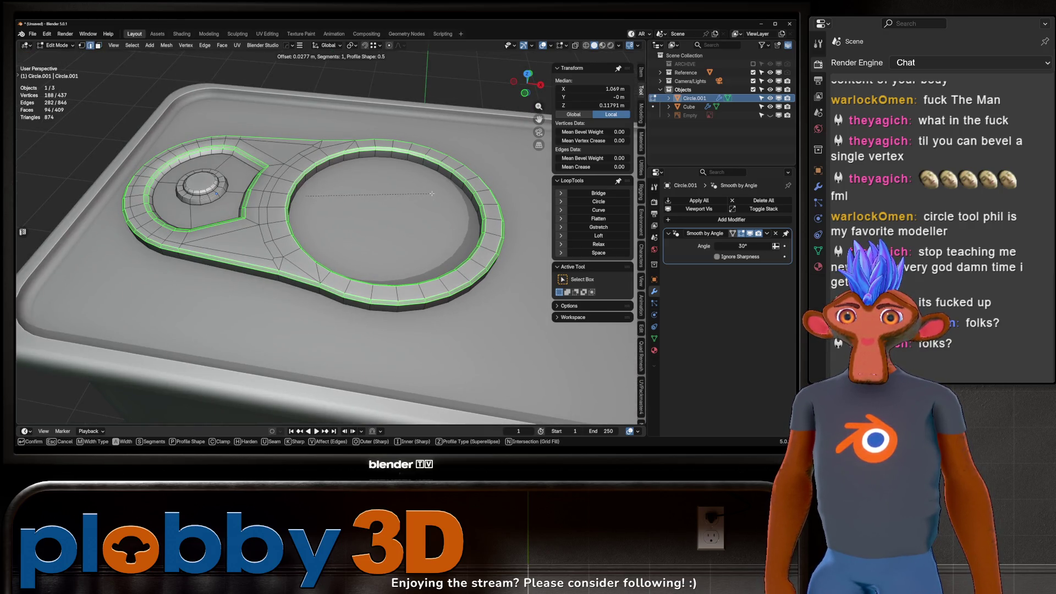
click(432, 193)
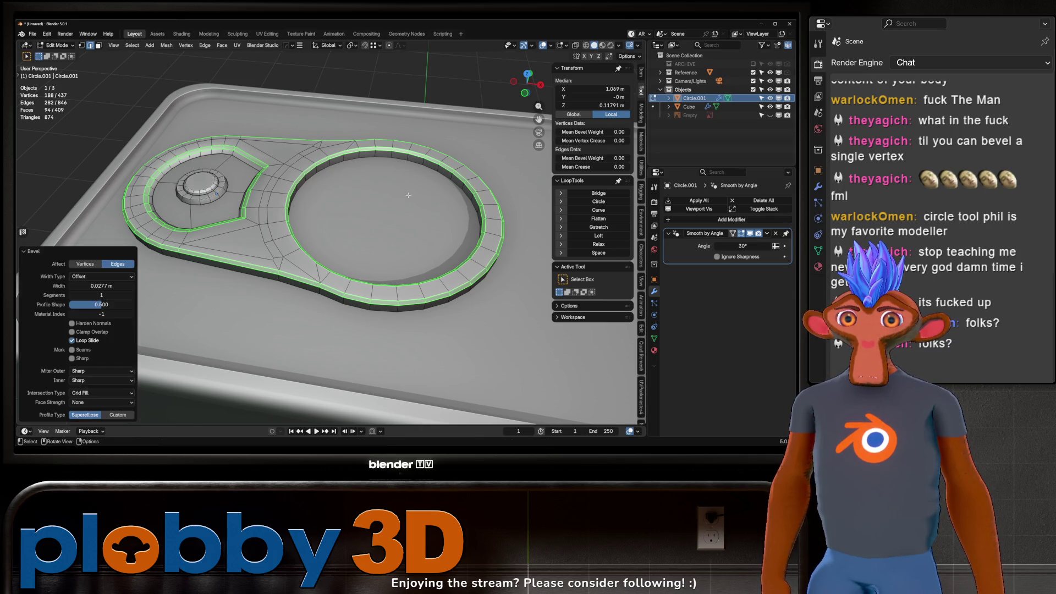
Mark the 188 beveled edges sharp, then return to Object Mode and deselect the tab.
middle_drag(432, 194, 87, 323)
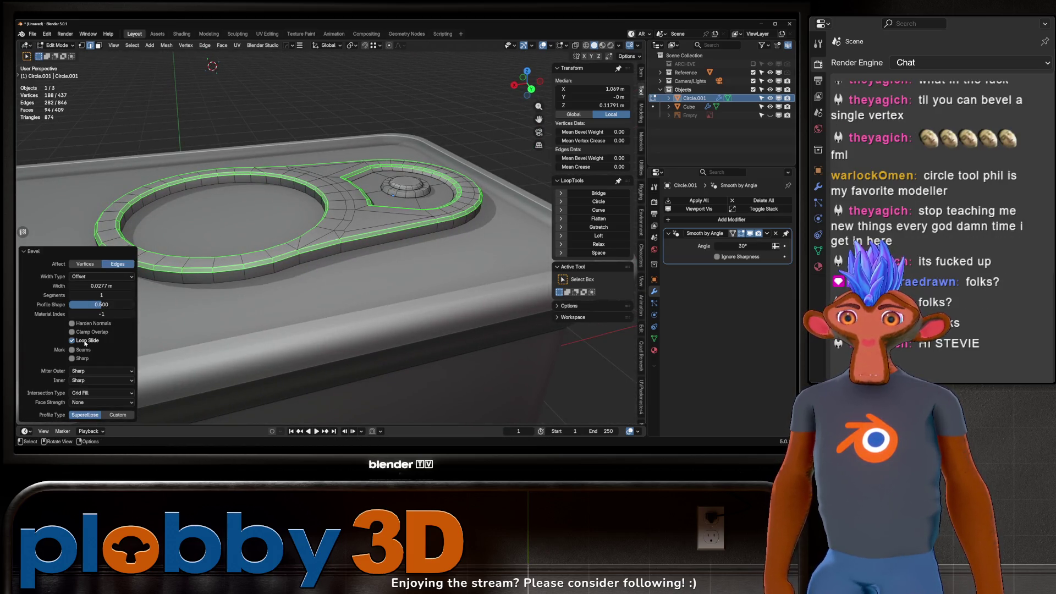
middle_drag(141, 316, 175, 346)
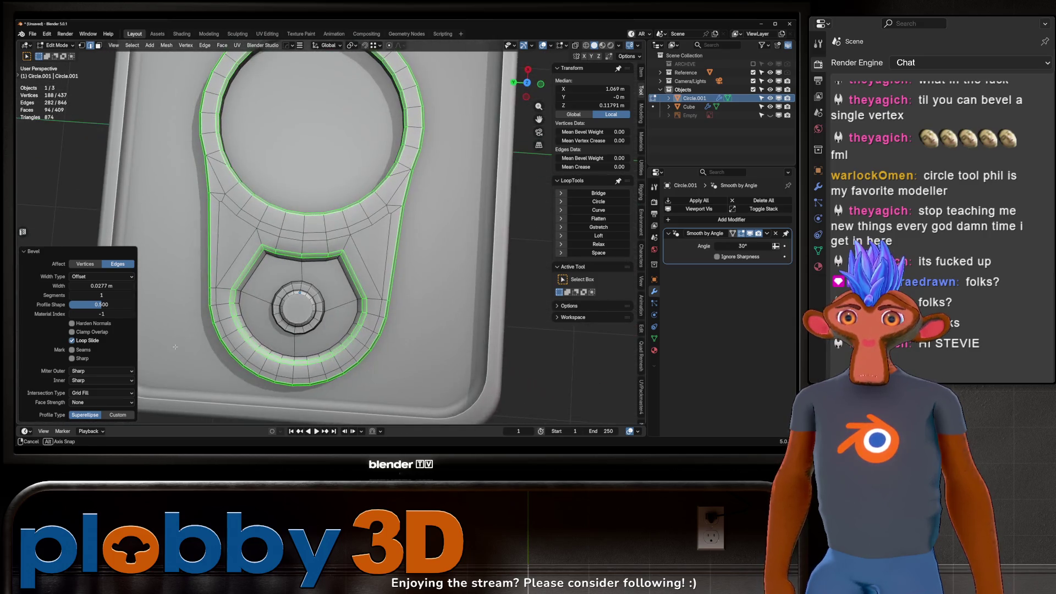
mouse_move(88, 341)
middle_down()
mouse_move(340, 234)
mouse_move(196, 213)
mouse_move(284, 218)
mouse_move(212, 242)
mouse_move(215, 252)
mouse_move(231, 231)
middle_up()
right_click(340, 234)
click(340, 233)
key(Tab)
key(alt+a)
middle_drag(238, 288, 209, 231)
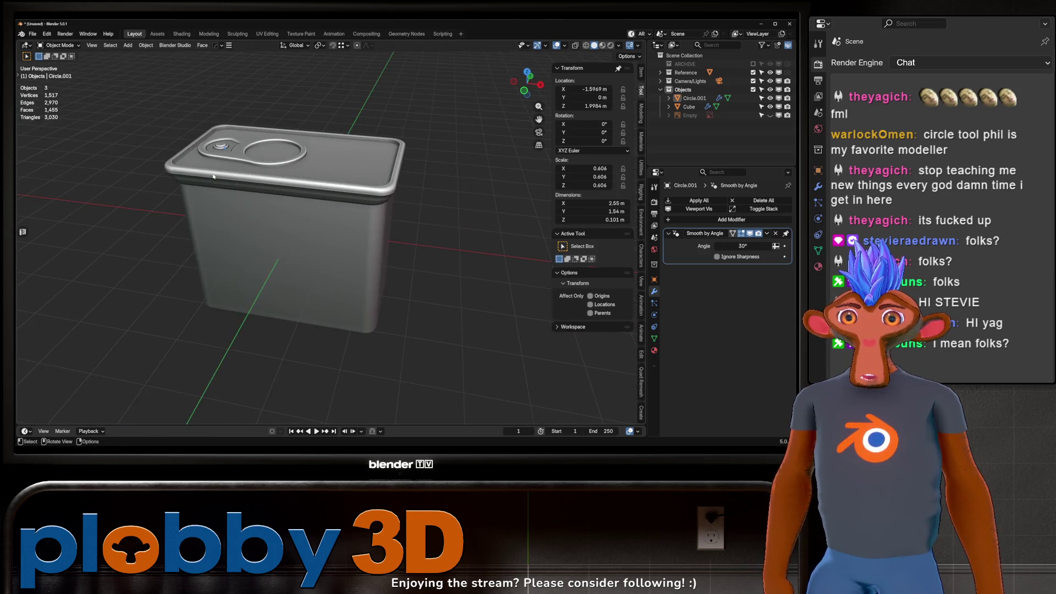
Switch editing to the can body and edge-slide the lid's edge loop into place.
scroll(181, 198, up, 5)
key(Tab)
key(alt+q)
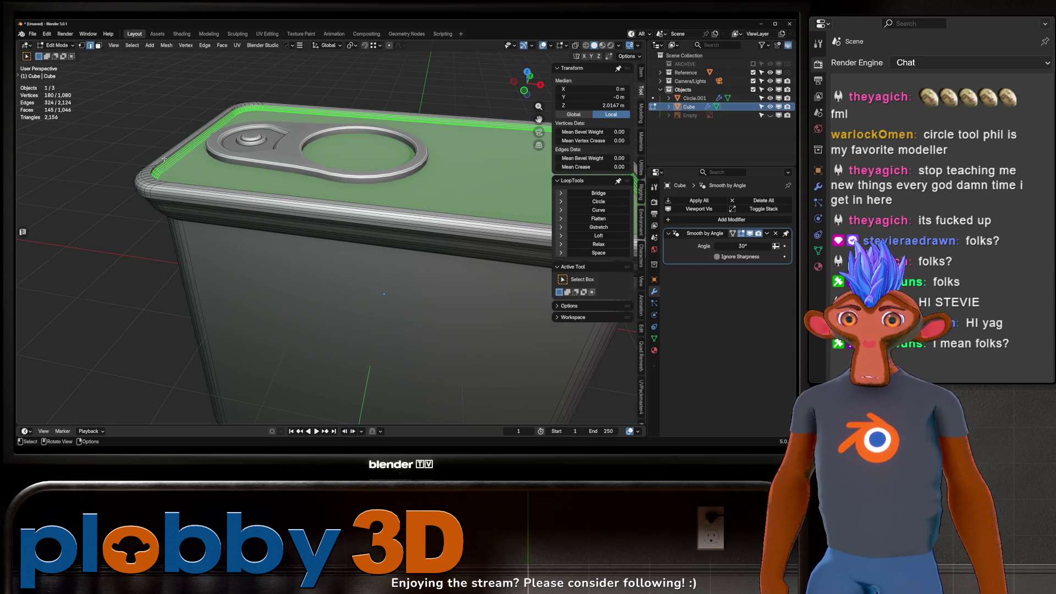
alt+click(164, 159)
mouse_move(164, 159)
middle_down()
mouse_move(271, 208)
mouse_move(175, 171)
middle_up()
key(g)
key(g)
scroll(264, 203, up, 3)
key(shift)
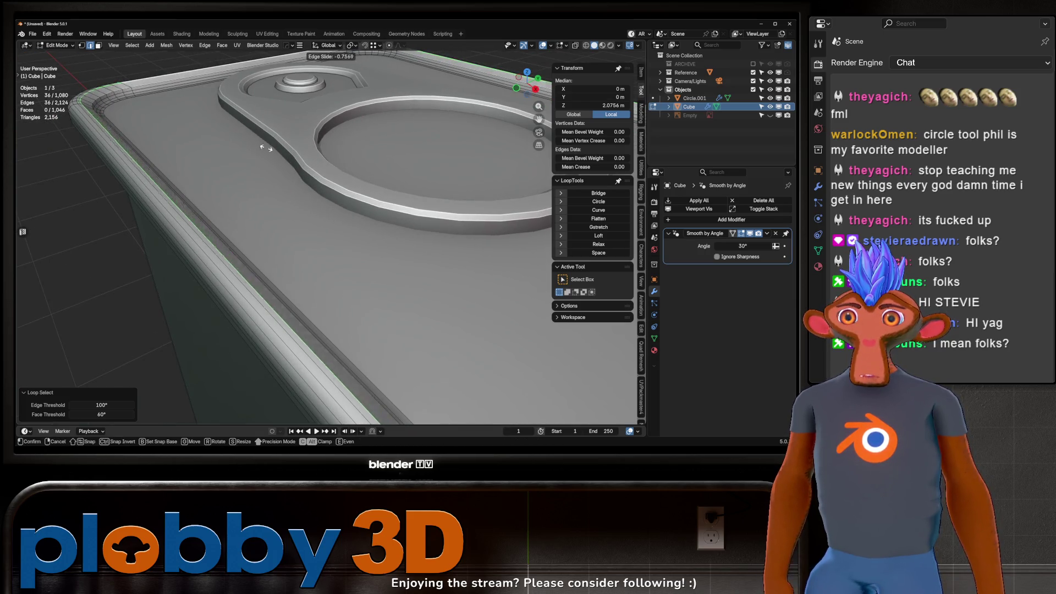
click(178, 146)
Merge the whole can mesh by distance, removing its 36 duplicate vertices.
key(a)
key(m)
click(177, 145)
scroll(178, 145, down, 5)
key(Tab)
middle_drag(178, 154, 185, 184)
Mark the lid edges sharp, giving the can body 56 sharp edges.
key(Tab)
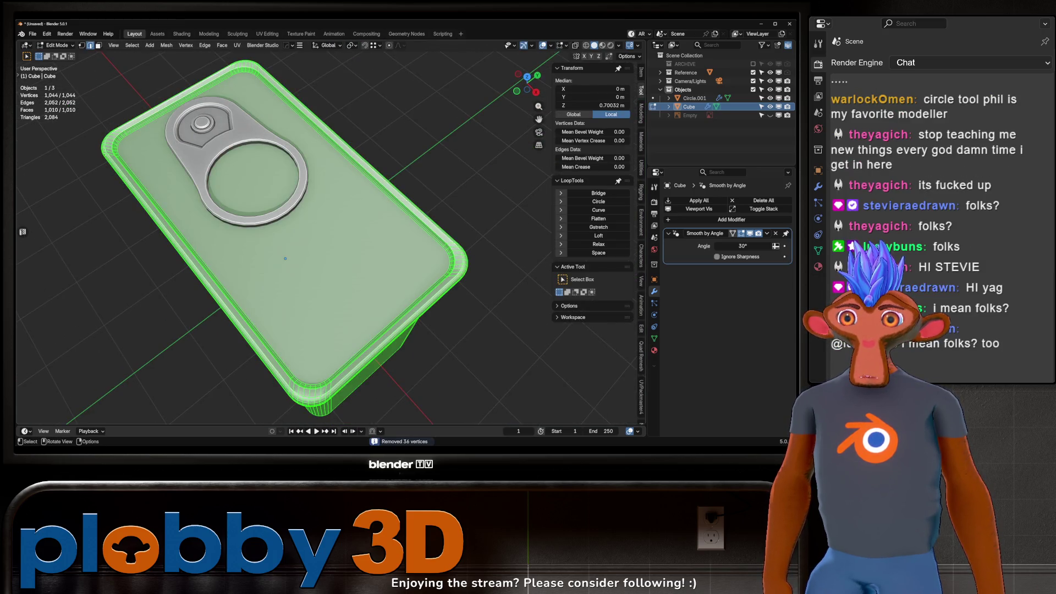
key(Tab)
mouse_move(177, 182)
middle_down()
mouse_move(178, 124)
mouse_move(129, 216)
mouse_move(346, 255)
mouse_move(349, 215)
middle_up()
key(Tab)
mouse_move(280, 173)
middle_down()
mouse_move(241, 235)
mouse_move(229, 178)
mouse_move(301, 212)
middle_up()
key(Tab)
key(Tab)
key(ctrl+r)
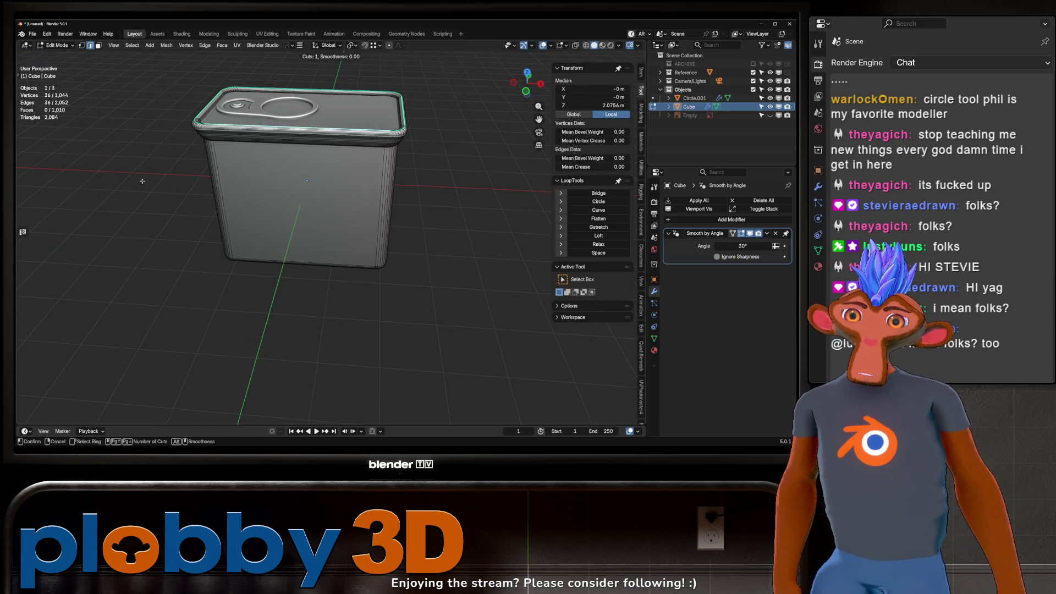
Select the boundary loop of the can's bottom faces and mark it as a UV seam.
right_click(232, 202)
mouse_move(233, 202)
middle_down()
mouse_move(317, 202)
mouse_move(305, 277)
mouse_move(400, 193)
mouse_move(334, 205)
mouse_move(341, 175)
middle_up()
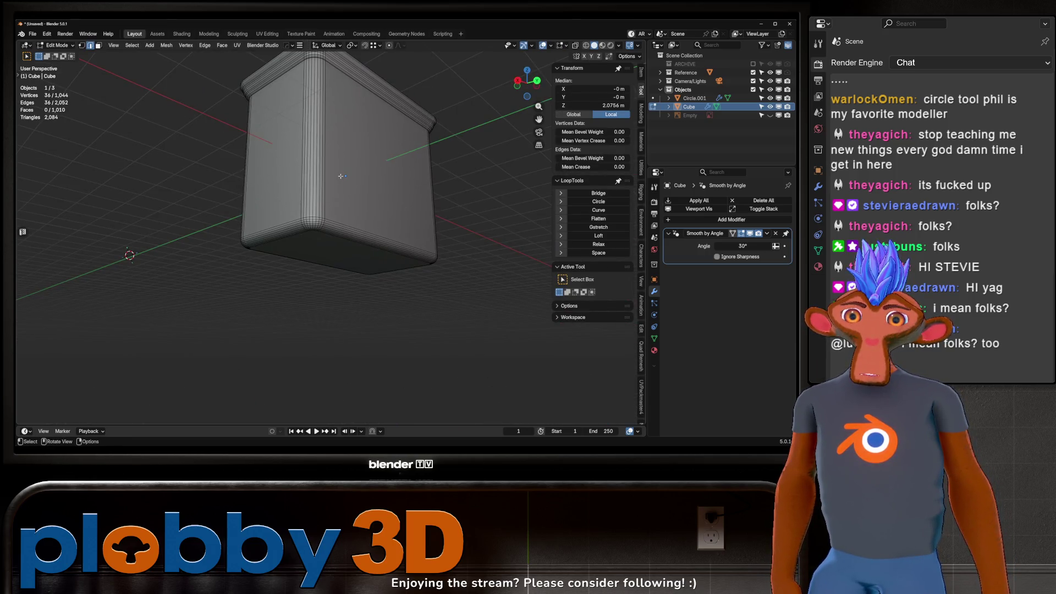
key(3)
click(316, 244)
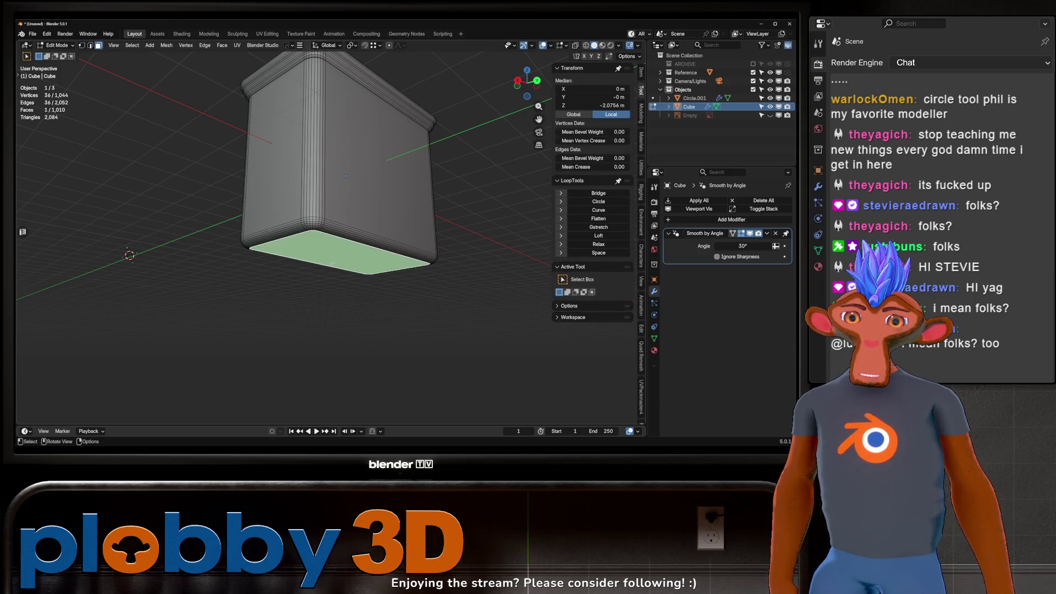
middle_drag(315, 244, 329, 230)
key(ctrl+KP_Add)
key(ctrl+KP_Add)
key(ctrl+KP_Add)
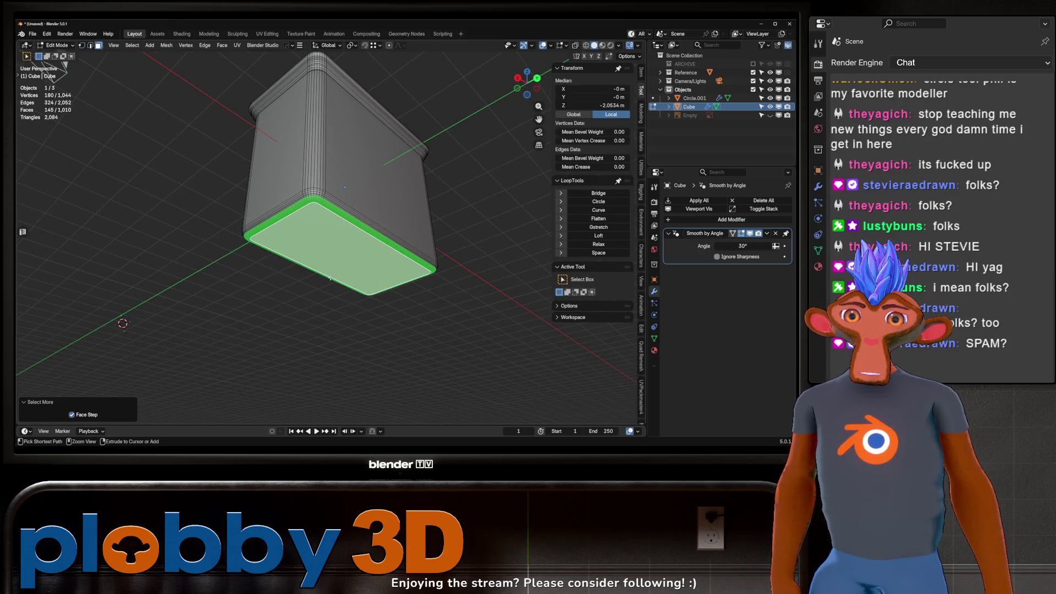
right_click(421, 231)
click(429, 235)
mouse_move(429, 235)
middle_down()
mouse_move(357, 246)
mouse_move(408, 273)
middle_up()
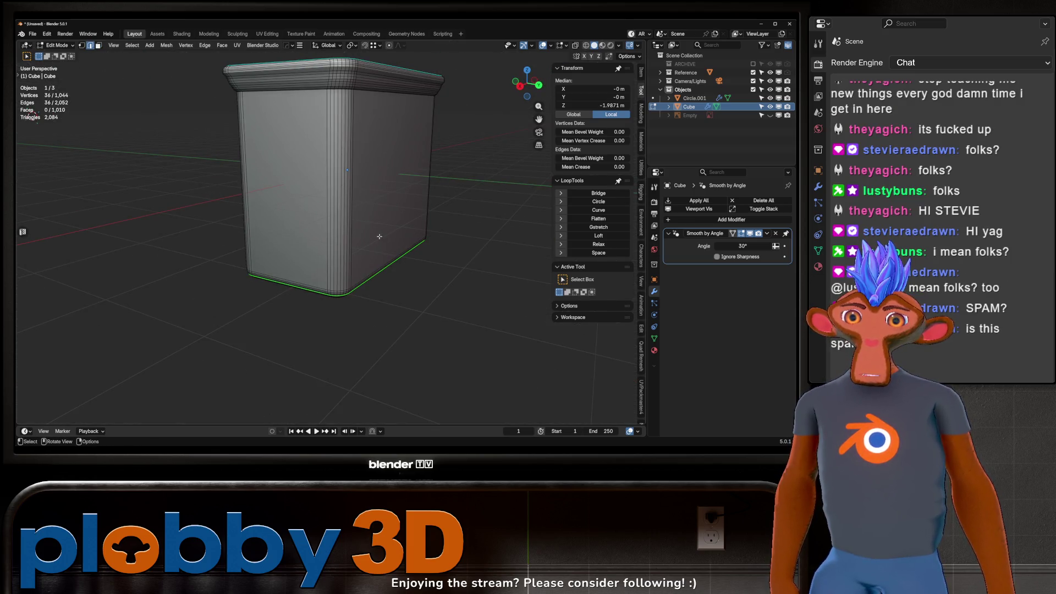
middle_drag(379, 237, 384, 211)
key(u)
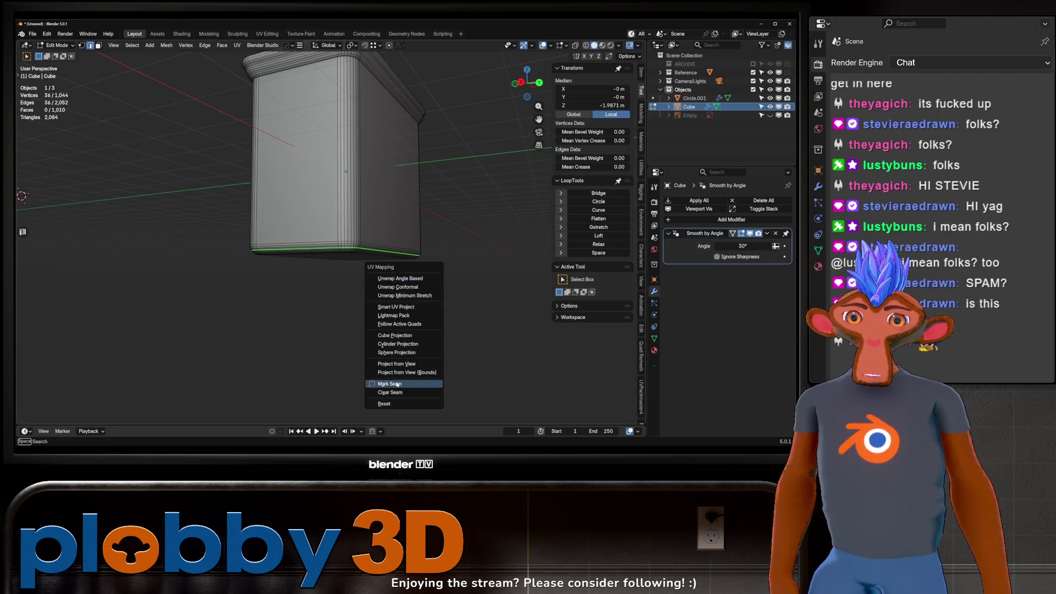
click(397, 384)
Mark the can's top rim edge loop as a UV seam.
mouse_move(341, 223)
middle_down()
mouse_move(295, 187)
mouse_move(319, 197)
mouse_move(335, 165)
middle_up()
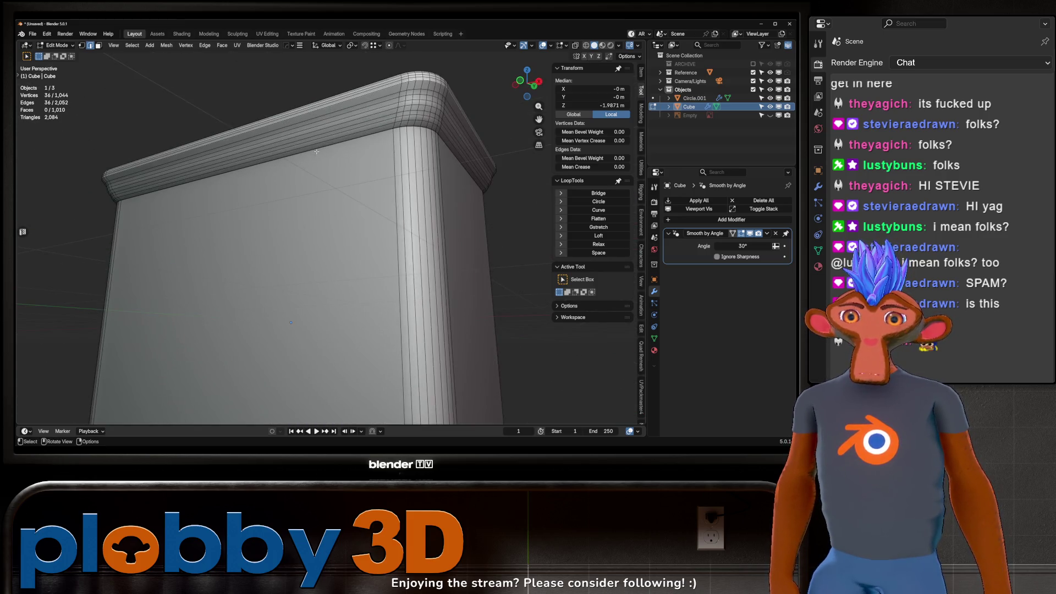
alt+click(336, 146)
middle_drag(345, 209, 329, 247)
right_click(387, 288)
click(379, 286)
mouse_move(379, 286)
middle_down()
mouse_move(243, 218)
mouse_move(207, 228)
middle_up()
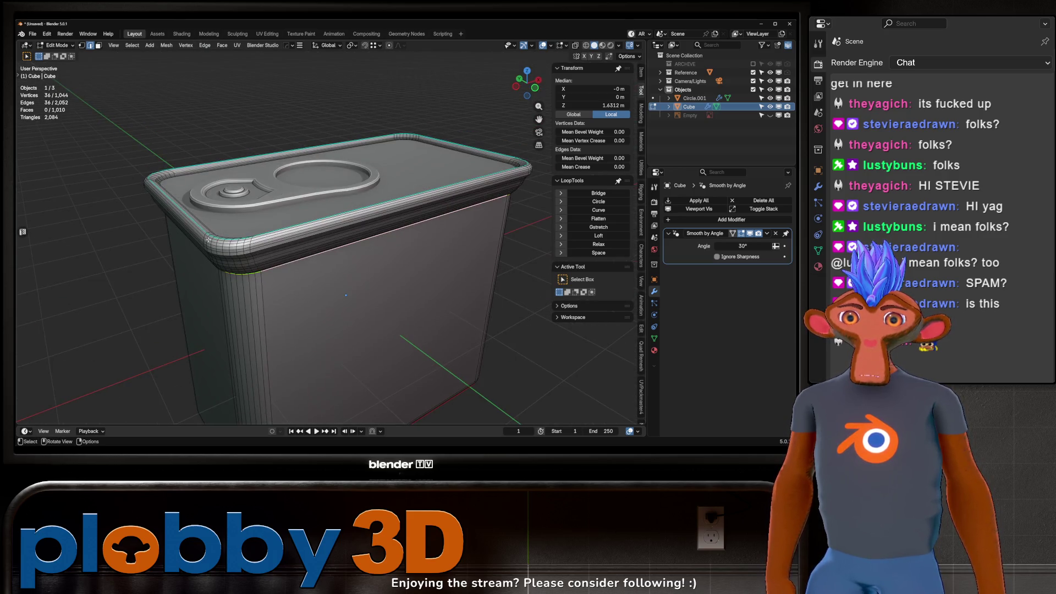
scroll(204, 234, up, 2)
alt+click(206, 230)
key(u)
click(288, 272)
mouse_move(289, 272)
middle_down()
mouse_move(246, 214)
mouse_move(270, 203)
mouse_move(321, 219)
middle_up()
scroll(214, 187, down, 6)
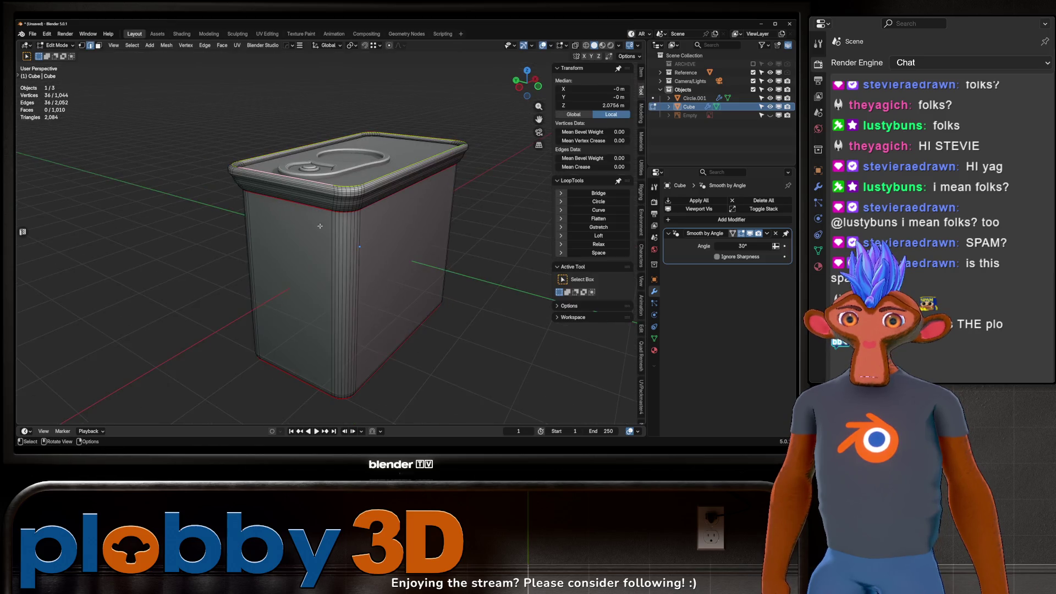
Mark the can's four vertical corner edge loops as UV seams.
alt+click(351, 280)
mouse_move(350, 279)
middle_down()
mouse_move(348, 233)
mouse_move(322, 227)
mouse_move(359, 295)
mouse_move(421, 291)
mouse_move(346, 227)
middle_up()
alt+shift+click(316, 259)
scroll(317, 259, up, 3)
alt+shift+click(354, 287)
alt+shift+click(430, 292)
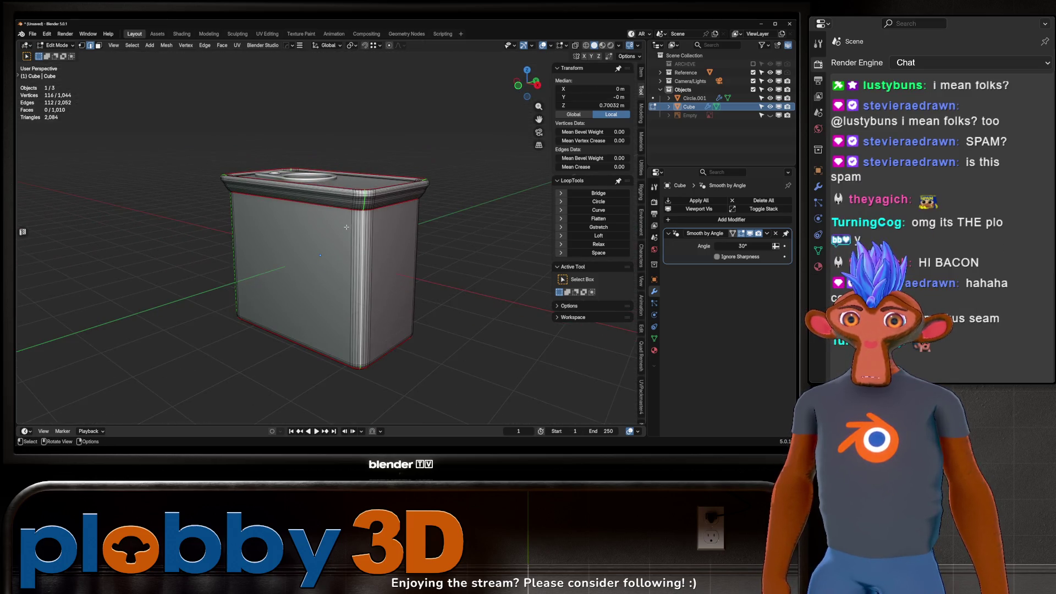
right_click(362, 290)
click(339, 295)
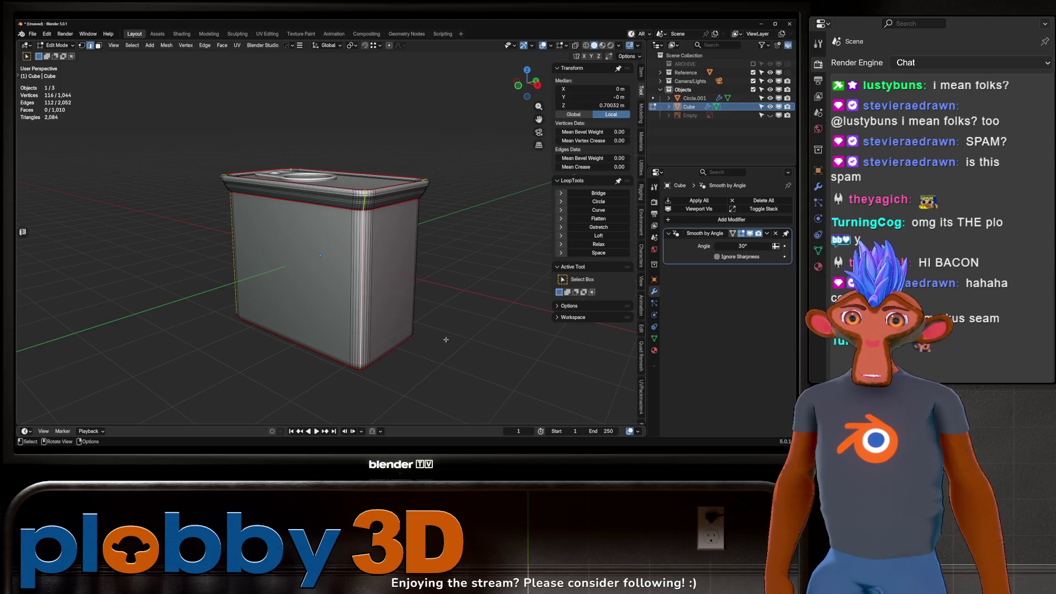
mouse_move(347, 215)
middle_down()
mouse_move(293, 183)
mouse_move(298, 157)
middle_up()
Leave the can body, select the pull-tab Circle.001 and enter its Edit Mode.
key(Tab)
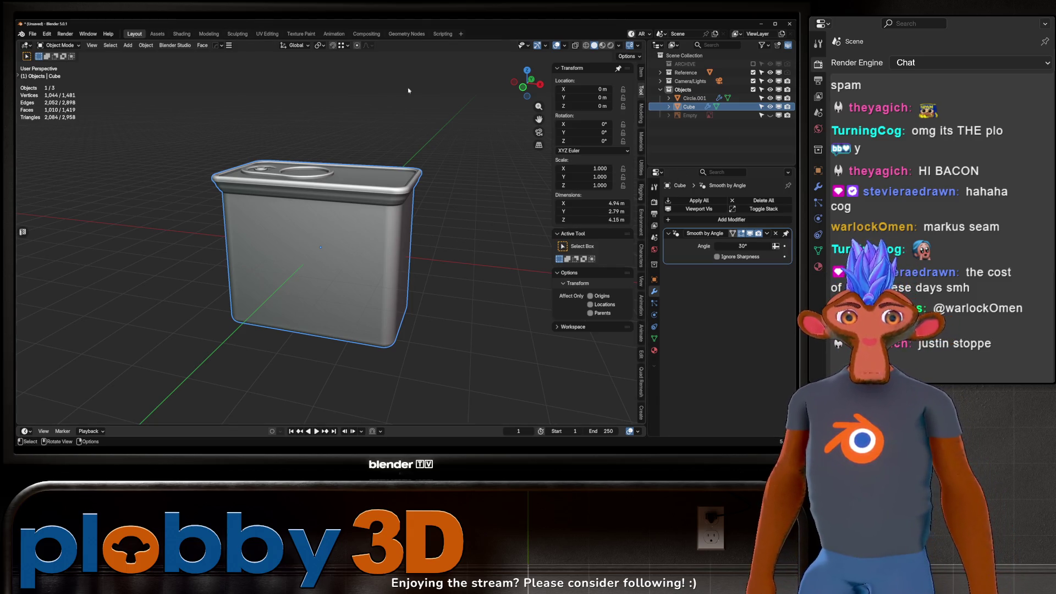
mouse_move(227, 185)
middle_down()
mouse_move(368, 209)
mouse_move(304, 225)
mouse_move(325, 181)
middle_up()
middle_drag(173, 94, 273, 120)
click(273, 120)
key(Tab)
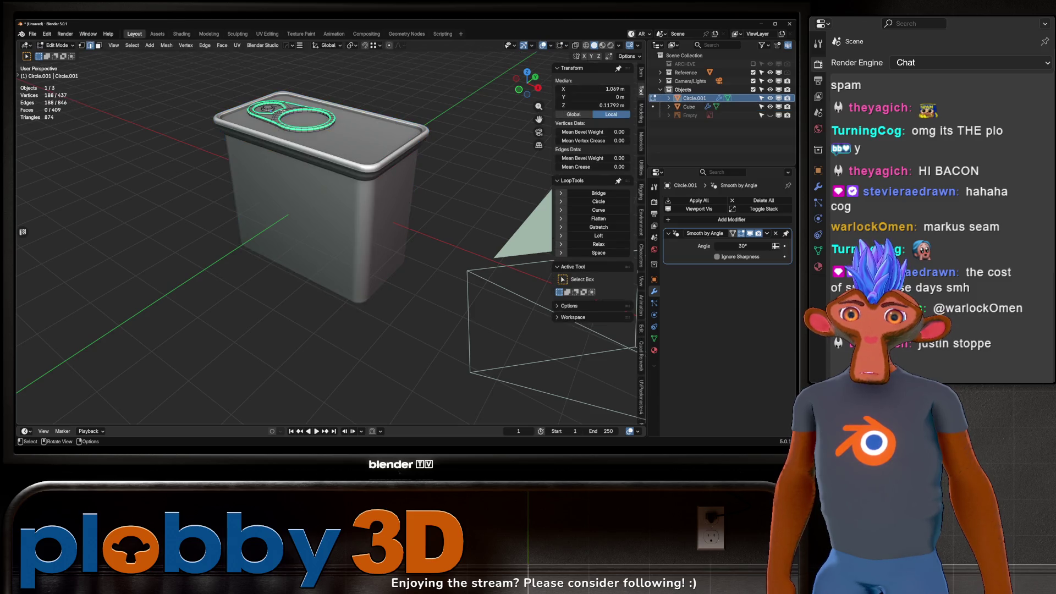
Isolate the pull-tab in local view and delete its 66 coplanar flat top faces.
key(KP_Decimal)
scroll(379, 138, down, 6)
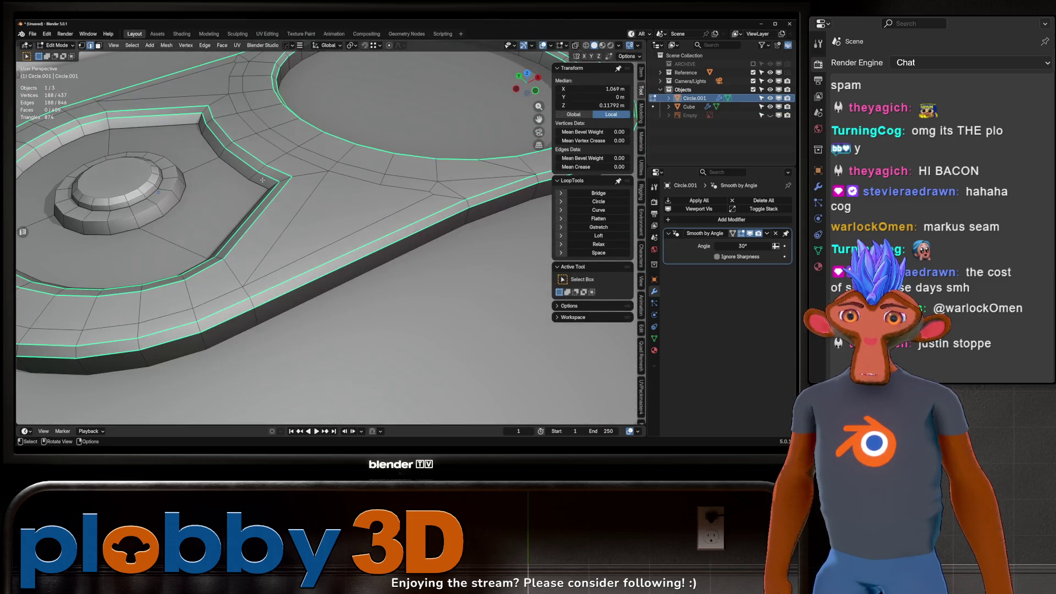
key(KP_Divide)
middle_drag(247, 137, 221, 164)
key(3)
click(291, 217)
key(shift+g)
click(300, 219)
key(x)
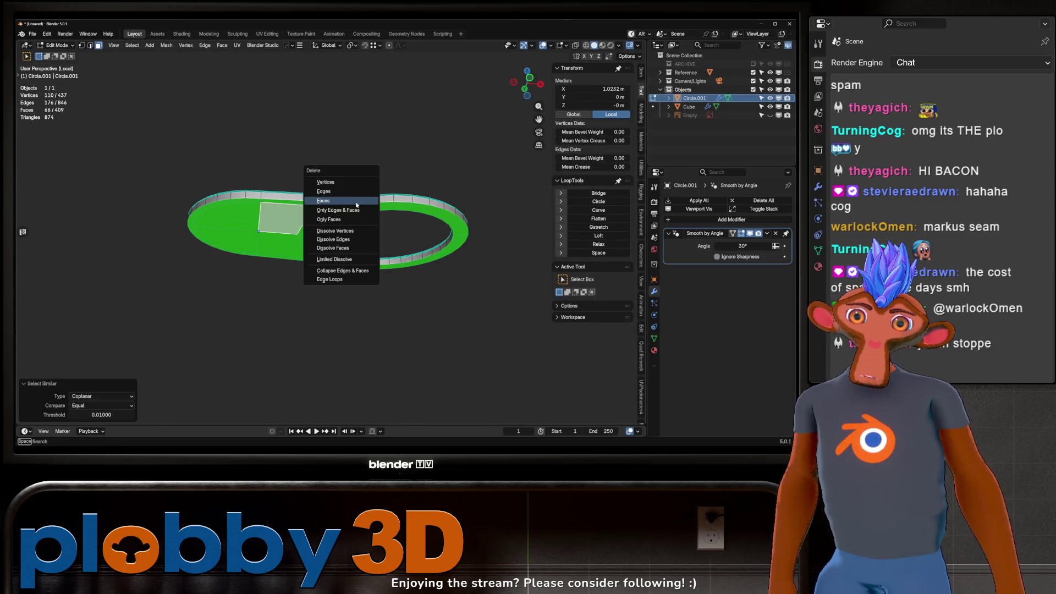
click(363, 202)
key(Tab)
Re-enter Edit Mode, select the entire tab mesh and bring up the UV Mapping menu.
middle_drag(352, 231, 338, 265)
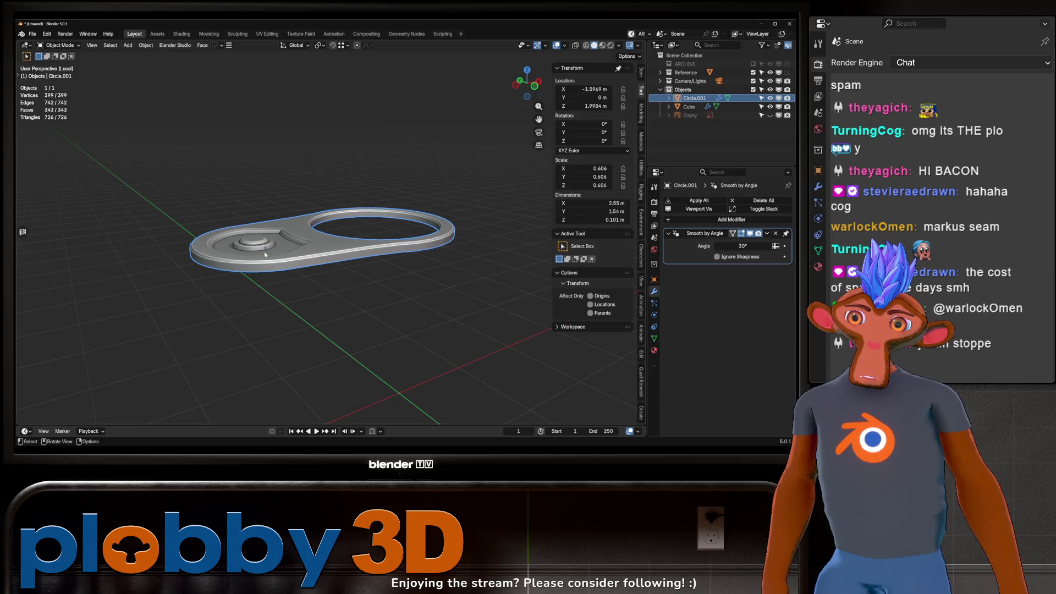
middle_drag(223, 302, 321, 260)
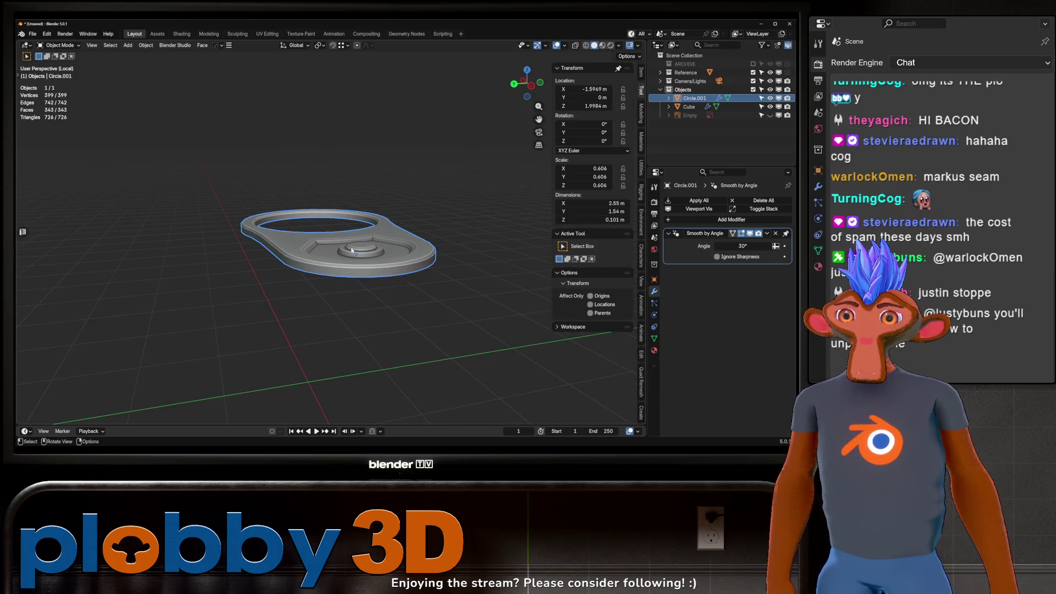
scroll(347, 250, up, 5)
key(Tab)
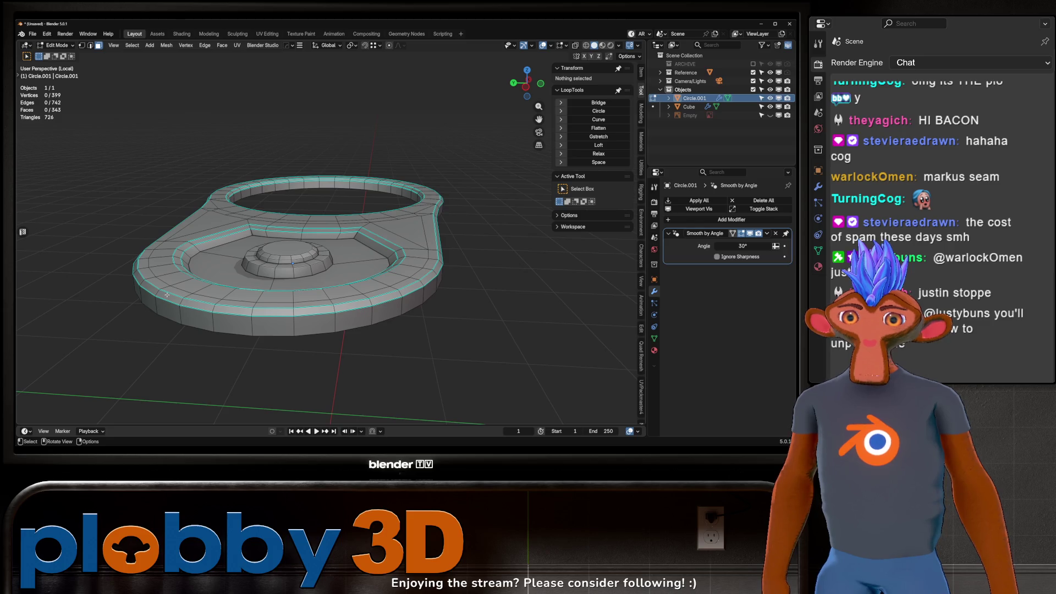
alt+click(168, 296)
middle_drag(191, 306, 330, 314)
mouse_move(255, 302)
middle_down()
mouse_move(330, 292)
mouse_move(234, 195)
mouse_move(290, 272)
mouse_move(361, 181)
mouse_move(216, 180)
middle_up()
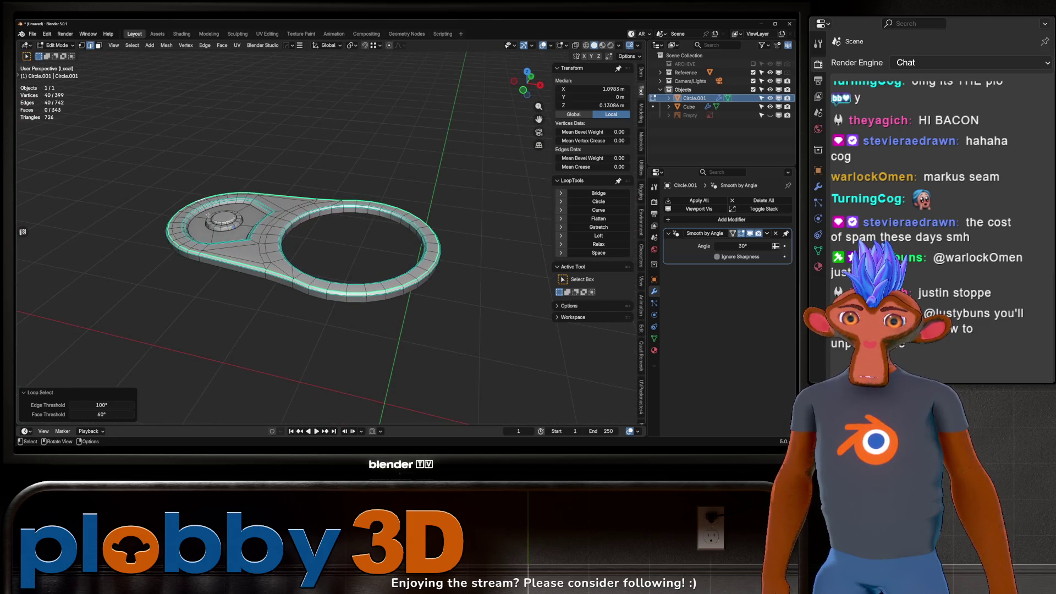
key(a)
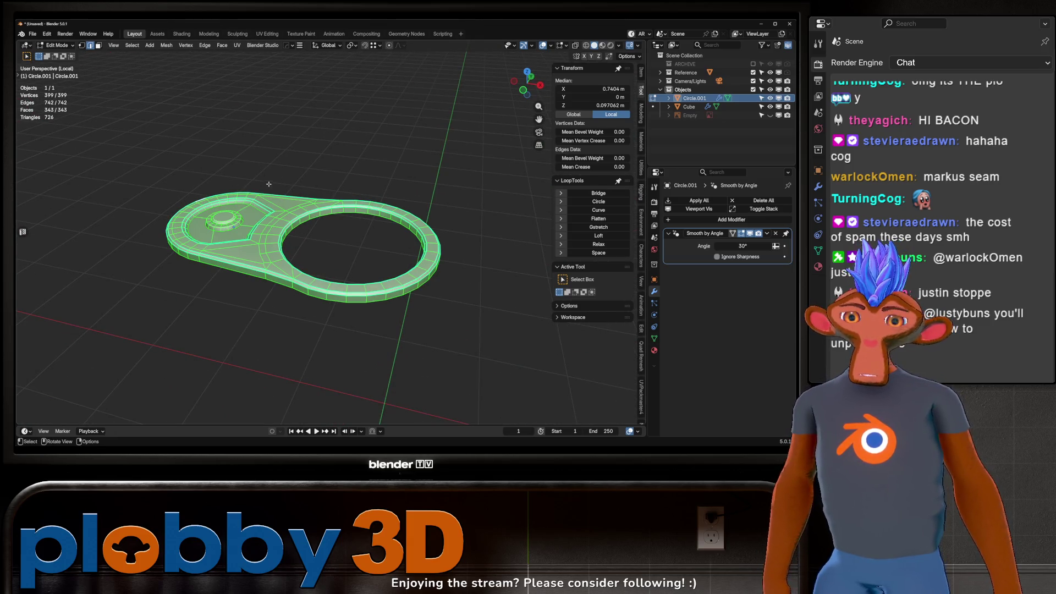
key(u)
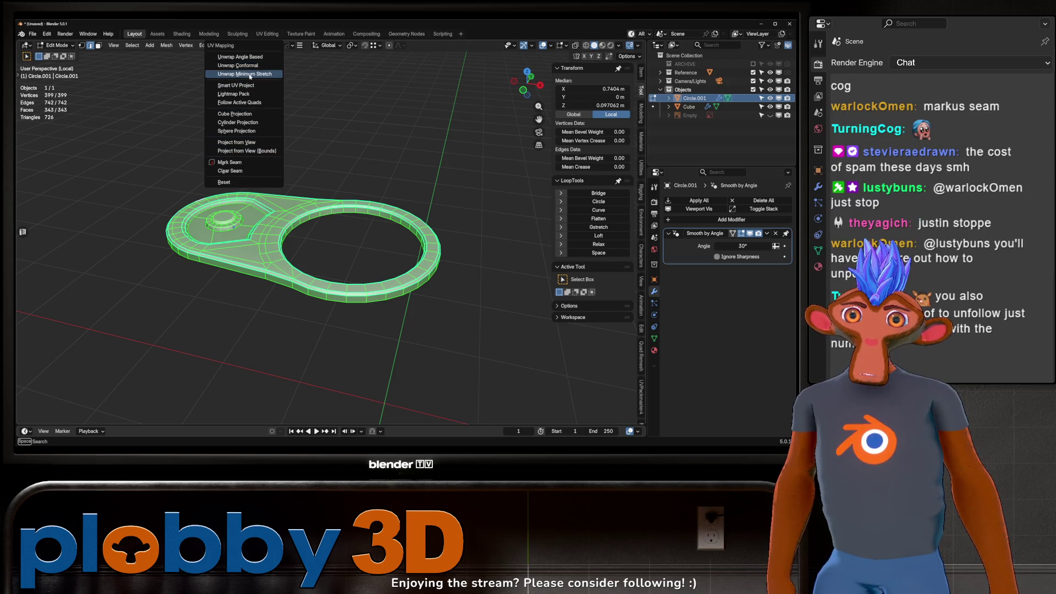
Unwrap the pull tab with Minimum Stretch and view its UV layout in UV Editing.
click(248, 74)
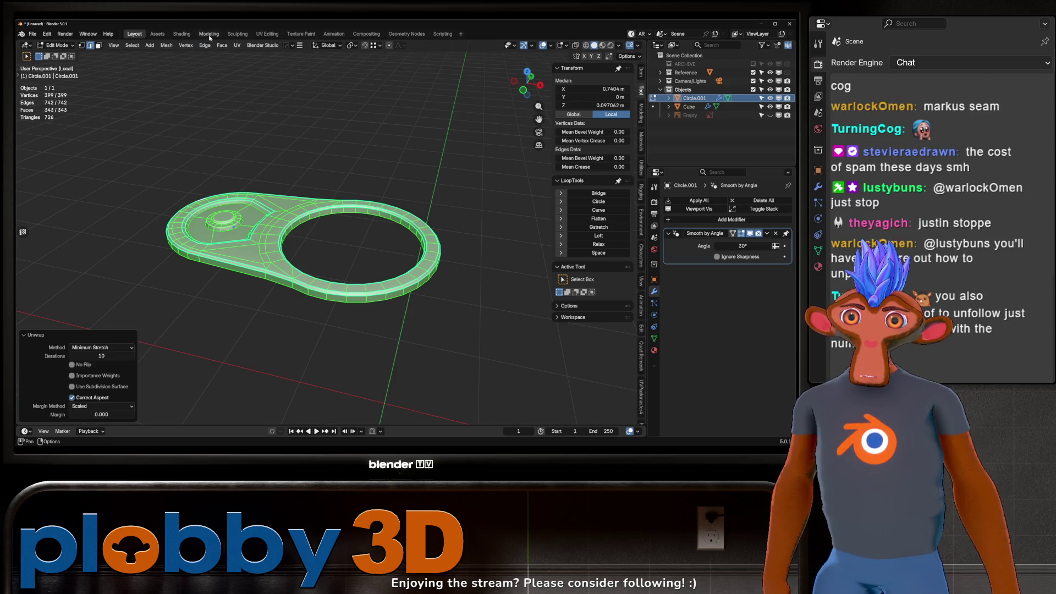
click(263, 34)
key(Home)
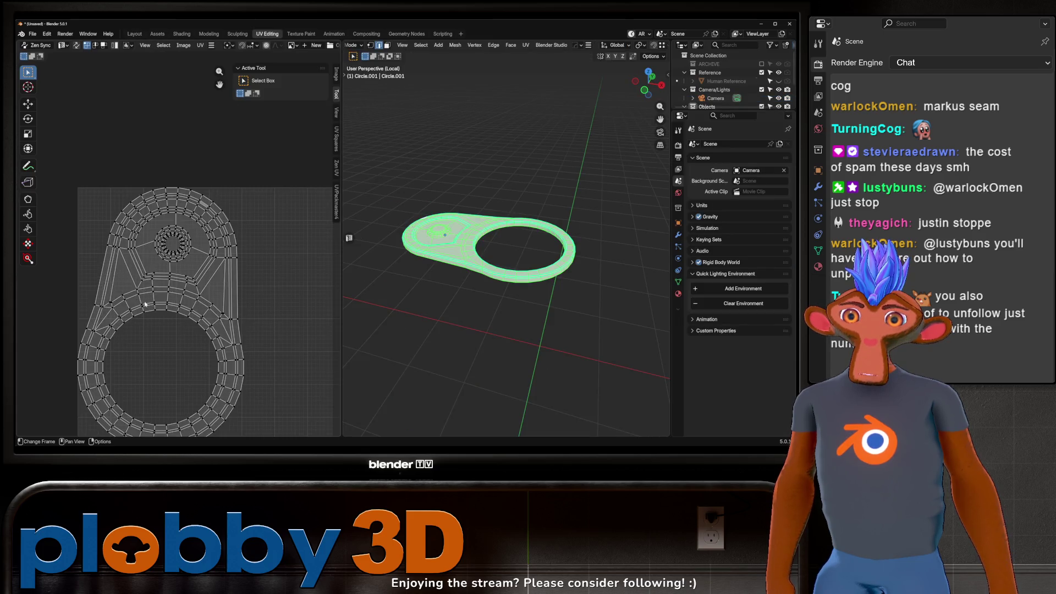
scroll(293, 47, down, 5)
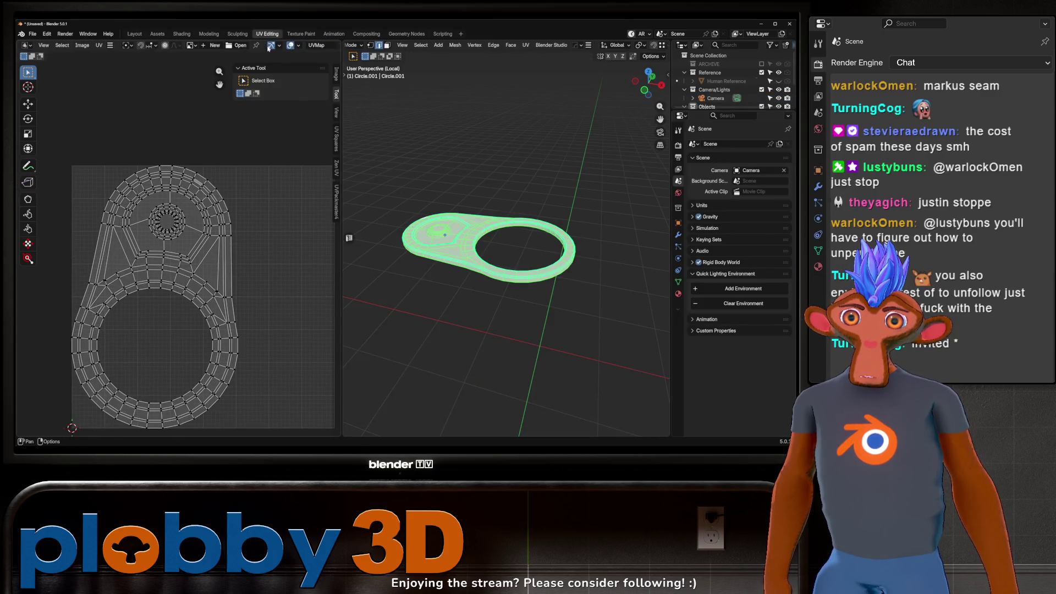
Enable the UV Stretch overlay, then exit Edit Mode and return to the Layout workspace.
click(275, 46)
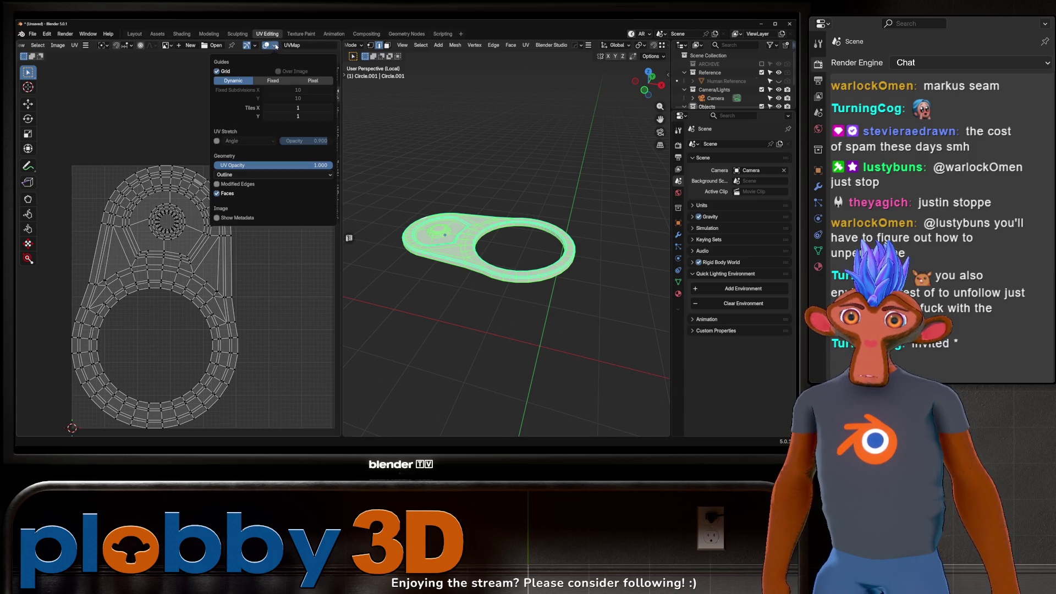
click(216, 141)
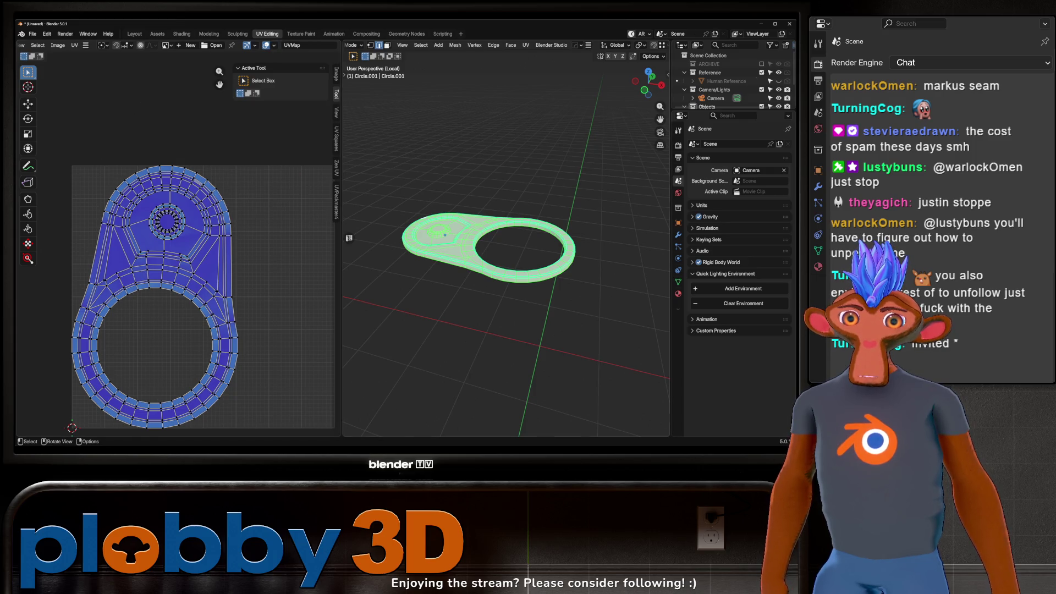
key(Tab)
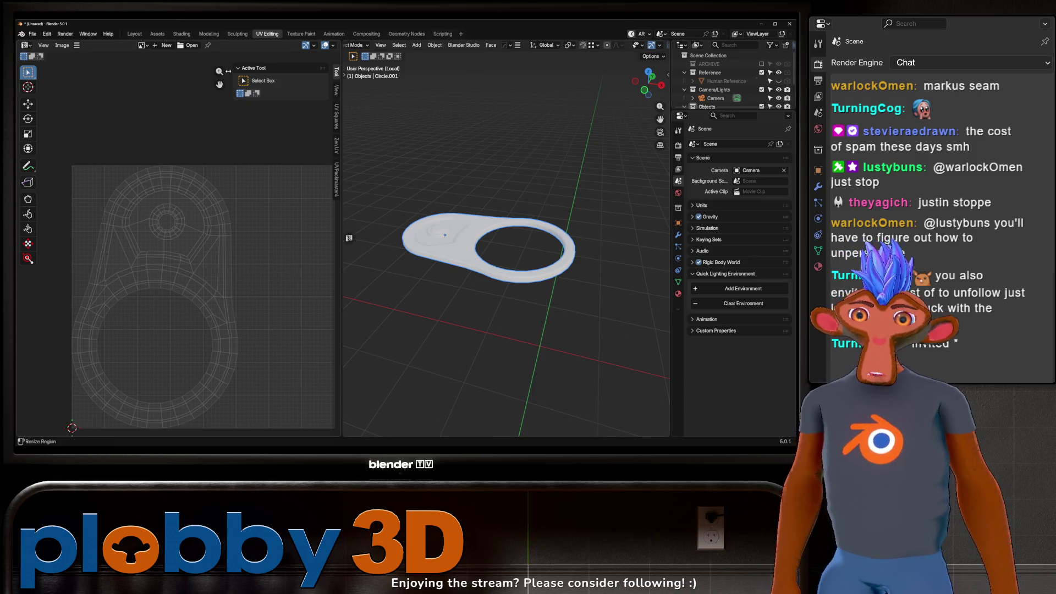
click(135, 34)
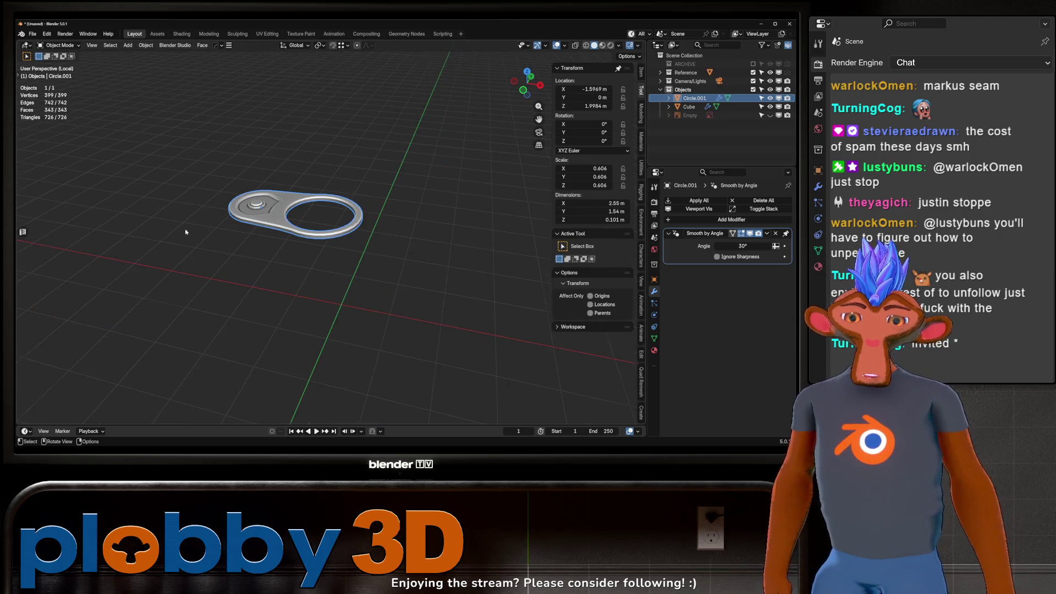
Exit local view and lower the tab's bottom and inner edge loops, making it 0.116 m tall.
key(KP_Divide)
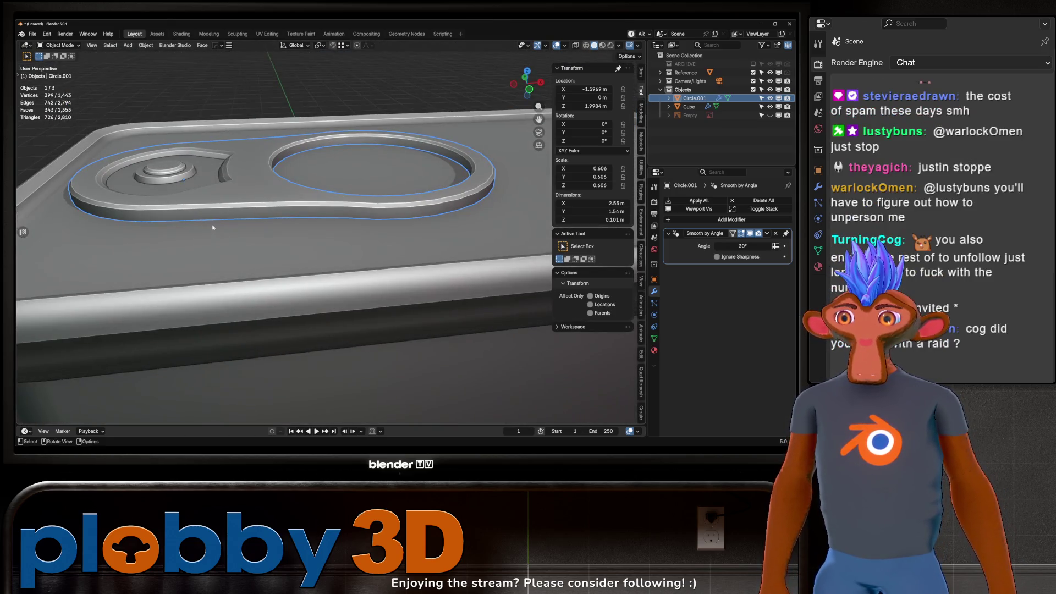
key(Tab)
alt+click(290, 220)
key(g)
right_click(291, 223)
key(alt+z)
alt+shift+click(311, 146)
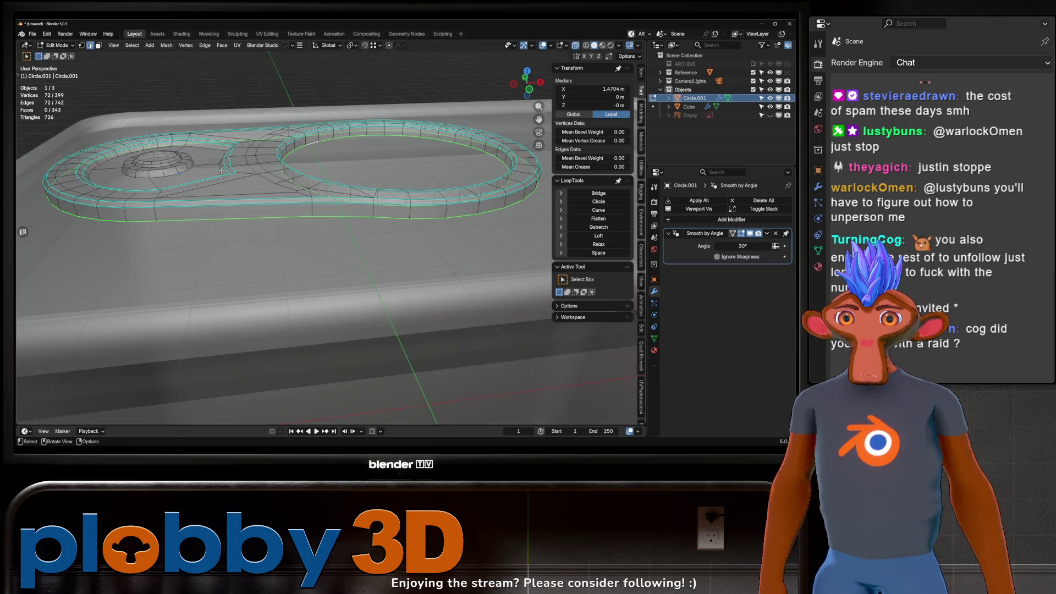
key(alt+z)
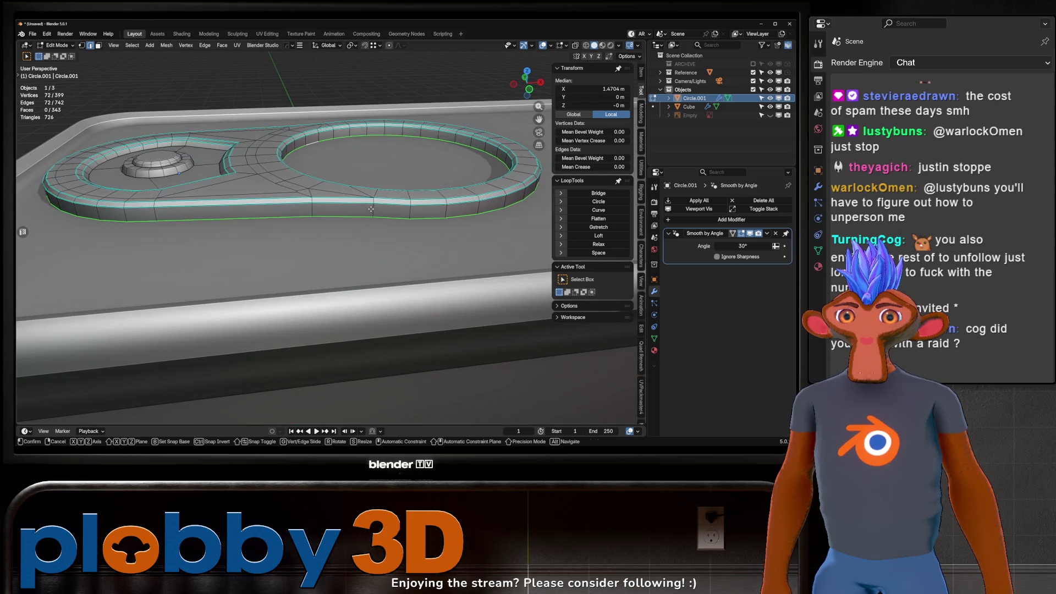
key(Tab)
Reselect the pull tab on the lid and reopen its mesh in Edit Mode.
scroll(370, 209, down, 5)
click(538, 370)
mouse_move(538, 370)
middle_down()
mouse_move(385, 248)
mouse_move(250, 242)
mouse_move(371, 229)
mouse_move(365, 266)
middle_up()
scroll(365, 266, up, 6)
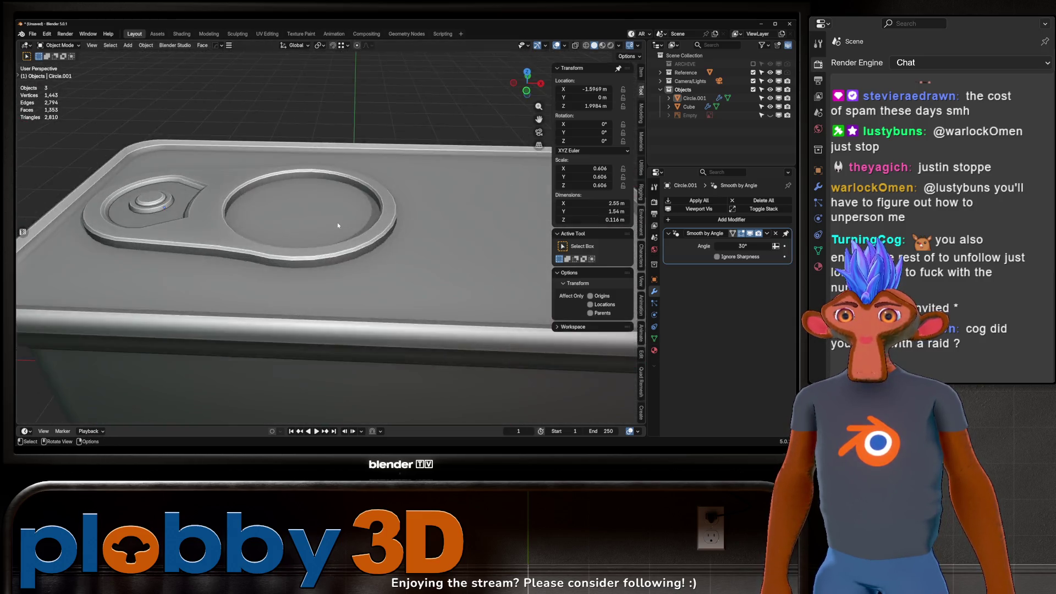
scroll(338, 225, down, 5)
click(275, 217)
key(Tab)
Unwrap the pull tab with the Minimum Stretch method.
key(u)
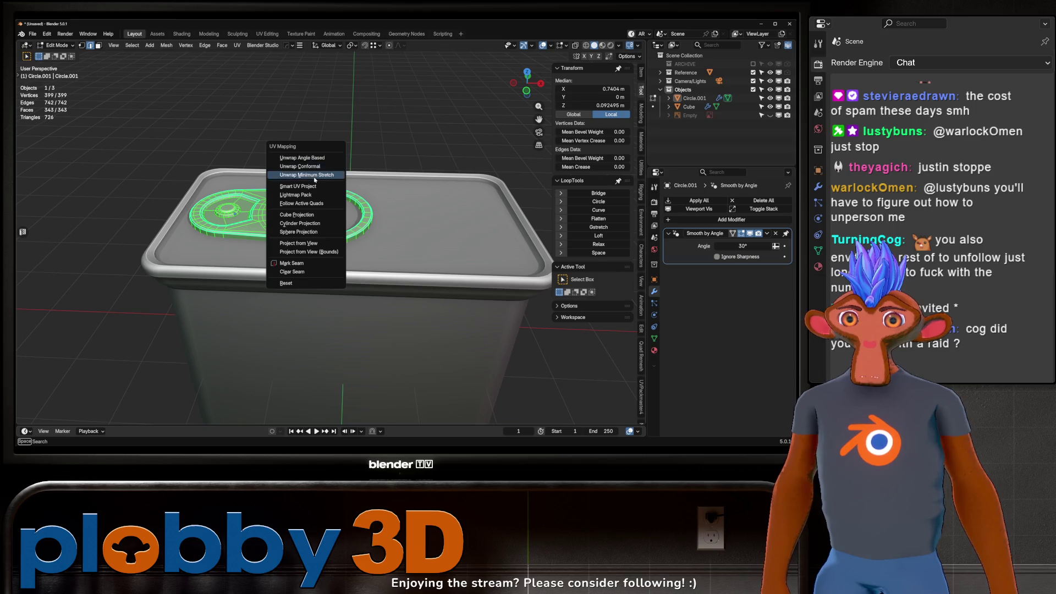
click(315, 175)
key(Tab)
scroll(315, 180, down, 4)
Unwrap the whole can body with Minimum Stretch in the UV Editing workspace.
click(308, 236)
key(Tab)
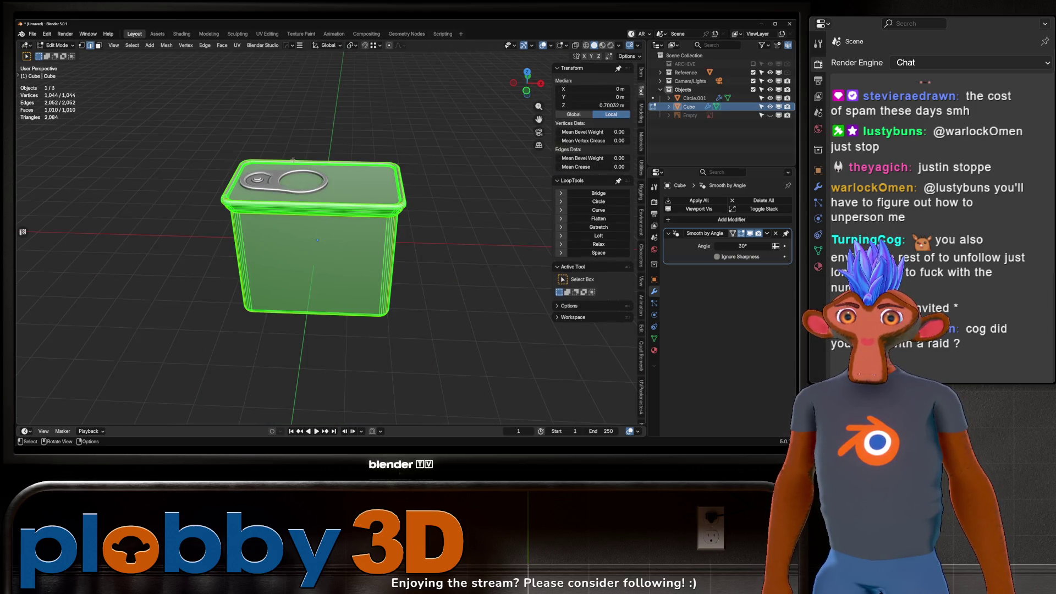
click(268, 33)
key(u)
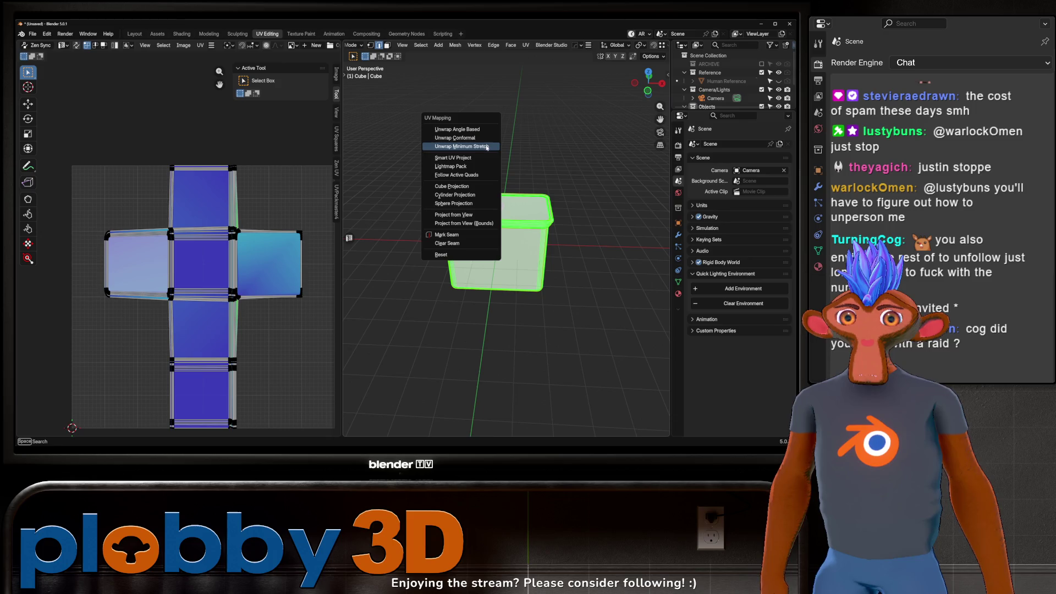
click(473, 146)
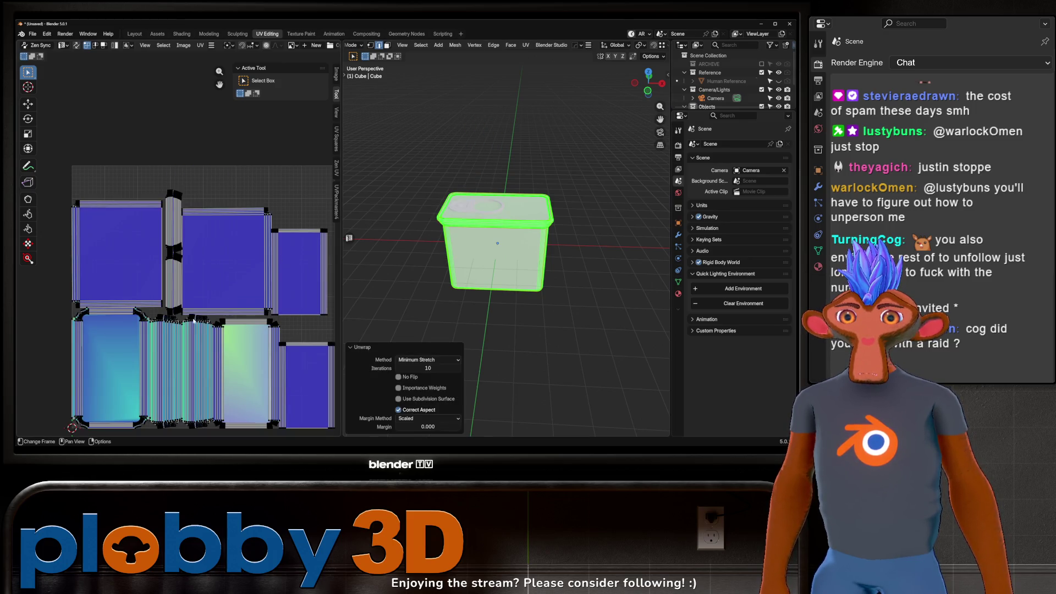
middle_drag(194, 320, 164, 272)
Re-unwrap the can body with the Conformal method and return to Object Mode.
key(u)
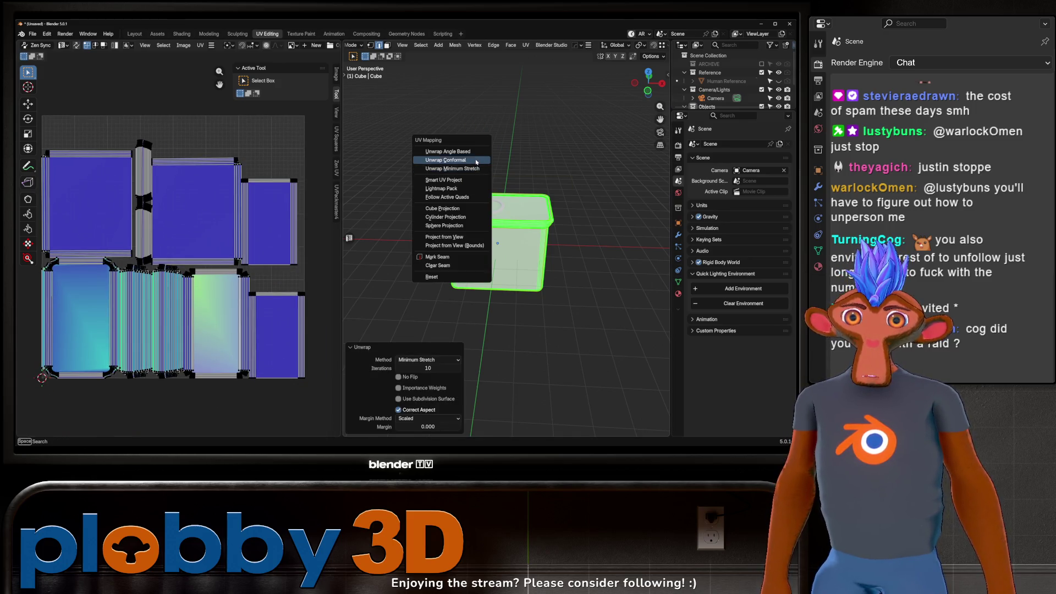
click(477, 161)
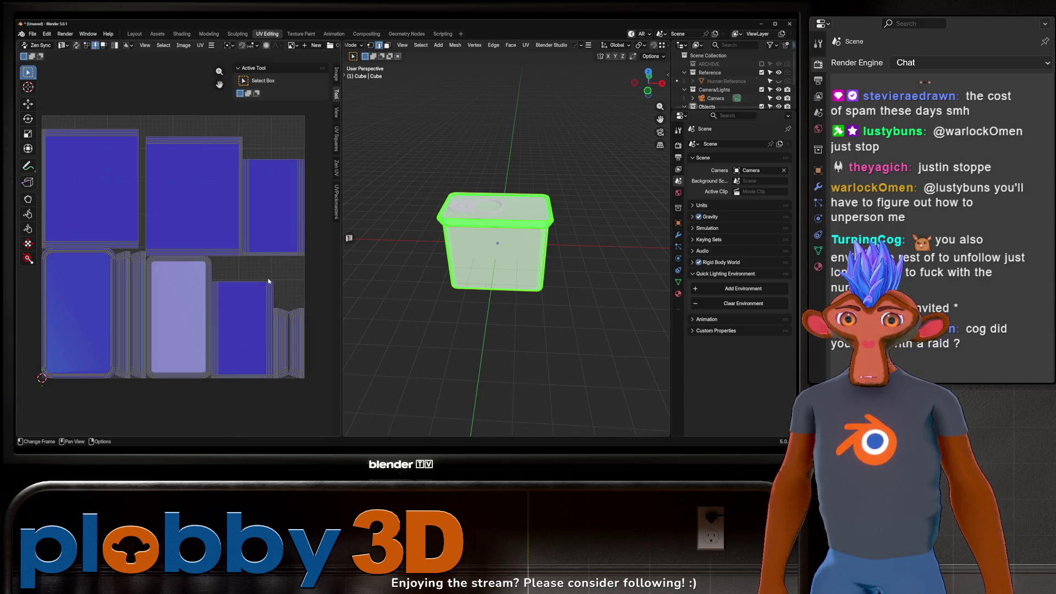
scroll(112, 271, up, 2)
scroll(165, 275, down, 3)
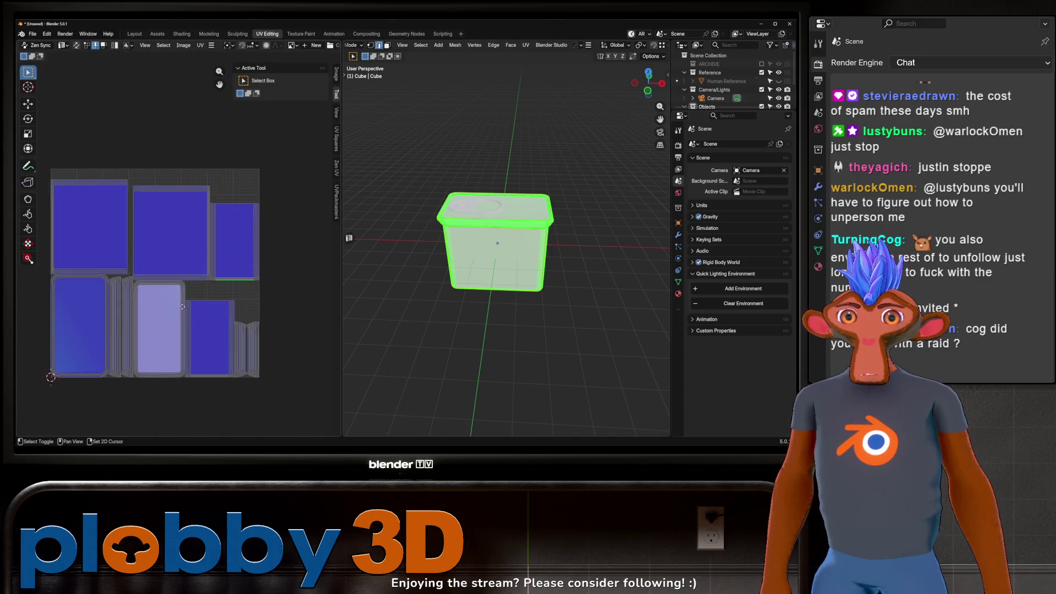
key(Tab)
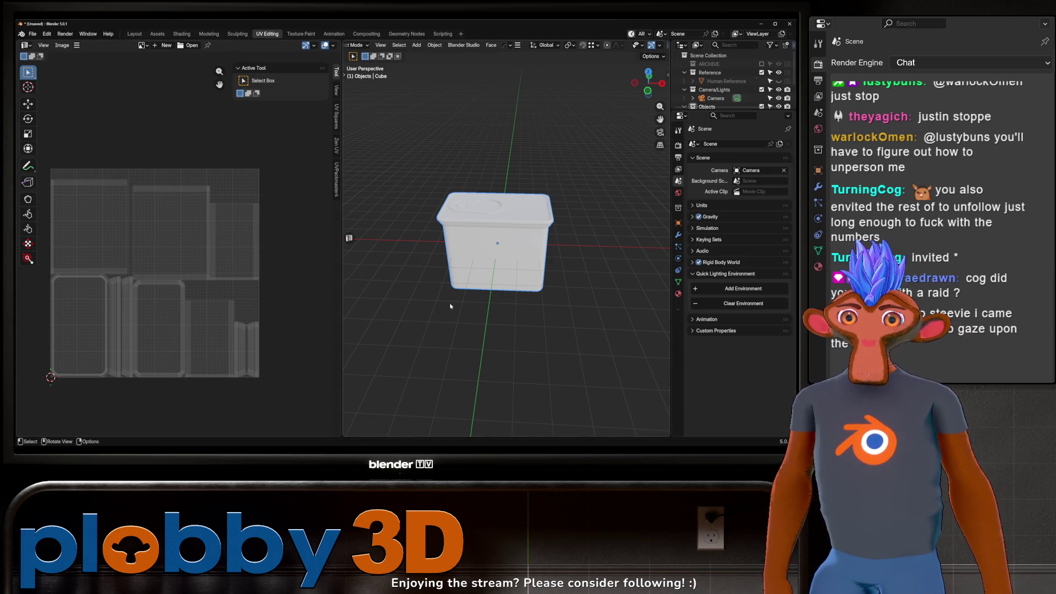
Zoom and pan the 3D view onto the can, then go to the Assets workspace.
scroll(462, 242, up, 4)
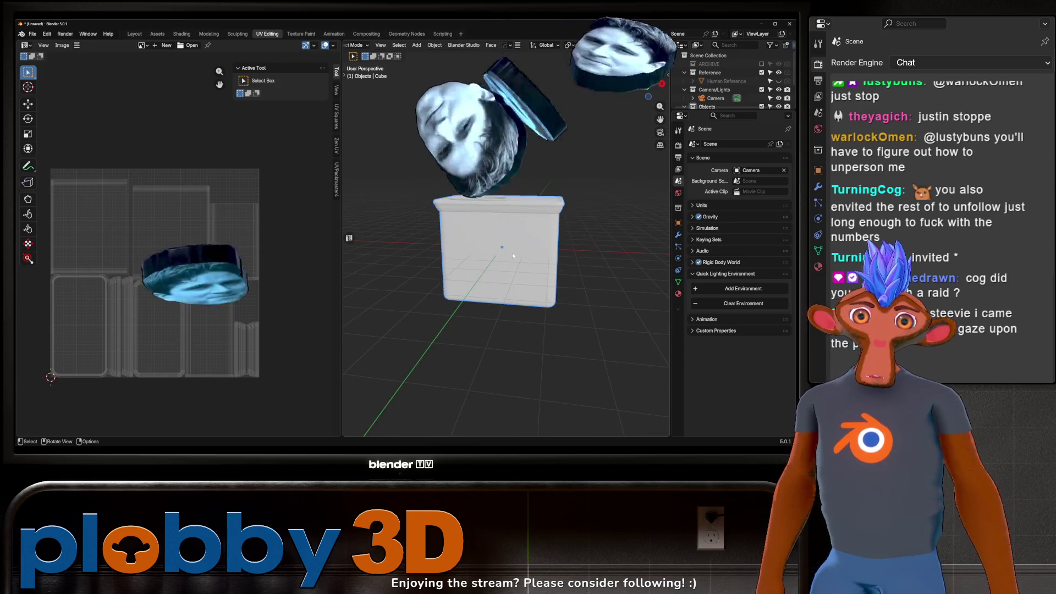
shift+middle_drag(480, 245, 464, 228)
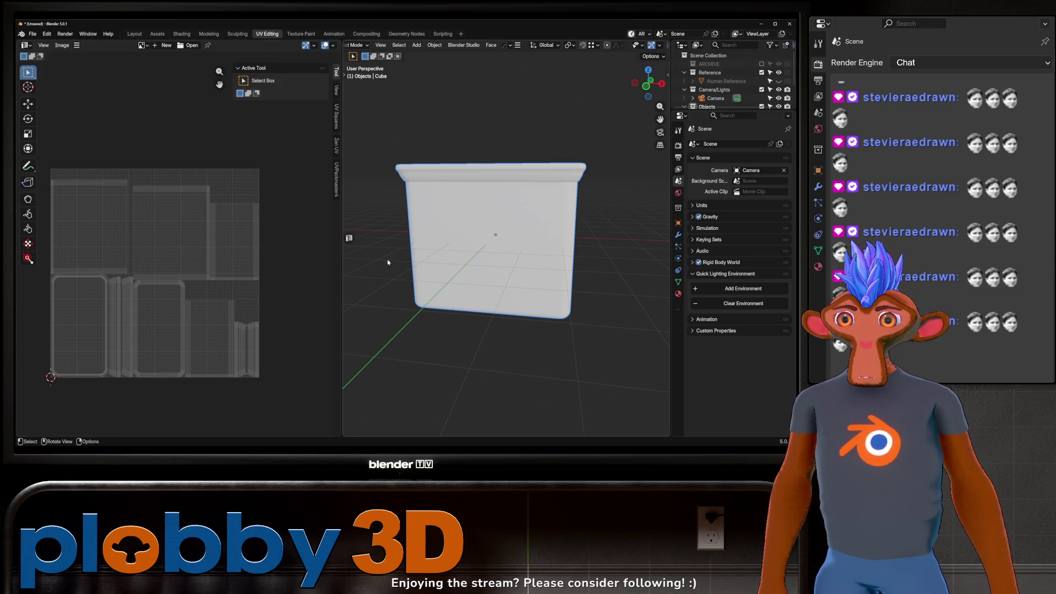
click(158, 34)
Drop Brass_Smudged from the GreyscaleGorilla Metal library onto the can body.
click(57, 283)
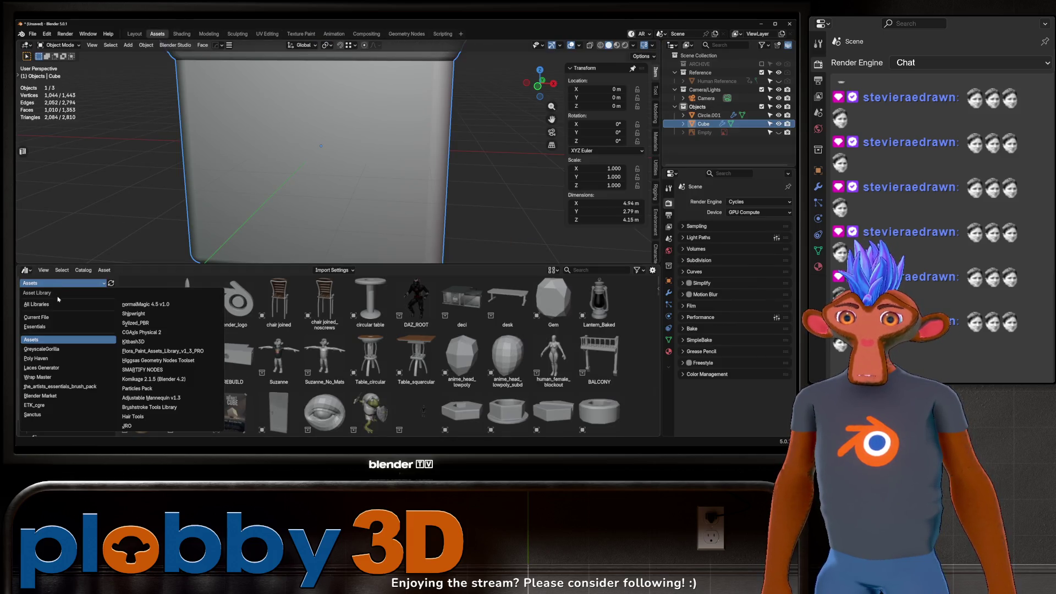
click(44, 349)
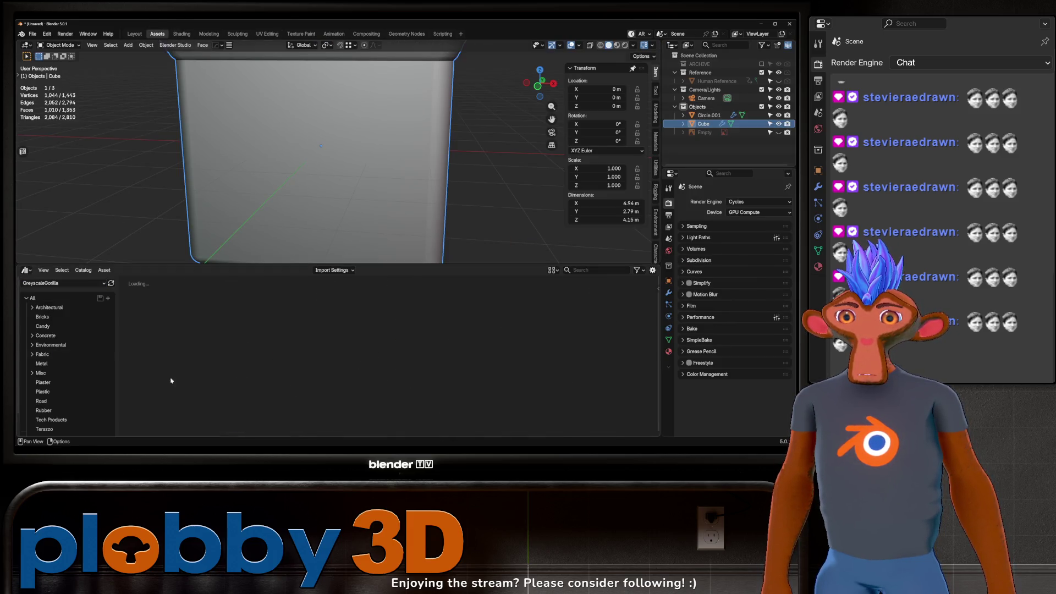
click(42, 364)
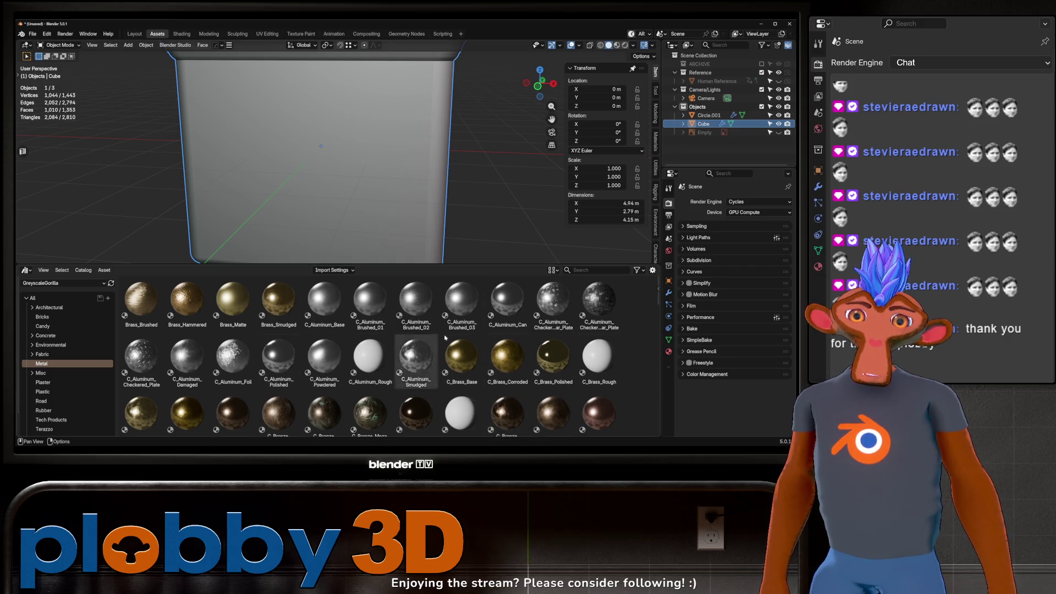
drag(278, 300, 291, 124)
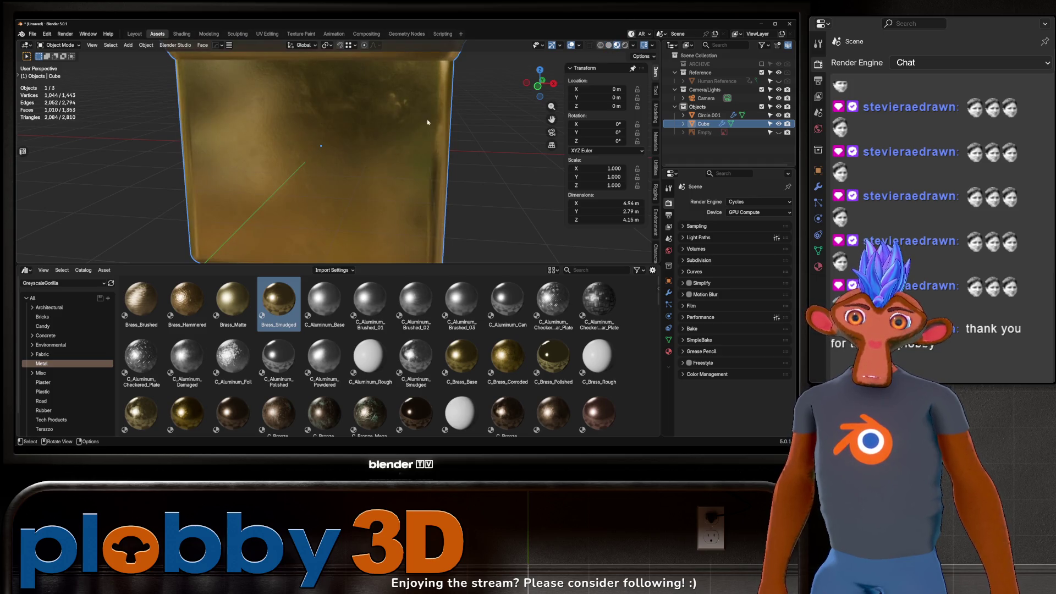
Inspect the brass can body, try the material on the pull tab, and select the tab.
scroll(346, 130, down, 5)
mouse_move(330, 138)
middle_down()
mouse_move(347, 130)
mouse_move(328, 169)
middle_up()
scroll(329, 172, up, 4)
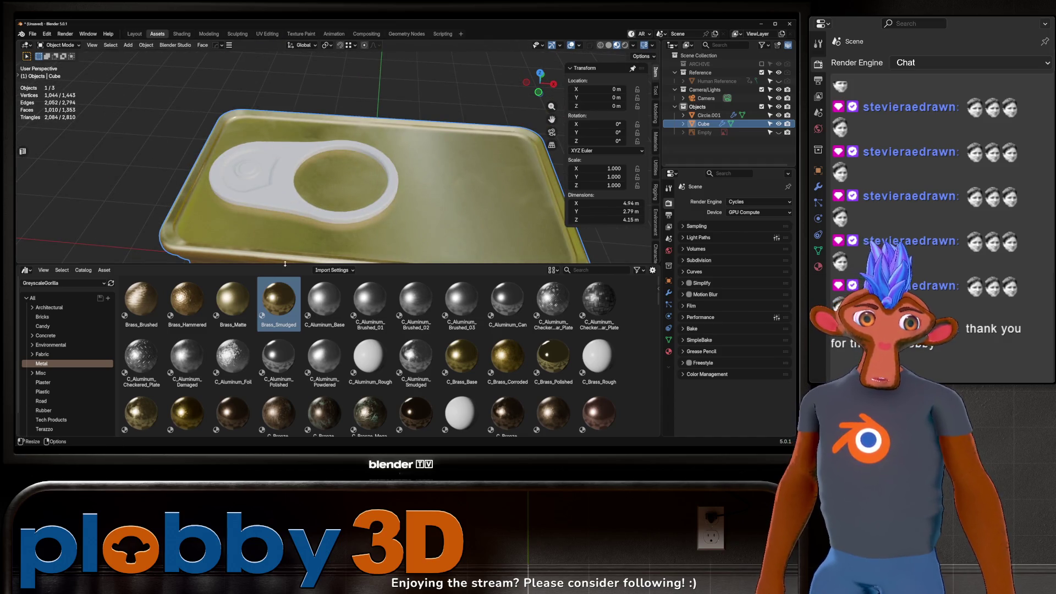
mouse_move(277, 300)
mouse_down()
mouse_move(275, 187)
mouse_move(292, 308)
mouse_up()
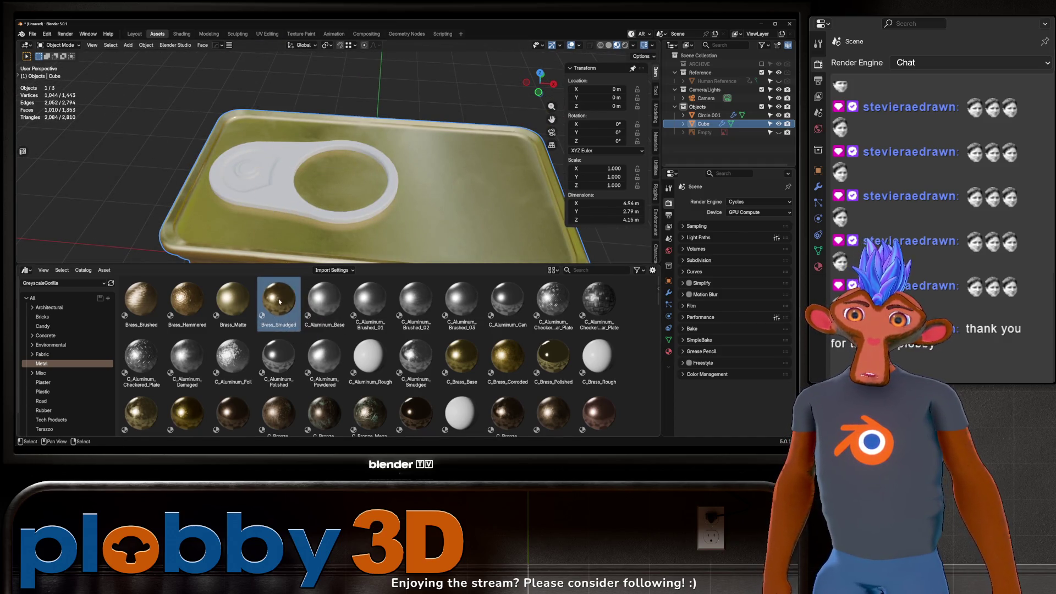
click(352, 231)
Assign the existing Brass_Smudged material to the pull tab in the Layout workspace.
click(135, 34)
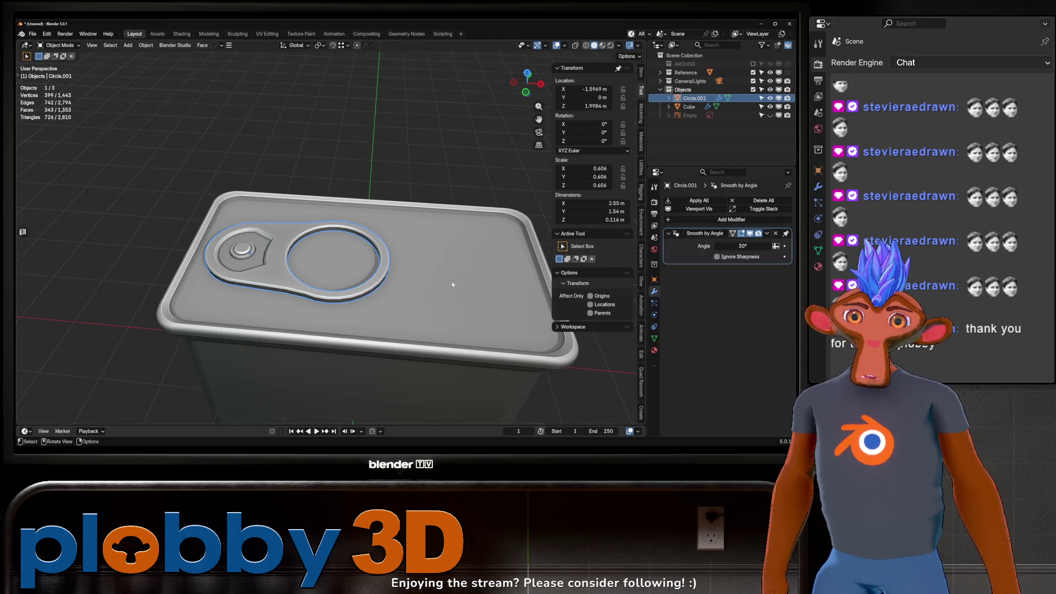
click(655, 351)
click(670, 236)
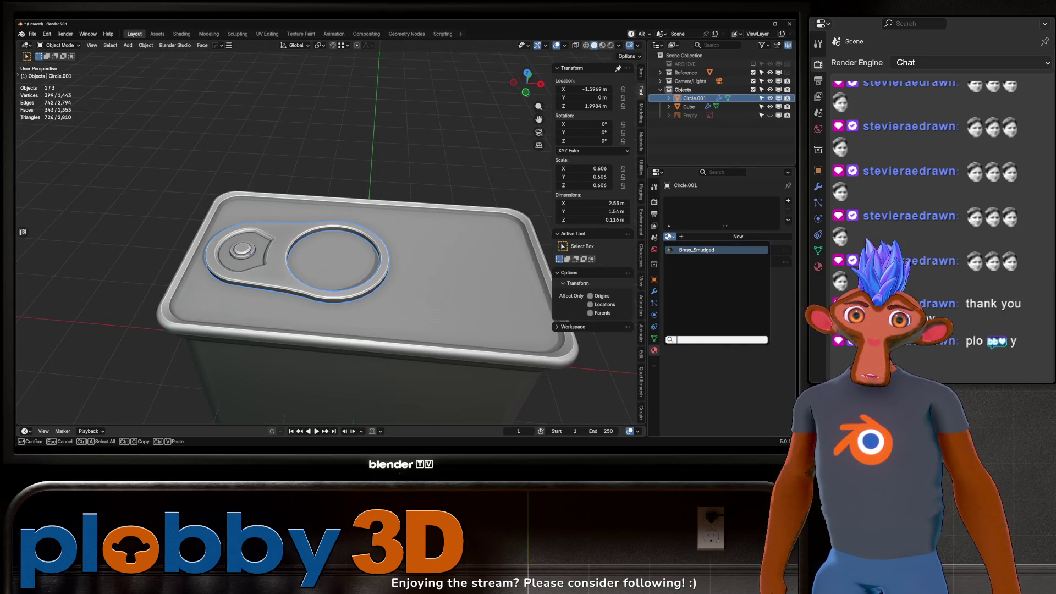
click(693, 259)
Deselect the tab, orbit around the can, and briefly select all of the can body in Edit Mode.
click(316, 148)
mouse_move(315, 148)
middle_down()
mouse_move(330, 143)
mouse_move(315, 148)
mouse_move(306, 131)
middle_up()
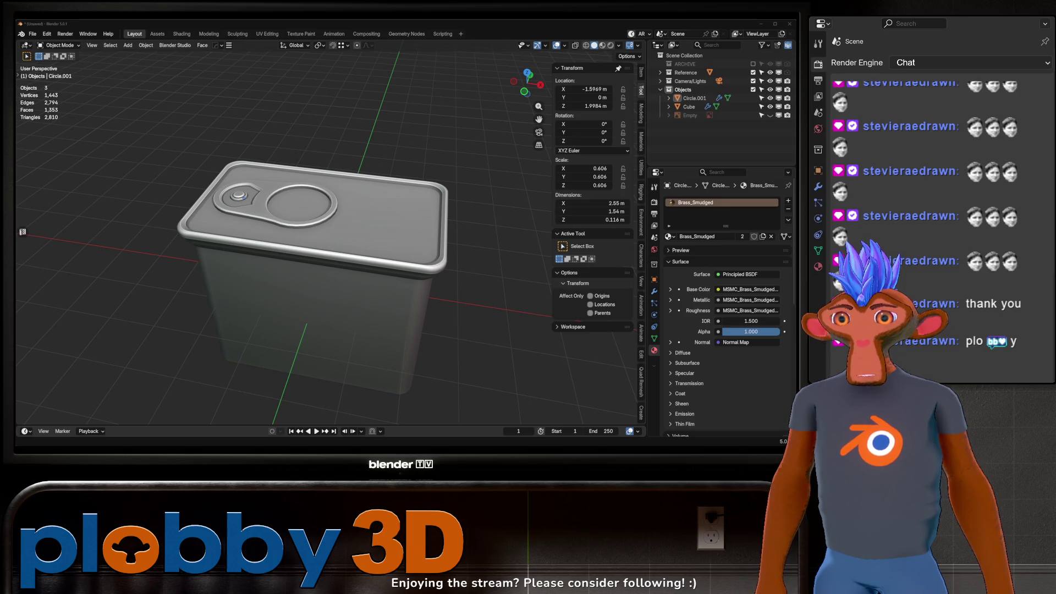
mouse_move(200, 273)
middle_down()
mouse_move(273, 235)
mouse_move(207, 240)
mouse_move(217, 243)
middle_up()
key(Tab)
key(alt+q)
key(a)
key(Tab)
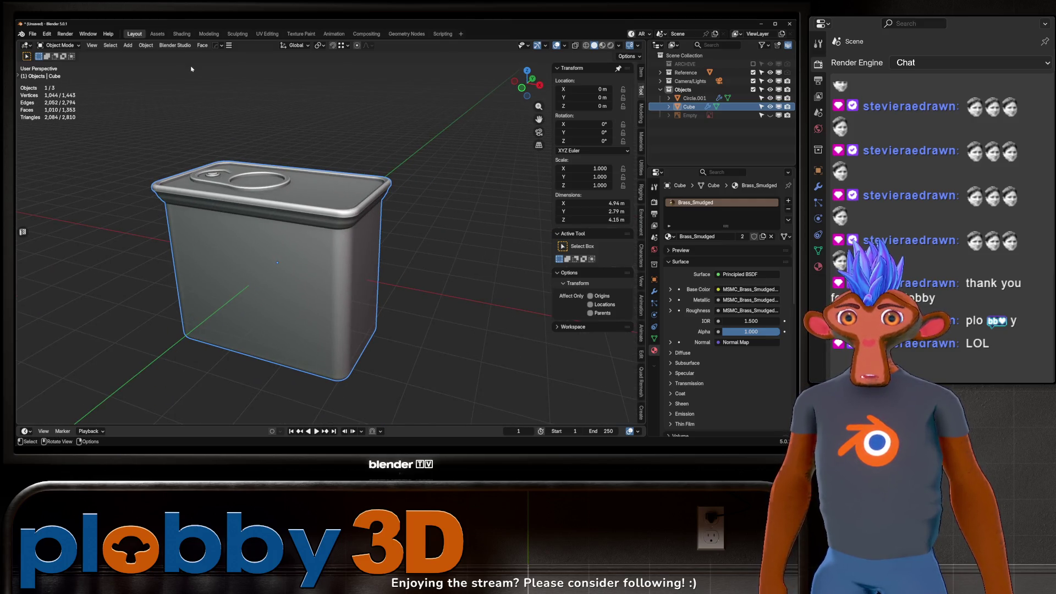
Switch to the front view of the can and browse the Add menu.
key(KP_1)
scroll(284, 262, down, 3)
scroll(317, 277, up, 1)
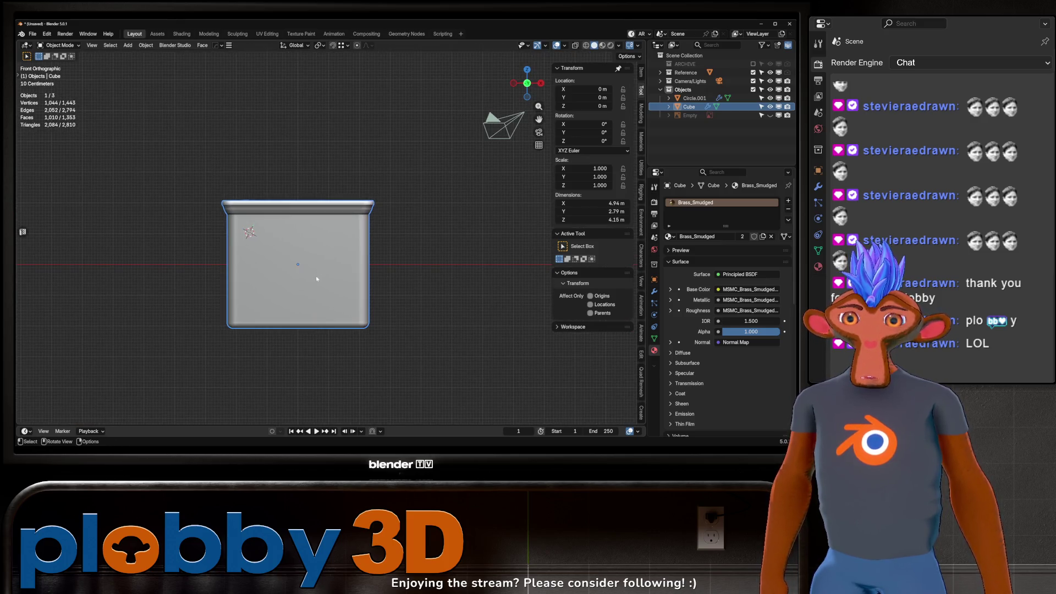
key(shift+a)
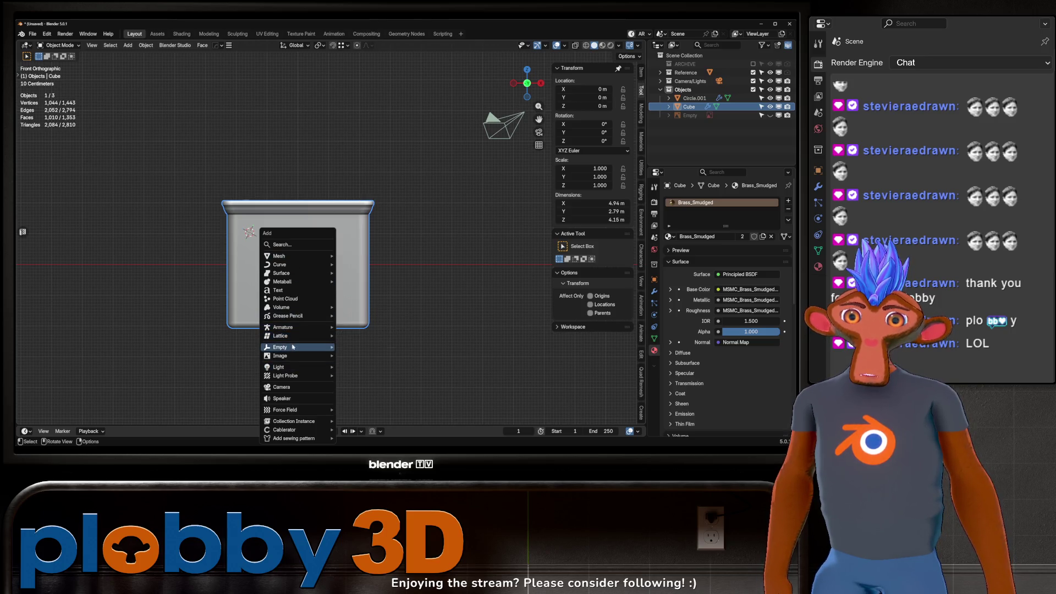
mouse_move(293, 357)
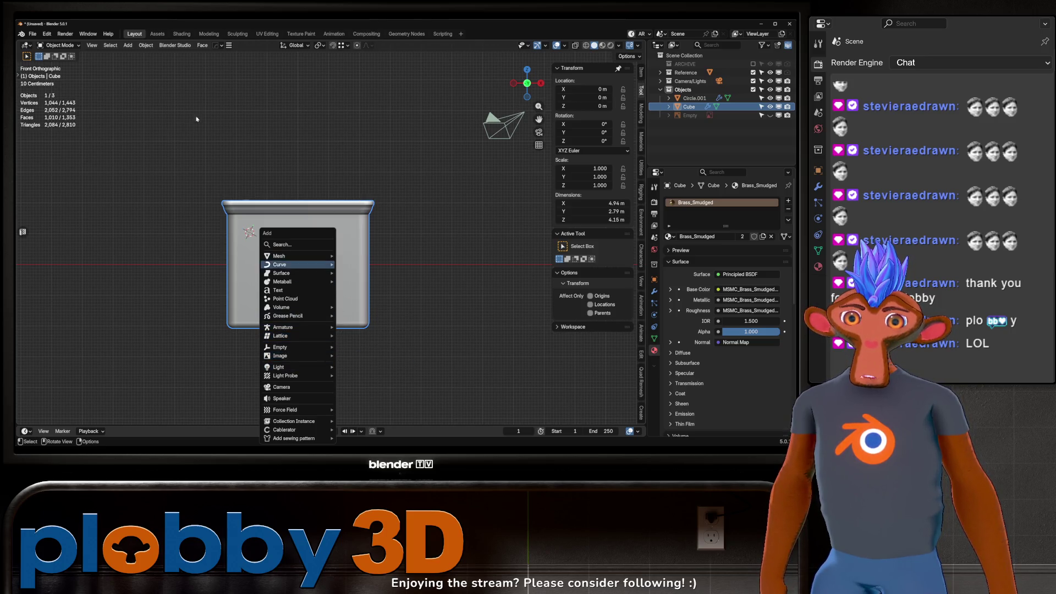
Open Edit > Preferences and go to the Get Extensions section.
click(47, 34)
click(71, 141)
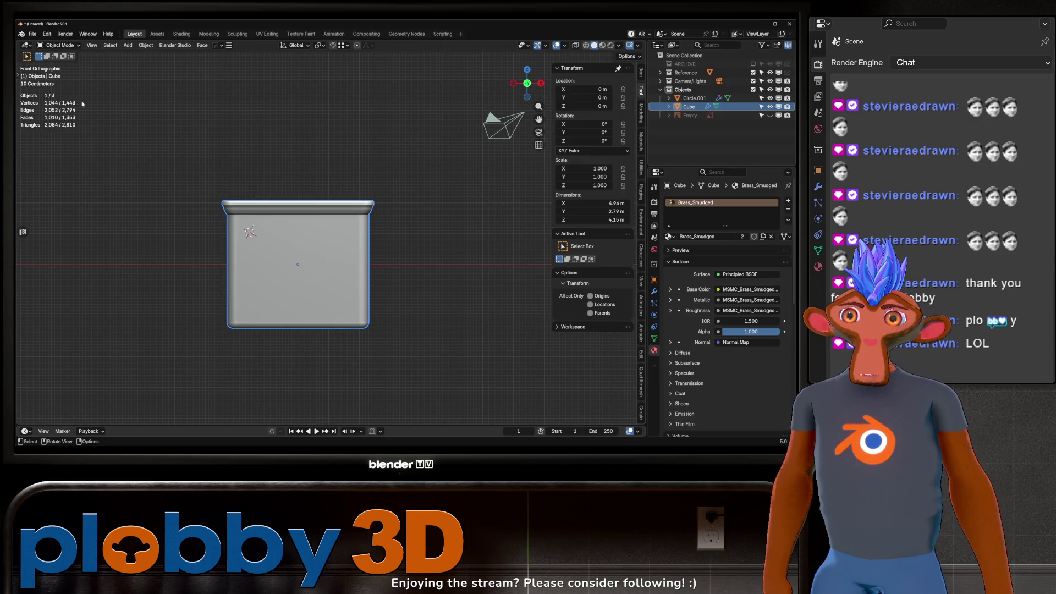
click(47, 34)
click(47, 33)
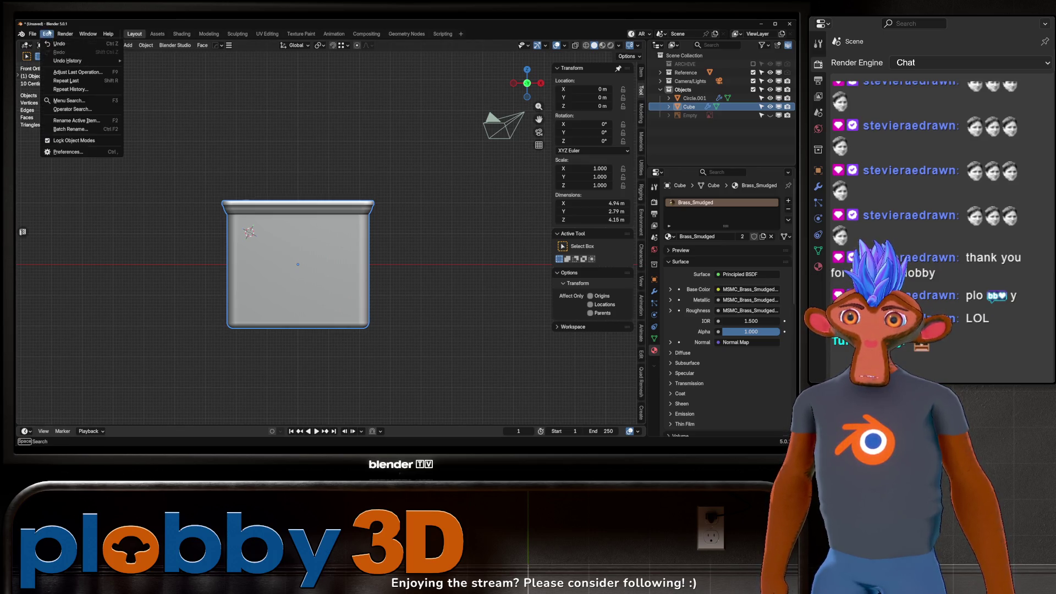
click(68, 151)
click(99, 177)
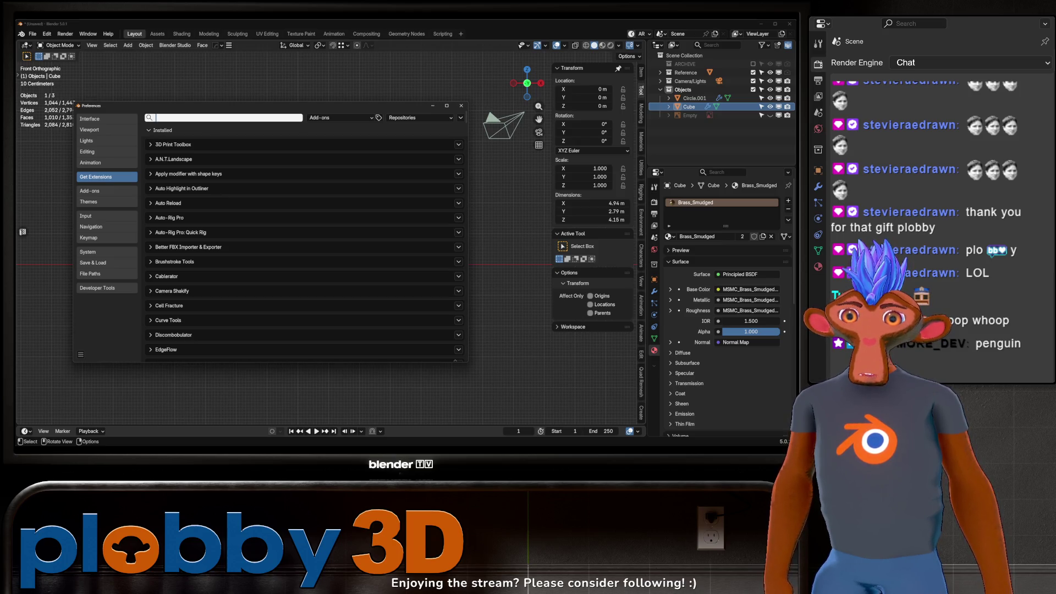
Search the extensions for 'decal' and expand the Import As Decal details.
click(156, 117)
text(decal)
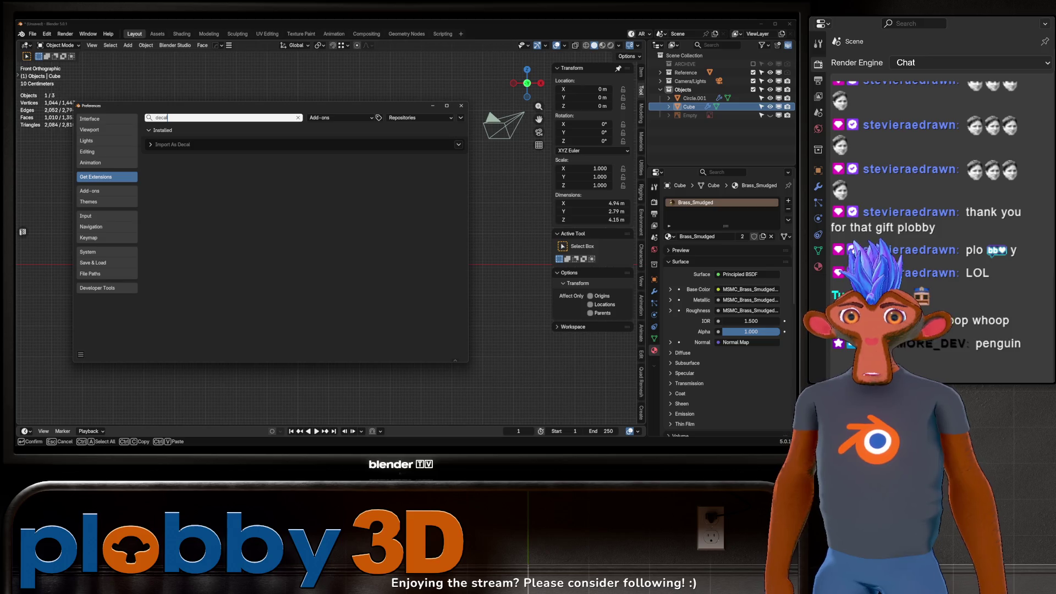
click(152, 145)
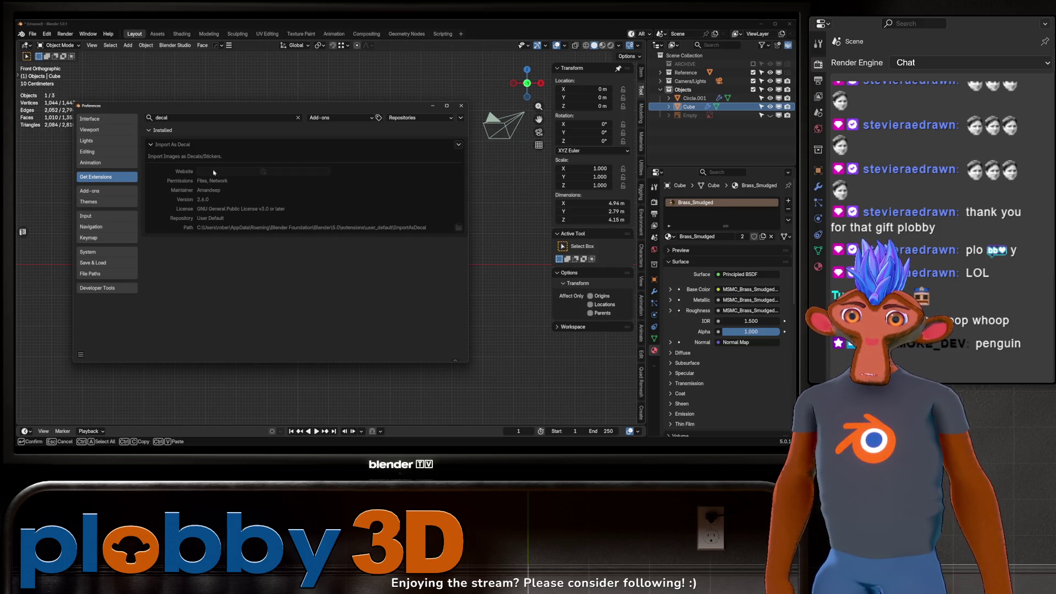
Filter the installed add-ons for 'deca', then close Preferences.
click(104, 191)
click(194, 119)
text(deca)
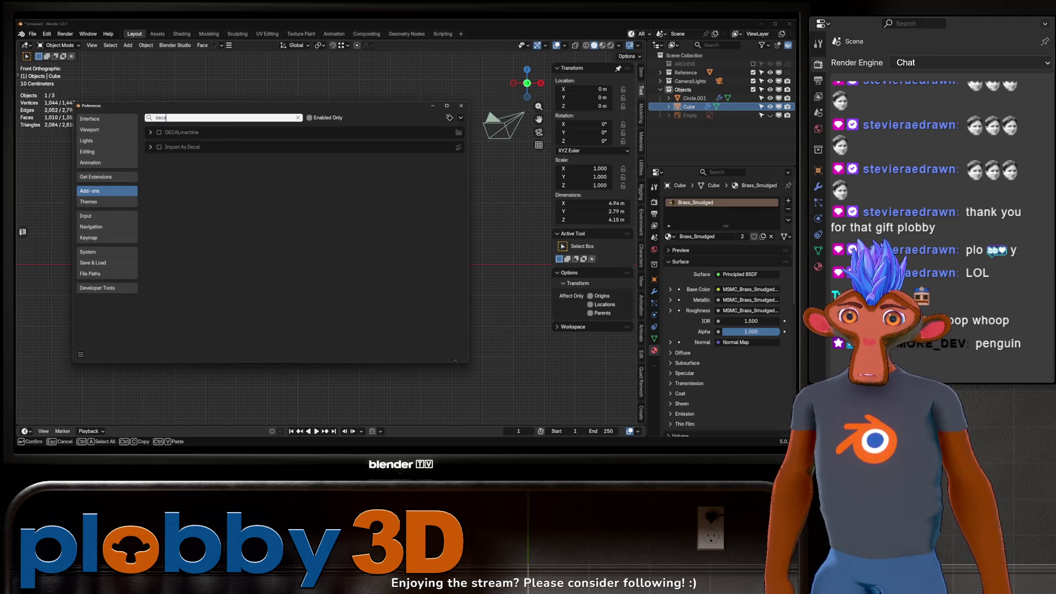
click(465, 107)
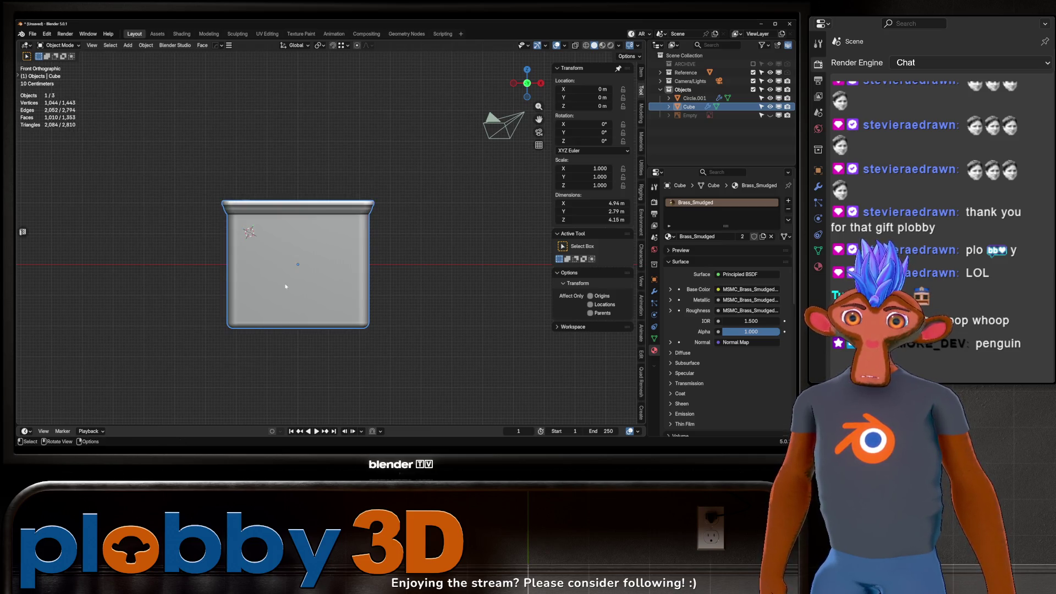
Import the Spam label as an Image as Decal and view it in Material Preview shading.
key(shift+a)
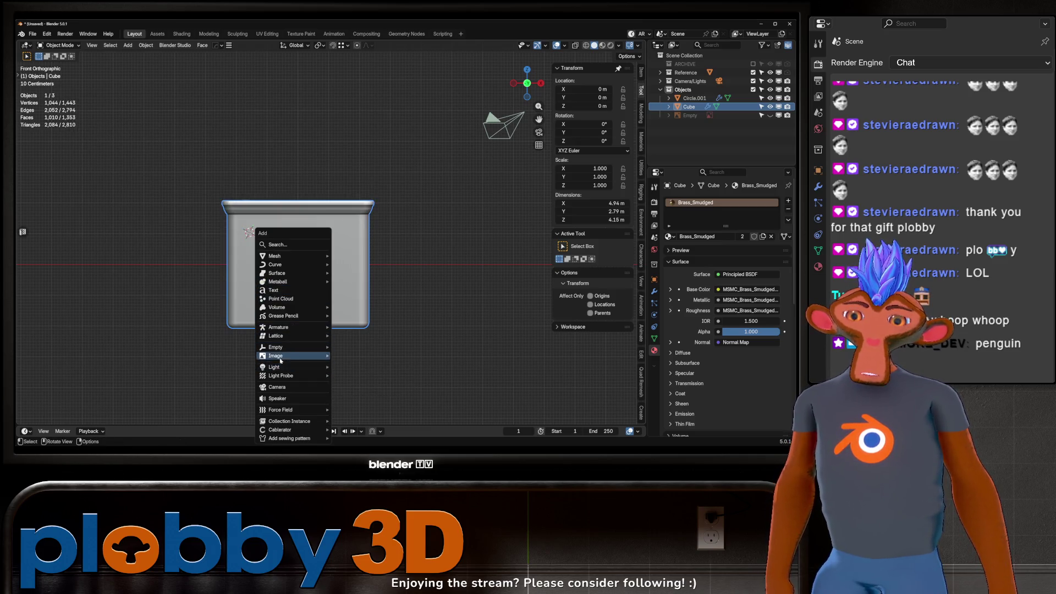
mouse_move(280, 357)
click(373, 391)
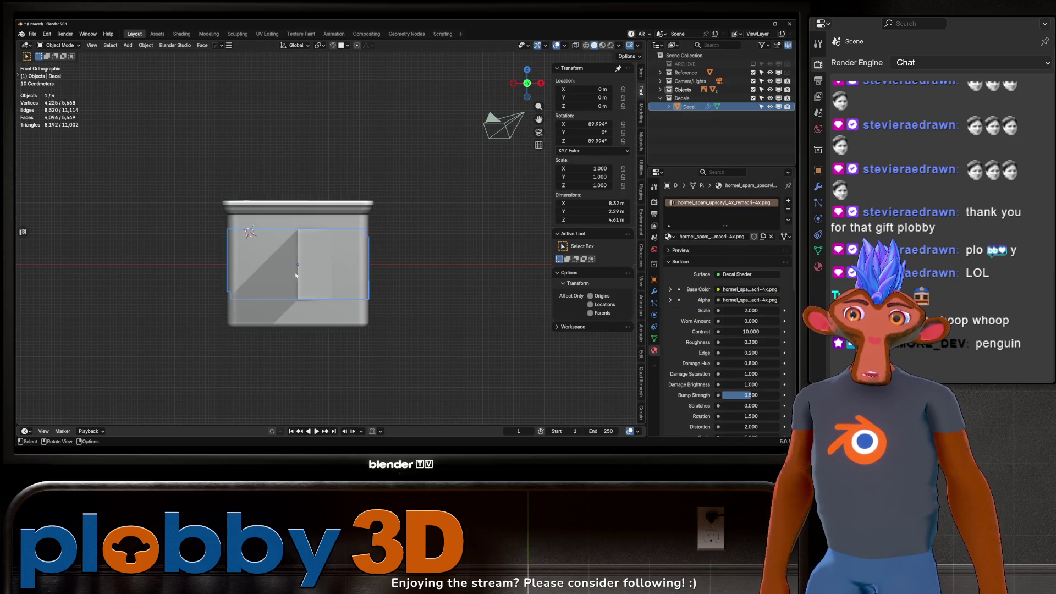
click(602, 46)
mouse_move(352, 251)
middle_down()
mouse_move(294, 259)
mouse_move(319, 269)
mouse_move(268, 283)
mouse_move(256, 238)
middle_up()
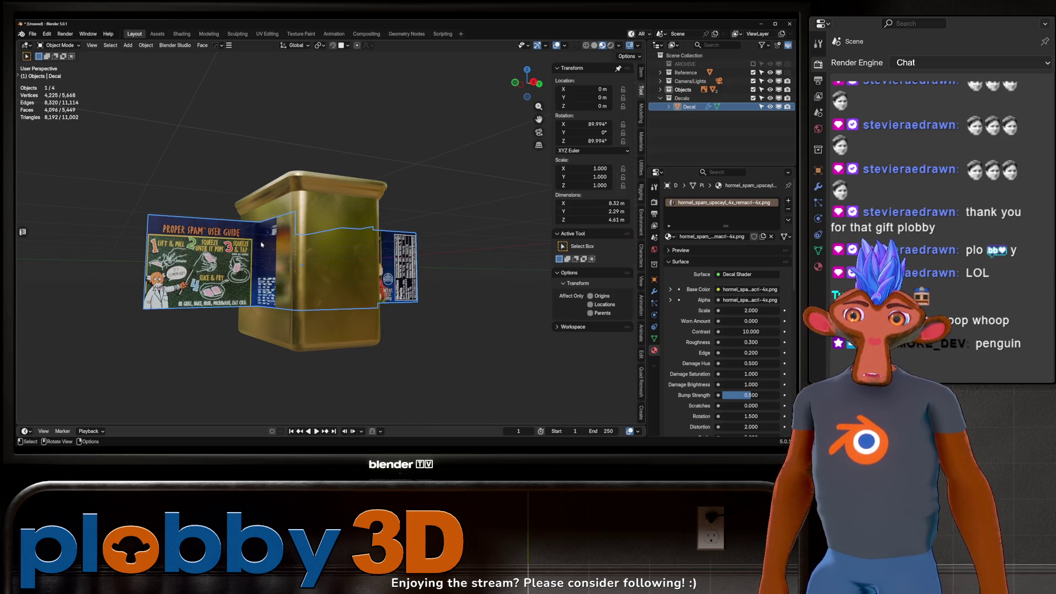
Rotate the Spam decal 90 degrees around the Z axis.
middle_drag(261, 246, 436, 245)
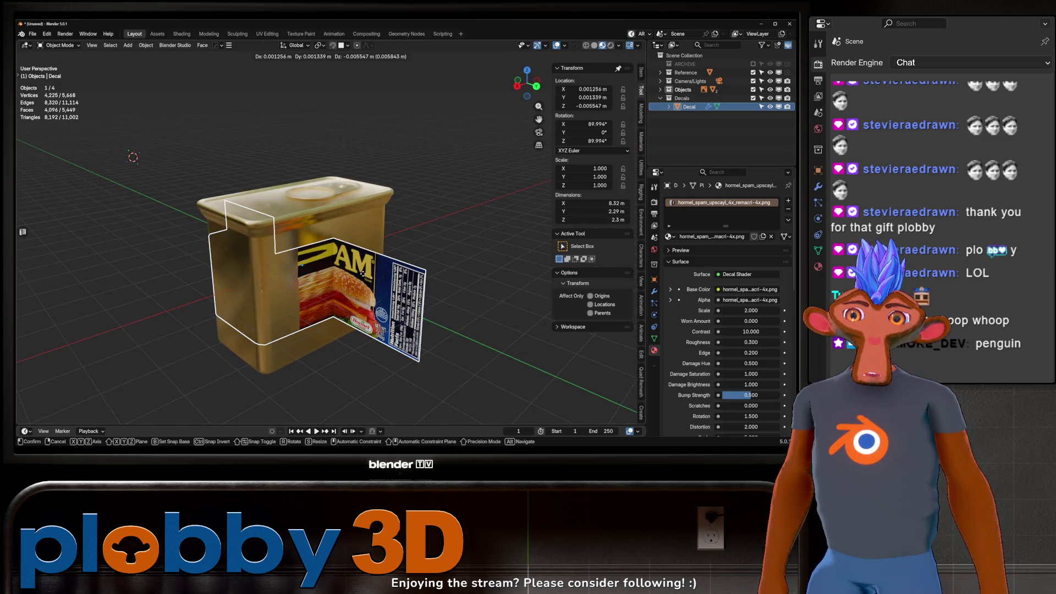
key(g)
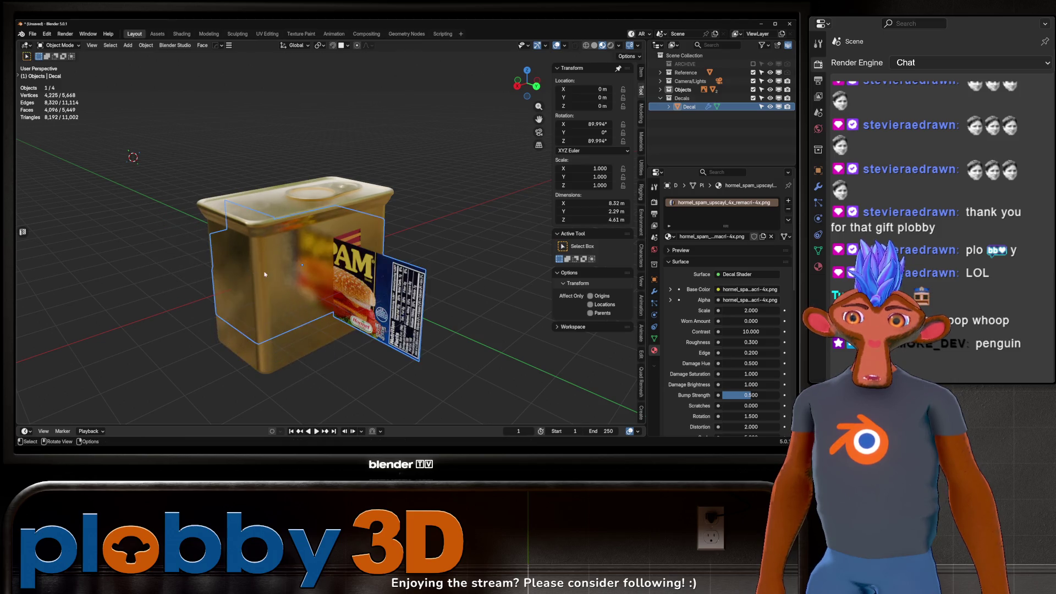
key(y)
key(x)
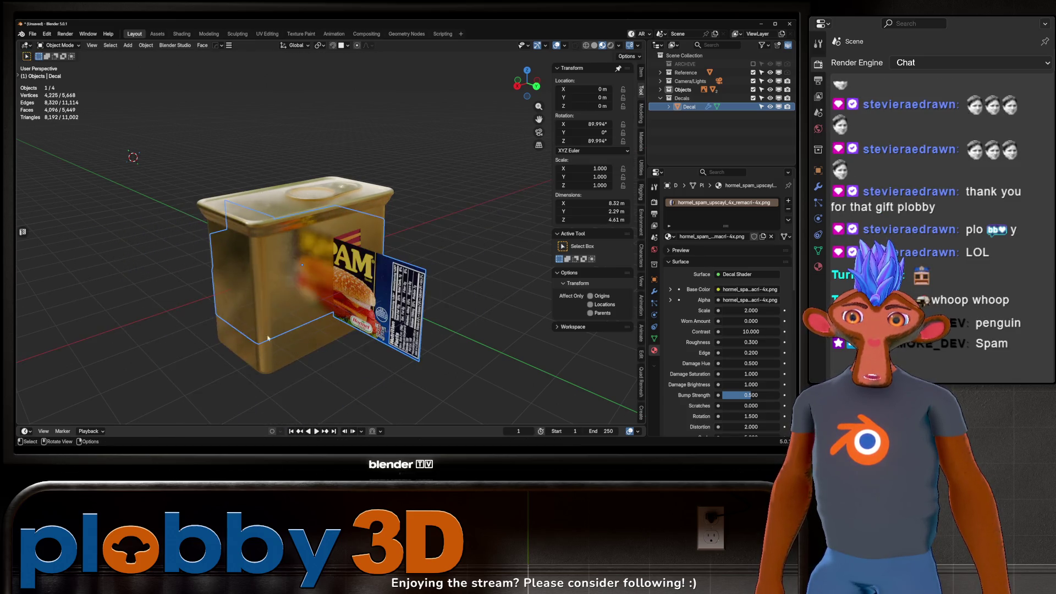
key(Escape)
text(r)
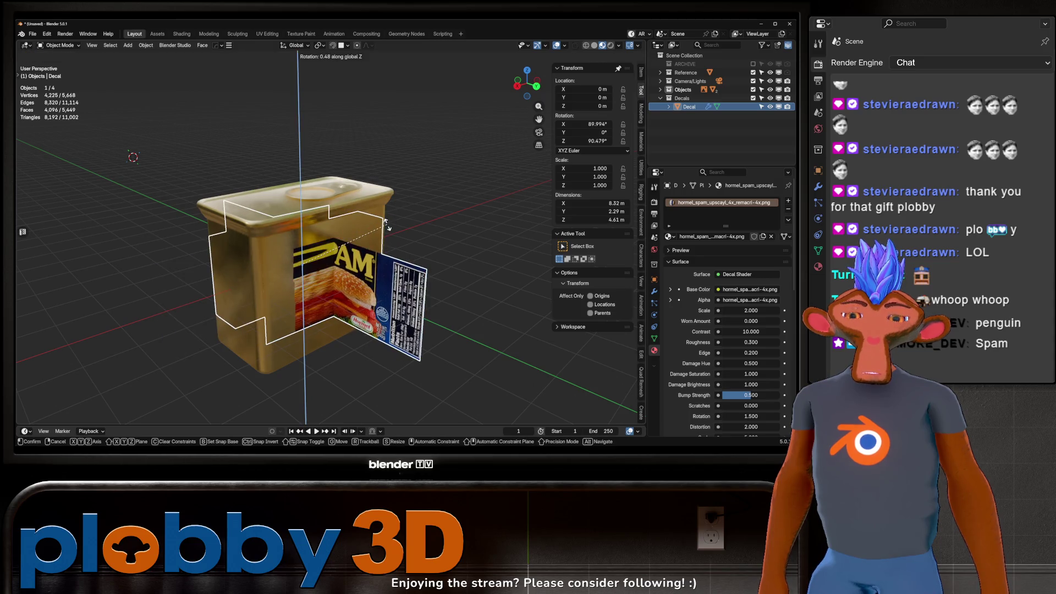
text(z90)
key(Return)
Move the decal along Y and then along X toward the can's front.
key(g)
key(y)
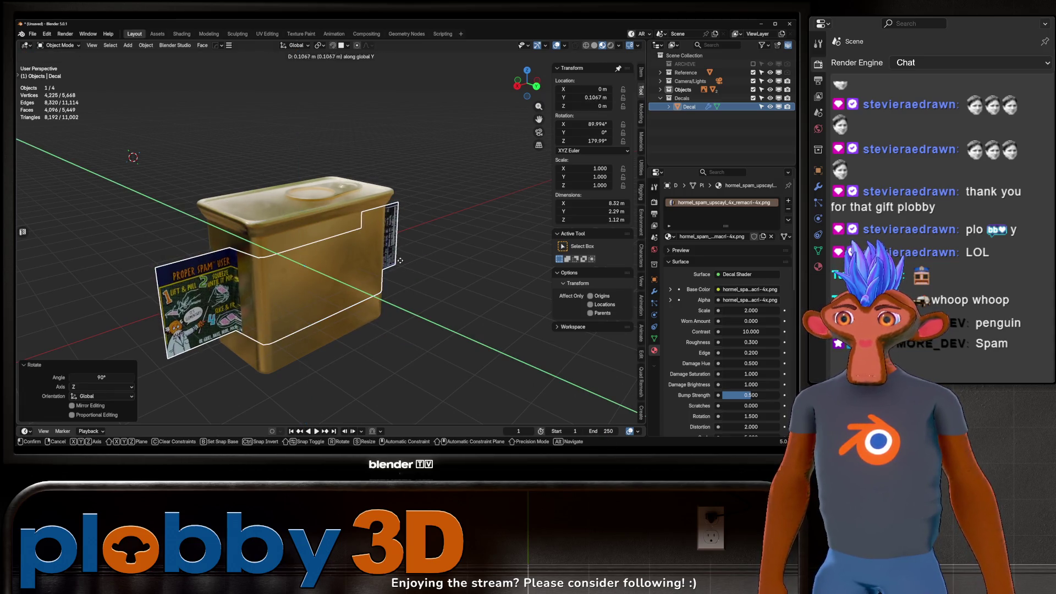
click(83, 188)
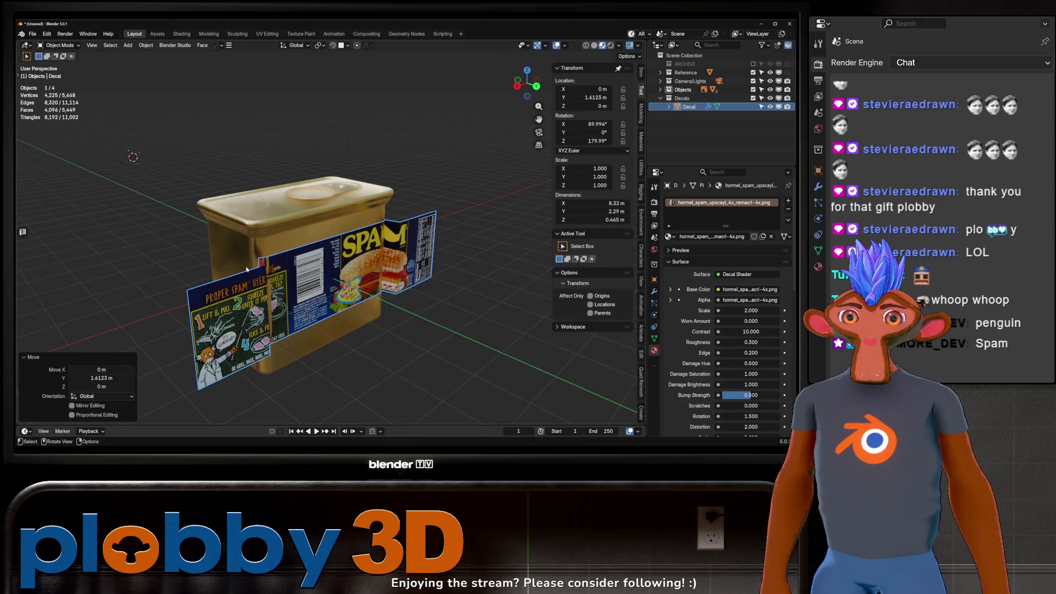
middle_drag(83, 188, 165, 231)
key(g)
key(x)
click(220, 277)
Scale the decal up to 1.379 and slide it along X to line up SPAM.
key(s)
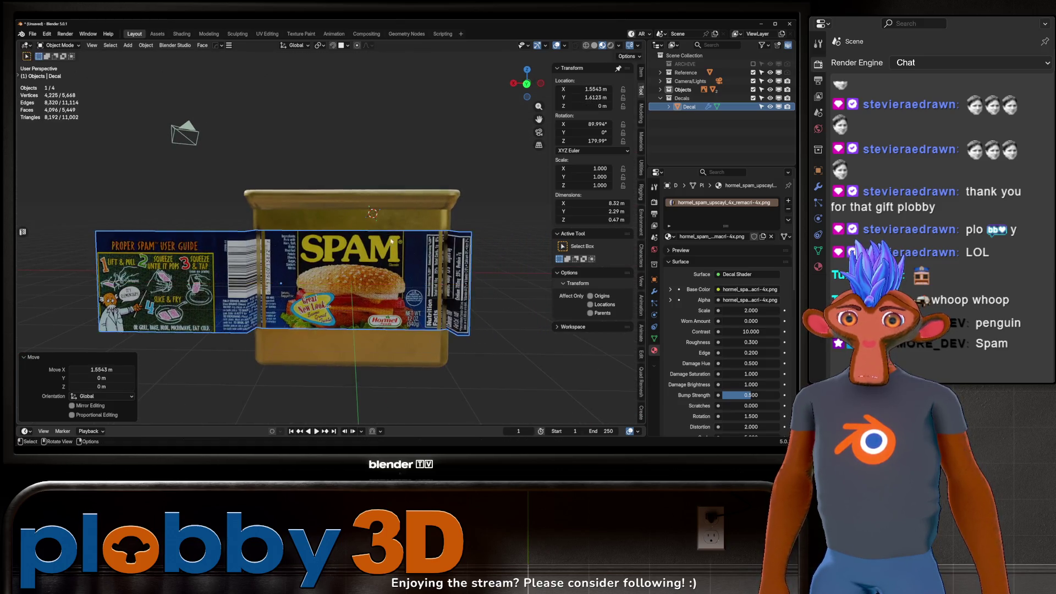
click(253, 259)
key(g)
key(x)
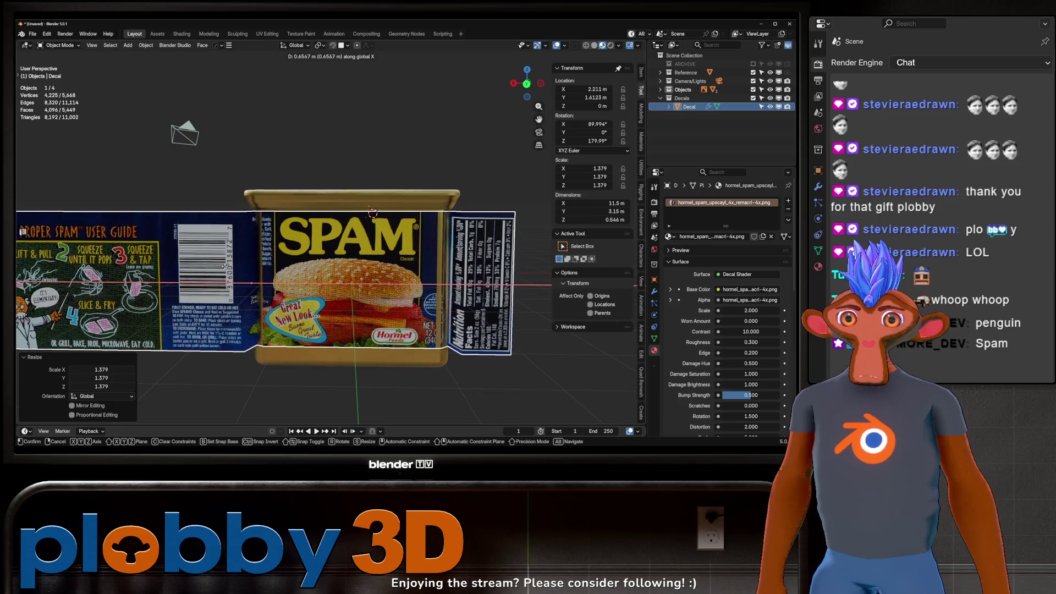
click(292, 247)
mouse_move(292, 247)
middle_down()
mouse_move(259, 279)
mouse_move(373, 226)
mouse_move(242, 234)
mouse_move(328, 227)
middle_up()
scroll(328, 227, up, 2)
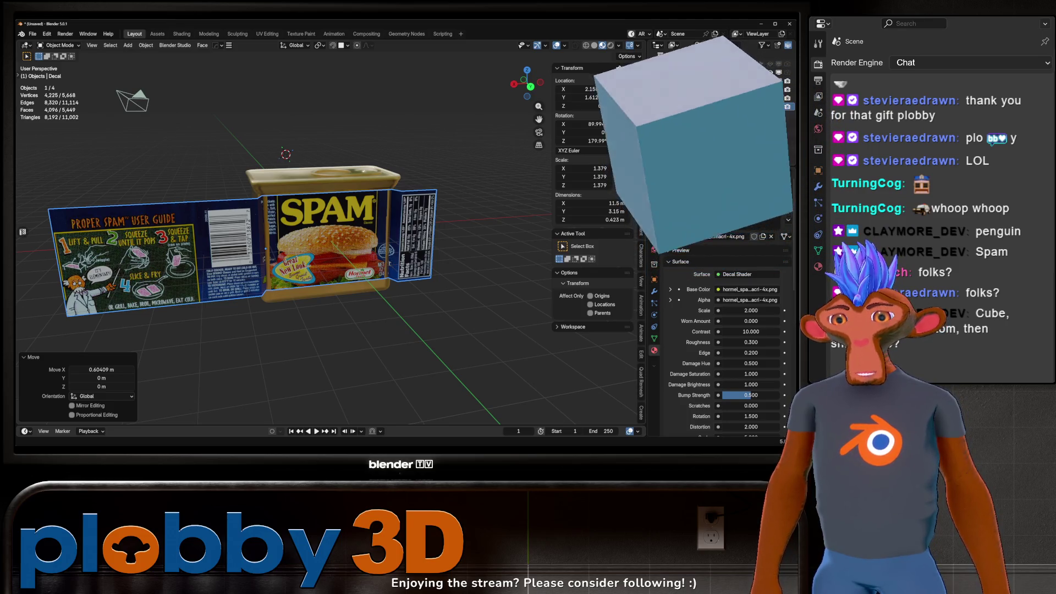
Set the decal's Shrinkwrap modifier to project along all three axes.
mouse_move(317, 308)
middle_down()
mouse_move(226, 214)
mouse_move(465, 242)
middle_up()
mouse_move(265, 230)
middle_down()
mouse_move(374, 248)
mouse_move(301, 245)
mouse_move(220, 355)
middle_up()
scroll(389, 321, up, 6)
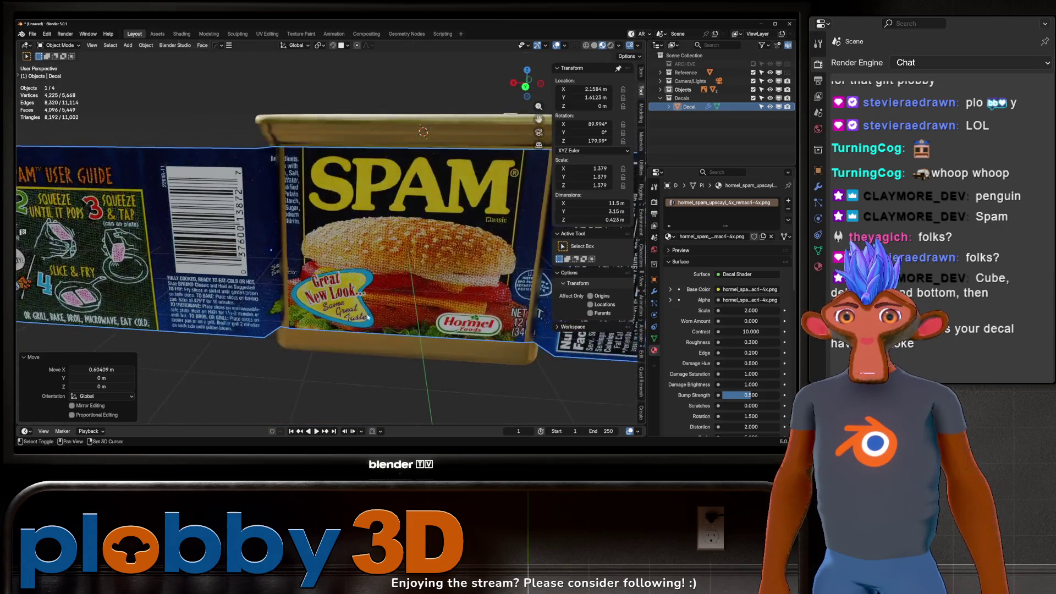
middle_drag(389, 321, 376, 271)
scroll(694, 272, down, 3)
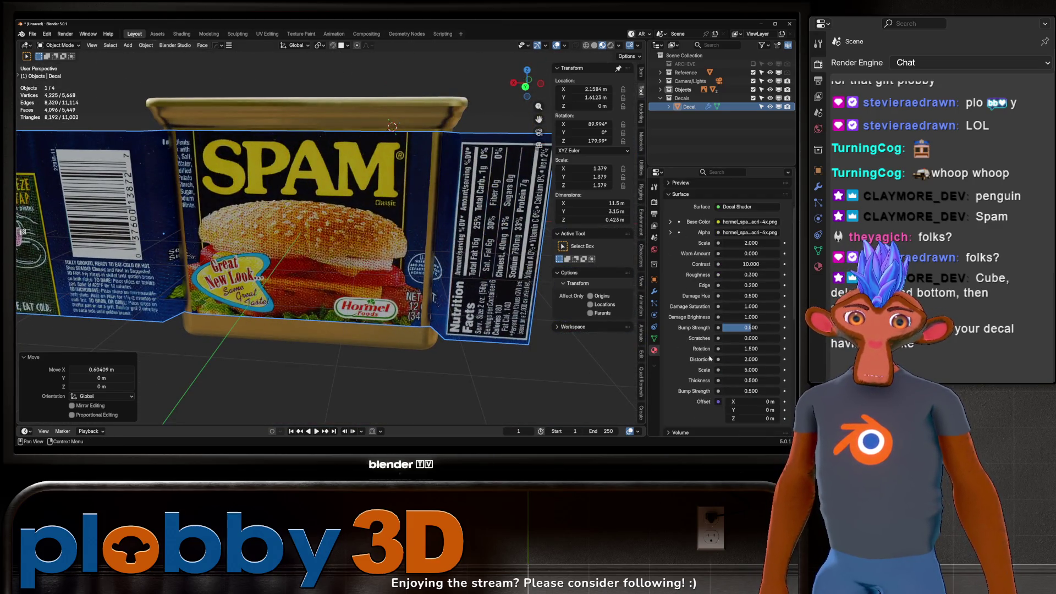
scroll(715, 330, up, 3)
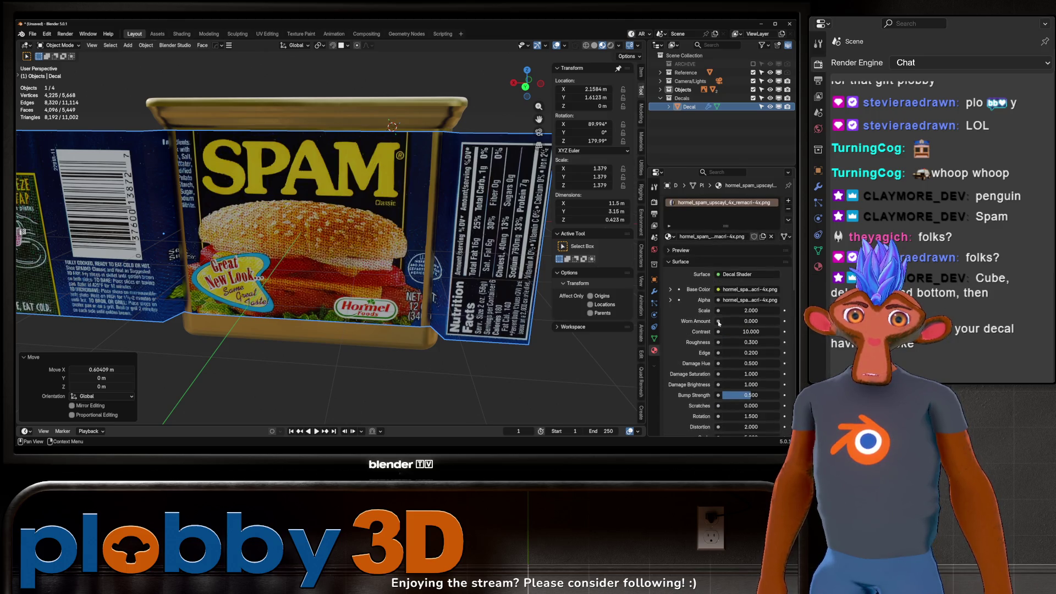
click(654, 292)
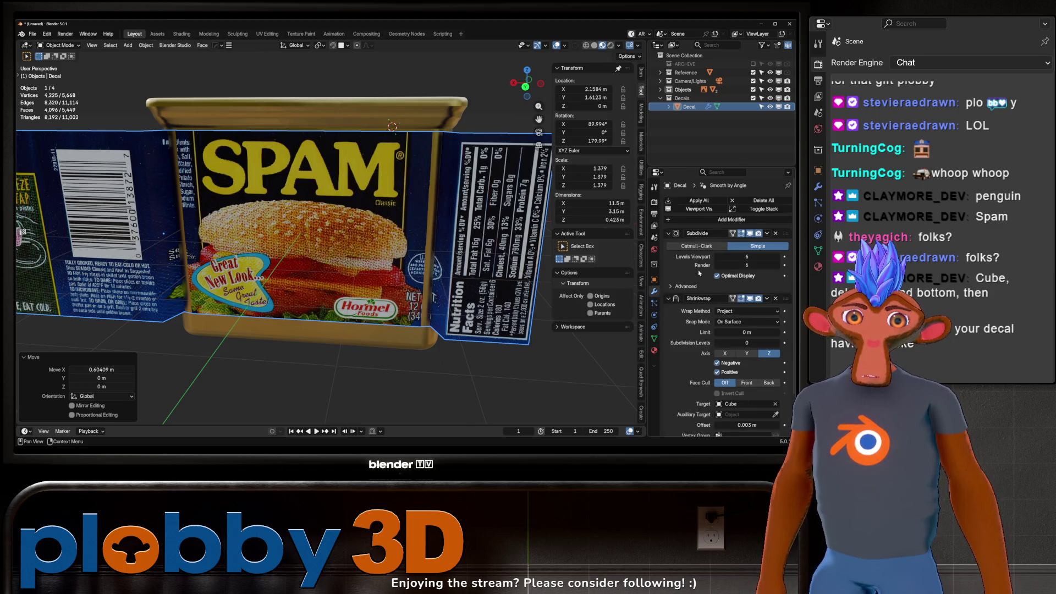
scroll(701, 269, down, 2)
scroll(385, 259, down, 3)
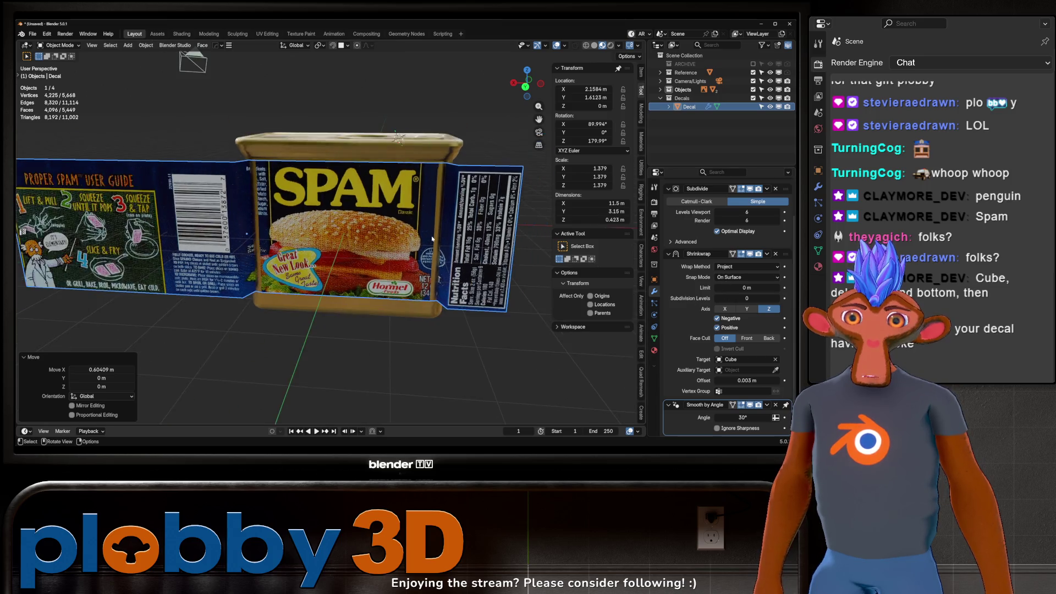
middle_drag(385, 258, 393, 257)
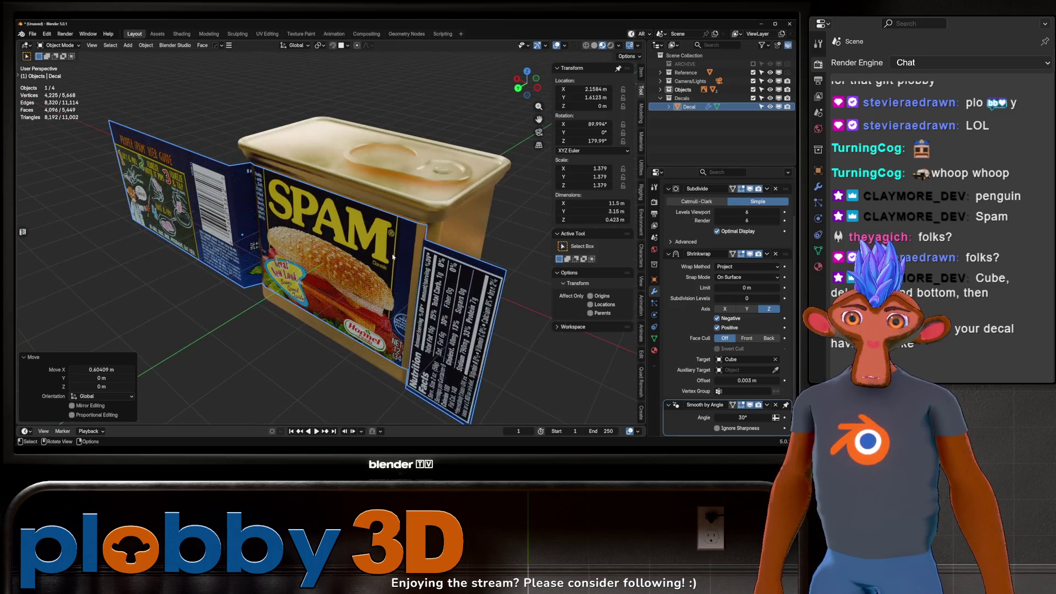
click(746, 309)
click(733, 309)
Raise the decal along Z, abandoning an attempted Y move and rotation.
key(g)
key(z)
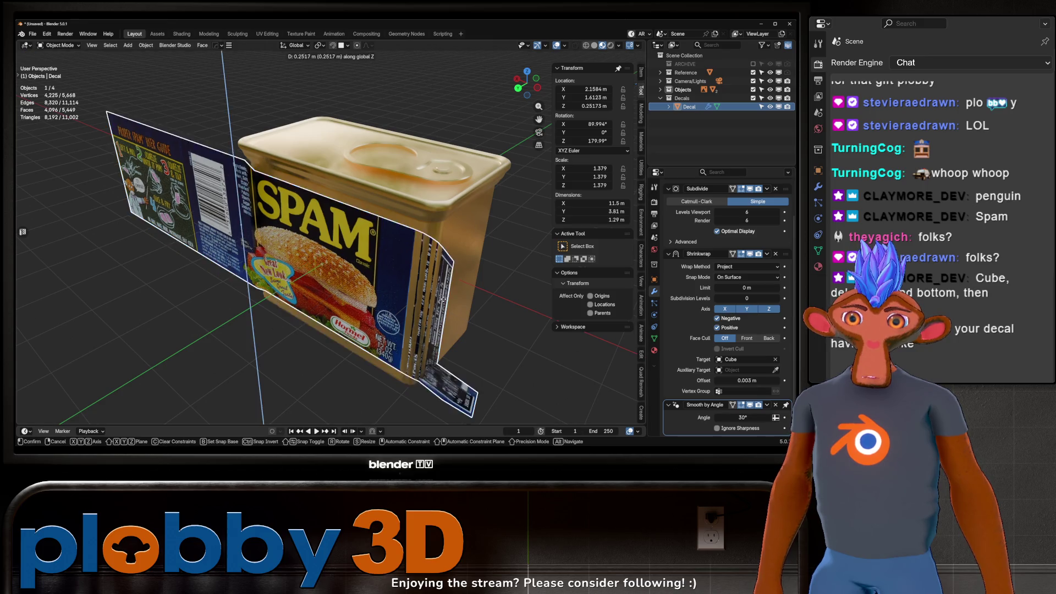
key(Return)
key(g)
key(y)
key(r)
key(z)
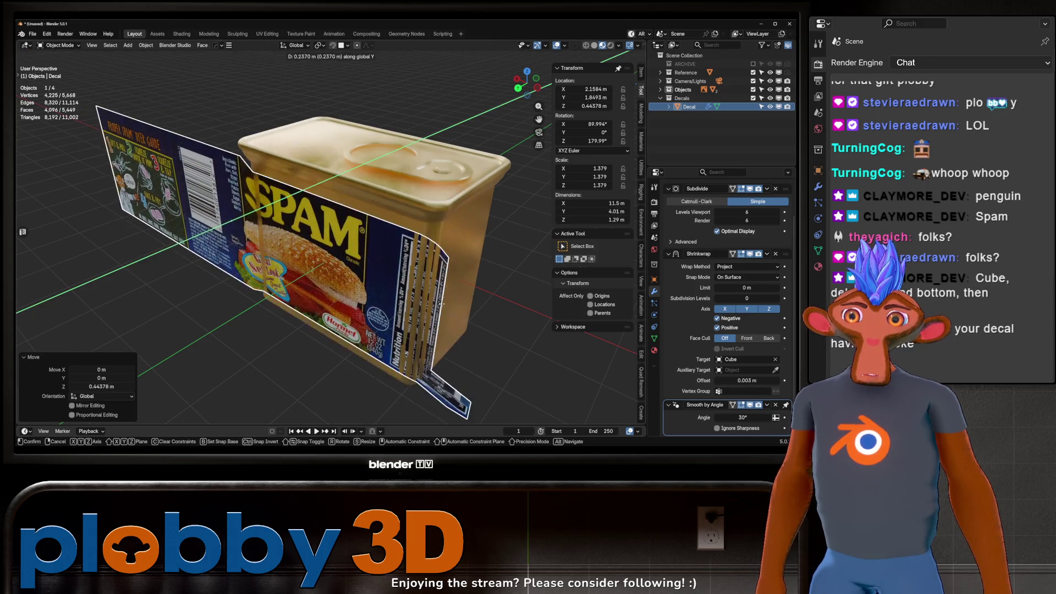
key(Escape)
mouse_move(323, 334)
middle_down()
mouse_move(384, 296)
mouse_move(440, 284)
middle_up()
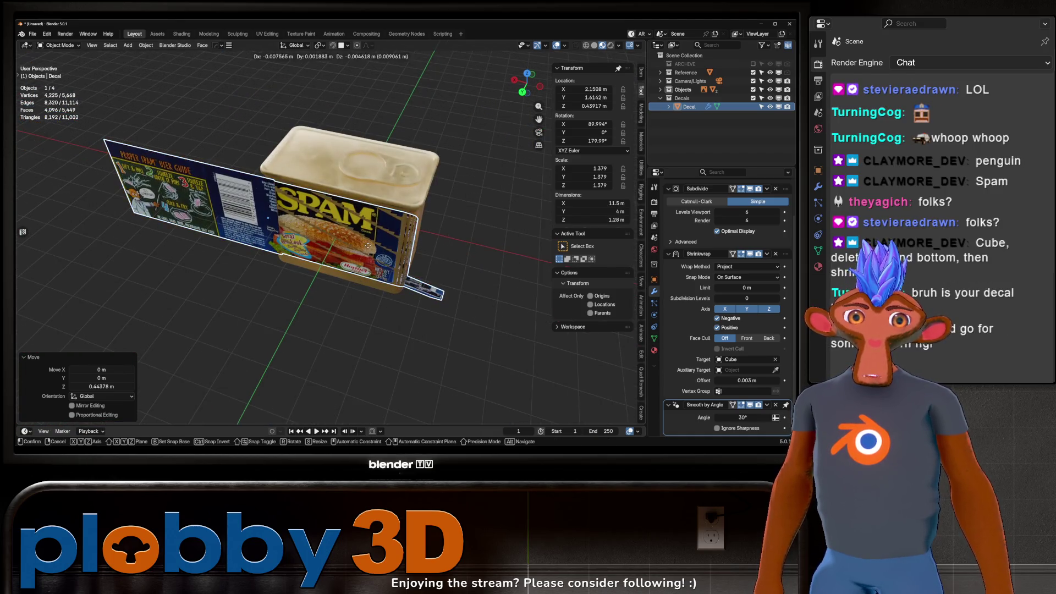
Slide the label along X beside the can and delete its Shrinkwrap modifier.
key(g)
key(x)
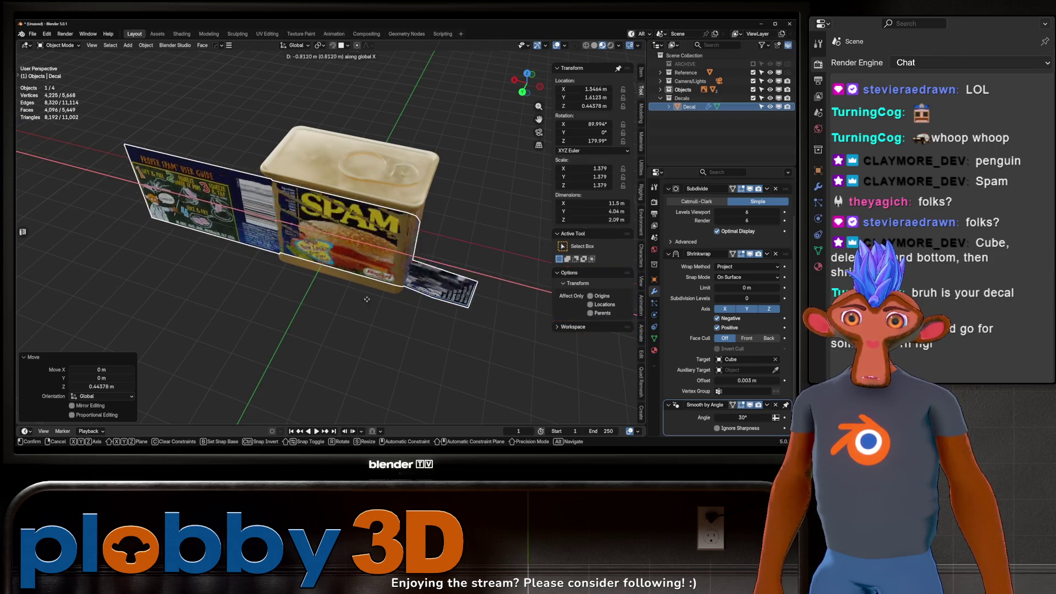
click(436, 294)
middle_drag(420, 353, 402, 293)
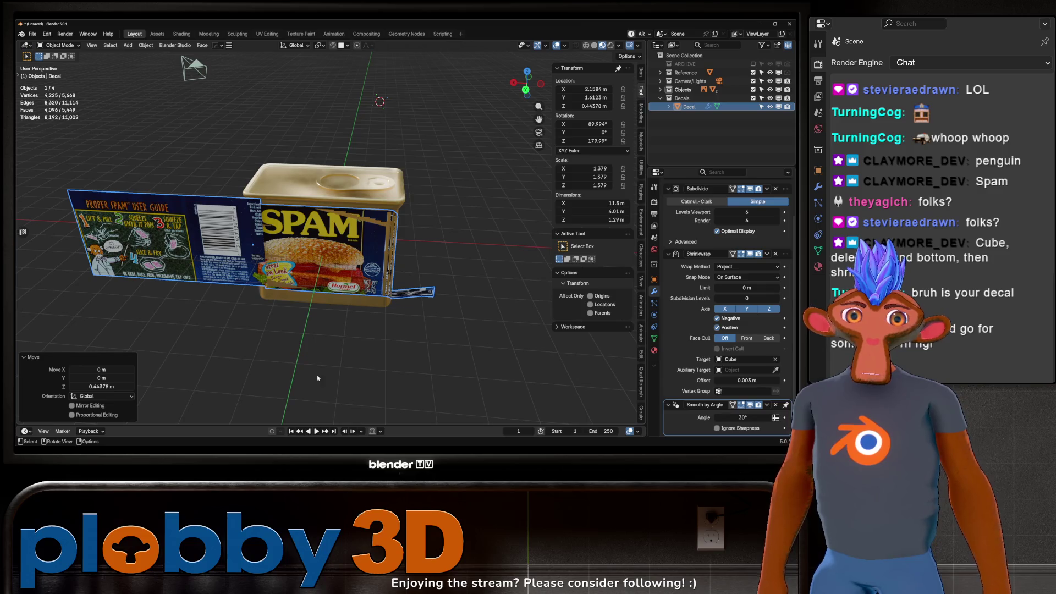
click(775, 254)
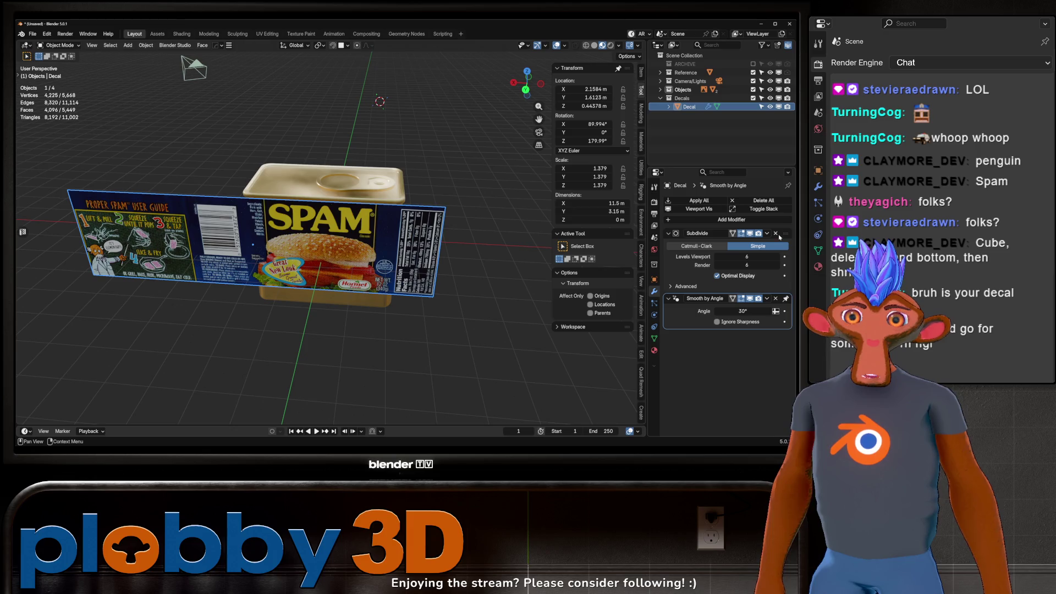
mouse_move(323, 226)
middle_down()
mouse_move(330, 308)
mouse_move(257, 258)
middle_up()
Lower the now-flat label decal along Z and briefly check its mesh.
key(g)
key(z)
click(340, 420)
key(Tab)
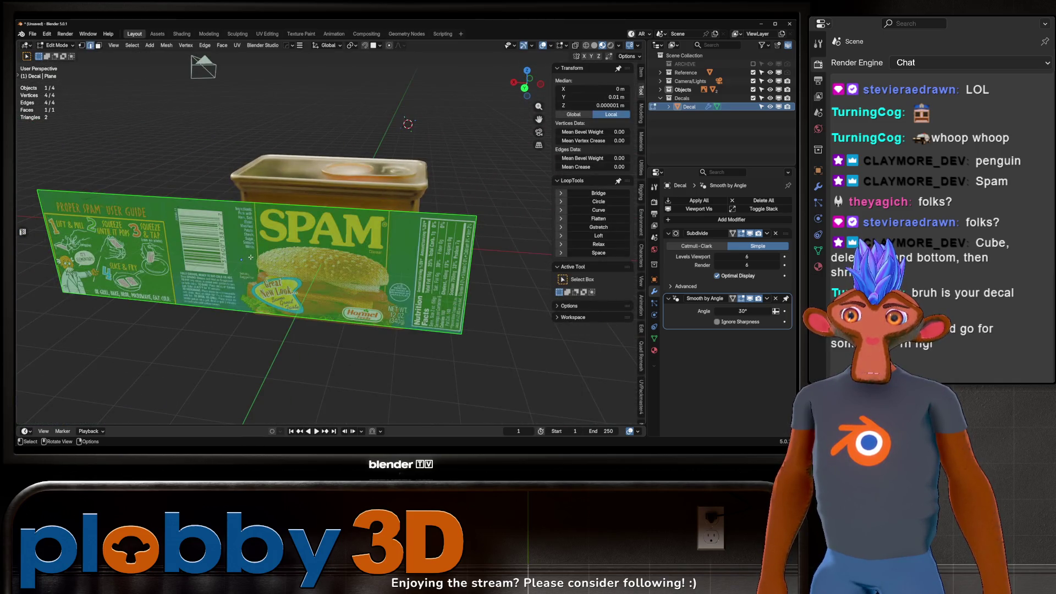
key(Tab)
Select the can body from above and put it into Edit Mode.
mouse_move(422, 251)
middle_down()
mouse_move(360, 274)
mouse_move(422, 253)
mouse_move(357, 199)
mouse_move(317, 286)
middle_up()
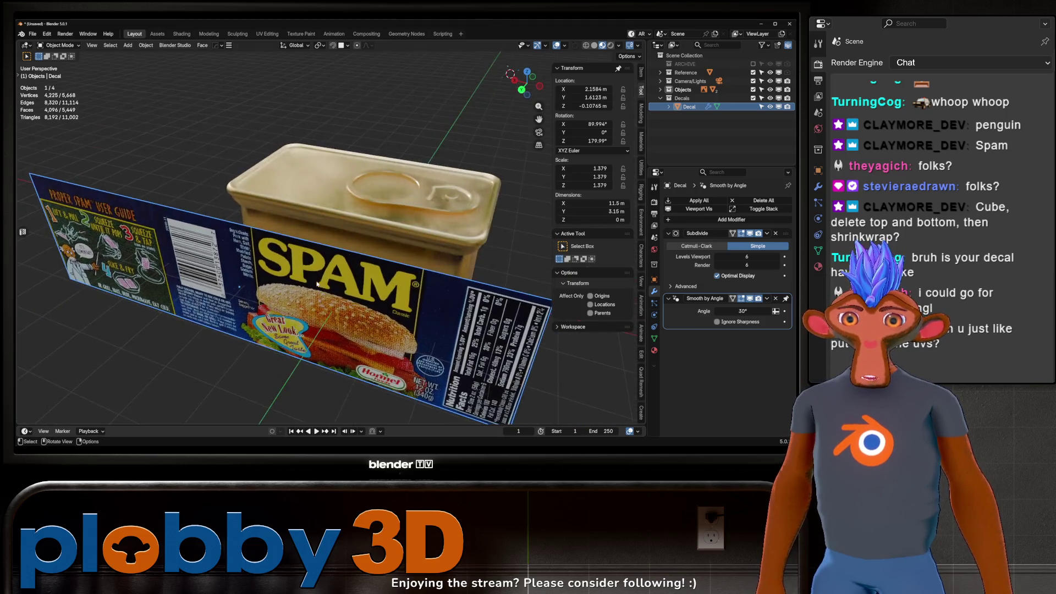
scroll(318, 283, down, 2)
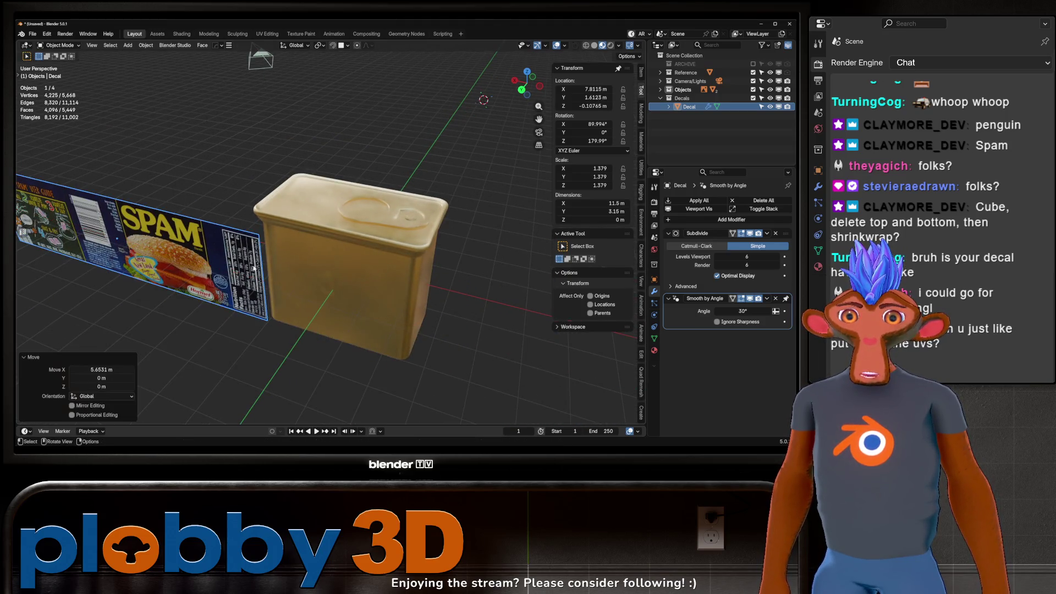
click(354, 267)
key(Tab)
middle_drag(354, 267, 350, 265)
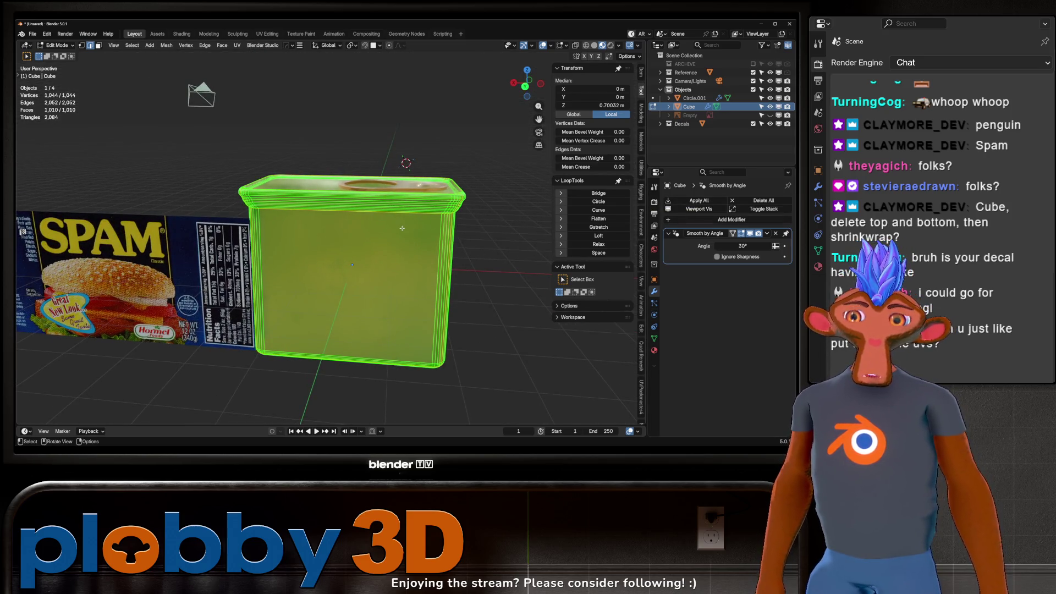
Select only the can's connected side faces from the back view.
key(alt+a)
middle_drag(313, 251, 320, 276)
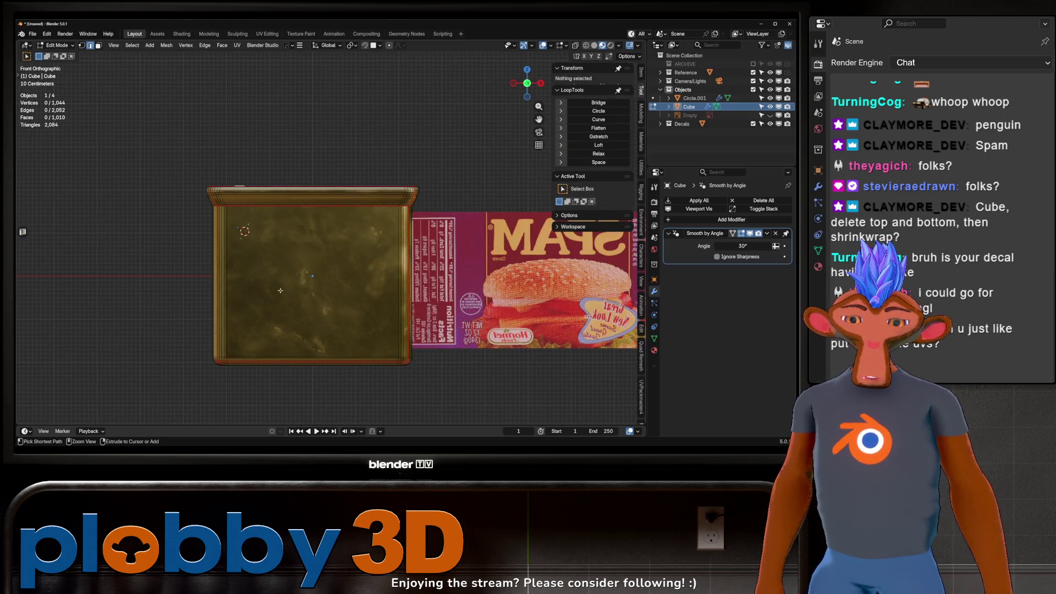
key(ctrl+KP_1)
key(l)
middle_drag(433, 286, 418, 278)
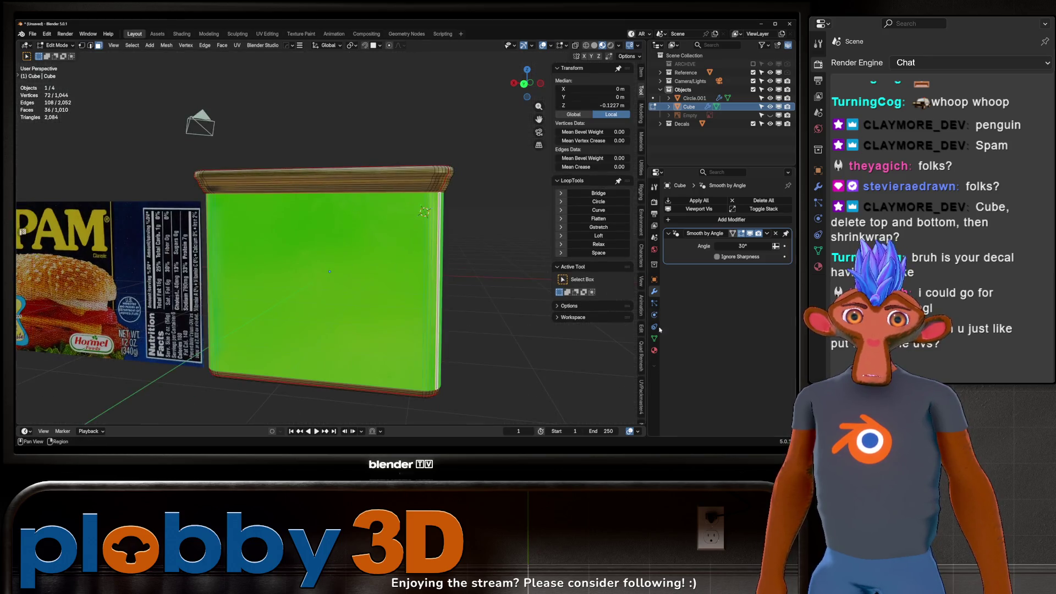
Add a second material slot with a new material assigned to the side faces.
click(654, 350)
click(788, 202)
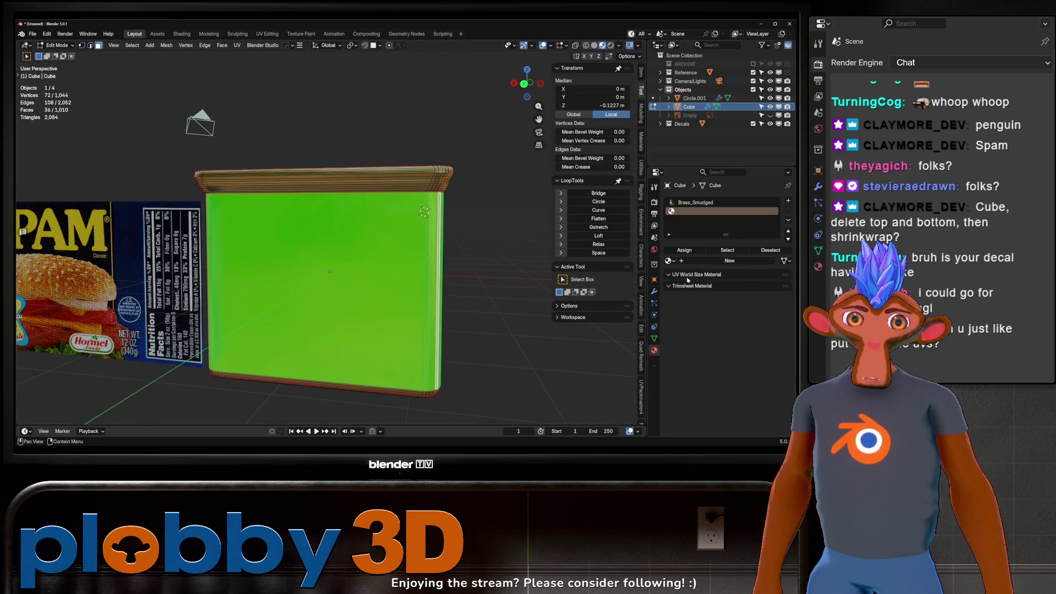
click(698, 261)
click(684, 250)
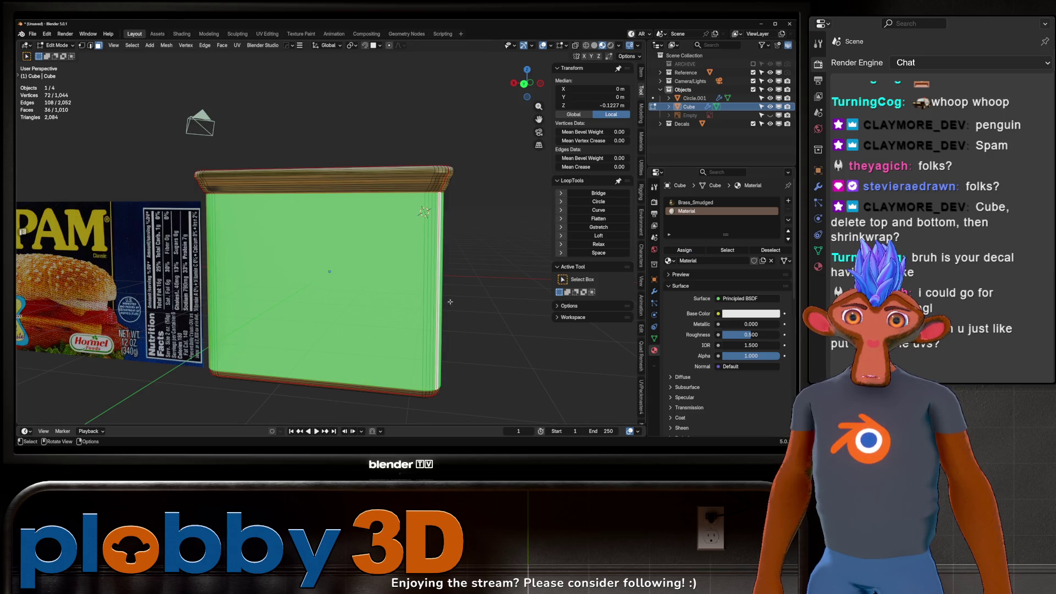
scroll(268, 253, down, 3)
key(Tab)
Switch the can body's new slot to the hormel_spam label material.
scroll(268, 253, up, 1)
click(268, 253)
scroll(267, 253, up, 2)
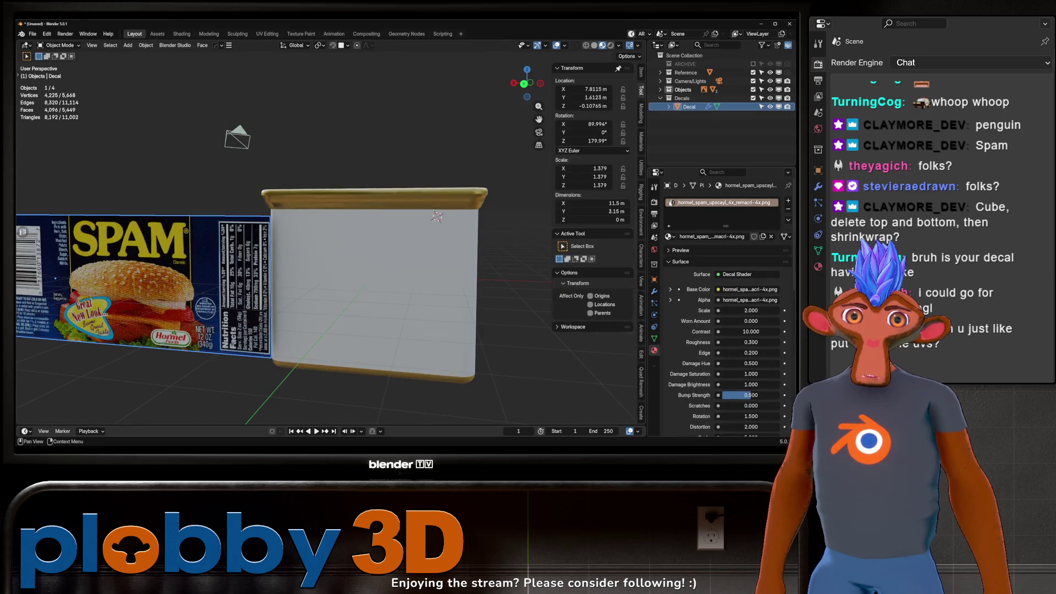
click(445, 300)
click(669, 250)
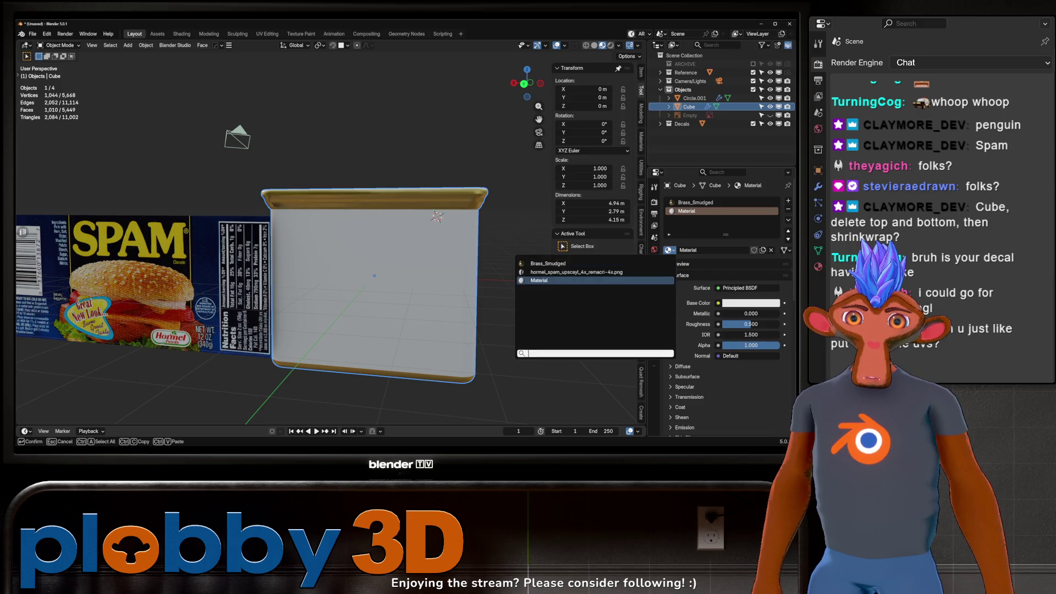
click(629, 277)
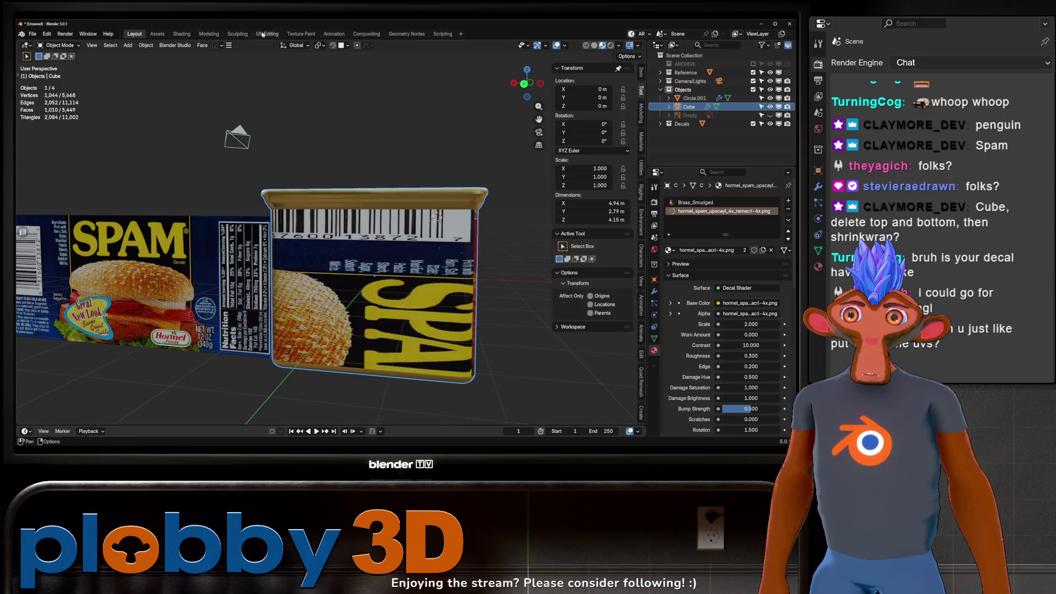
click(263, 34)
Deselect the can's faces and pick an option from the right-click context menu.
mouse_move(543, 292)
middle_down()
mouse_move(533, 293)
mouse_move(578, 297)
mouse_move(488, 303)
mouse_move(512, 306)
mouse_move(538, 228)
mouse_move(492, 300)
mouse_move(548, 321)
mouse_move(484, 286)
mouse_move(443, 301)
middle_up()
scroll(513, 307, up, 5)
key(alt+a)
scroll(523, 246, down, 3)
scroll(490, 303, up, 3)
scroll(514, 298, down, 3)
scroll(548, 320, up, 3)
scroll(544, 314, down, 3)
scroll(479, 281, up, 3)
scroll(478, 281, up, 2)
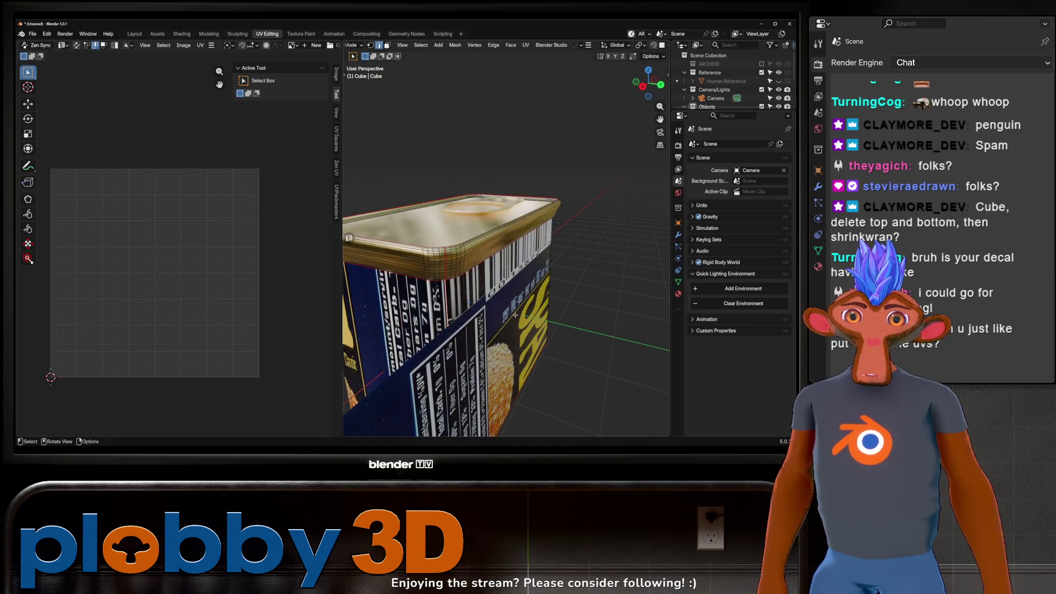
right_click(556, 300)
click(576, 385)
Delete the separate flat label object in object mode.
key(Tab)
scroll(533, 279, down, 3)
mouse_move(533, 279)
middle_down()
mouse_move(429, 326)
mouse_move(462, 302)
mouse_move(364, 287)
mouse_move(450, 149)
middle_up()
key(Delete)
Select the can body and unwrap it with the Conformal method.
click(462, 302)
key(Tab)
key(u)
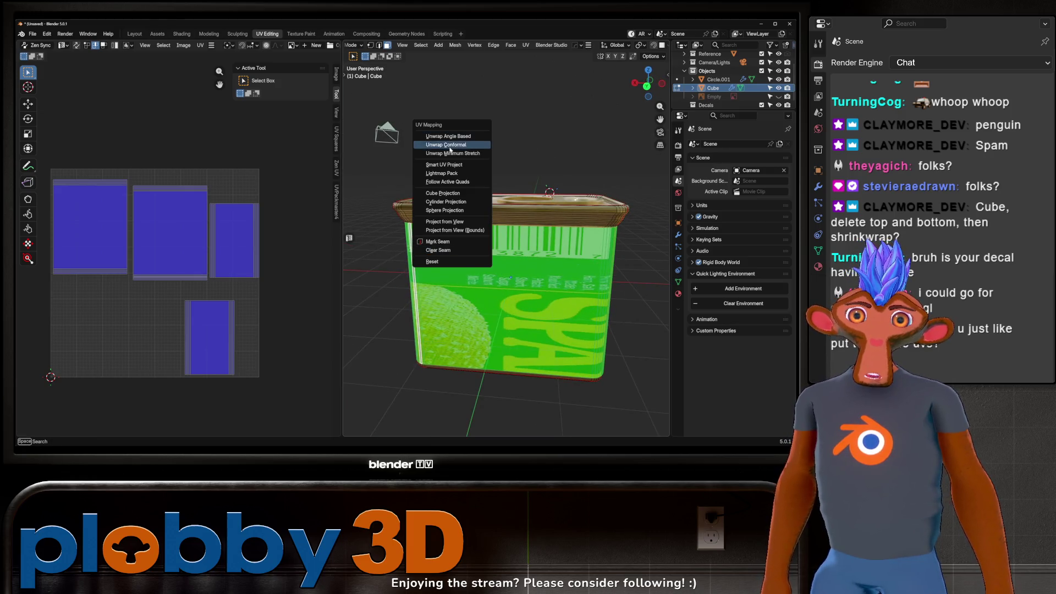
click(450, 146)
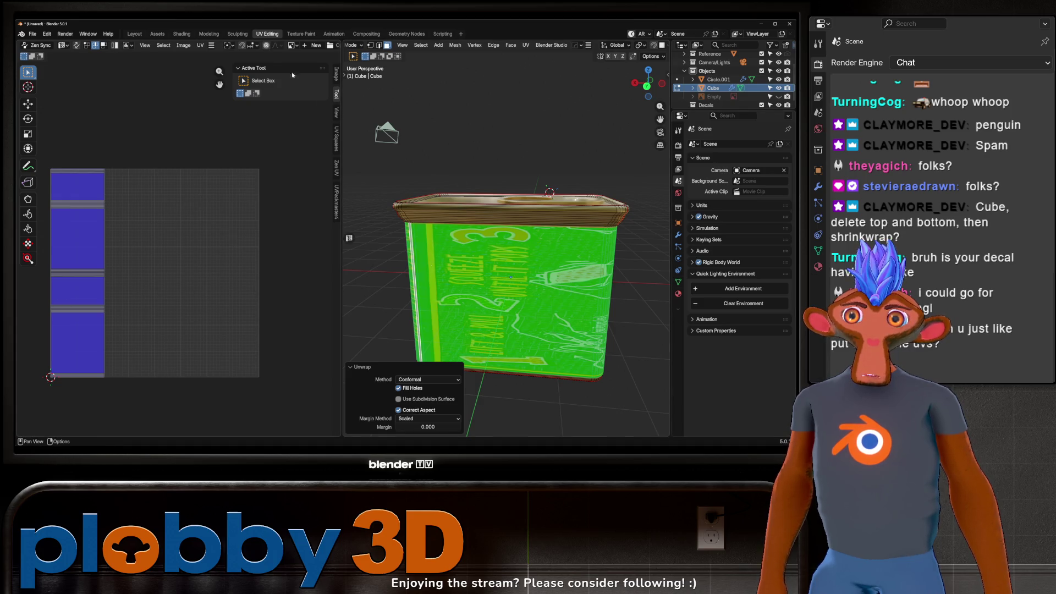
Display the hormel_spam label image behind the unwrapped UVs.
click(291, 45)
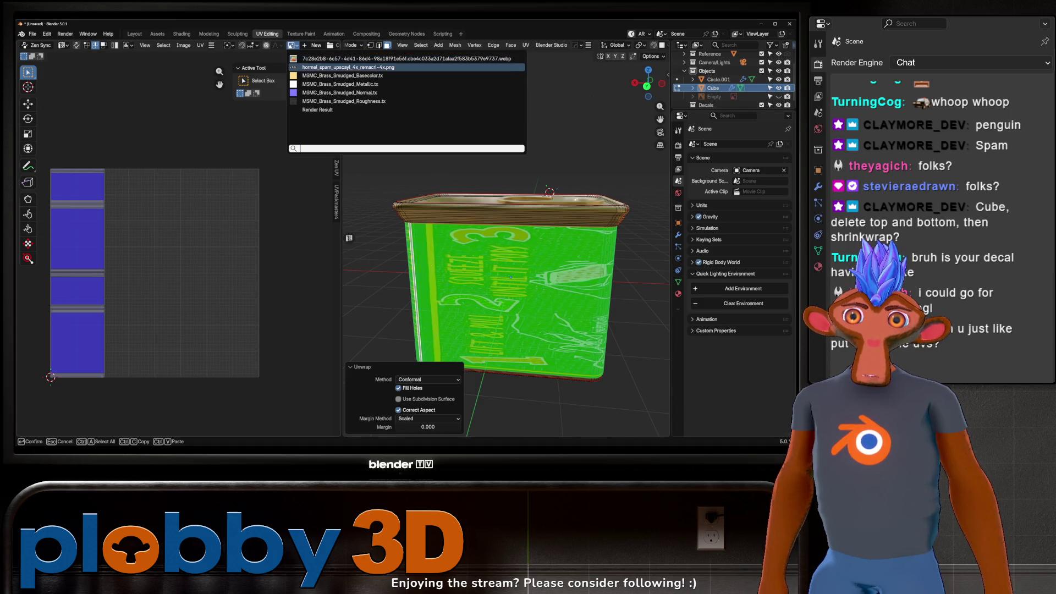
click(348, 67)
scroll(198, 224, down, 4)
scroll(200, 226, up, 2)
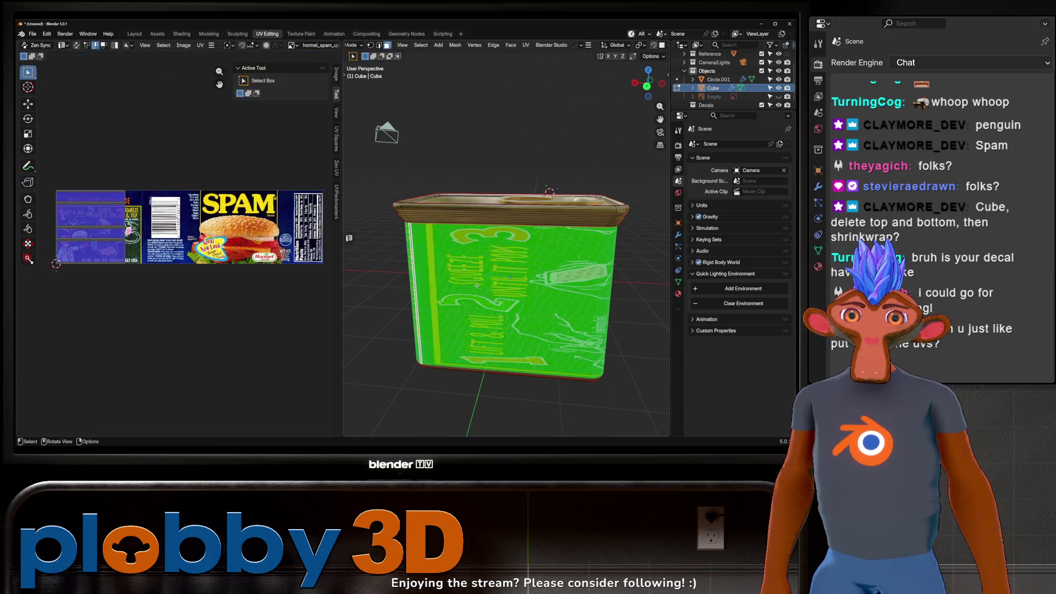
Select the leftmost UV island and rotate it 90 degrees.
right_click(193, 262)
text(ar)
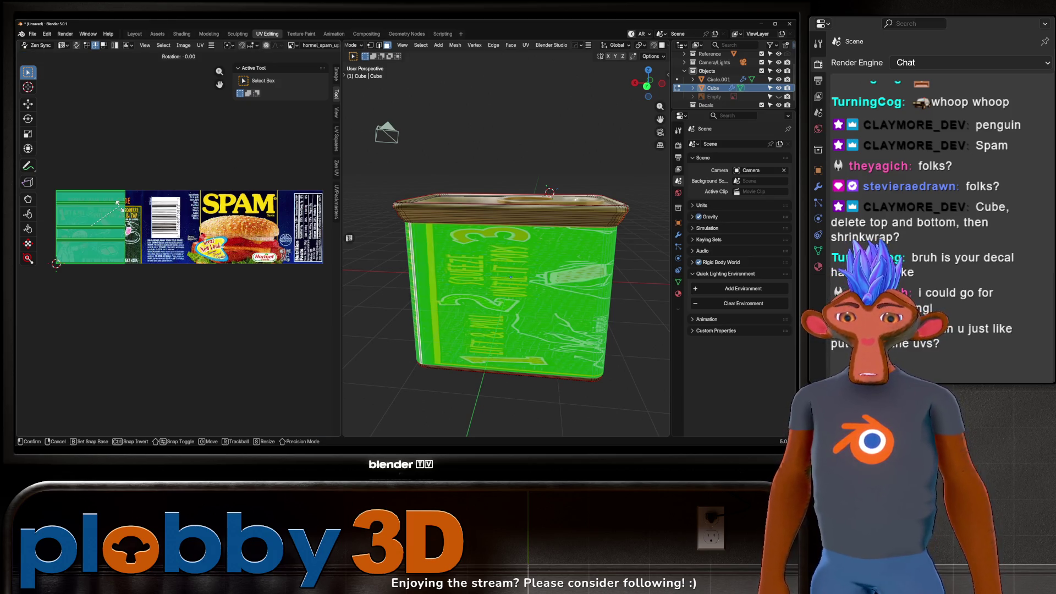
text(90)
key(Return)
mouse_move(662, 343)
middle_down()
mouse_move(550, 327)
mouse_move(649, 314)
middle_up()
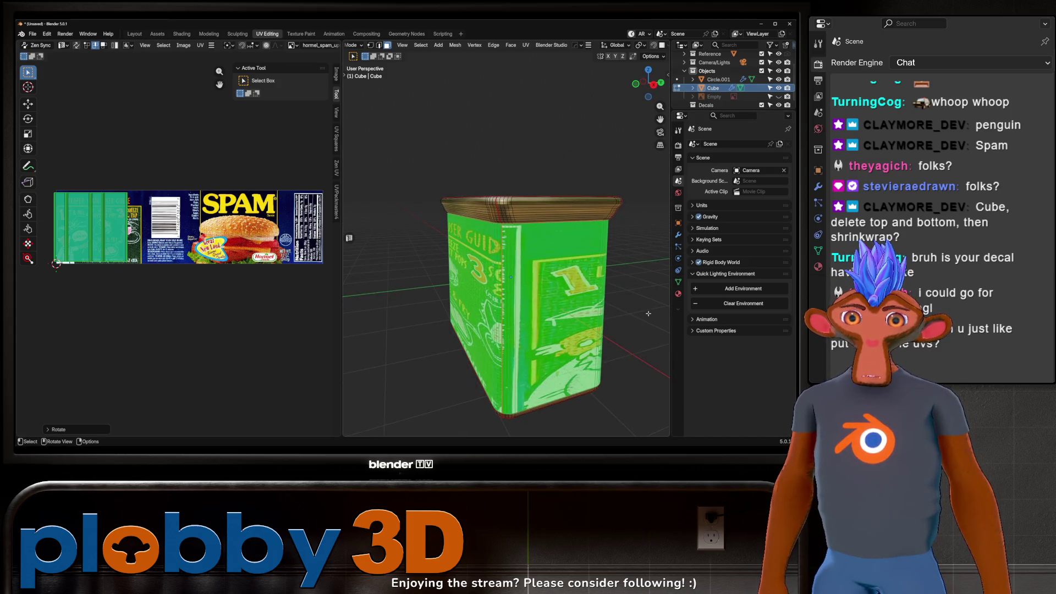
key(KP_1)
Move and enlarge the island, then shift and stretch it horizontally over the label.
key(g)
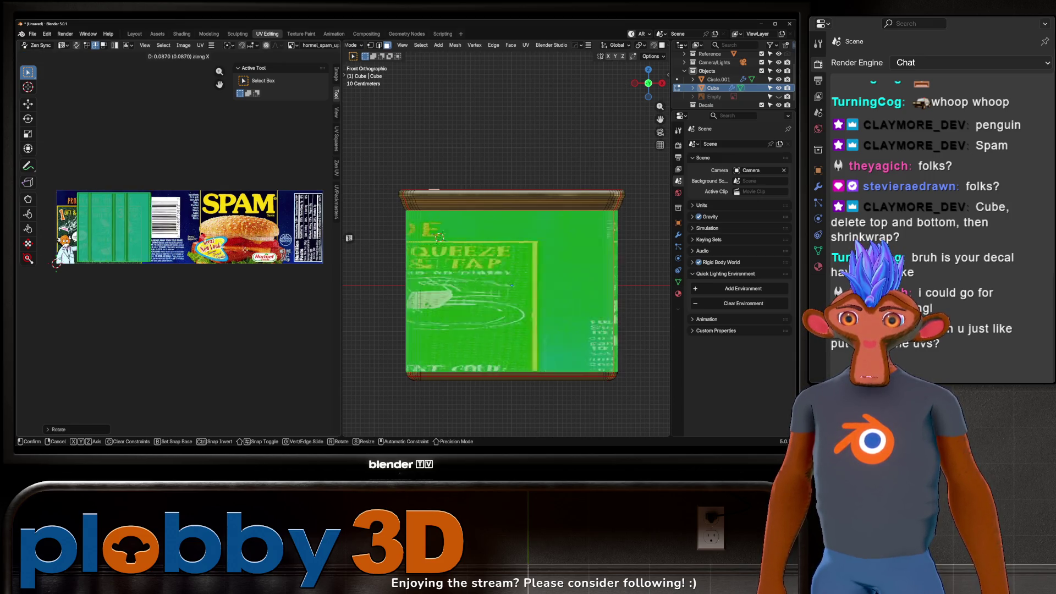
click(330, 217)
key(s)
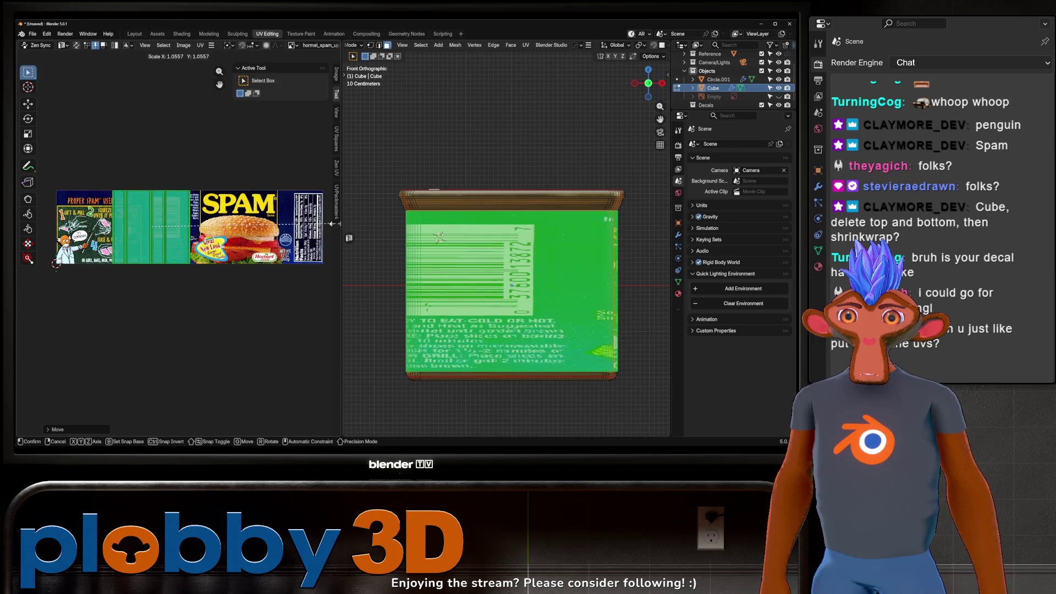
key(Return)
key(g)
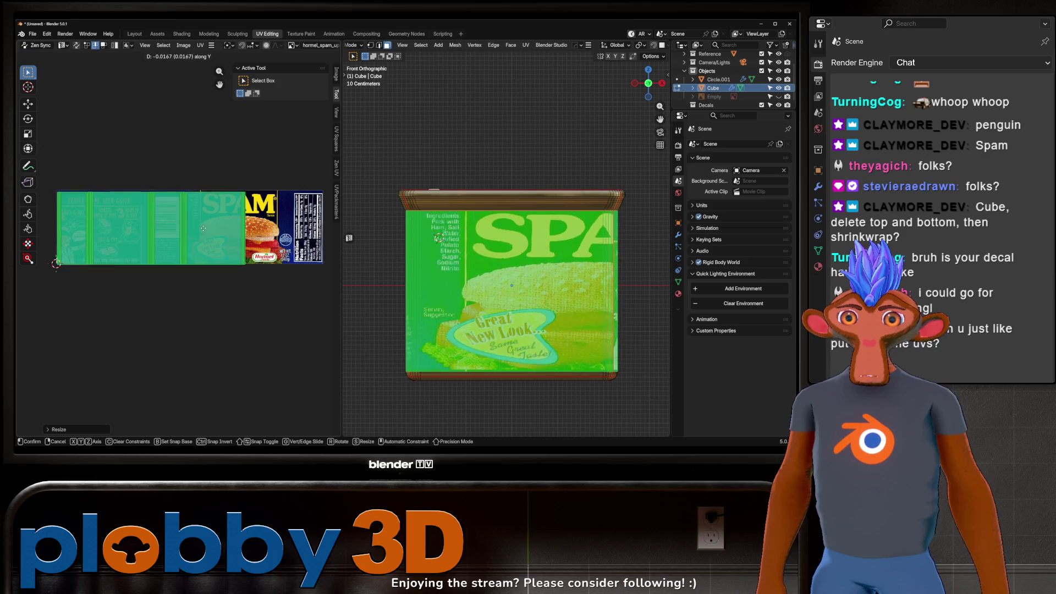
key(x)
click(155, 223)
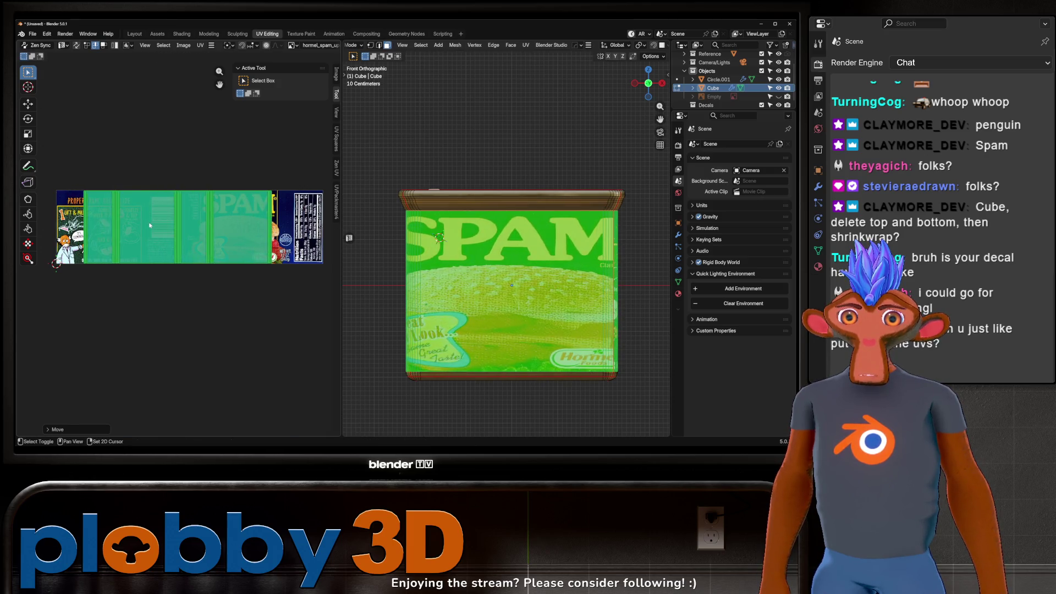
key(s)
key(x)
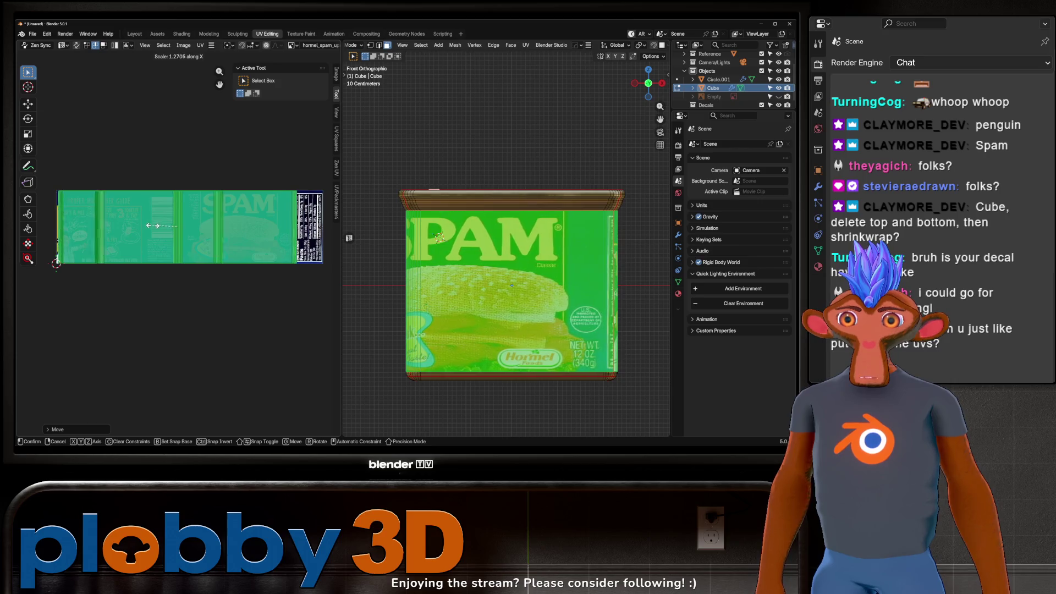
click(170, 225)
Refine the UVs' horizontal position and width, widen slightly, and preview the textured can.
key(g)
key(x)
click(170, 227)
key(s)
key(x)
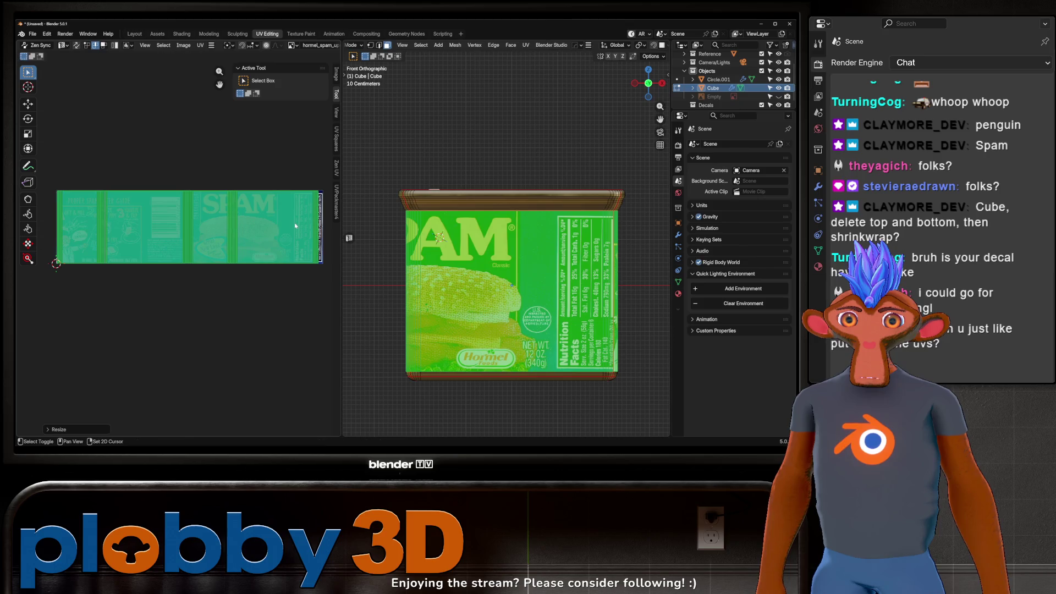
click(308, 223)
key(s)
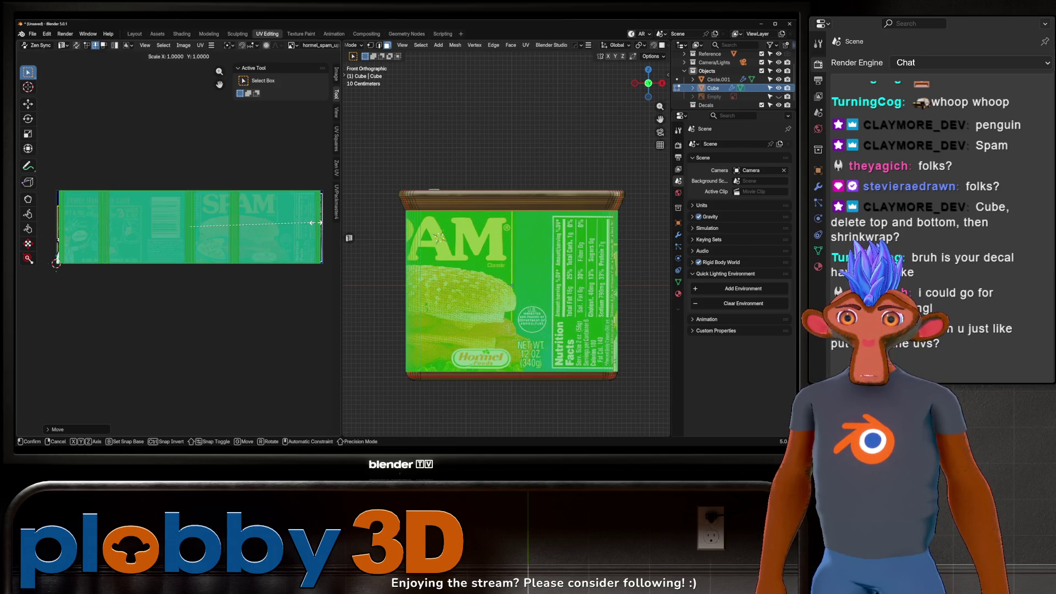
click(337, 224)
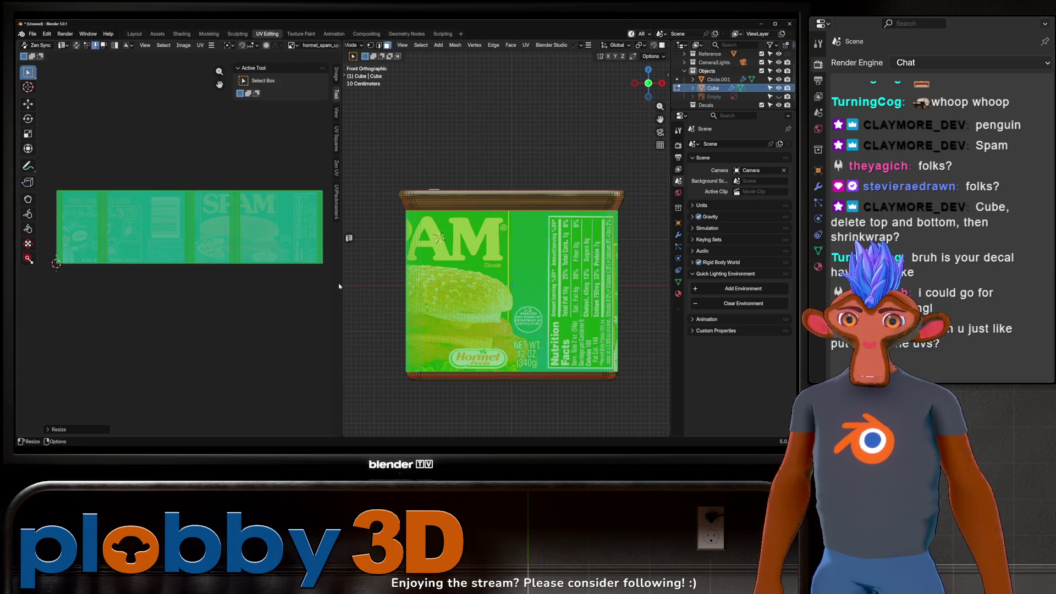
shift+middle_drag(429, 280, 437, 287)
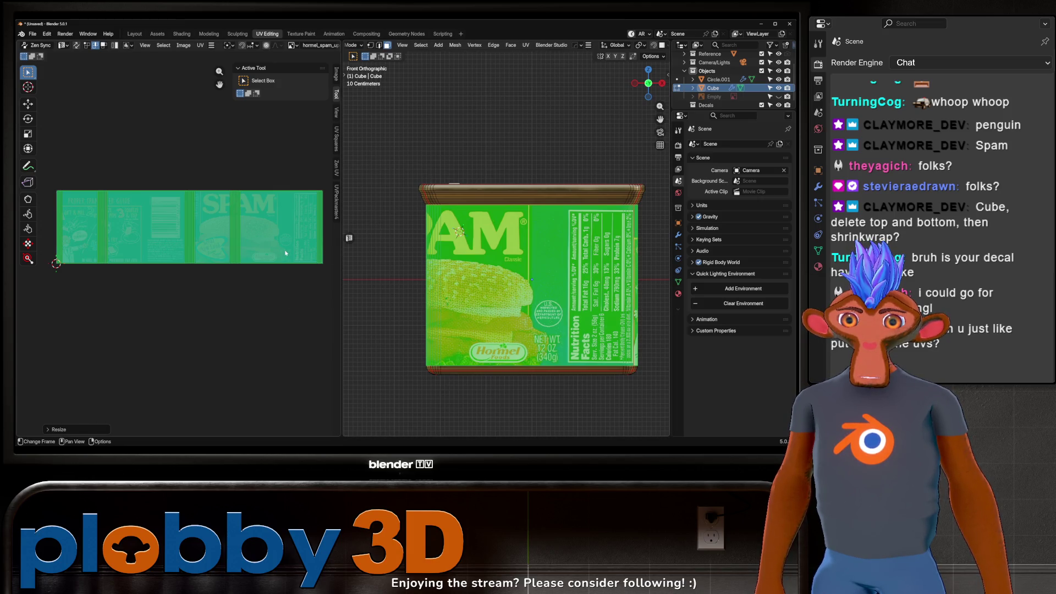
mouse_move(397, 265)
middle_down()
mouse_move(493, 301)
mouse_move(538, 302)
middle_up()
key(Tab)
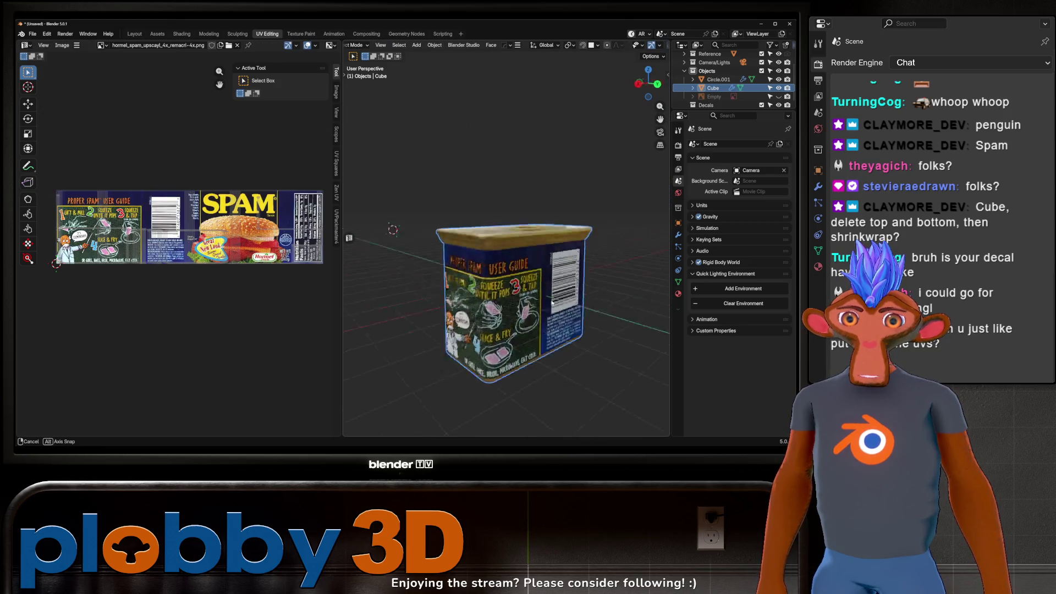
key(Tab)
key(Tab)
key(Tab)
mouse_move(537, 308)
middle_down()
mouse_move(456, 305)
mouse_move(484, 281)
mouse_move(422, 347)
middle_up()
key(Tab)
key(Tab)
key(Tab)
key(Tab)
mouse_move(528, 333)
middle_down()
mouse_move(485, 319)
mouse_move(498, 340)
mouse_move(470, 339)
mouse_move(513, 325)
middle_up()
key(2)
alt+click(485, 319)
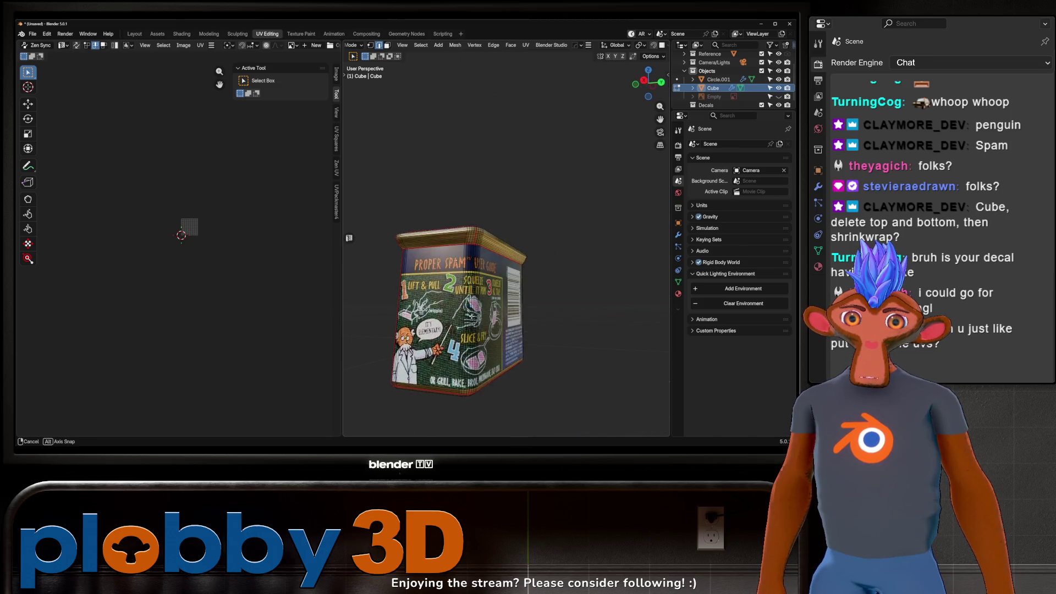
mouse_move(444, 312)
middle_down()
mouse_move(367, 304)
mouse_move(458, 357)
middle_up()
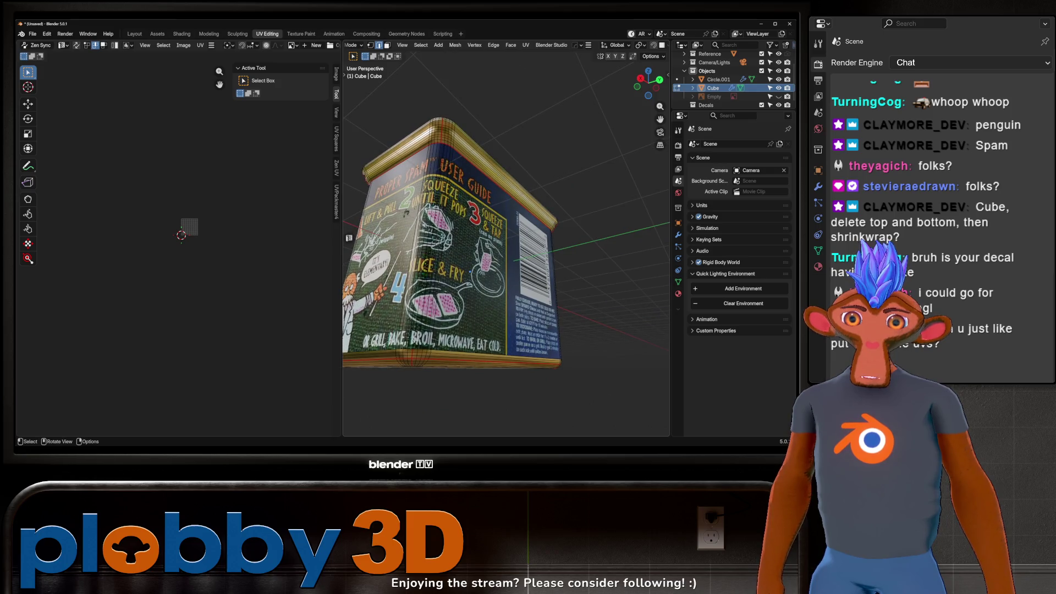
Clear the existing seams on the can's selected edges.
key(u)
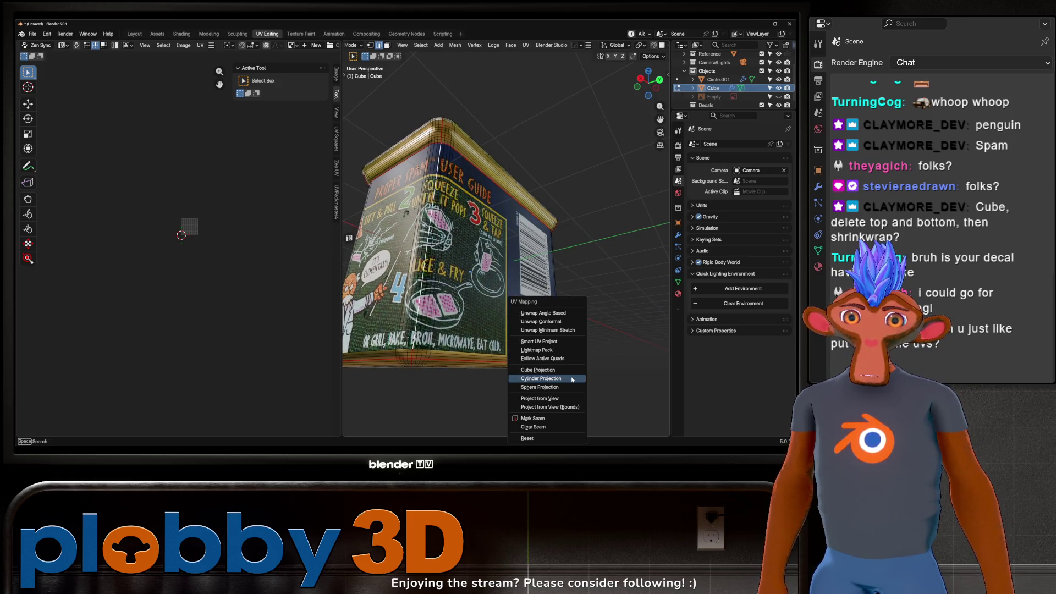
mouse_move(556, 396)
middle_down()
mouse_move(563, 297)
mouse_move(555, 314)
middle_up()
mouse_move(572, 259)
middle_down()
mouse_move(586, 272)
mouse_move(536, 298)
middle_up()
scroll(536, 298, up, 2)
key(u)
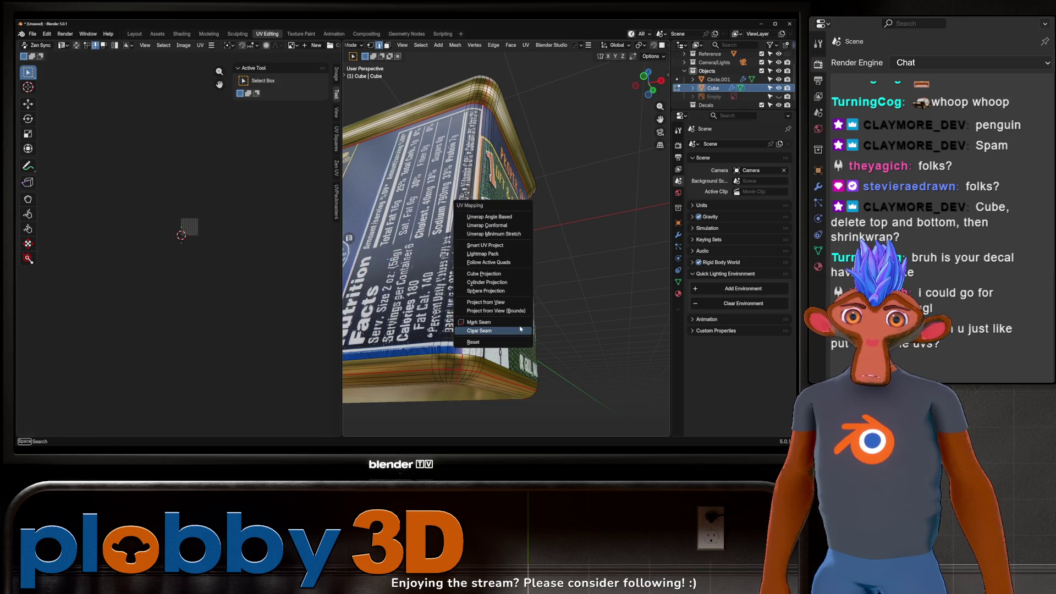
key(Escape)
alt+click(519, 326)
key(ctrl+z)
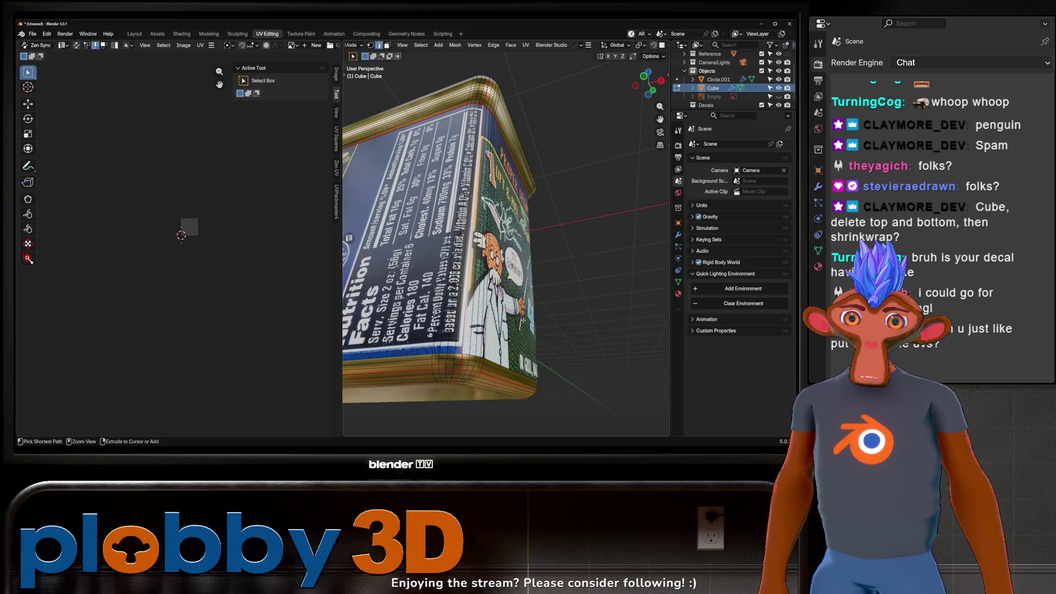
key(u)
click(512, 334)
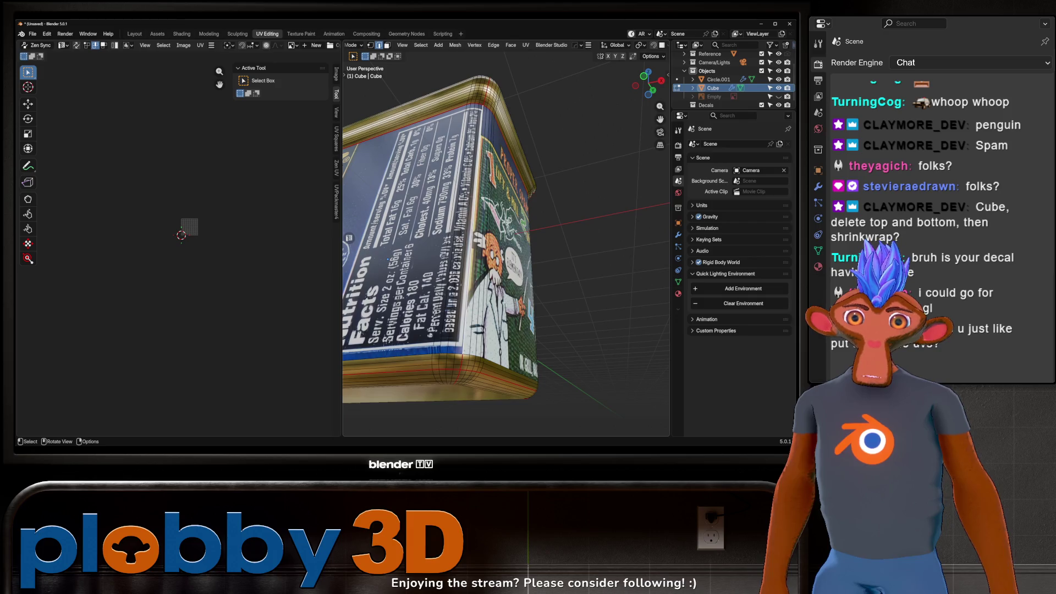
Mark the selected edge loop as a new seam.
key(KP_1)
mouse_move(581, 282)
middle_down()
mouse_move(413, 304)
mouse_move(473, 344)
mouse_move(489, 336)
middle_up()
scroll(489, 335, down, 5)
scroll(530, 335, up, 1)
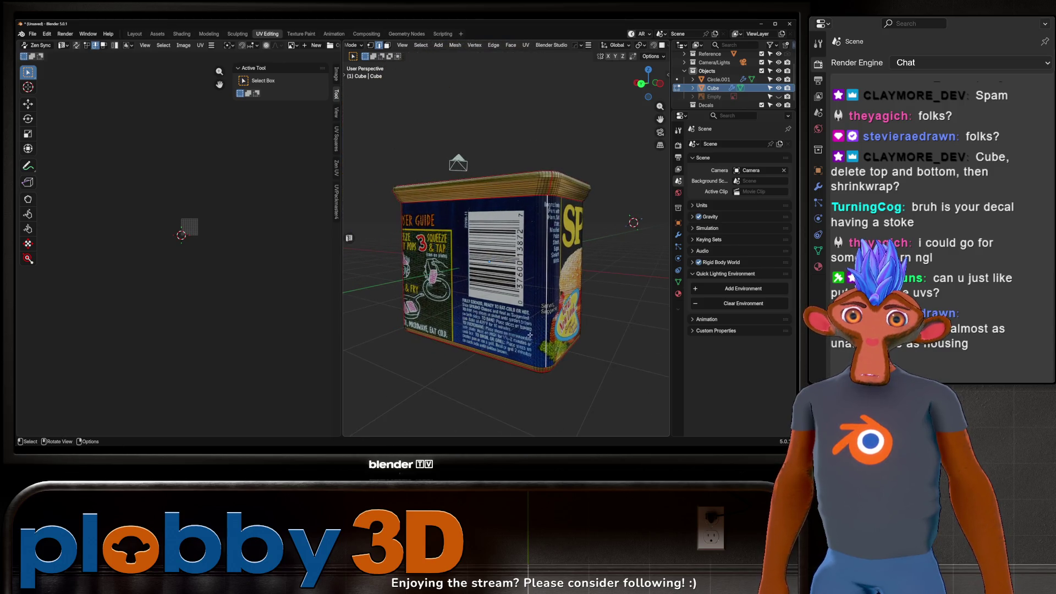
key(u)
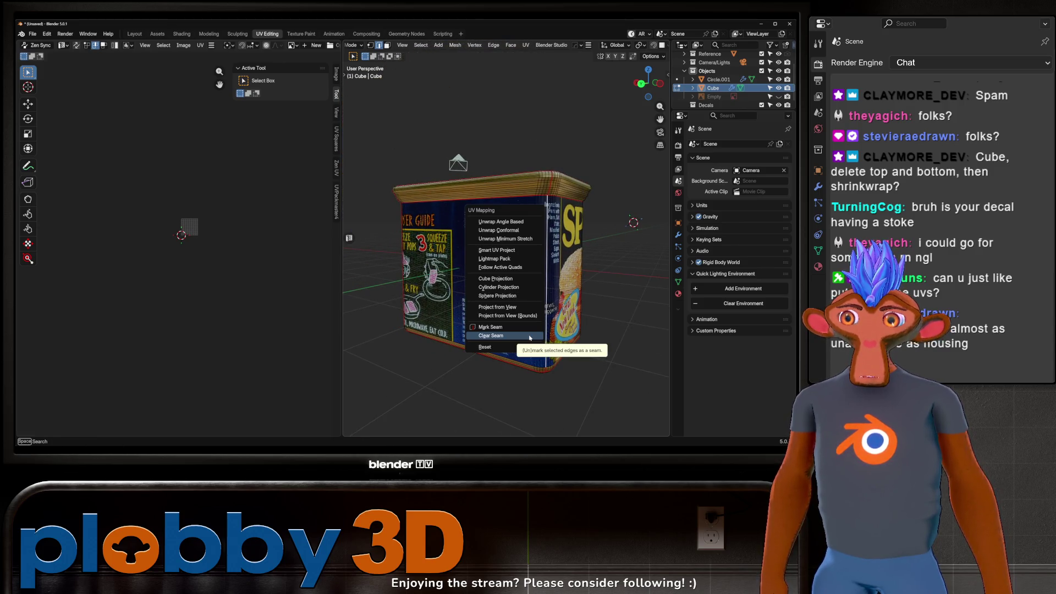
click(490, 327)
scroll(473, 318, up, 6)
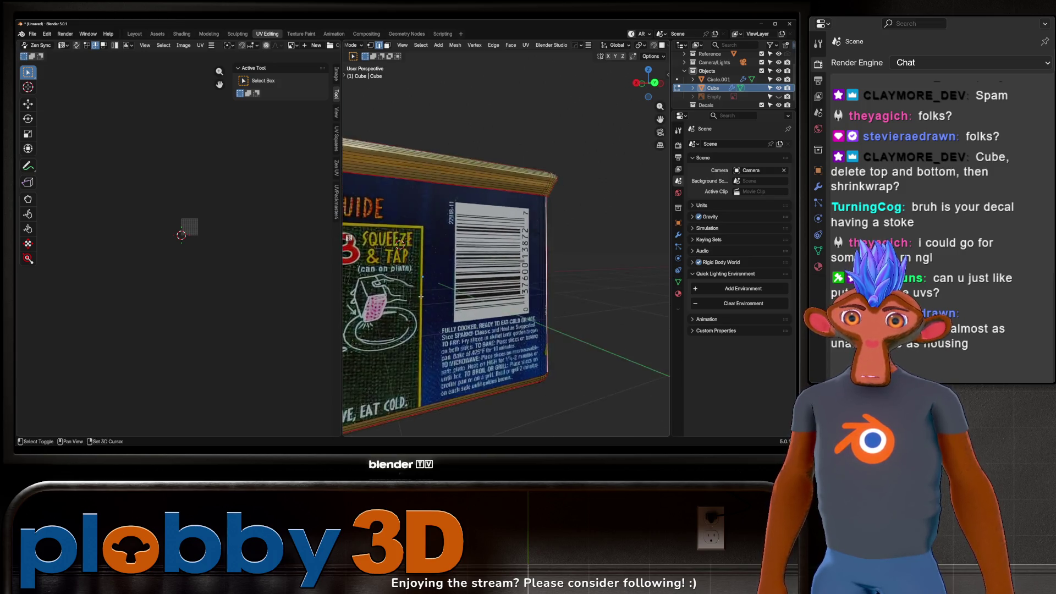
key(u)
key(Escape)
scroll(484, 316, down, 5)
mouse_move(479, 311)
middle_down()
mouse_move(468, 303)
mouse_move(519, 283)
middle_up()
Select all faces, load hormel_spam_upscayl_4x_remacri-4x.png, and unwrap conformally.
key(3)
key(a)
scroll(519, 282, up, 3)
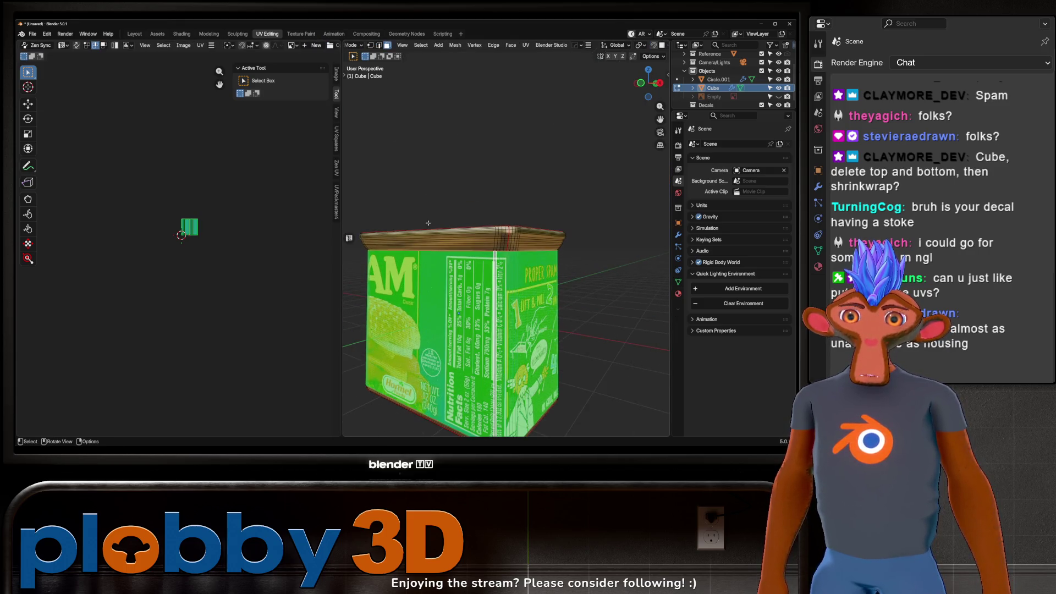
scroll(254, 47, down, 3)
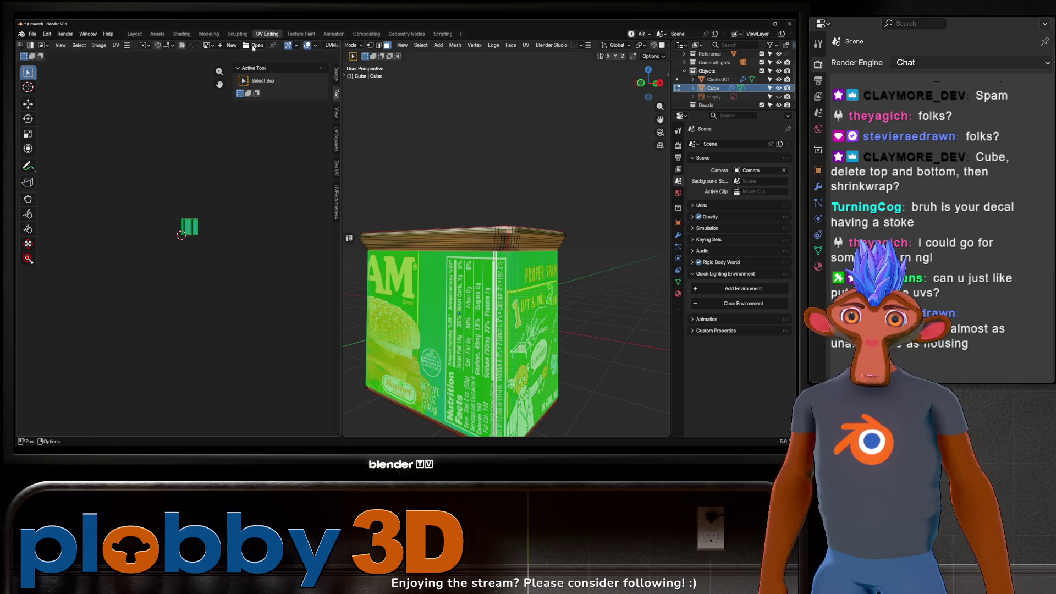
click(209, 45)
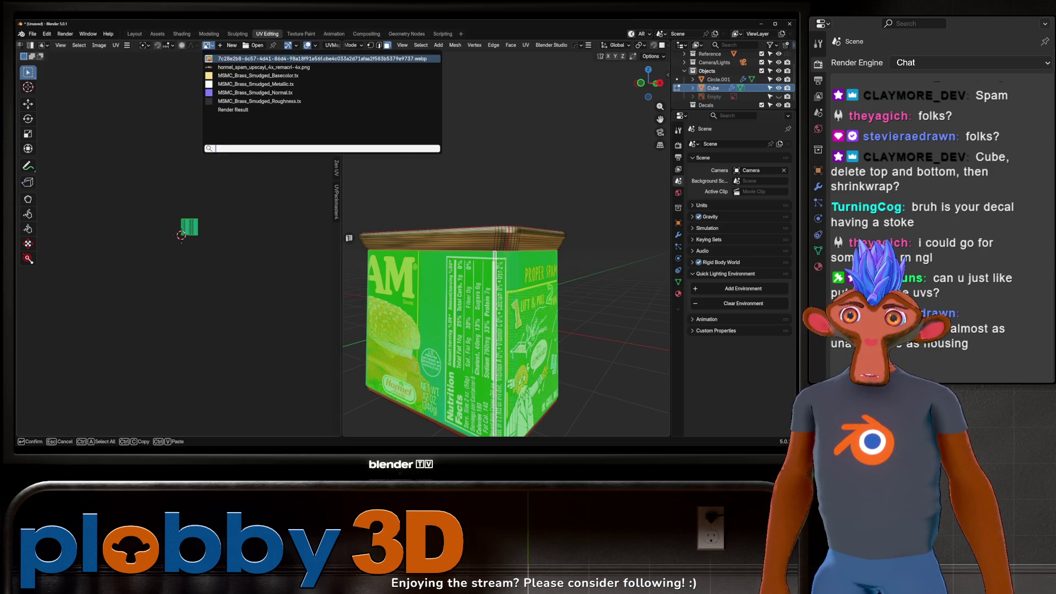
click(264, 67)
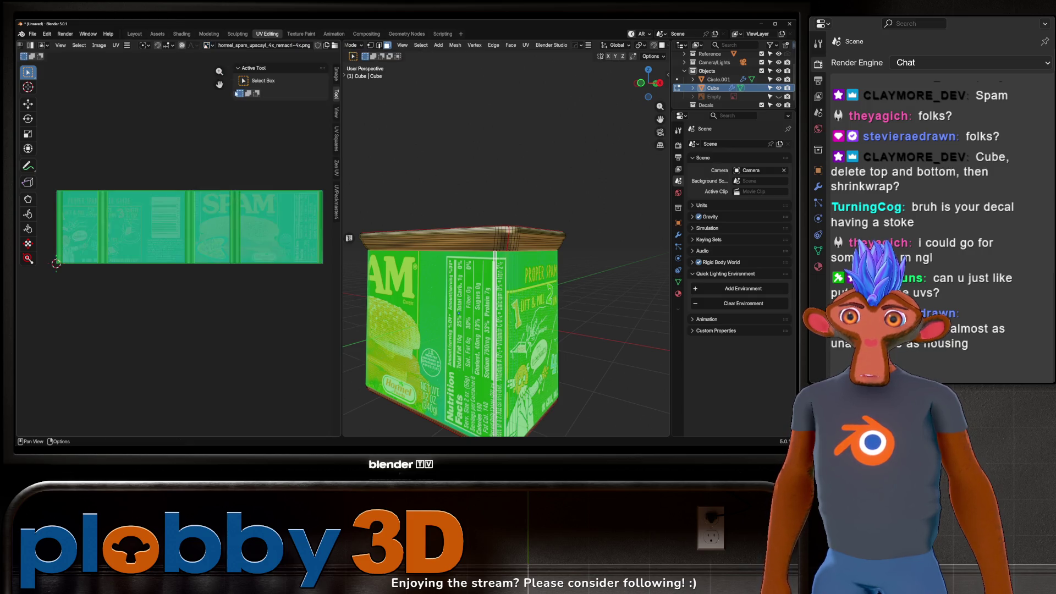
key(u)
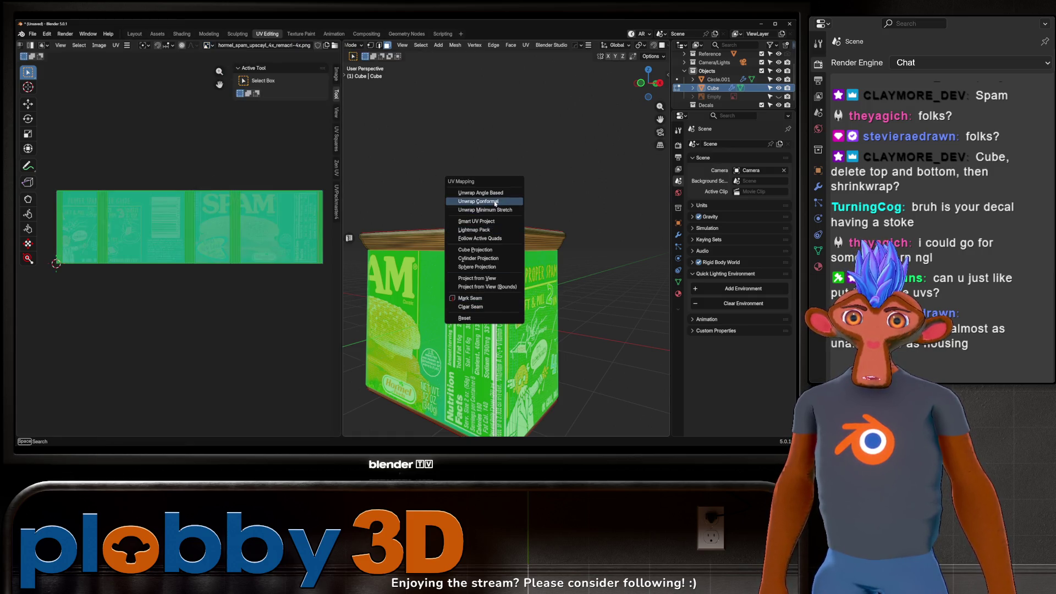
click(494, 202)
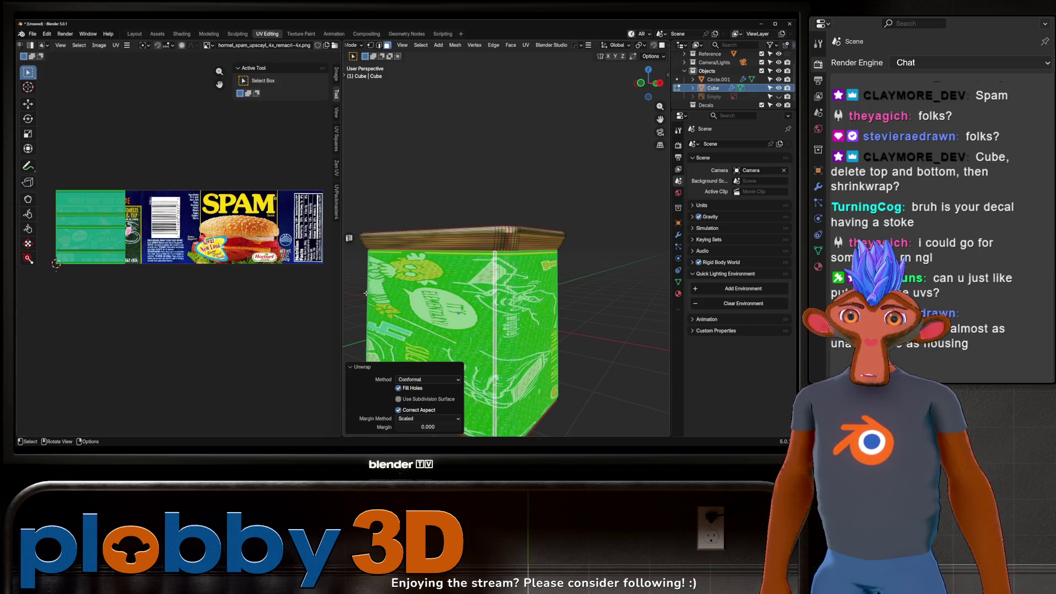
Rotate the UVs 90 then 180 degrees so the label is upright.
text(r90)
key(Return)
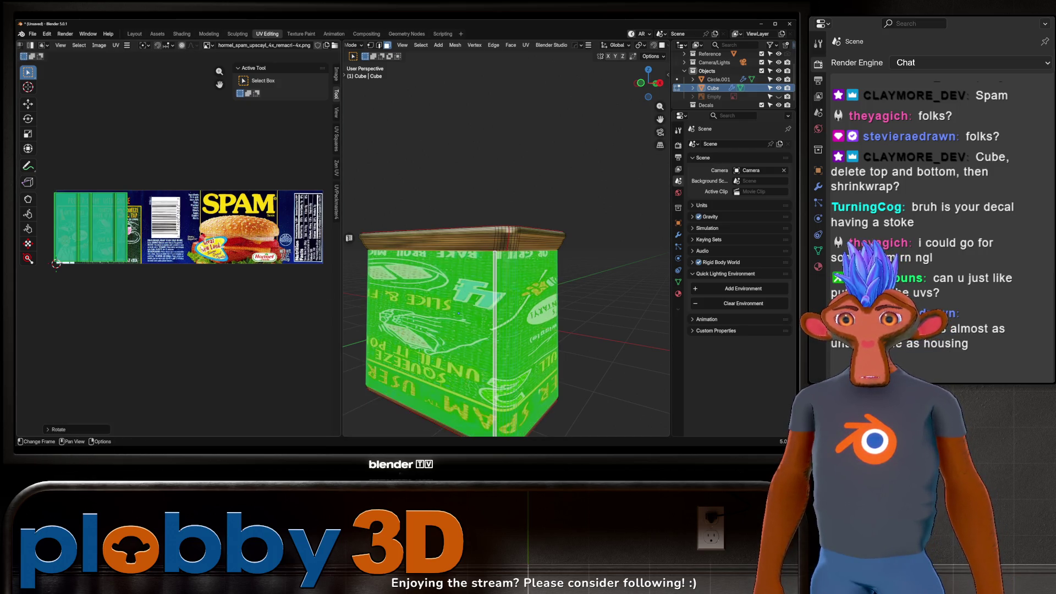
text(r180)
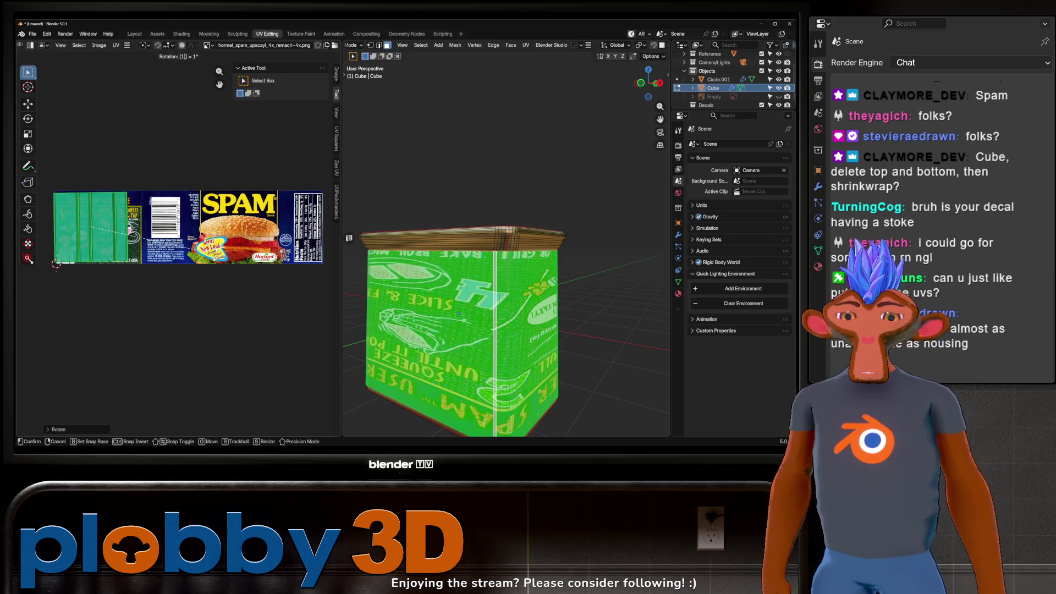
key(Return)
Reposition the UV islands and stretch them horizontally across the label.
key(g)
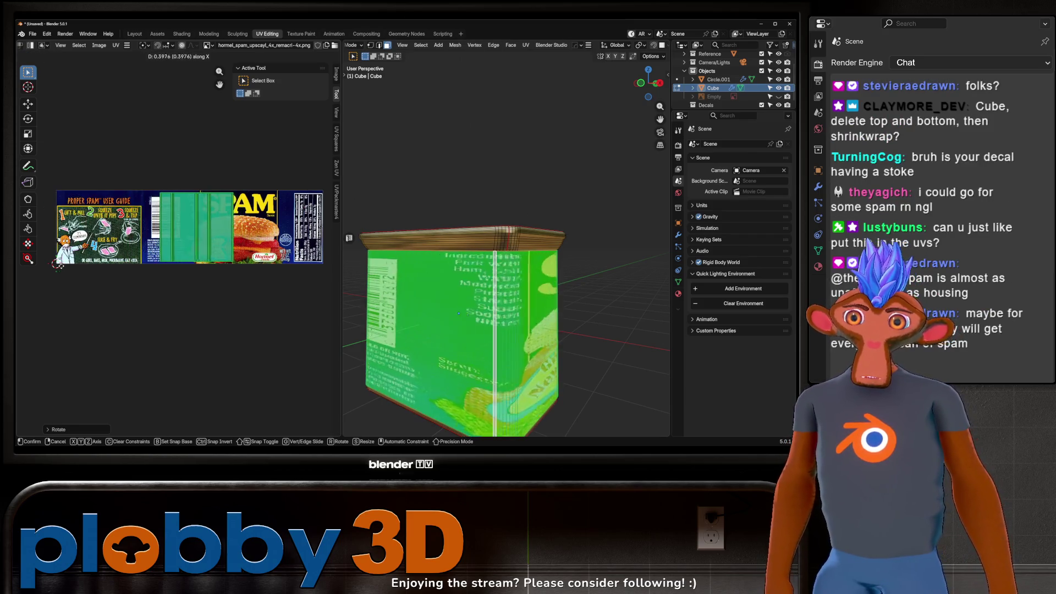
click(245, 242)
key(s)
key(x)
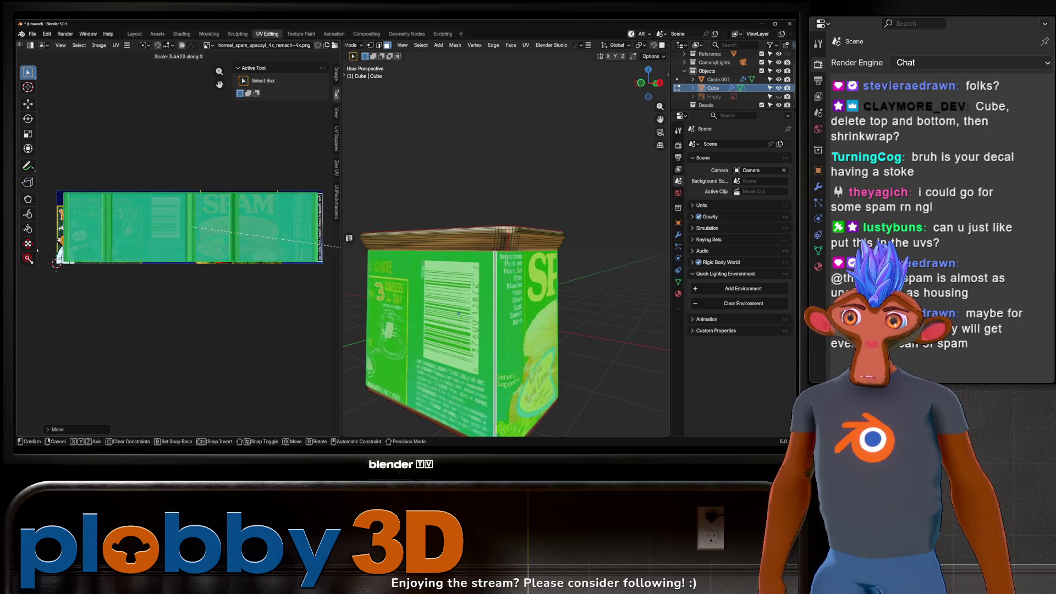
click(42, 249)
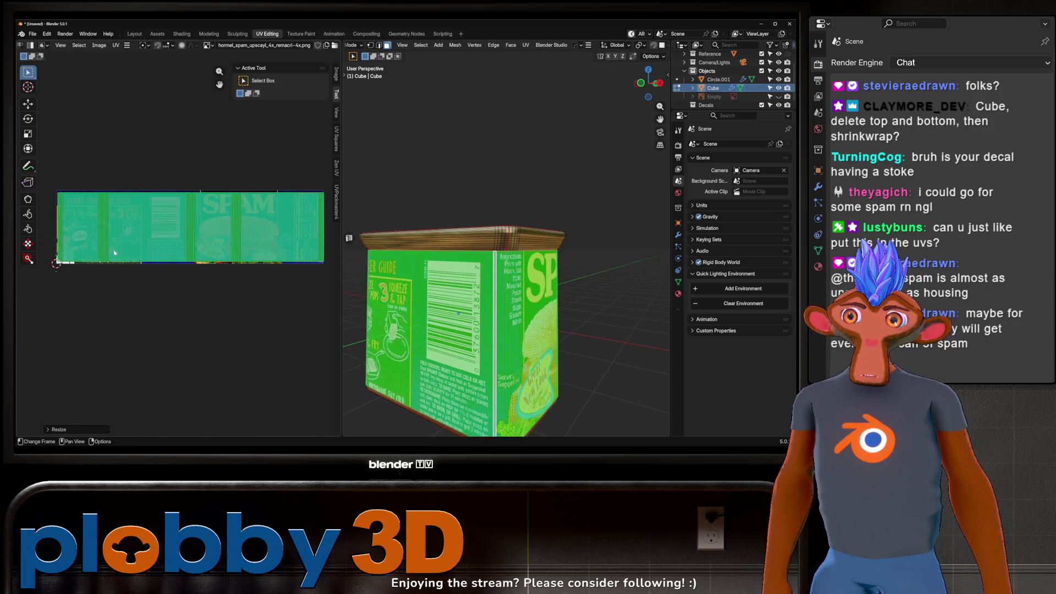
Nudge the island slightly left and scale it vertically to the label's height.
key(g)
click(79, 218)
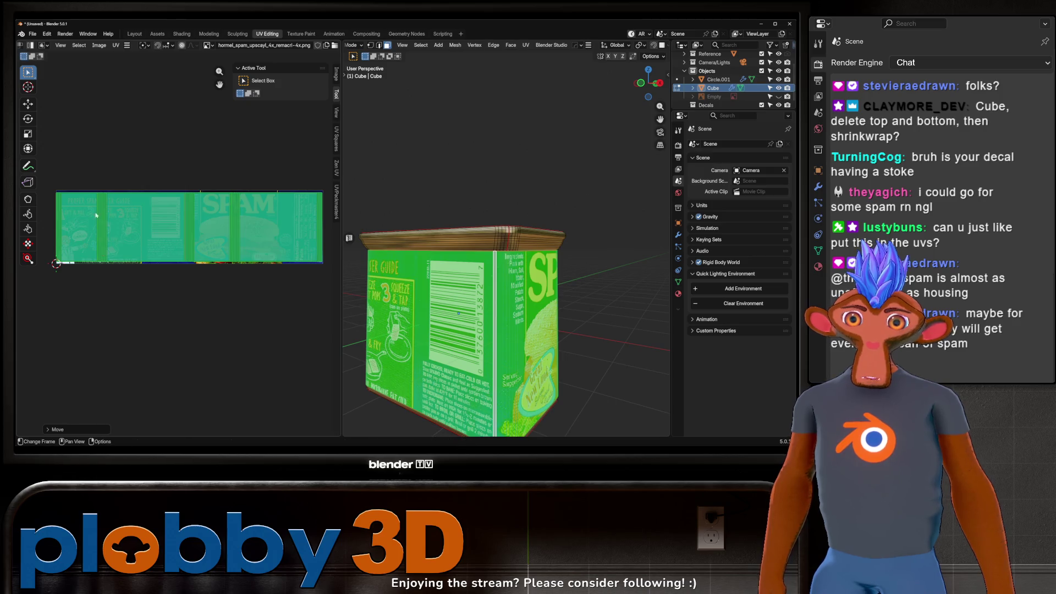
key(s)
key(y)
click(261, 141)
mouse_move(495, 275)
middle_down()
mouse_move(593, 260)
mouse_move(588, 267)
middle_up()
click(592, 325)
mouse_move(591, 324)
middle_down()
mouse_move(455, 254)
mouse_move(460, 226)
middle_up()
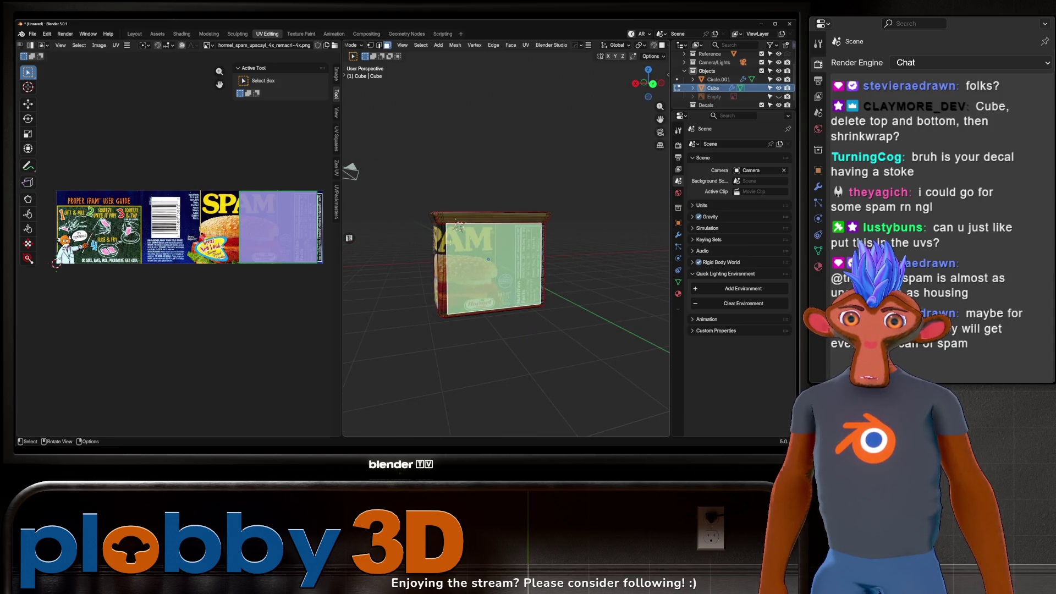
Select the can's face loop and show the Spam label image behind its UVs.
key(Tab)
key(Tab)
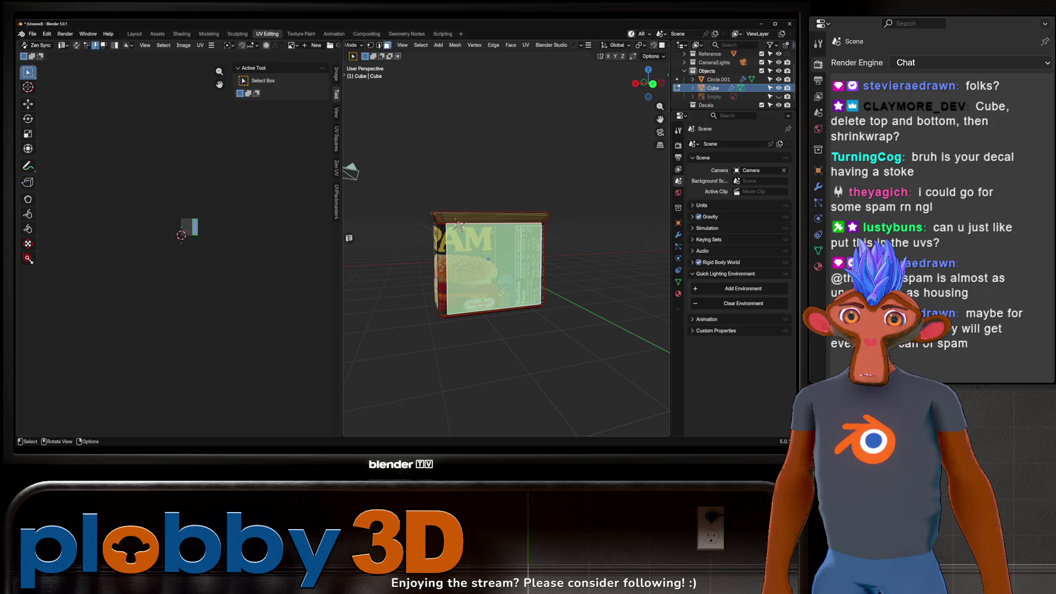
scroll(497, 286, up, 2)
alt+click(415, 275)
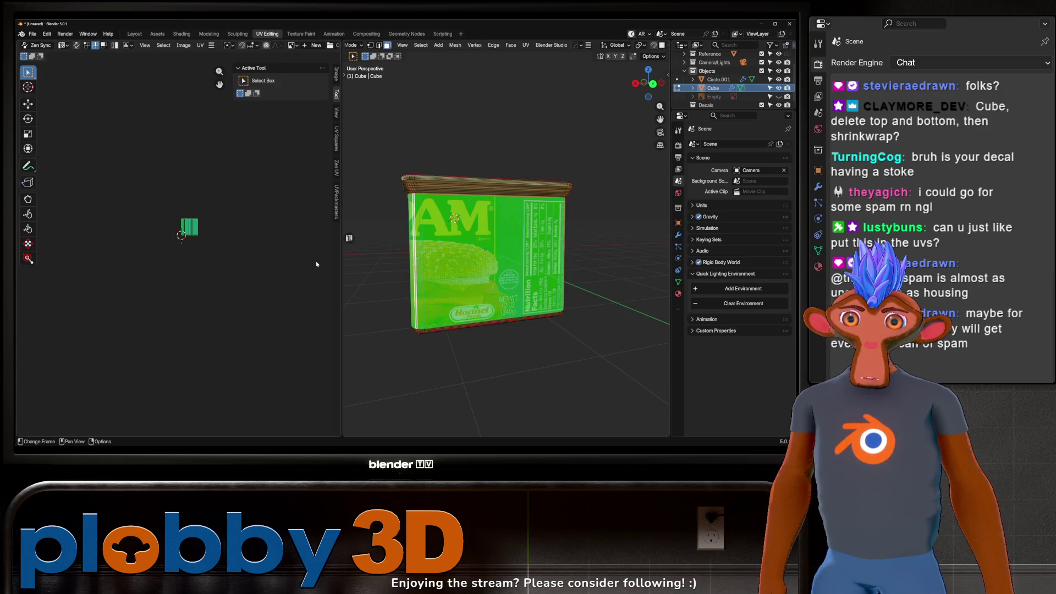
click(292, 45)
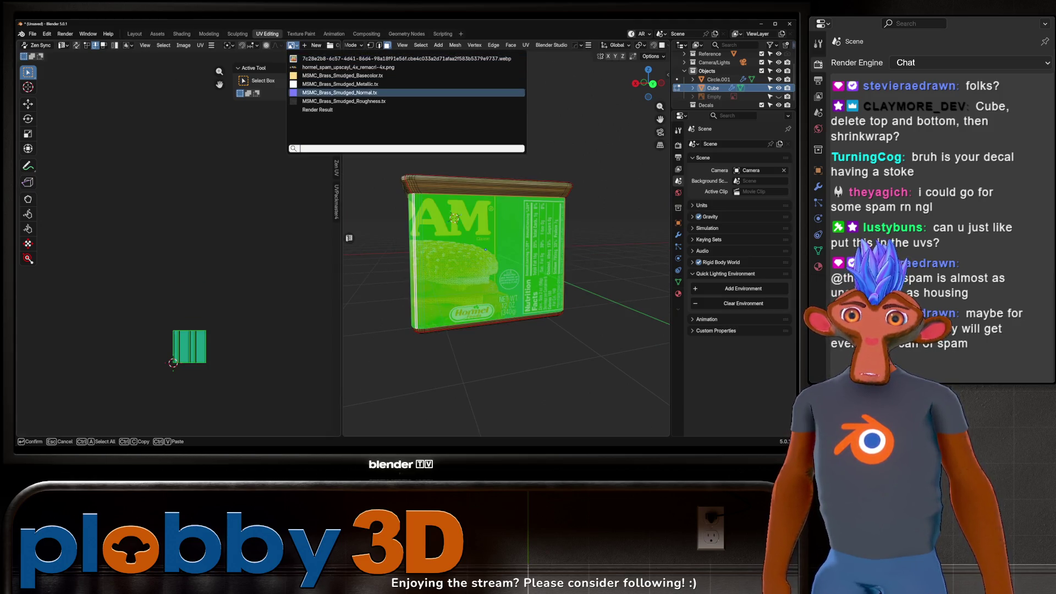
click(311, 59)
scroll(127, 265, down, 3)
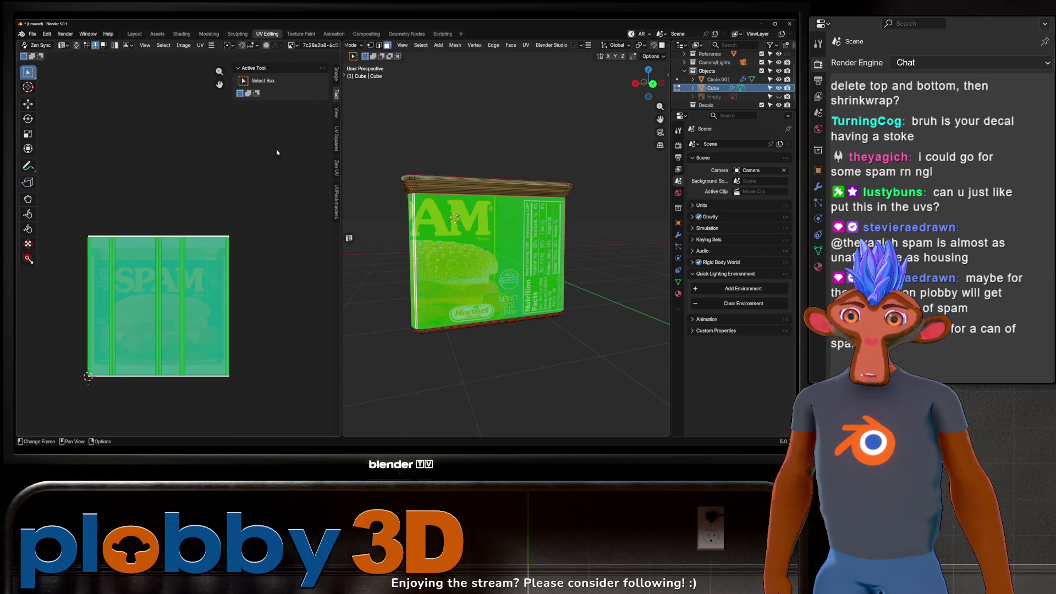
click(292, 45)
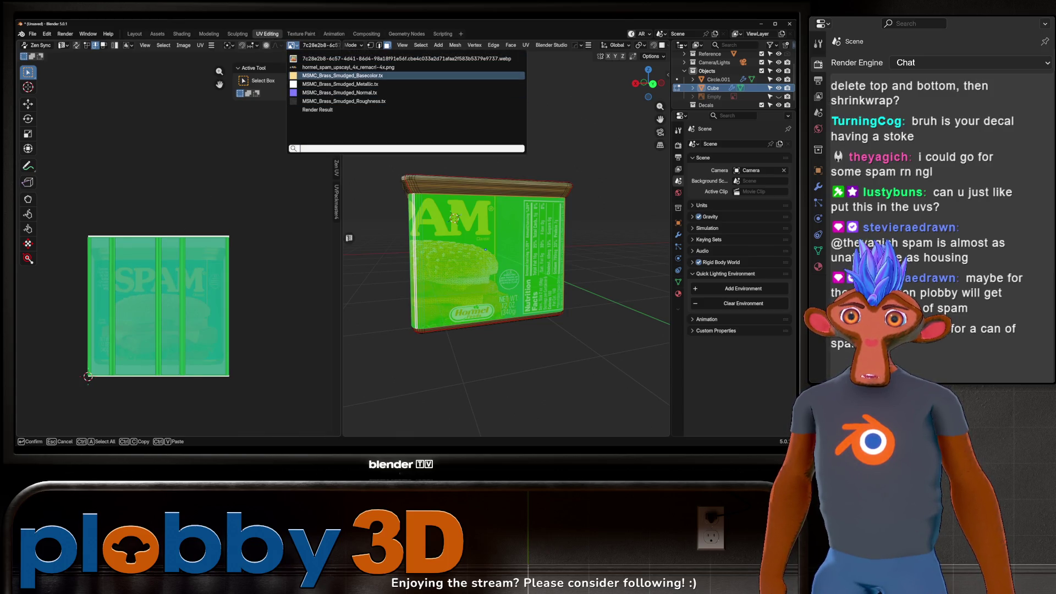
click(316, 72)
Shift the UVs sideways until SPAM sits on the front face, then exit to object mode.
key(g)
key(x)
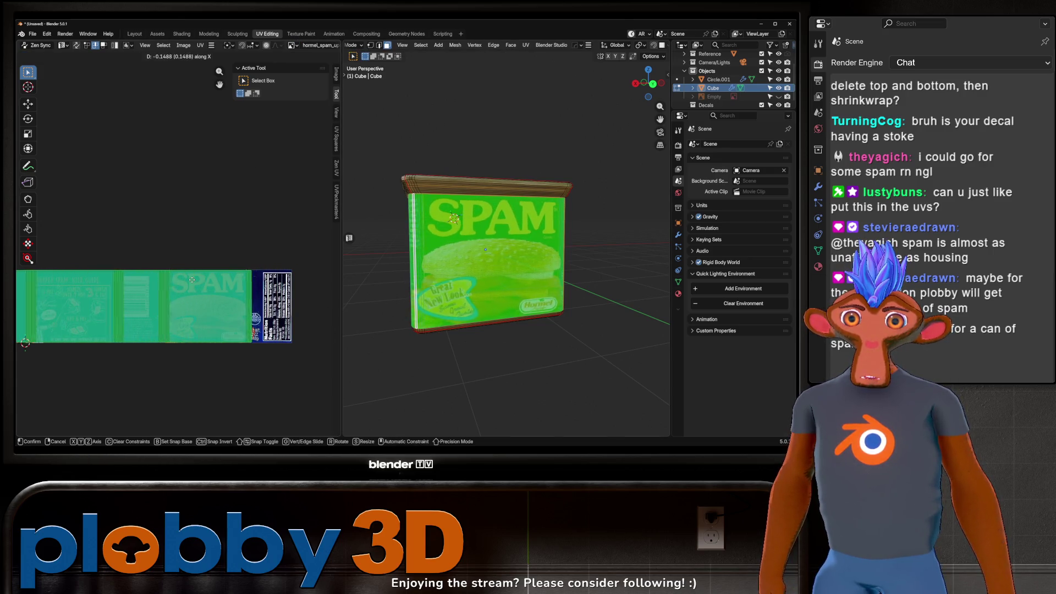
click(217, 291)
middle_drag(550, 165, 635, 180)
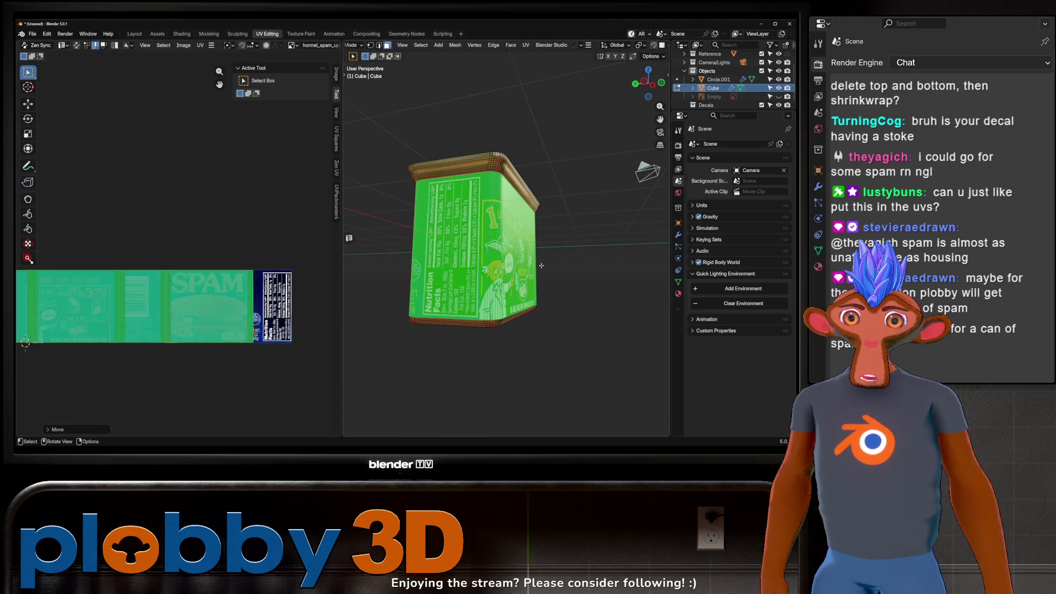
middle_drag(540, 265, 536, 253)
key(Tab)
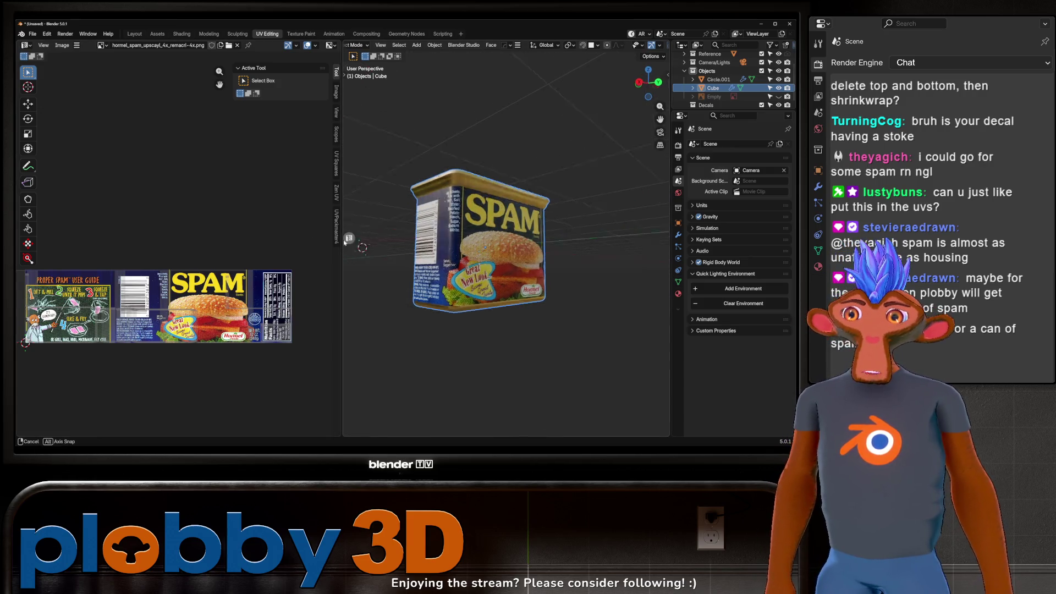
mouse_move(585, 240)
middle_down()
mouse_move(529, 273)
mouse_move(531, 175)
mouse_move(622, 193)
mouse_move(489, 222)
mouse_move(593, 235)
mouse_move(550, 237)
mouse_move(479, 207)
middle_up()
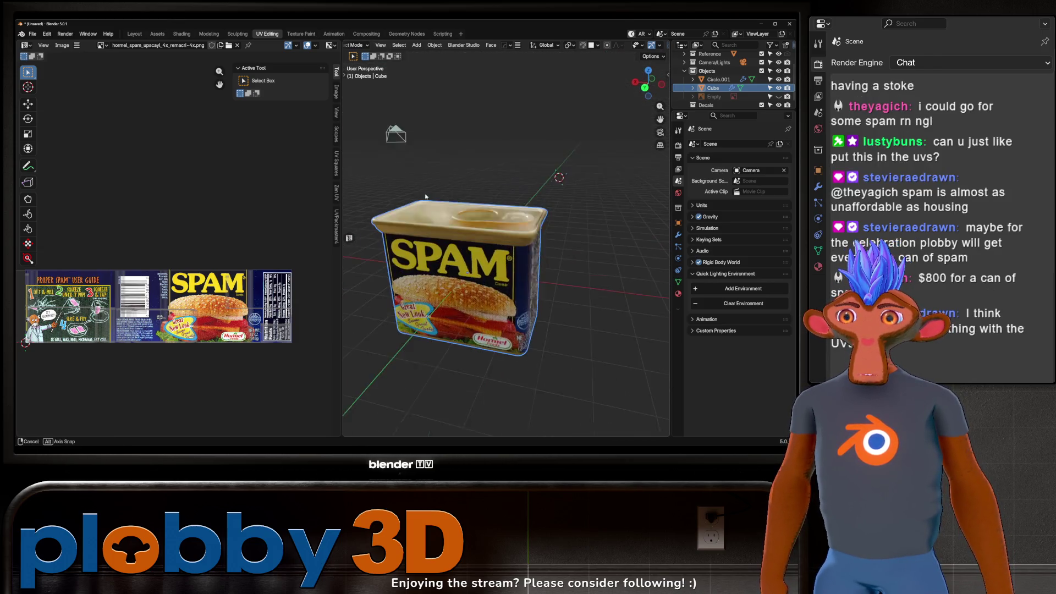
Orbit to the barcode side, then re-enter Edit Mode on the can.
mouse_move(499, 220)
middle_down()
mouse_move(509, 268)
mouse_move(421, 263)
mouse_move(524, 240)
mouse_move(573, 209)
mouse_move(478, 211)
mouse_move(517, 243)
mouse_move(472, 252)
middle_up()
right_click(477, 299)
key(Tab)
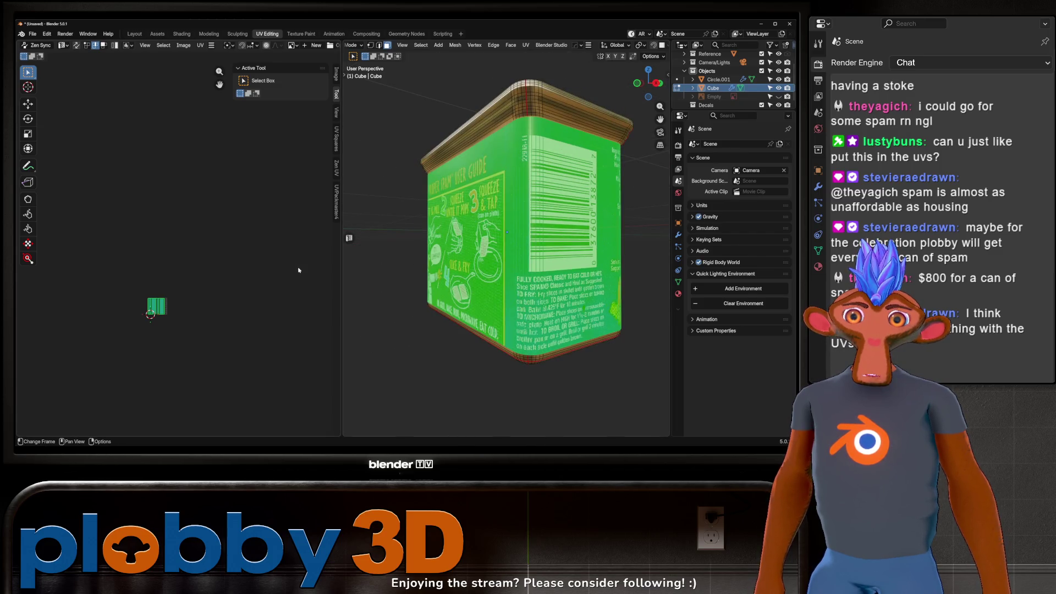
Load the hormel_spam label image and stretch the selected UVs vertically.
scroll(161, 304, up, 9)
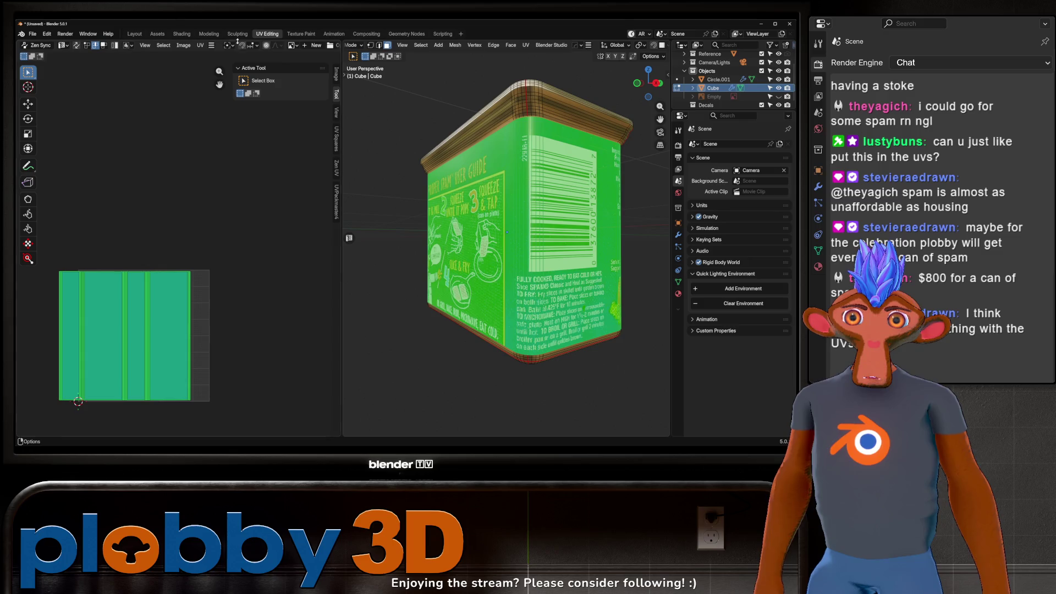
click(292, 45)
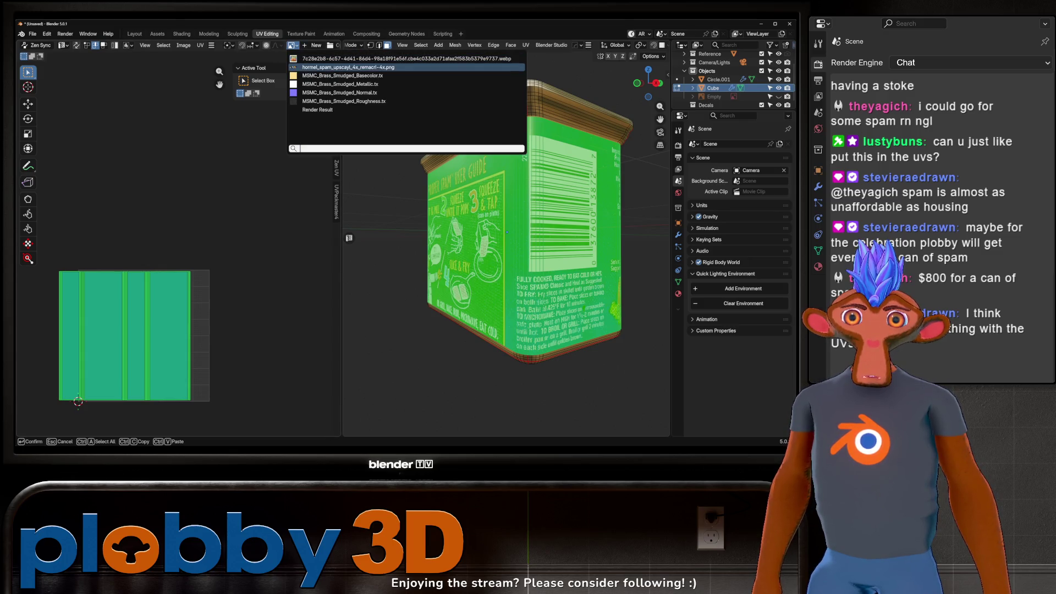
click(348, 67)
scroll(133, 326, down, 4)
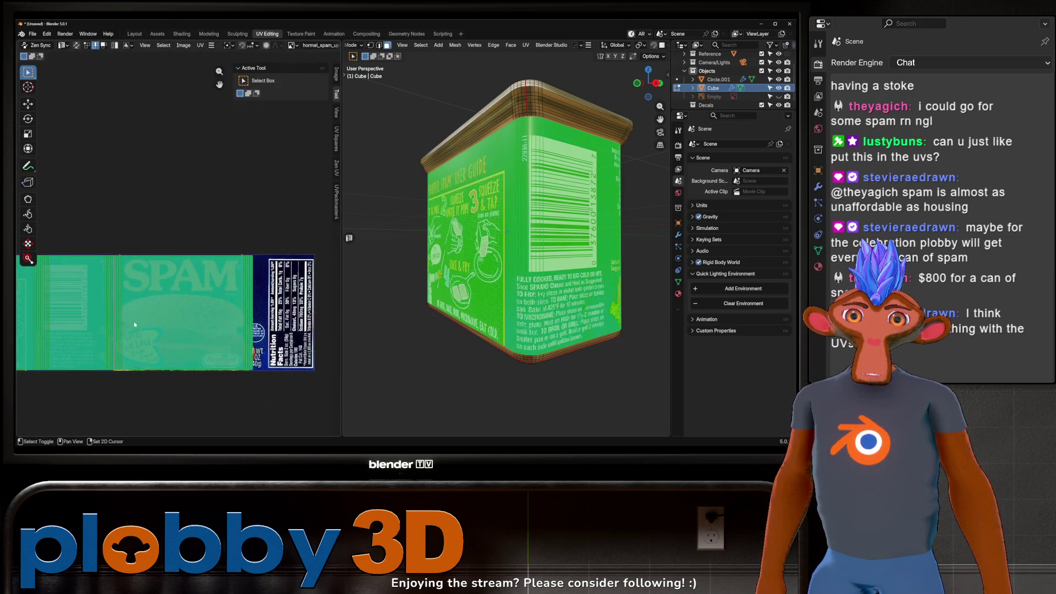
scroll(216, 341, up, 5)
mouse_move(263, 312)
middle_down()
mouse_move(177, 308)
mouse_move(184, 287)
mouse_move(167, 292)
middle_up()
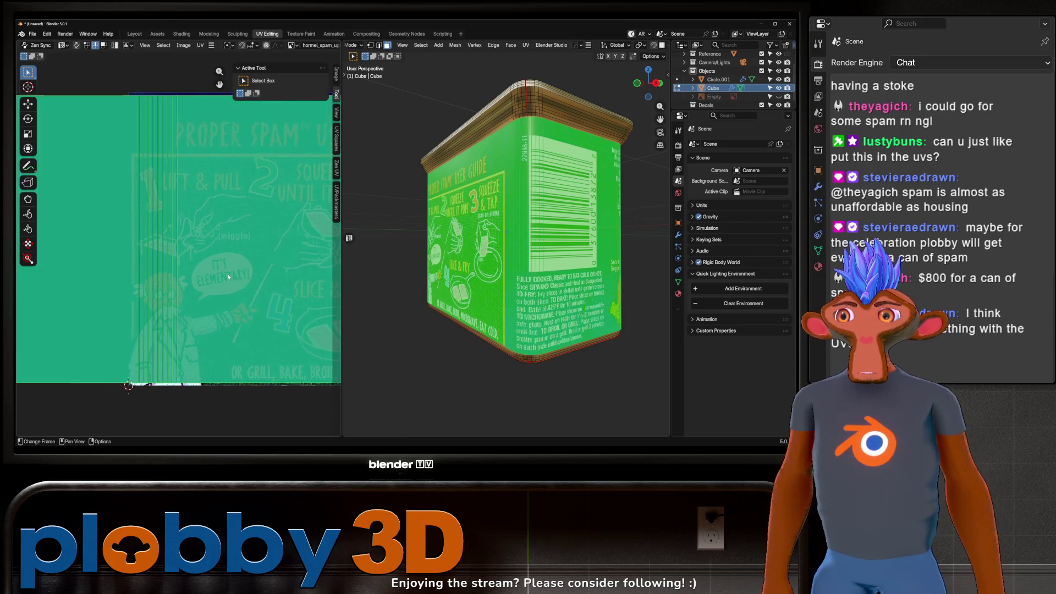
key(s)
key(y)
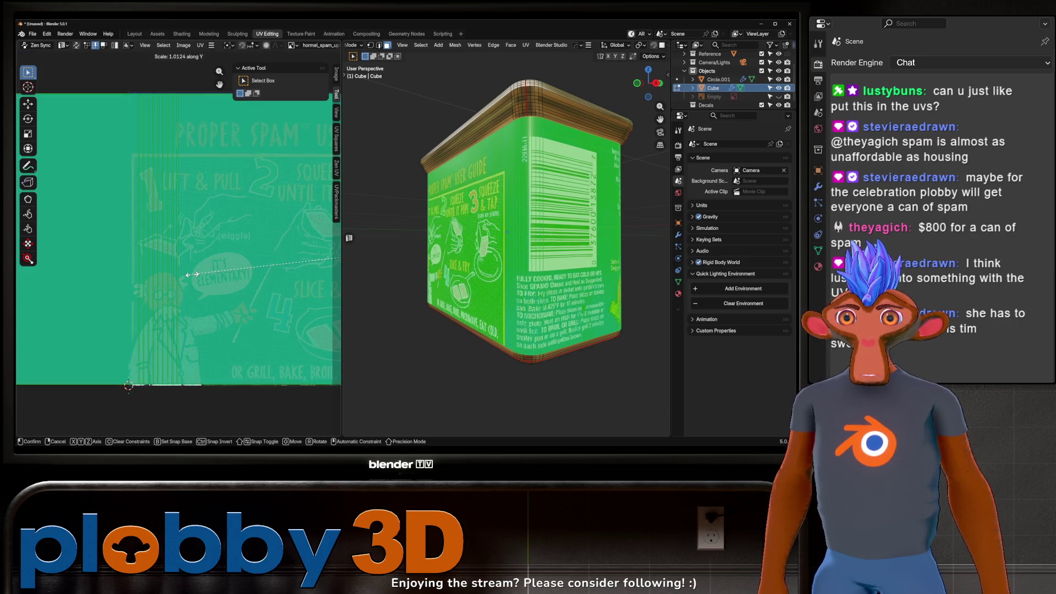
click(169, 279)
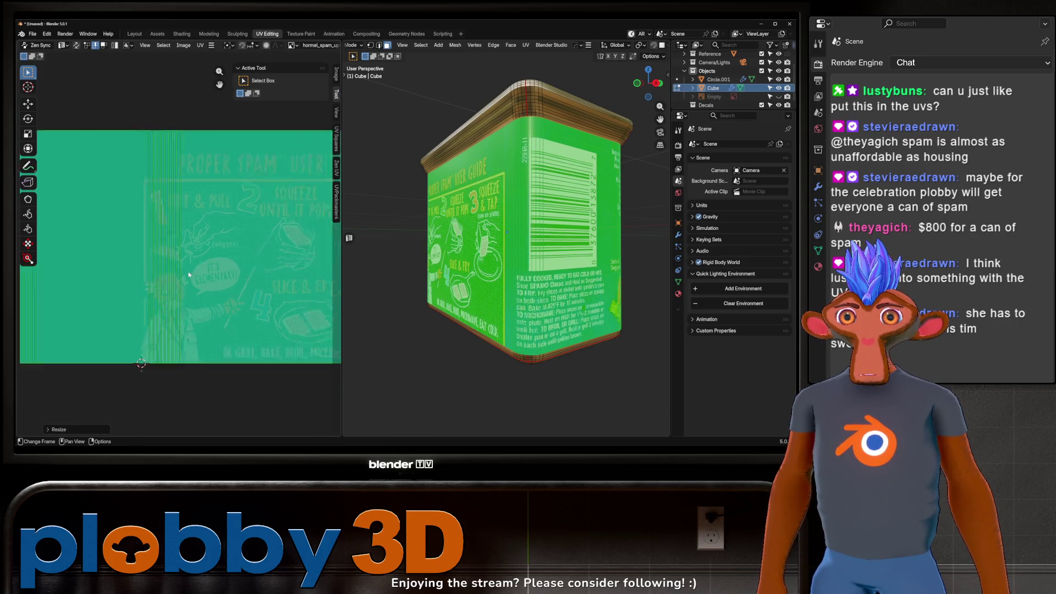
key(Tab)
Re-show the hormel_spam image and shift the UV island horizontally.
middle_drag(536, 291, 424, 291)
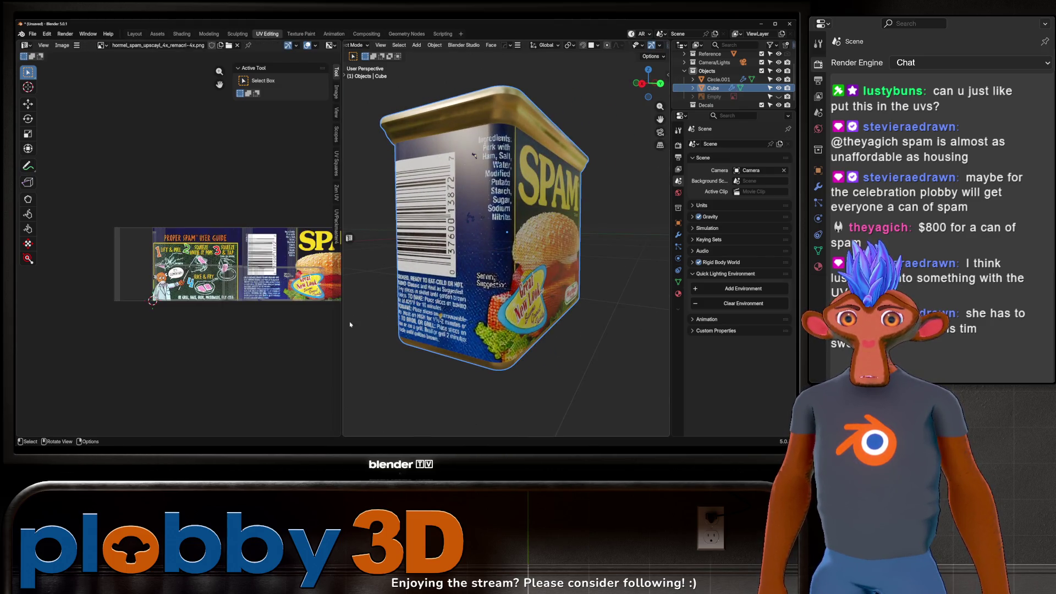
key(Tab)
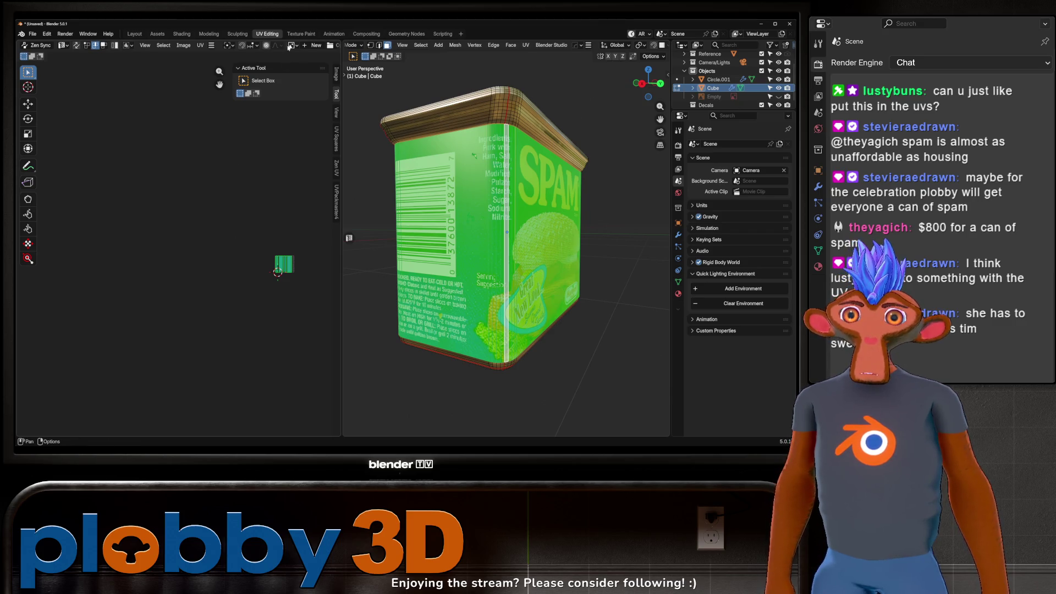
click(288, 48)
click(330, 67)
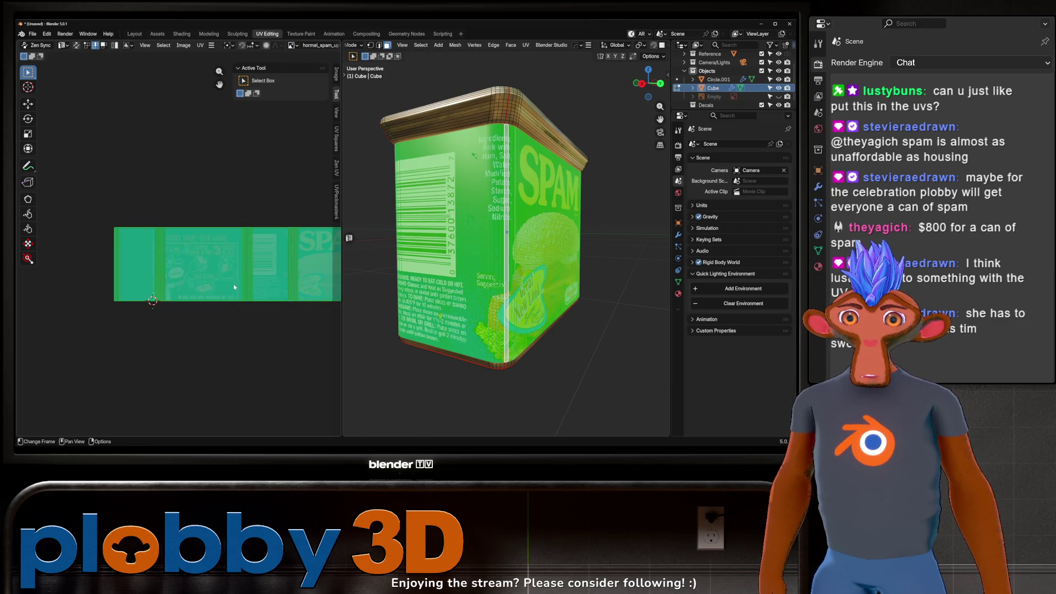
key(g)
key(x)
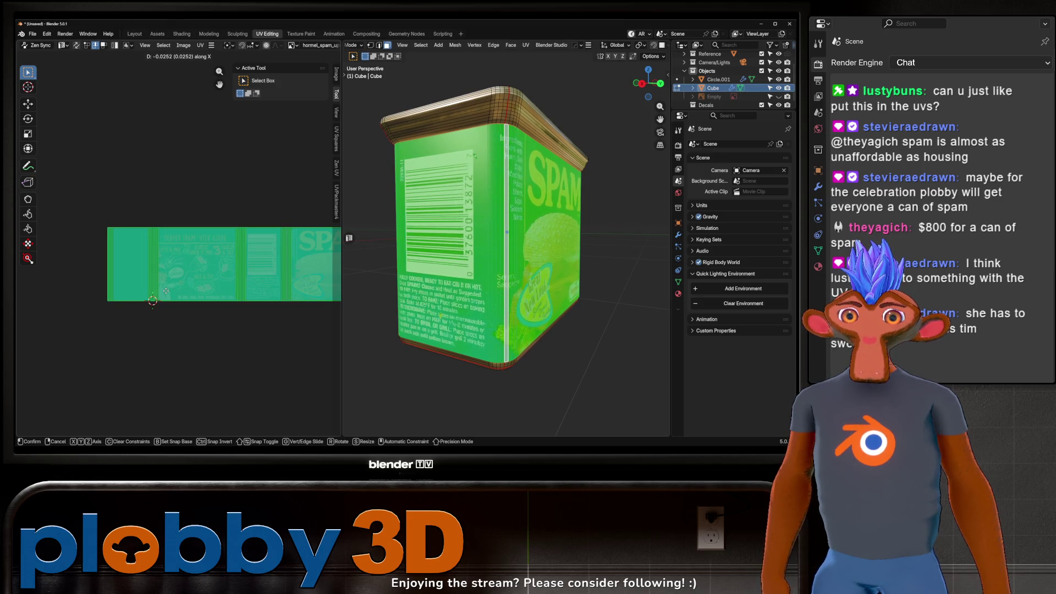
click(132, 294)
Stretch the UVs horizontally to fit the nutrition facts side, then preview the label.
mouse_move(495, 253)
middle_down()
mouse_move(396, 254)
mouse_move(418, 302)
middle_up()
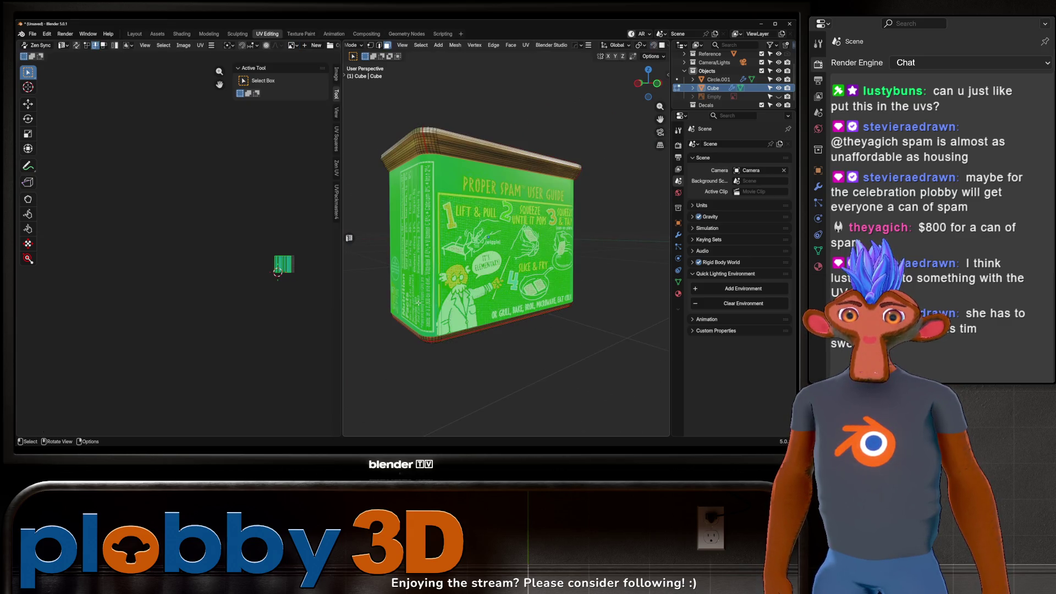
key(s)
key(x)
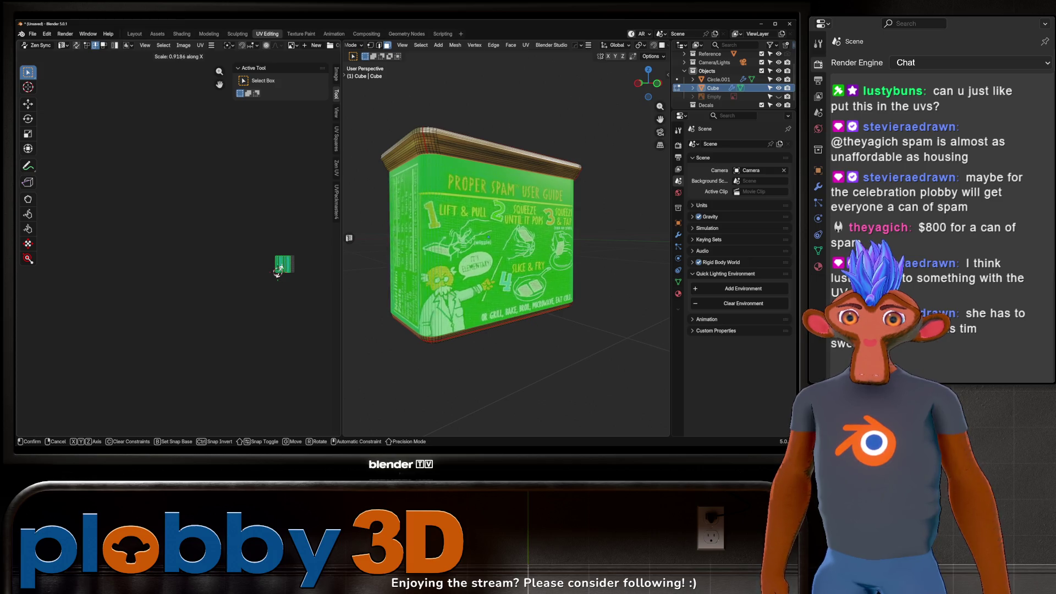
click(278, 272)
middle_drag(352, 246, 371, 246)
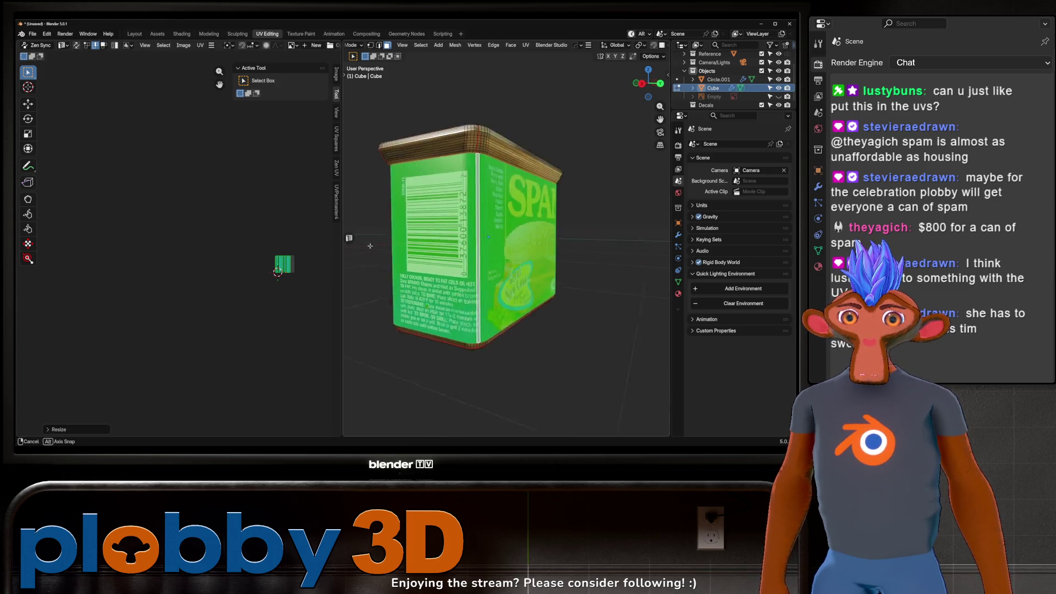
key(Tab)
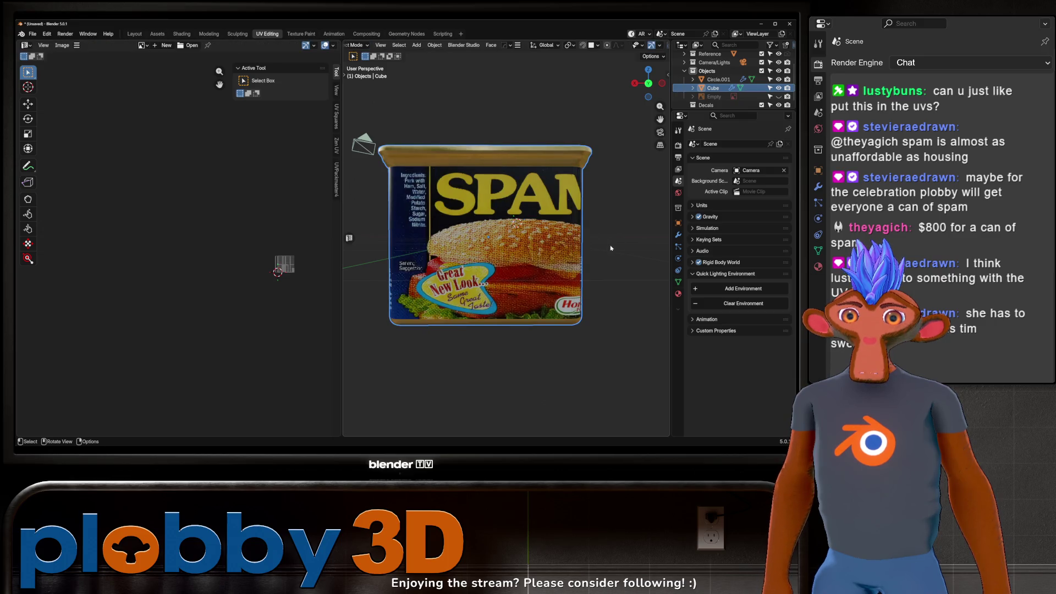
Select the SPAM can's front face in Edit Mode, then return to Object Mode.
key(Tab)
click(517, 250)
right_click(544, 241)
key(Tab)
key(Tab)
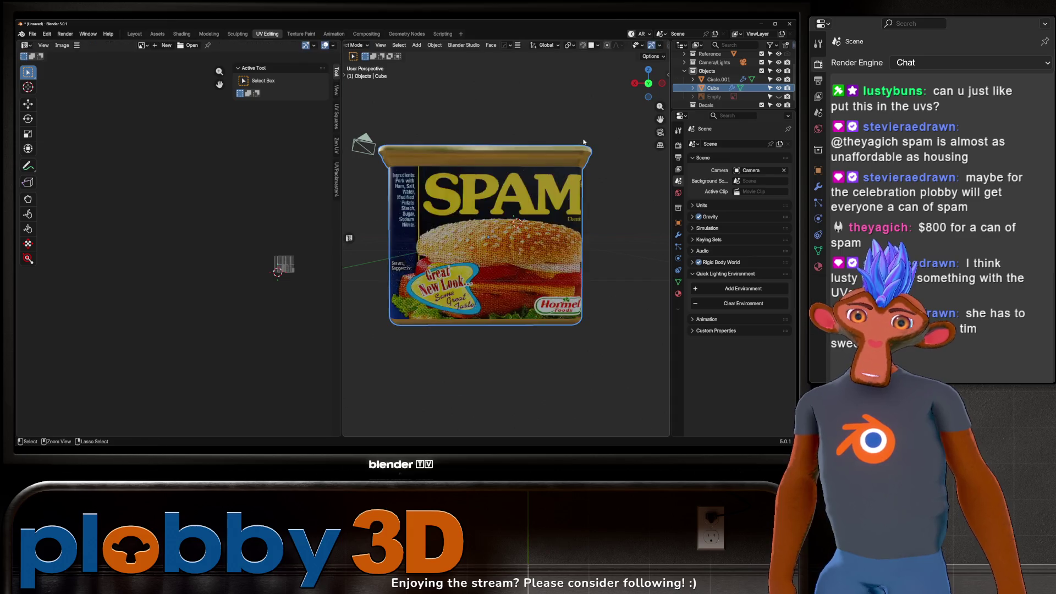
View the labelled can at an angle in Layout, then move to the Shading workspace.
key(Tab)
middle_drag(595, 155, 511, 182)
scroll(506, 247, up, 5)
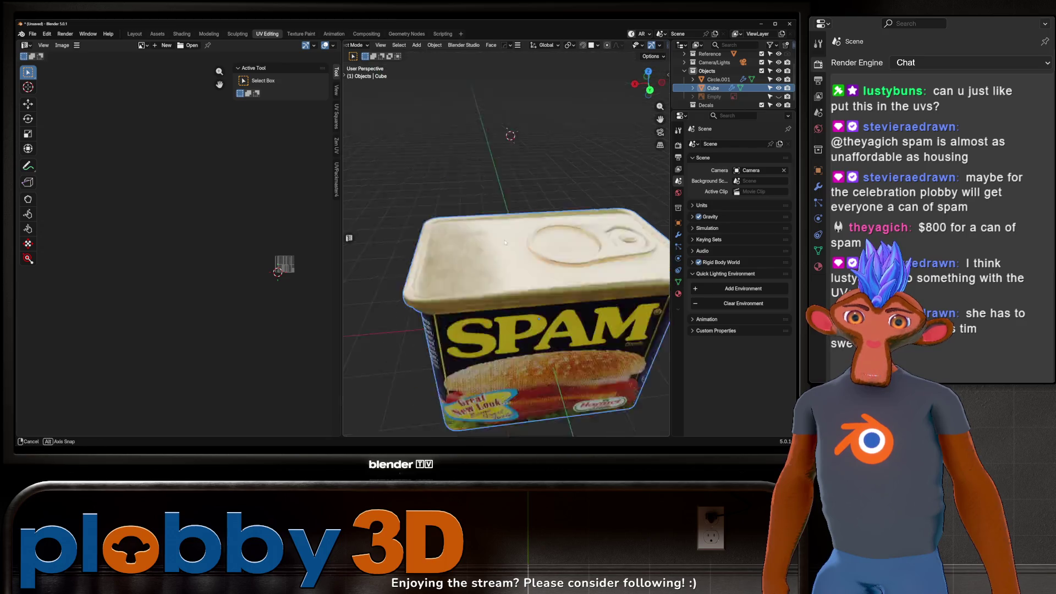
click(132, 35)
mouse_move(352, 231)
middle_down()
mouse_move(295, 208)
mouse_move(384, 237)
mouse_move(415, 164)
mouse_move(386, 207)
mouse_move(340, 193)
mouse_move(364, 149)
mouse_move(362, 159)
middle_up()
scroll(329, 174, up, 3)
click(182, 34)
Pan and zoom the node editor so the label's texture and shader nodes are fully visible.
scroll(343, 171, down, 3)
middle_drag(290, 297, 352, 332)
scroll(393, 357, up, 1)
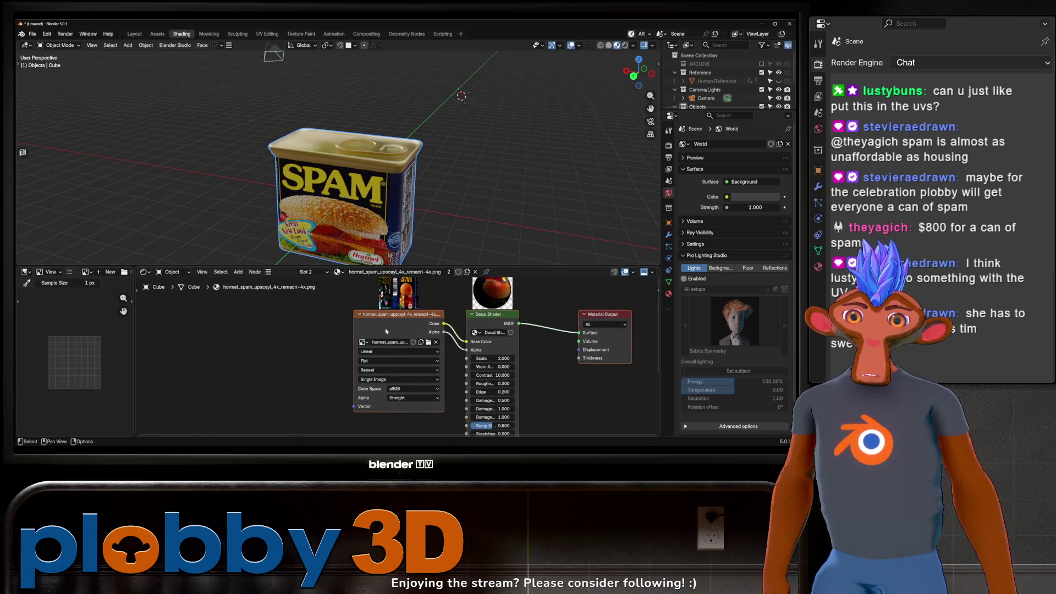
drag(385, 332, 316, 339)
middle_drag(446, 376, 477, 362)
scroll(476, 362, up, 1)
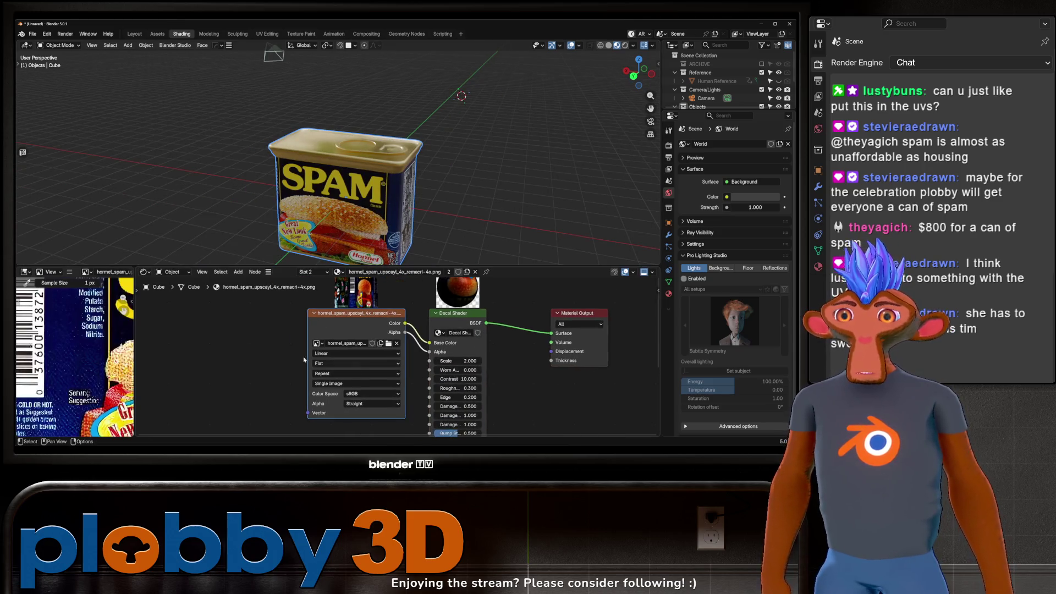
Orbit and zoom the viewport, then frame the view on the SPAM can.
mouse_move(375, 161)
middle_down()
mouse_move(386, 196)
mouse_move(384, 182)
mouse_move(376, 189)
mouse_move(402, 175)
middle_up()
scroll(386, 198, up, 2)
scroll(377, 188, up, 2)
scroll(377, 189, down, 2)
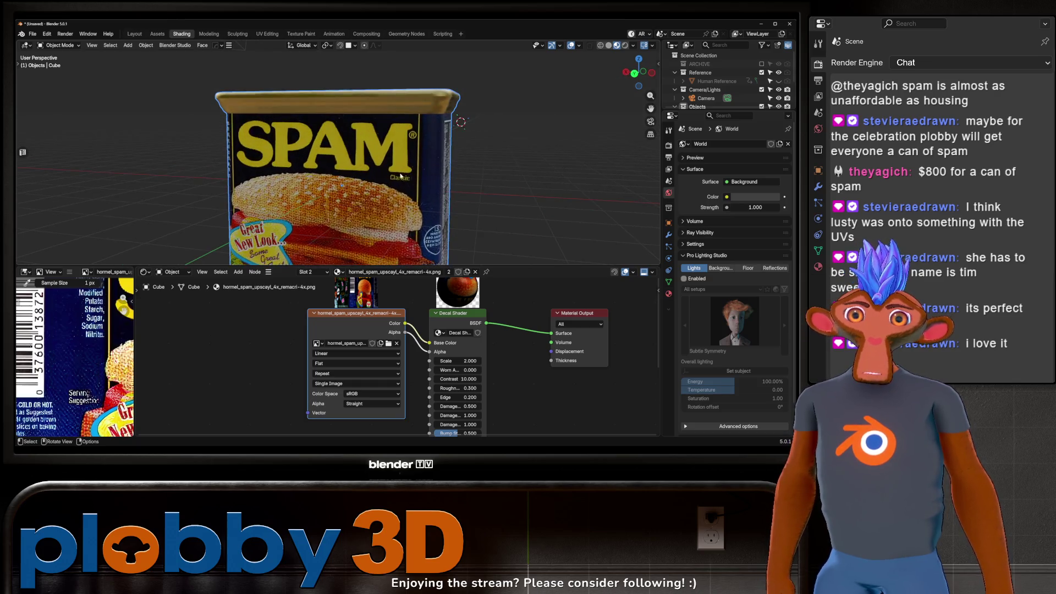
scroll(374, 188, down, 5)
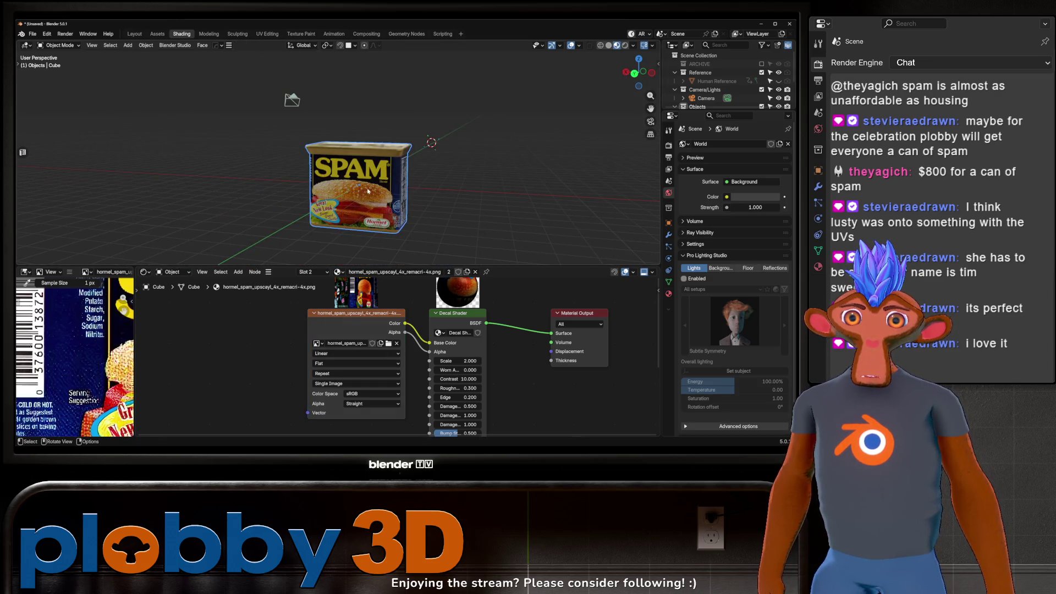
shift+middle_drag(384, 184, 470, 147)
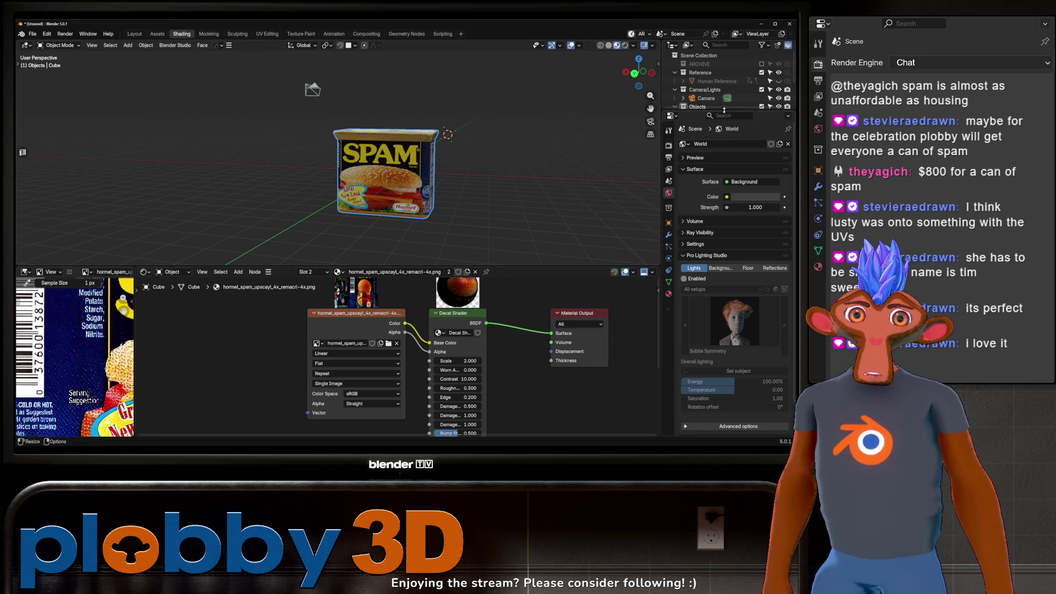
key(KP_Decimal)
Shrink the can to real size and rotate it 180° around Z to face front.
key(s)
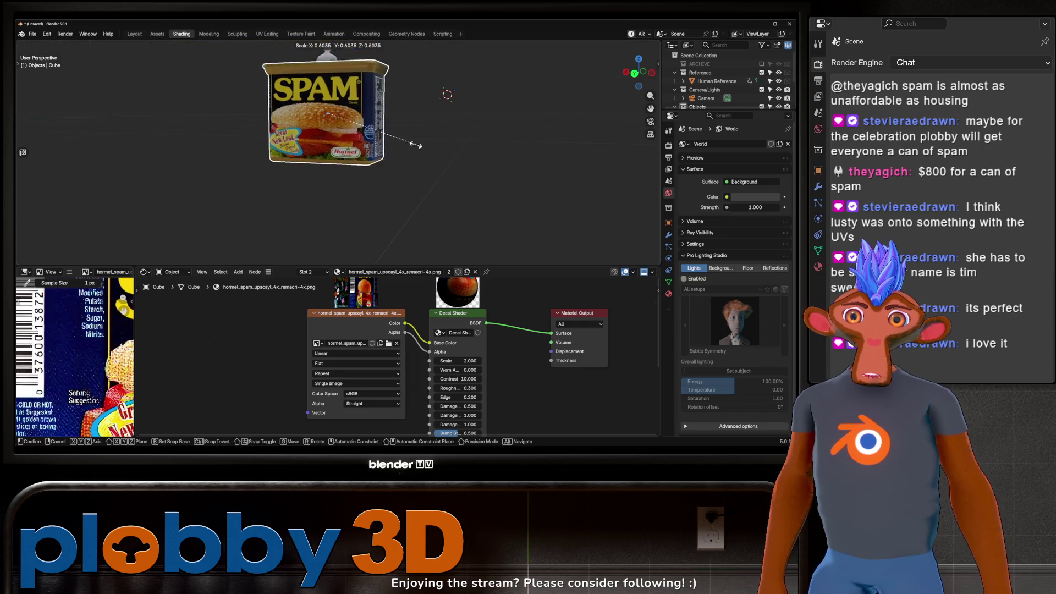
click(372, 151)
scroll(372, 150, up, 3)
key(KP_1)
text(srz180)
key(Return)
scroll(328, 160, up, 4)
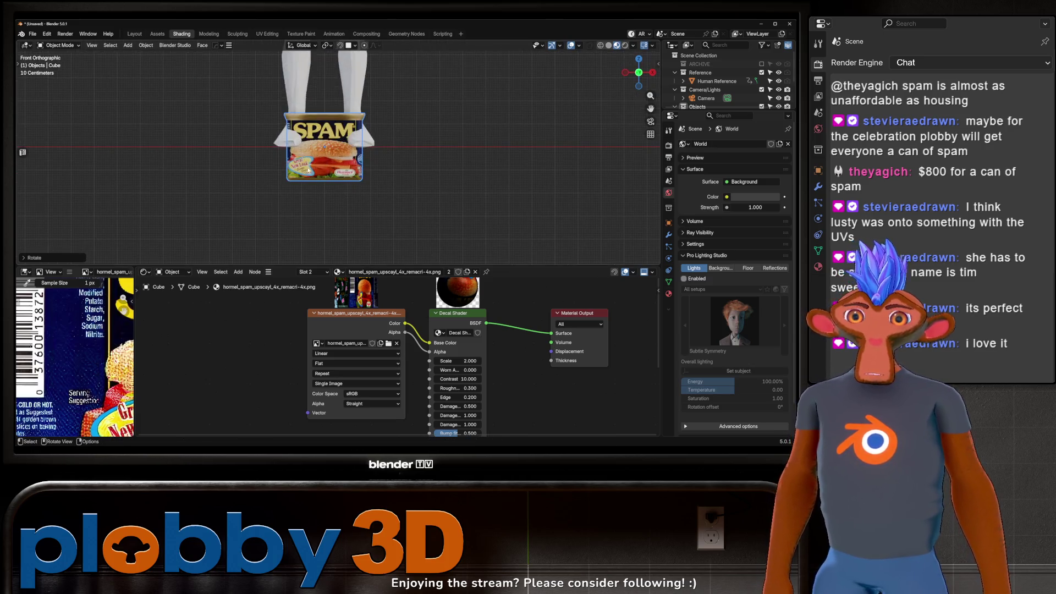
Move the can along Z to rest on the ground beside the human figure.
key(g)
key(z)
alt+scroll(328, 256, down, 8)
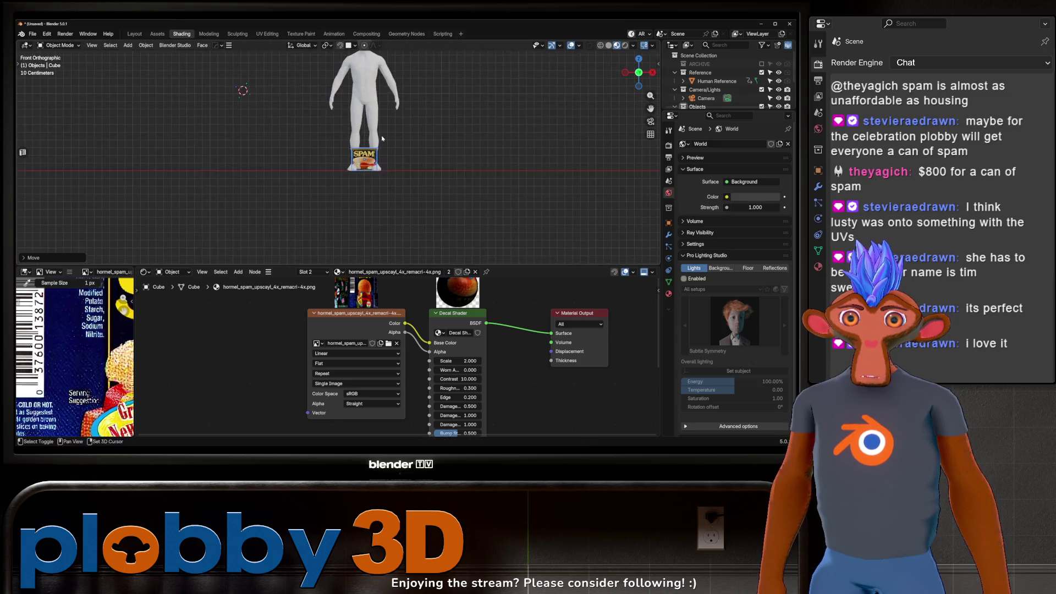
click(402, 249)
scroll(386, 235, up, 5)
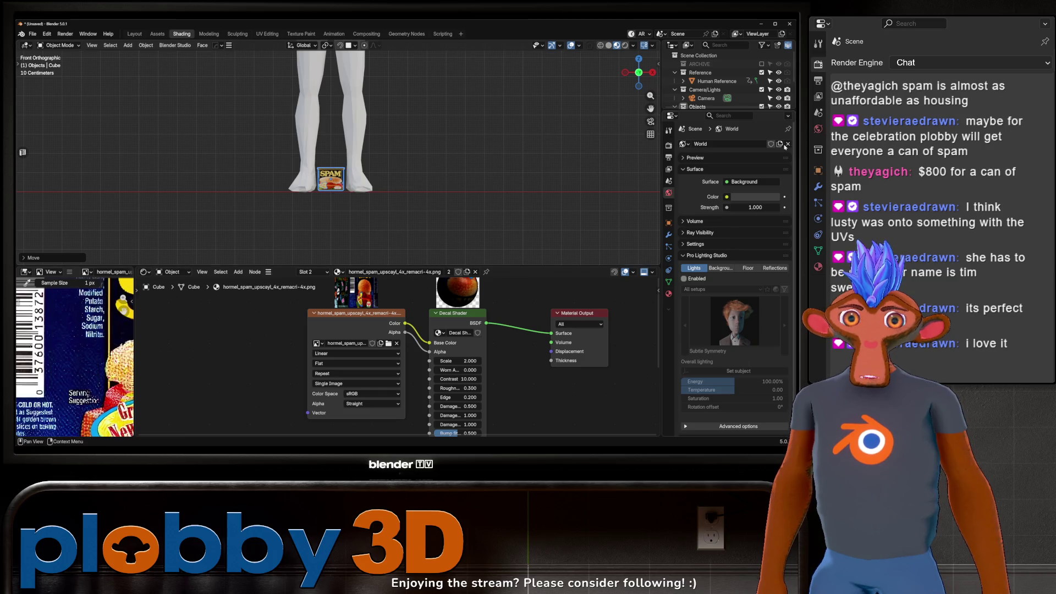
Hide the Reference collection and view the can in perspective.
click(778, 72)
scroll(363, 157, up, 6)
middle_drag(363, 157, 308, 160)
scroll(308, 160, up, 2)
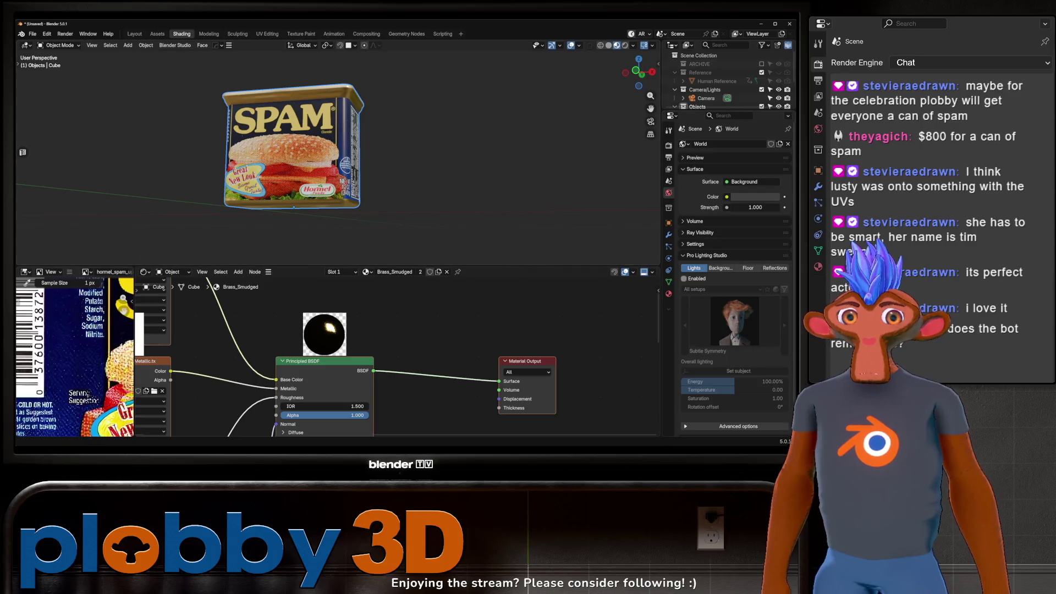
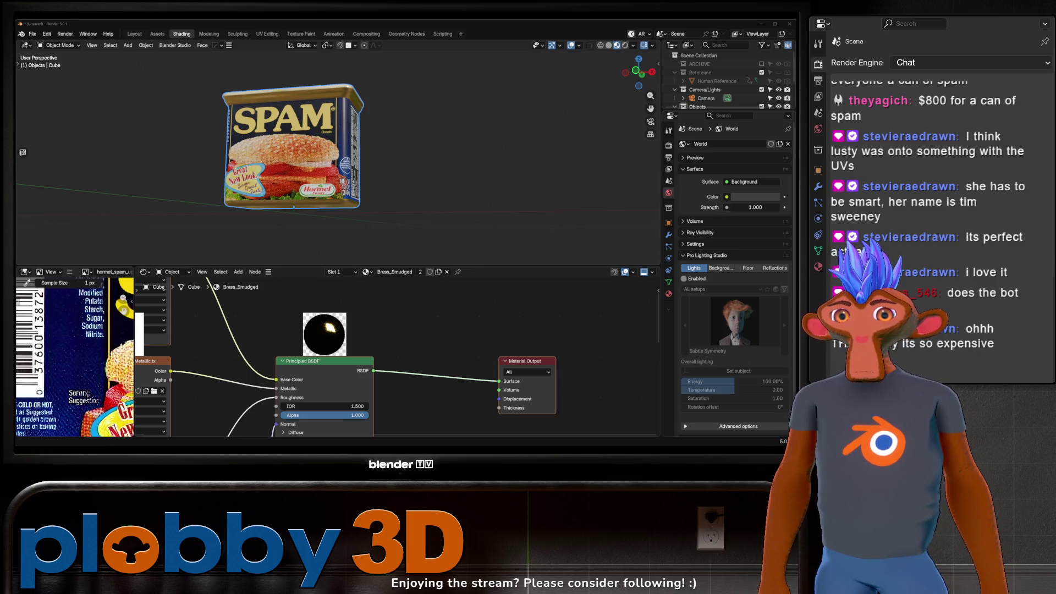
Bring up the can's SPAM label material and adjust the decal's Worn Amount.
mouse_move(205, 150)
middle_down()
mouse_move(278, 160)
mouse_move(329, 192)
middle_up()
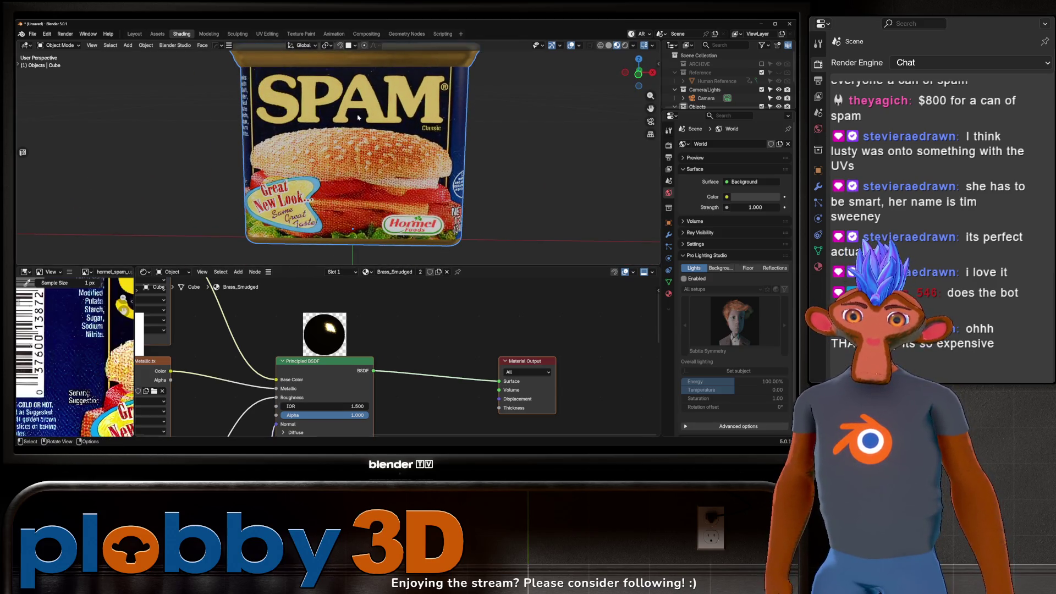
click(356, 185)
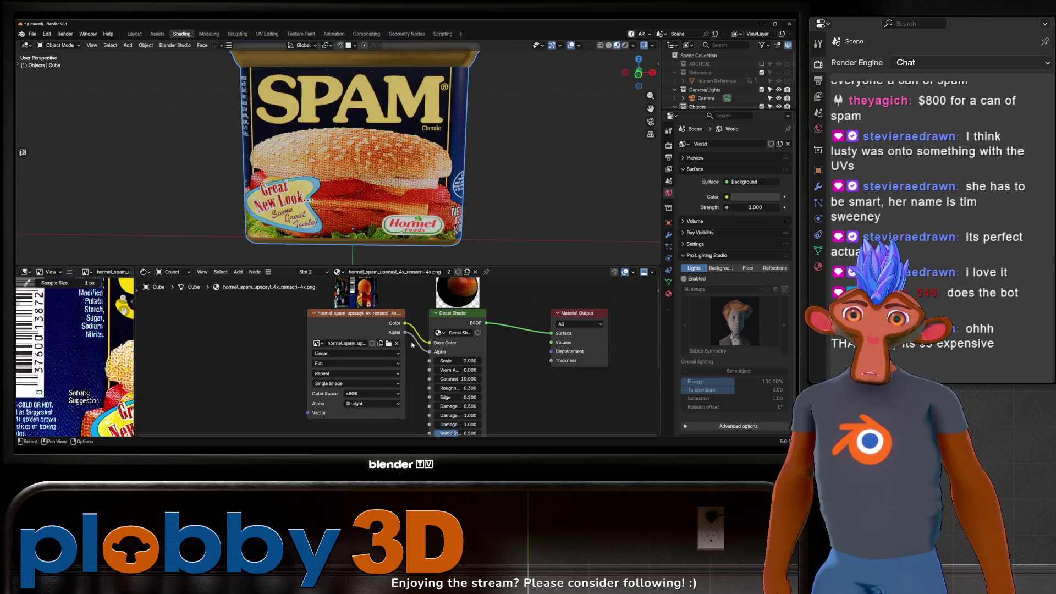
scroll(418, 338, up, 1)
mouse_move(440, 340)
mouse_down()
mouse_move(464, 339)
mouse_move(431, 340)
mouse_up()
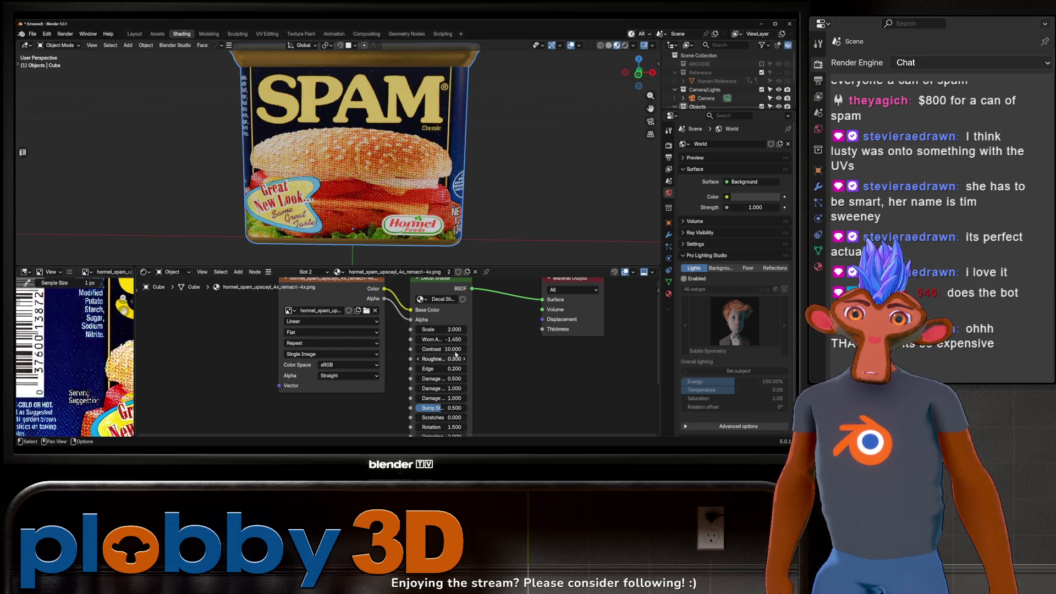
Look inside the Decal Shader group, then return to the material's node tree.
scroll(395, 349, down, 4)
scroll(396, 349, up, 3)
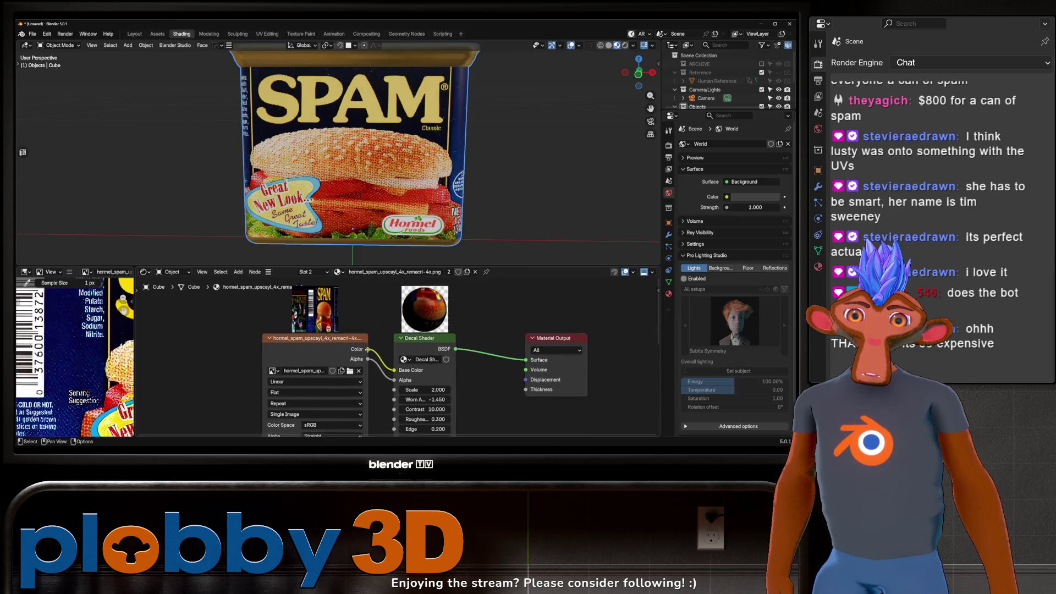
key(Tab)
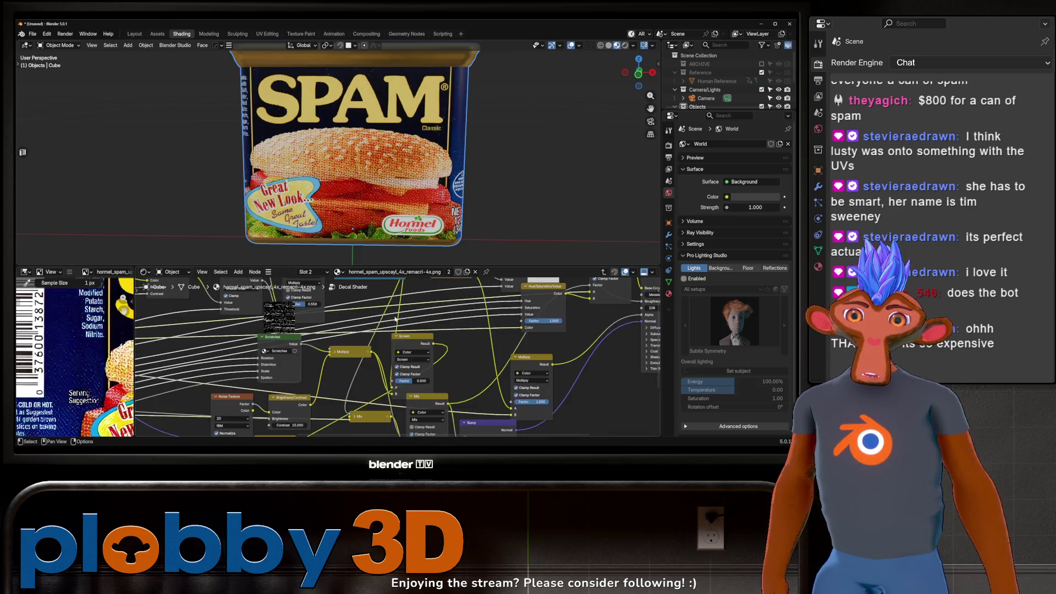
key(Tab)
scroll(379, 346, down, 4)
scroll(379, 346, up, 2)
Collapse and delete the Decal Shader node, then frame the remaining nodes.
key(h)
key(x)
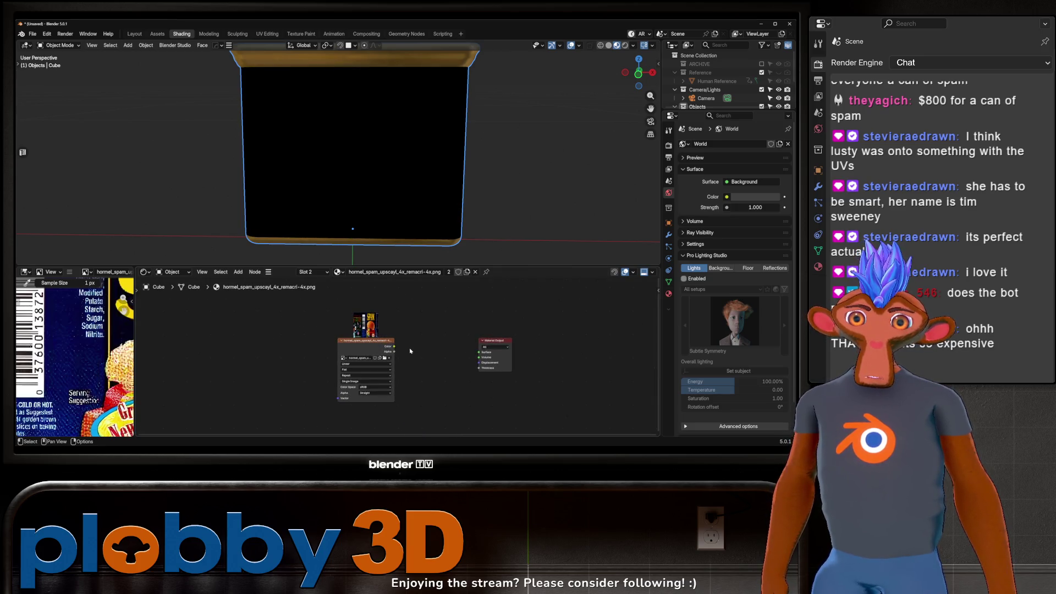
key(Home)
Add a Principled BSDF beside the label image and connect the image Color to Base Color.
key(shift+a)
mouse_move(408, 389)
text(principled)
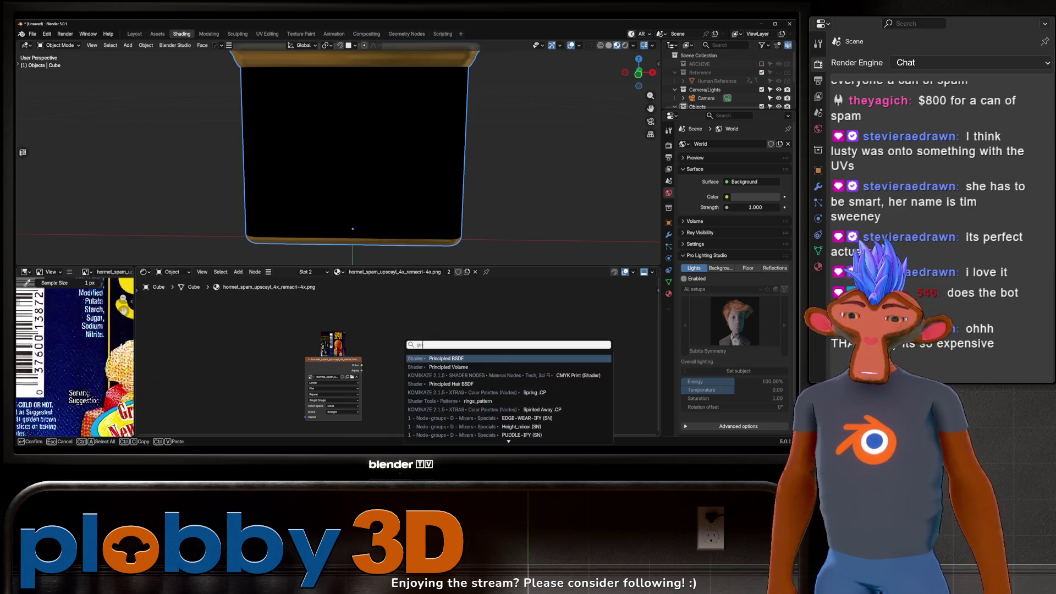
key(Return)
click(409, 382)
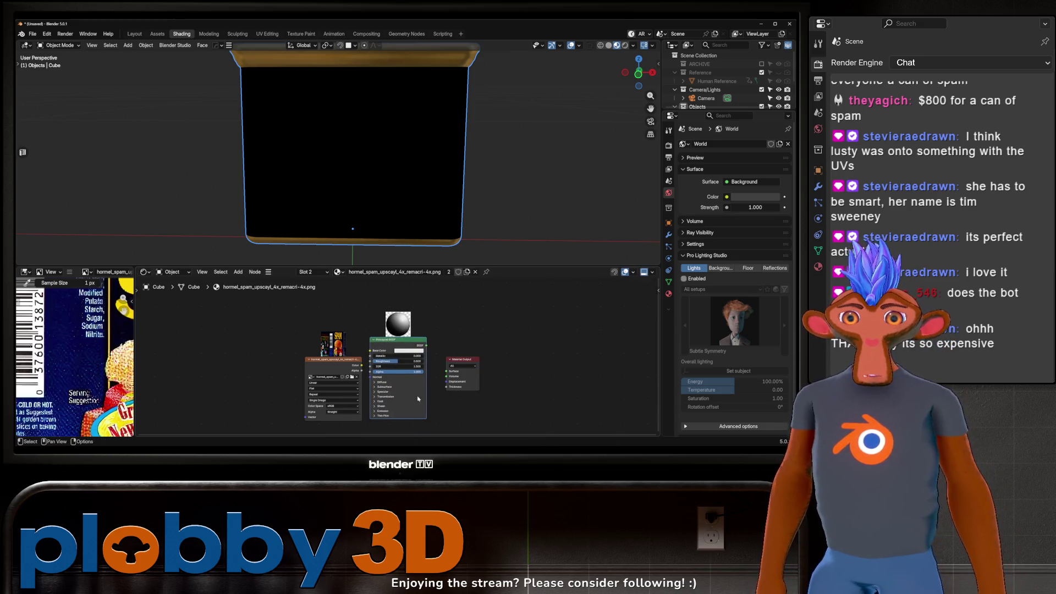
mouse_move(362, 365)
mouse_down()
mouse_move(366, 349)
mouse_move(439, 360)
mouse_move(446, 371)
mouse_up()
Move the image node further left, view the label up close, and select the image node.
mouse_move(343, 161)
middle_down()
mouse_move(363, 157)
mouse_move(350, 165)
mouse_move(355, 182)
mouse_move(366, 173)
mouse_move(361, 187)
middle_up()
mouse_move(315, 367)
mouse_down()
mouse_move(159, 325)
mouse_move(206, 319)
mouse_move(341, 337)
mouse_up()
middle_drag(341, 337, 286, 338)
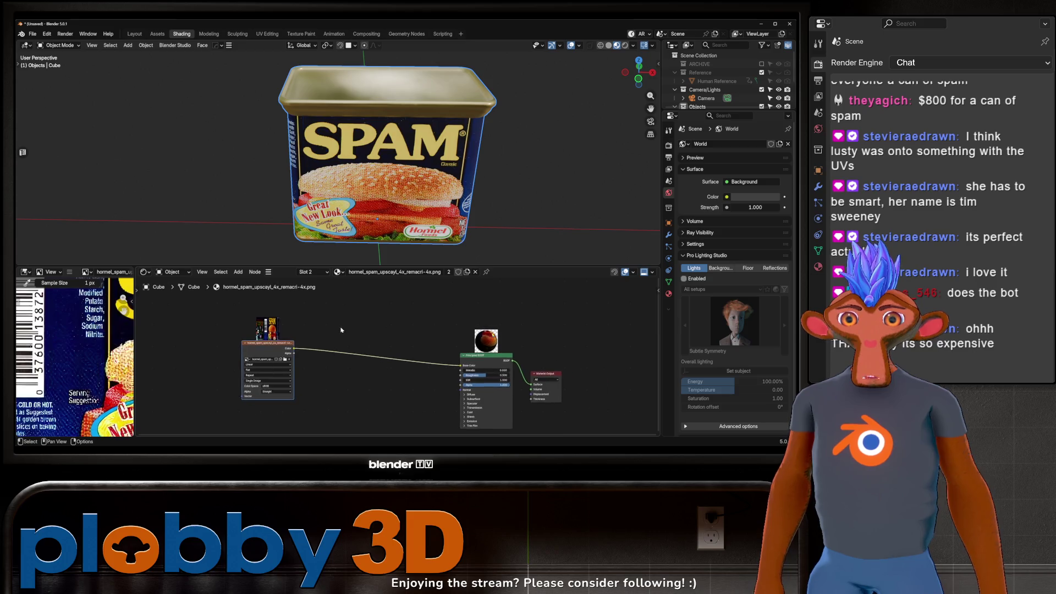
scroll(323, 346, down, 1)
mouse_move(379, 182)
middle_down()
mouse_move(395, 189)
mouse_move(345, 185)
middle_up()
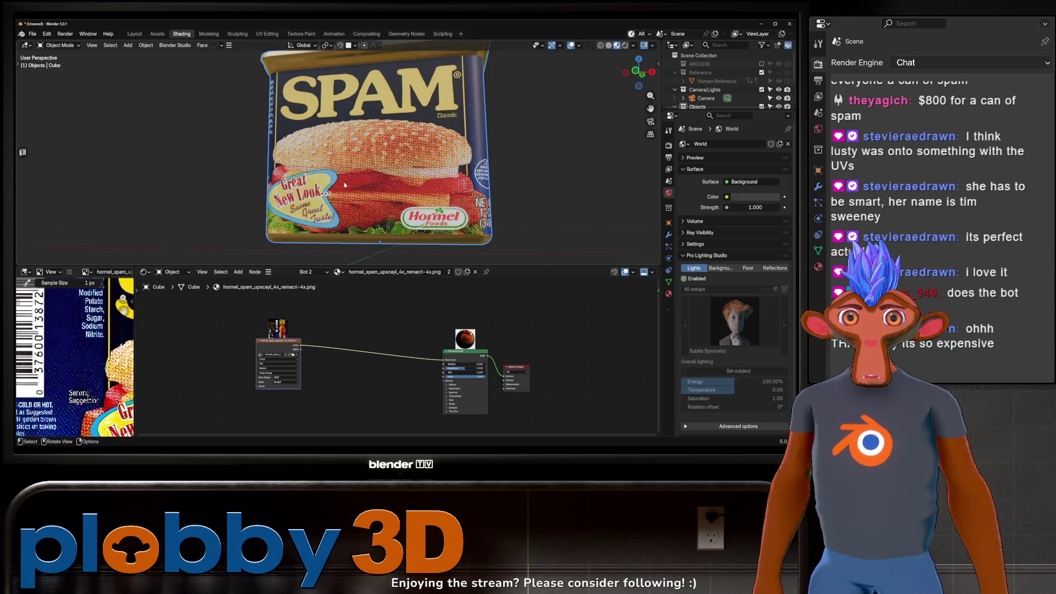
ctrl+middle_drag(344, 185, 345, 204)
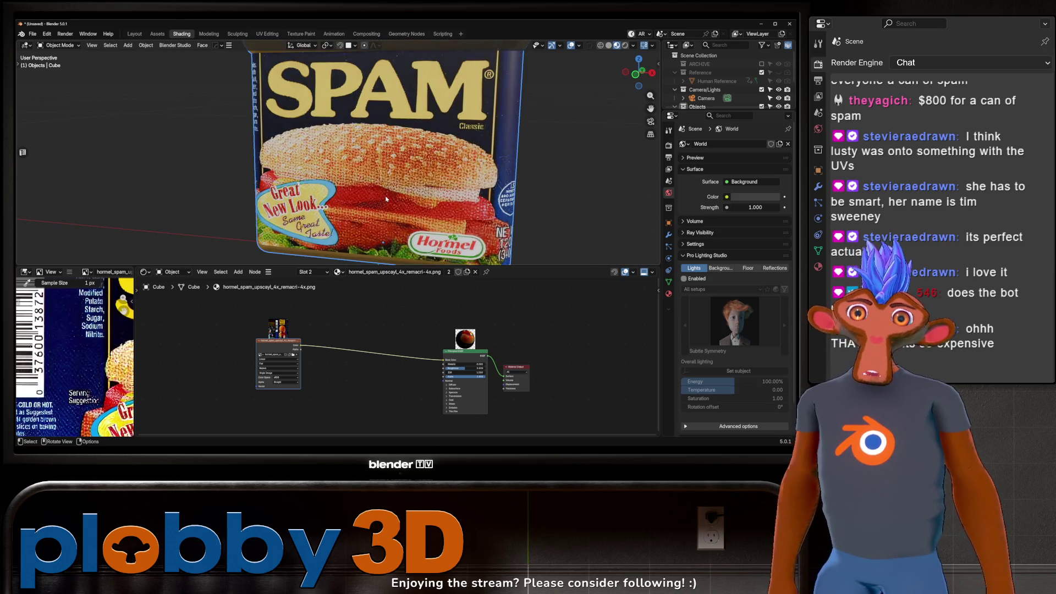
drag(238, 304, 362, 410)
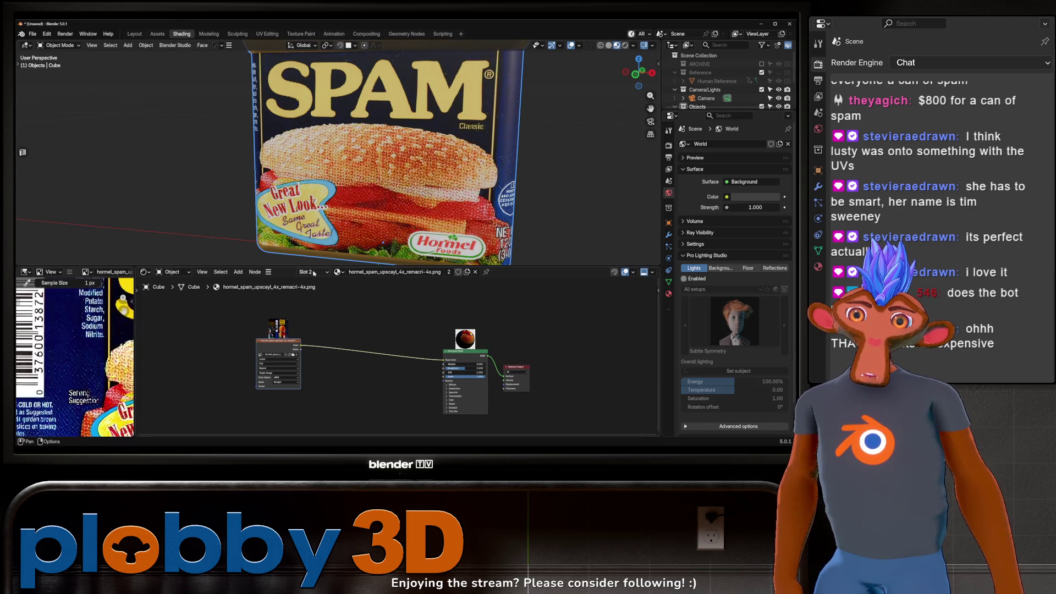
click(669, 295)
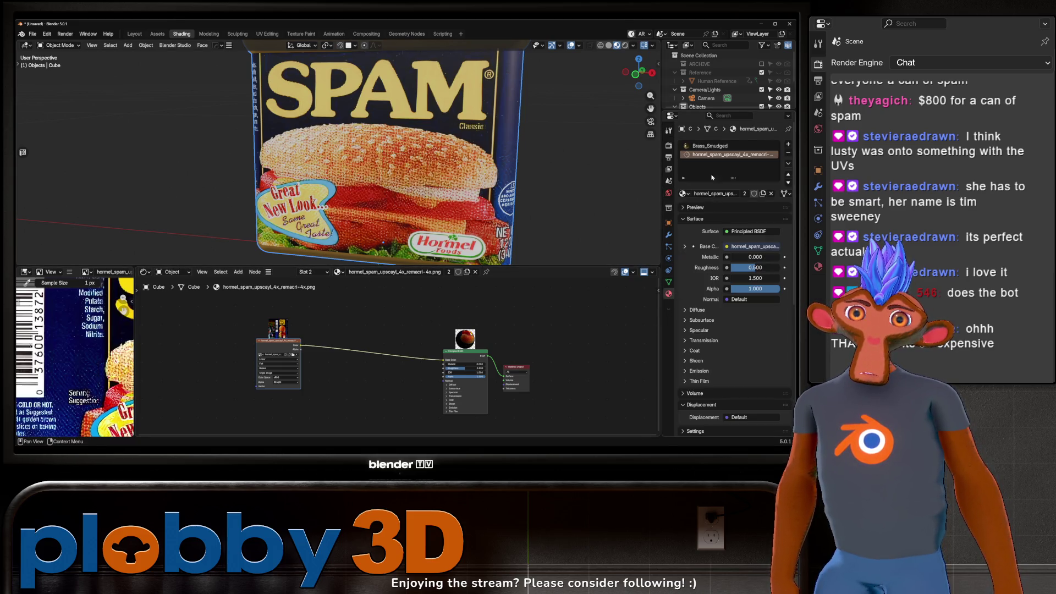
click(715, 146)
scroll(422, 208, down, 3)
middle_drag(422, 208, 607, 177)
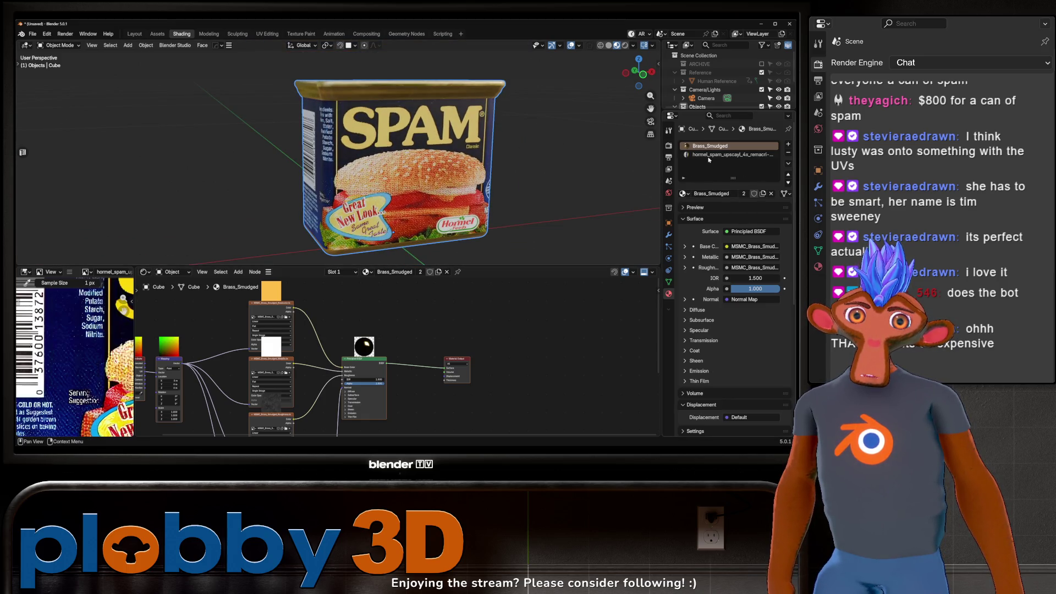
key(Tab)
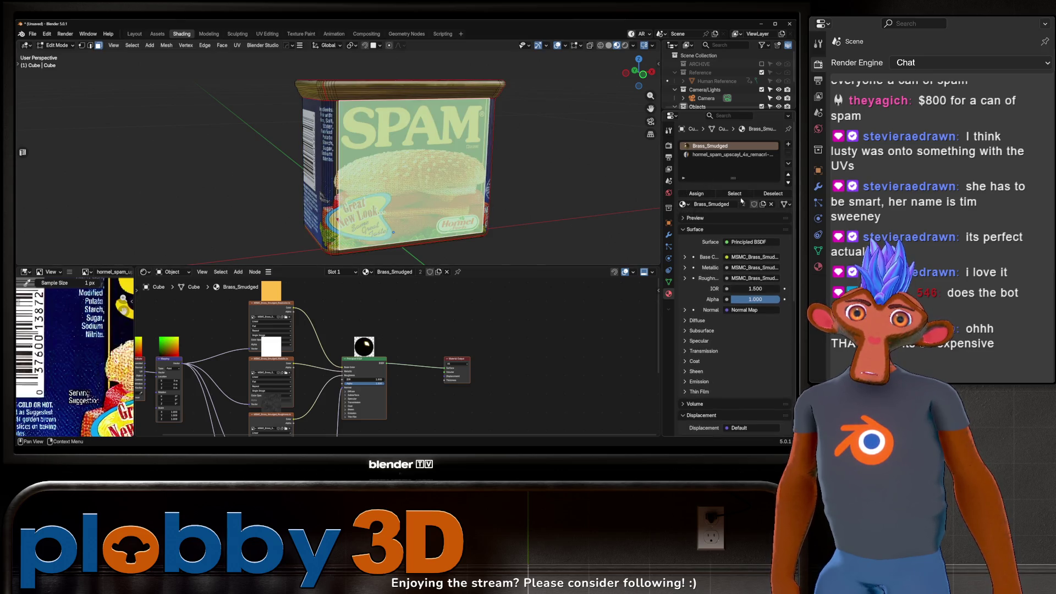
click(773, 193)
click(731, 155)
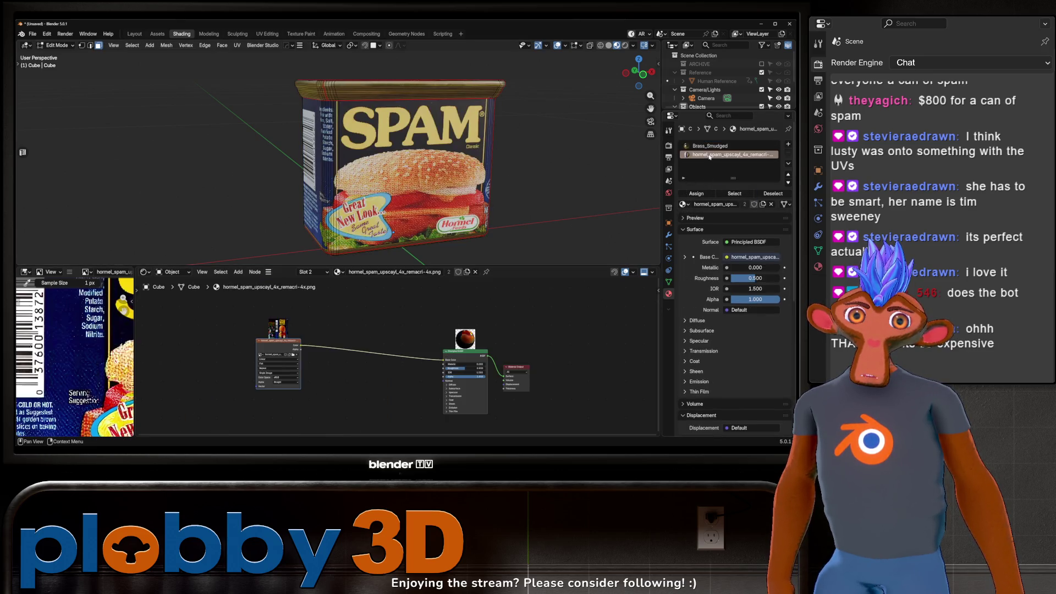
click(734, 193)
click(683, 204)
click(559, 202)
key(Tab)
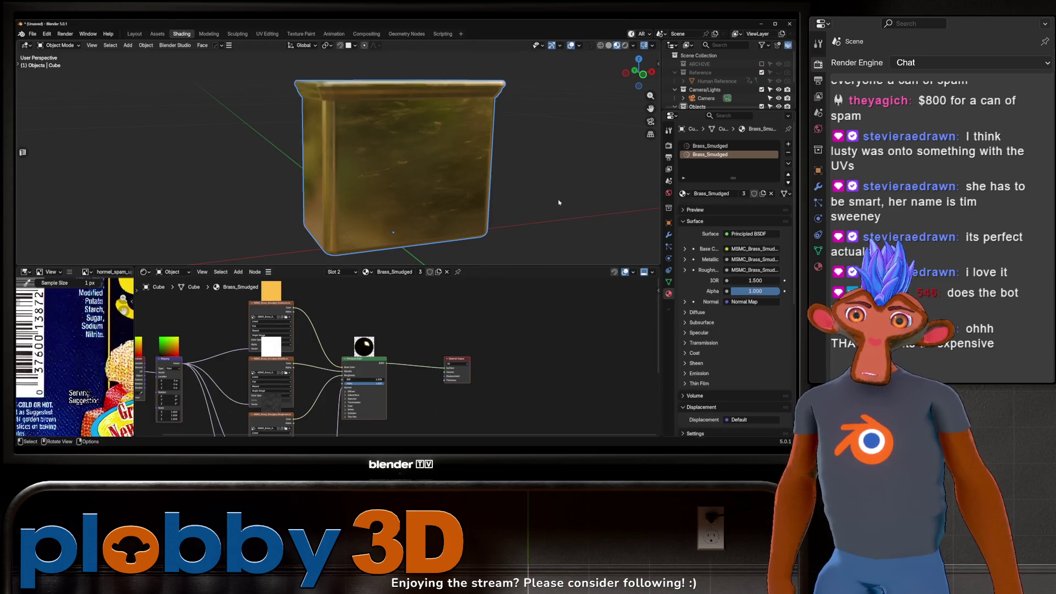
mouse_move(559, 203)
middle_down()
mouse_move(623, 179)
mouse_move(468, 125)
mouse_move(431, 137)
middle_up()
scroll(315, 358, down, 5)
scroll(315, 358, up, 3)
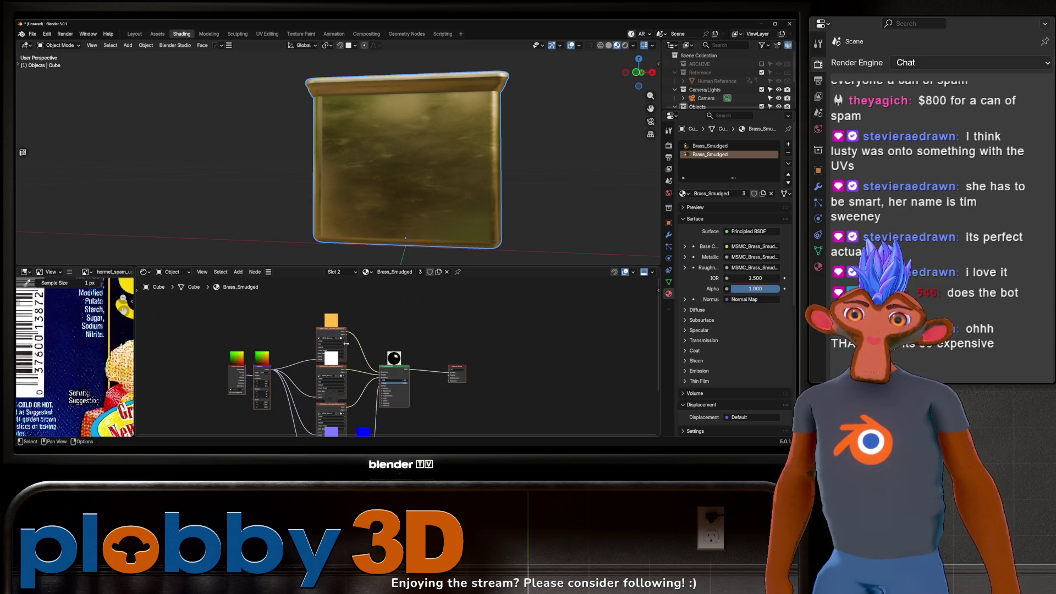
middle_drag(347, 346, 381, 381)
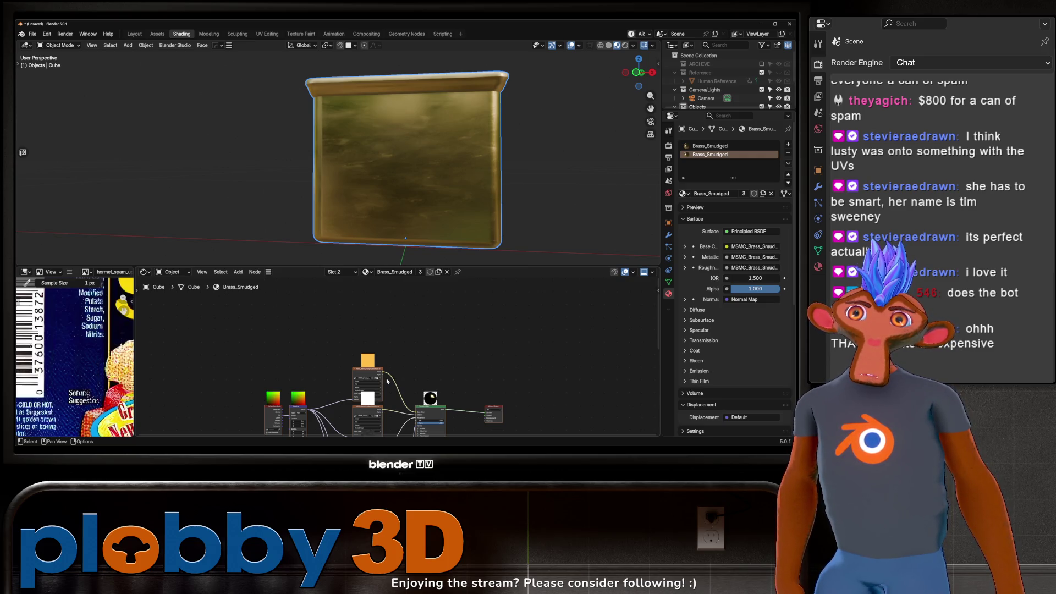
key(ctrl+z)
key(Tab)
middle_drag(418, 165, 443, 191)
middle_drag(374, 177, 382, 184)
mouse_move(336, 374)
middle_down()
mouse_move(378, 314)
mouse_move(334, 381)
middle_up()
scroll(378, 315, up, 3)
scroll(382, 315, down, 2)
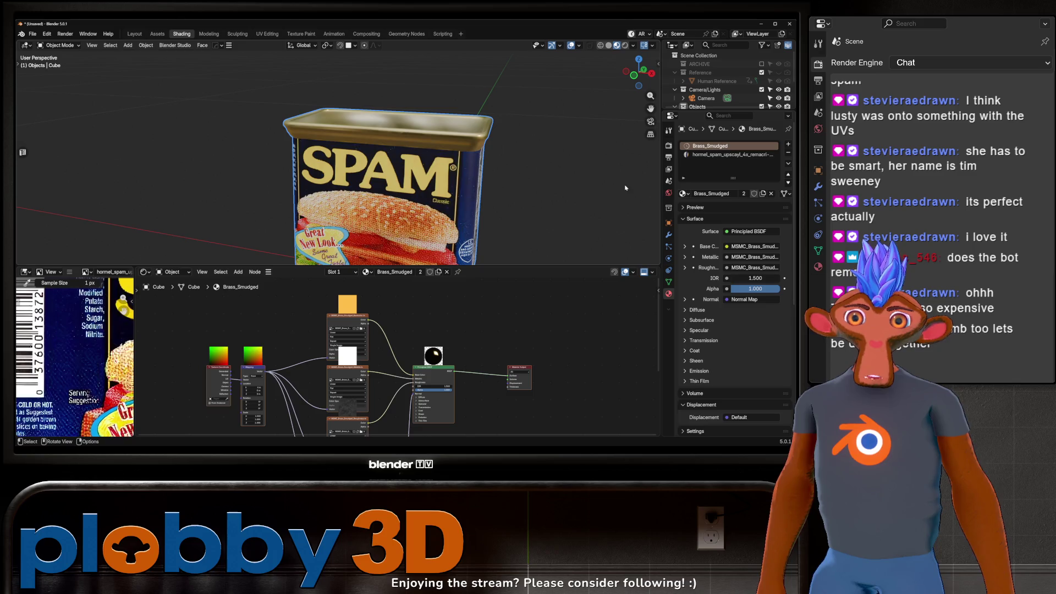
middle_drag(397, 191, 438, 95)
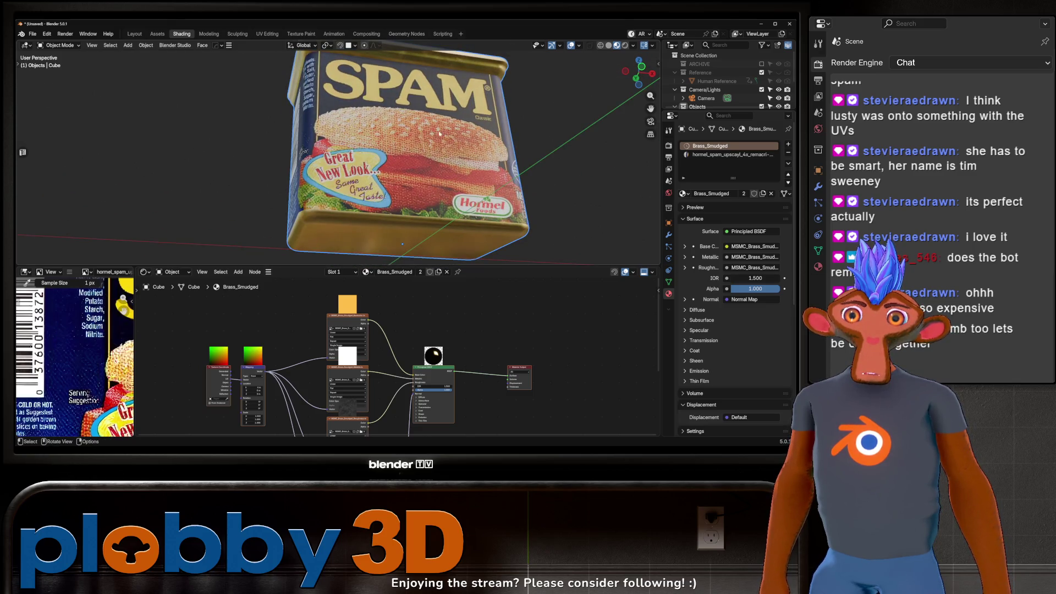
scroll(410, 363, down, 1)
middle_drag(396, 369, 409, 332)
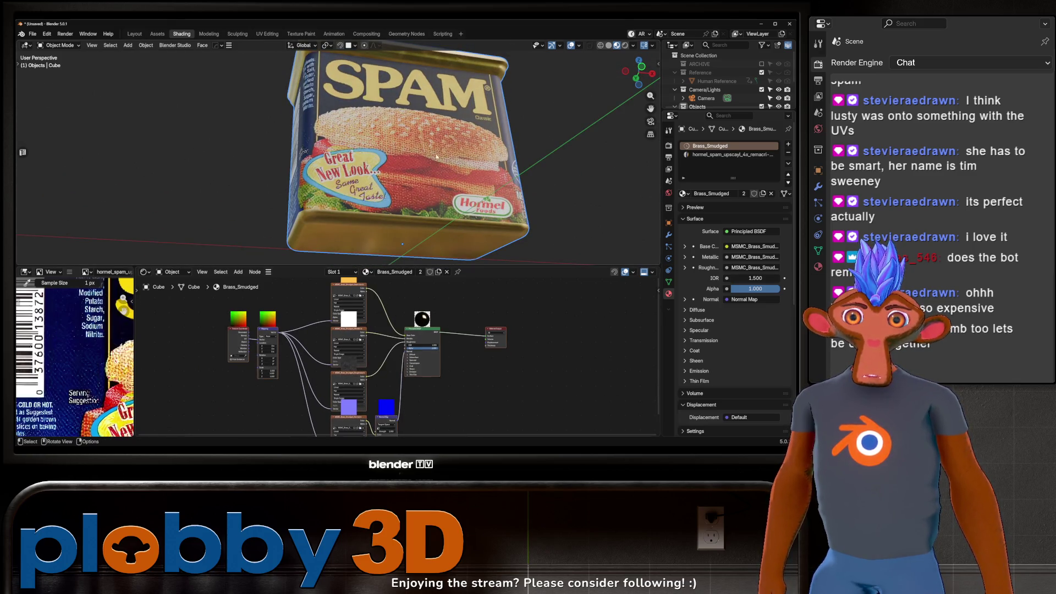
middle_drag(434, 145, 519, 183)
click(718, 157)
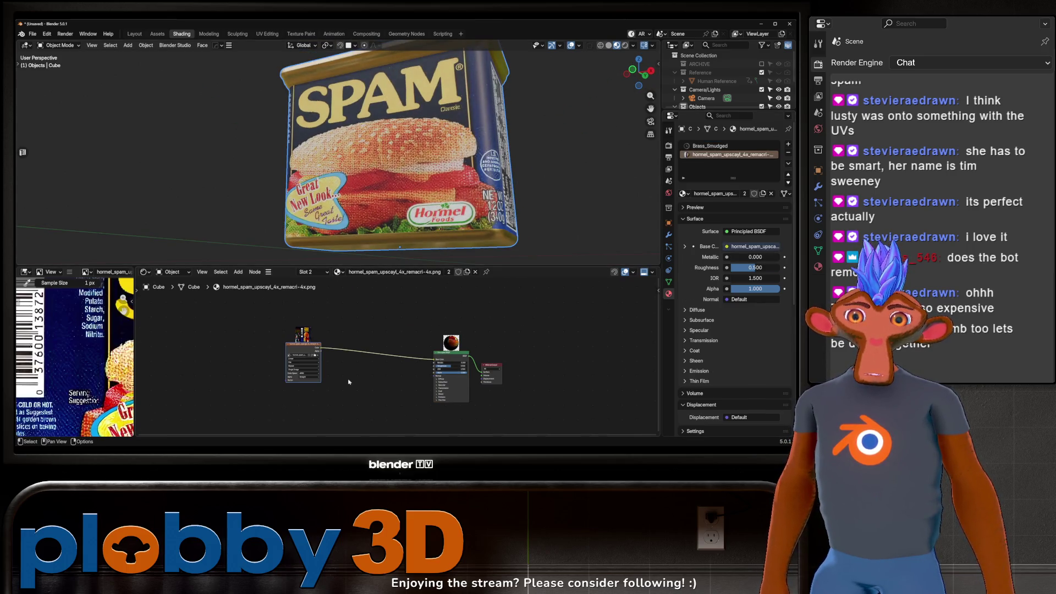
Add a Noise Texture node with coordinate and mapping nodes, and collapse it.
key(shift+a)
mouse_move(325, 373)
text(nopise)
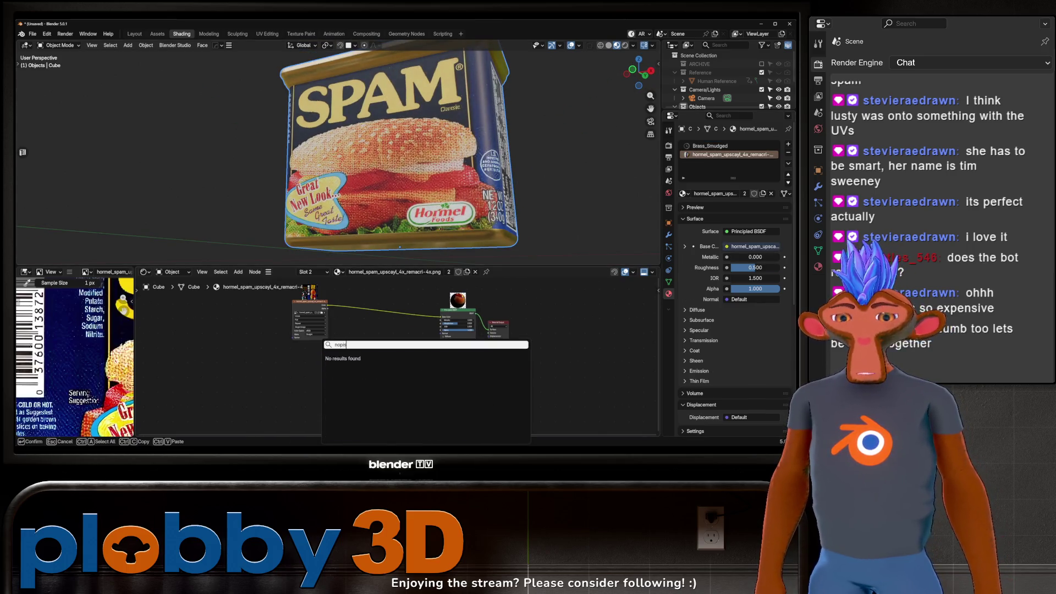
key(Down)
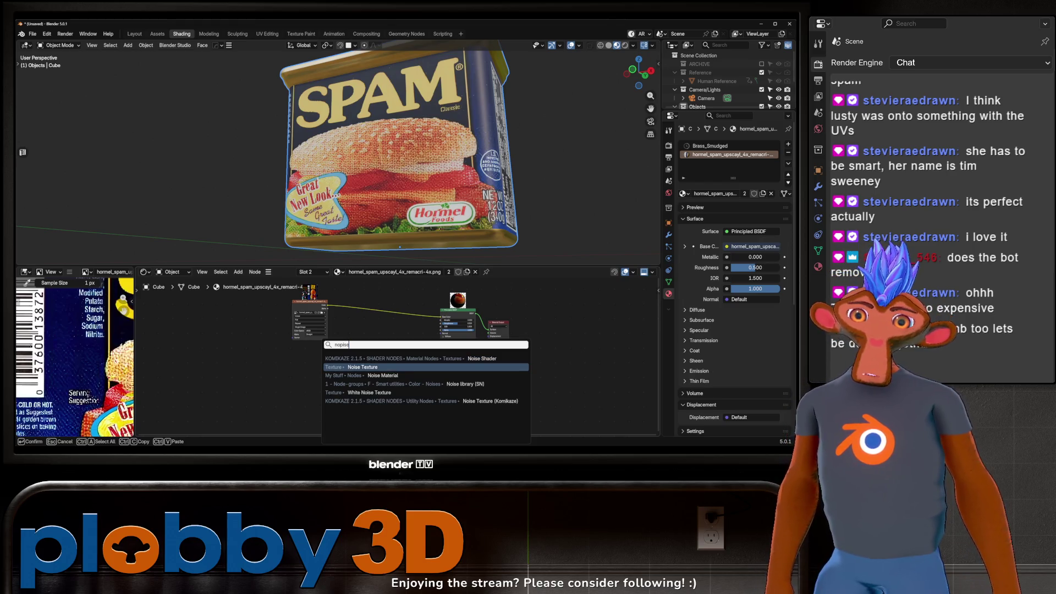
key(Return)
click(298, 360)
scroll(299, 360, up, 2)
key(h)
key(ctrl+t)
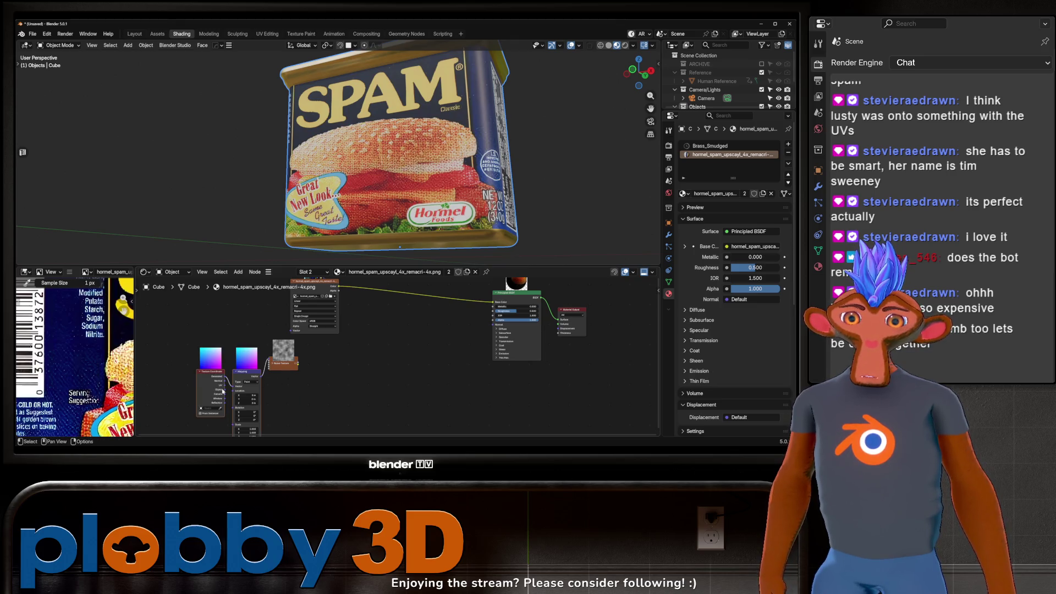
scroll(418, 143, down, 4)
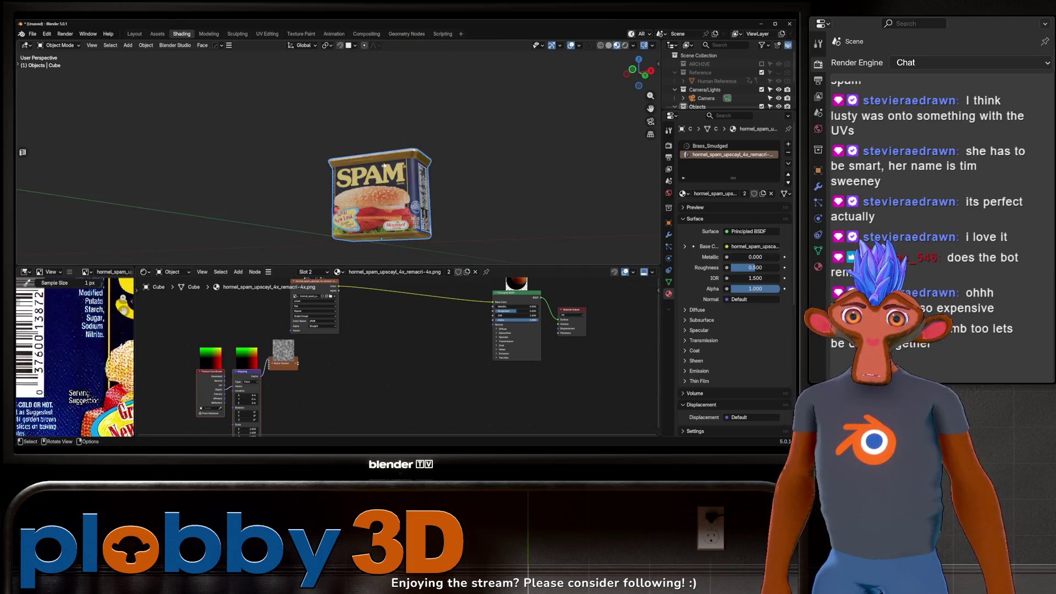
Duplicate the SPAM can in place, hide the copy, and reselect the original can.
mouse_move(424, 138)
middle_down()
mouse_move(439, 133)
mouse_move(427, 138)
middle_up()
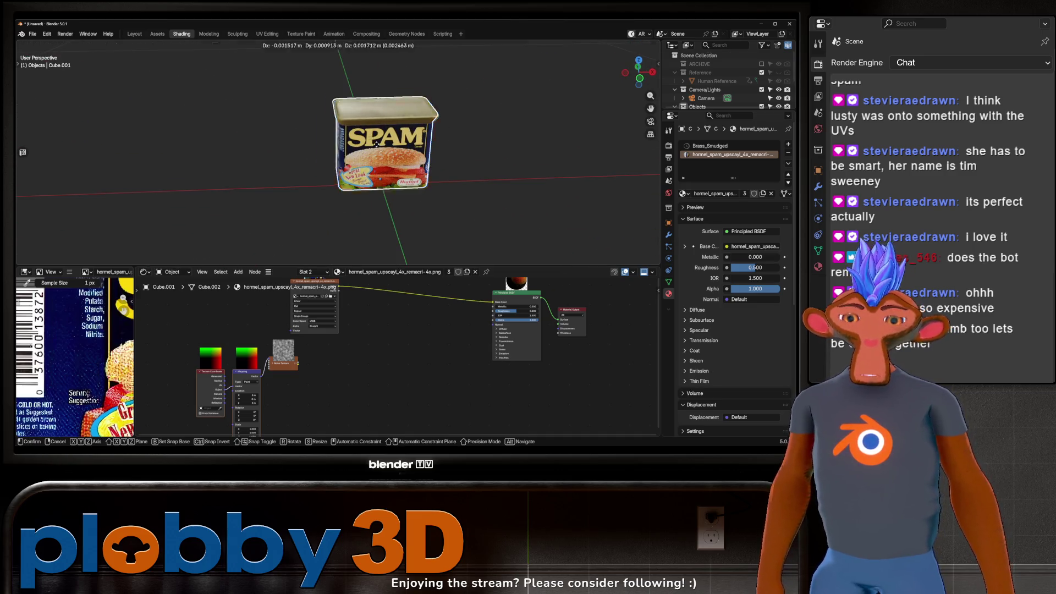
key(shift+d)
key(Escape)
click(777, 88)
click(703, 79)
scroll(391, 170, up, 4)
middle_drag(391, 169, 370, 209)
key(Tab)
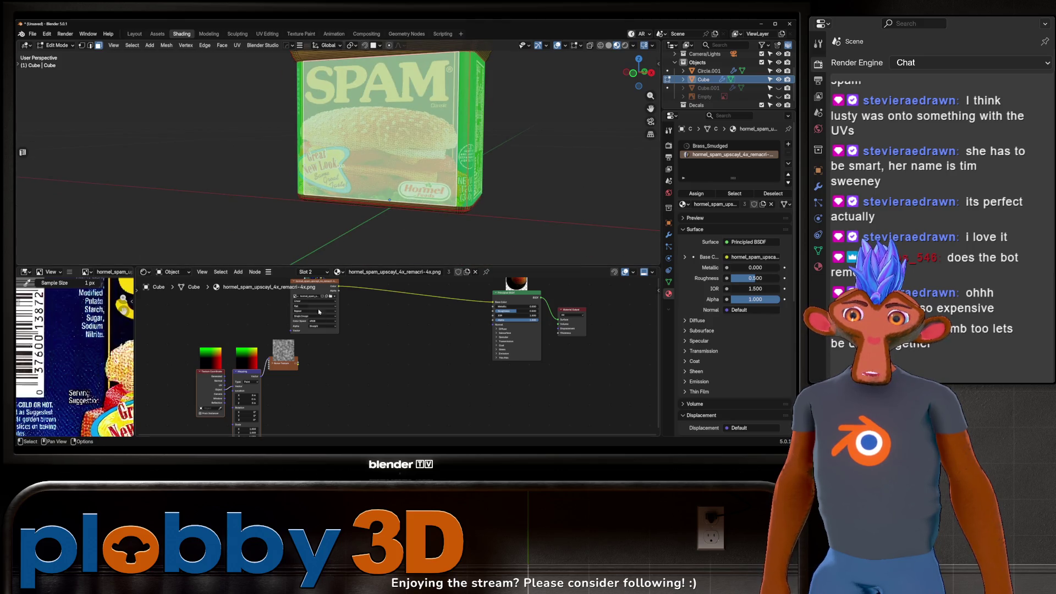
key(Tab)
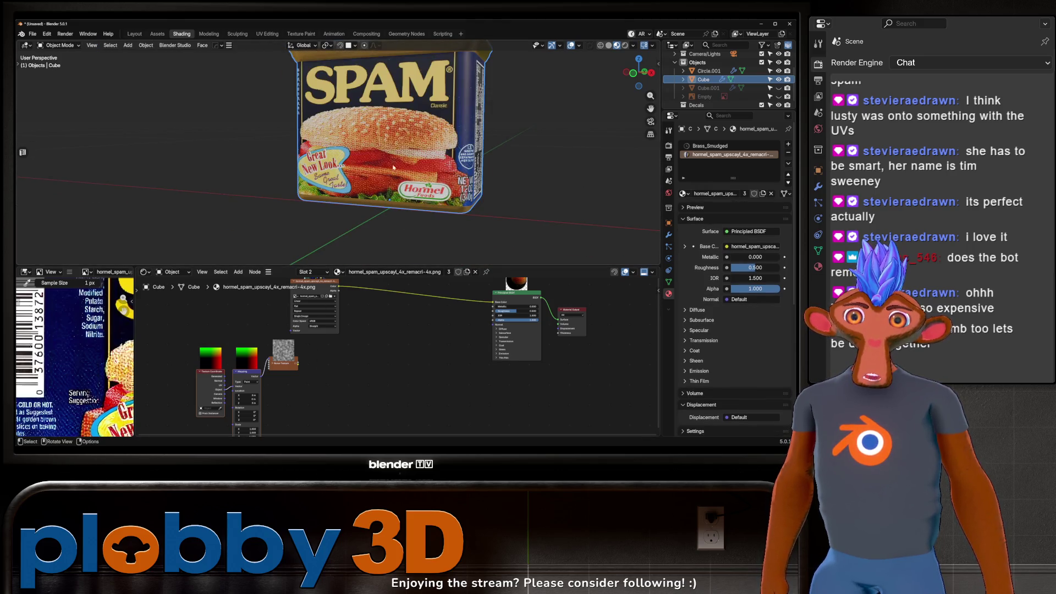
middle_drag(386, 171, 374, 174)
Feed the noise into a new Color Ramp, preview it on the can, and save as spam.blend.
middle_drag(402, 328, 378, 330)
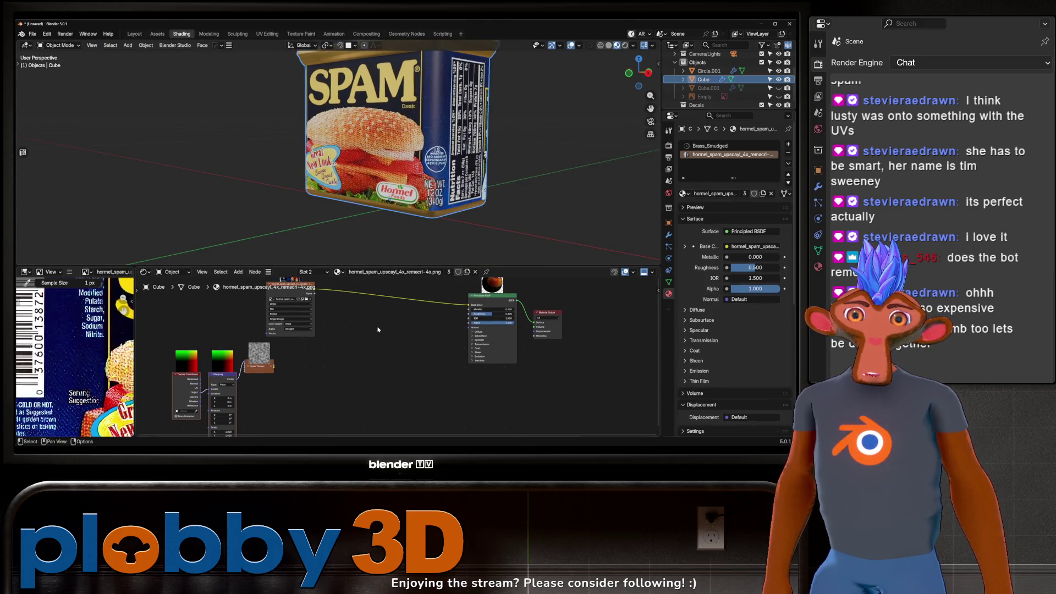
click(249, 368)
drag(273, 370, 310, 343)
click(341, 366)
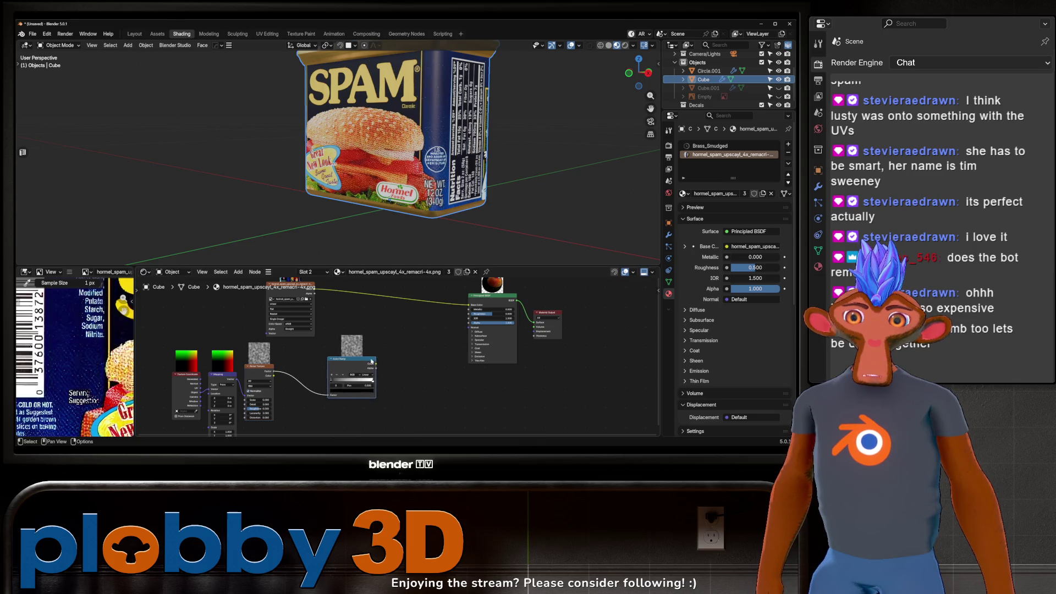
click(352, 380)
ctrl+shift+click(352, 380)
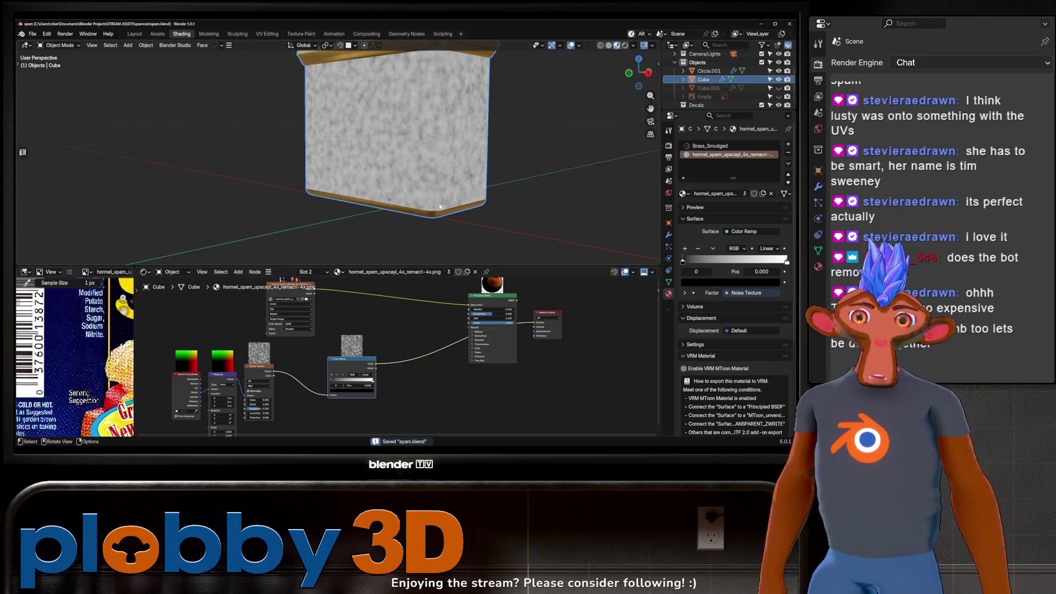
click(33, 33)
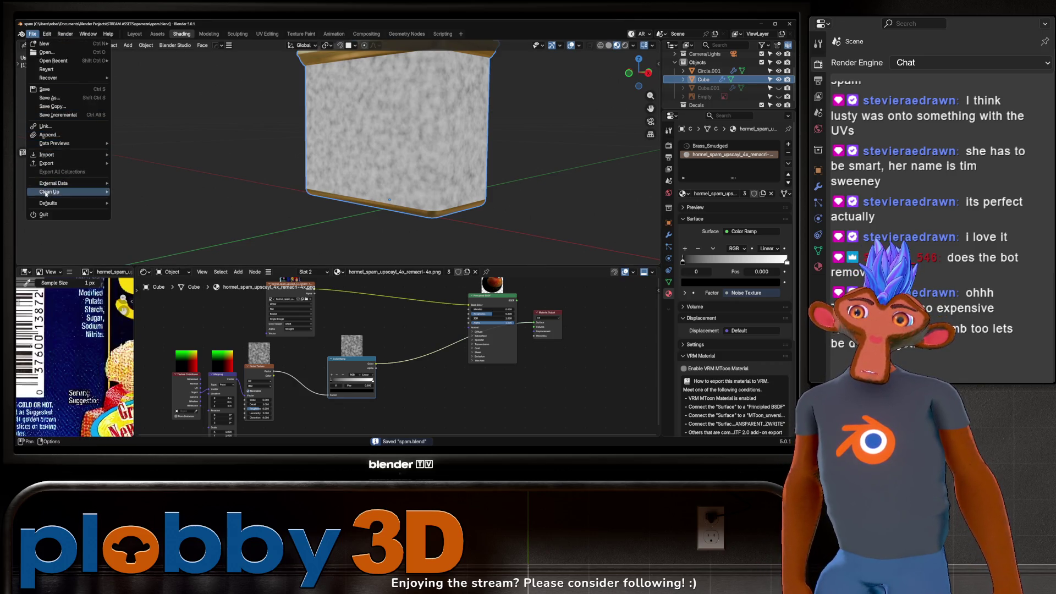
Purge unused data-blocks and pack all external resources into the file.
key(Escape)
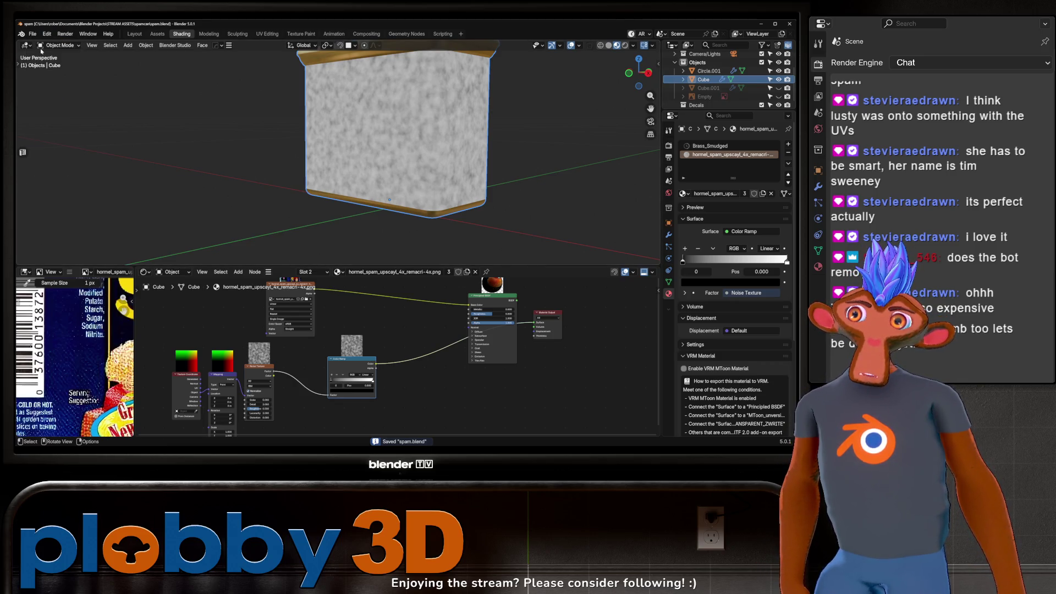
click(32, 33)
mouse_move(66, 191)
click(143, 192)
click(104, 243)
click(33, 33)
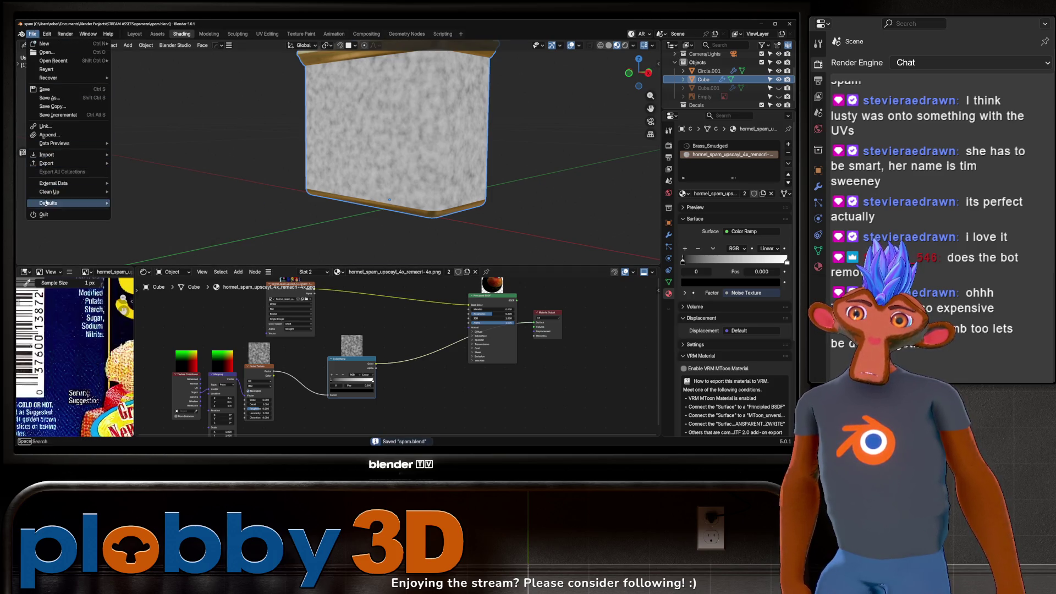
mouse_move(66, 183)
click(142, 192)
Set noise scale to 1.890 and soften the ramp stops to 0.285 dark and light grey.
middle_drag(286, 193, 303, 180)
middle_drag(270, 376, 344, 328)
drag(333, 352, 330, 352)
scroll(392, 342, up, 2)
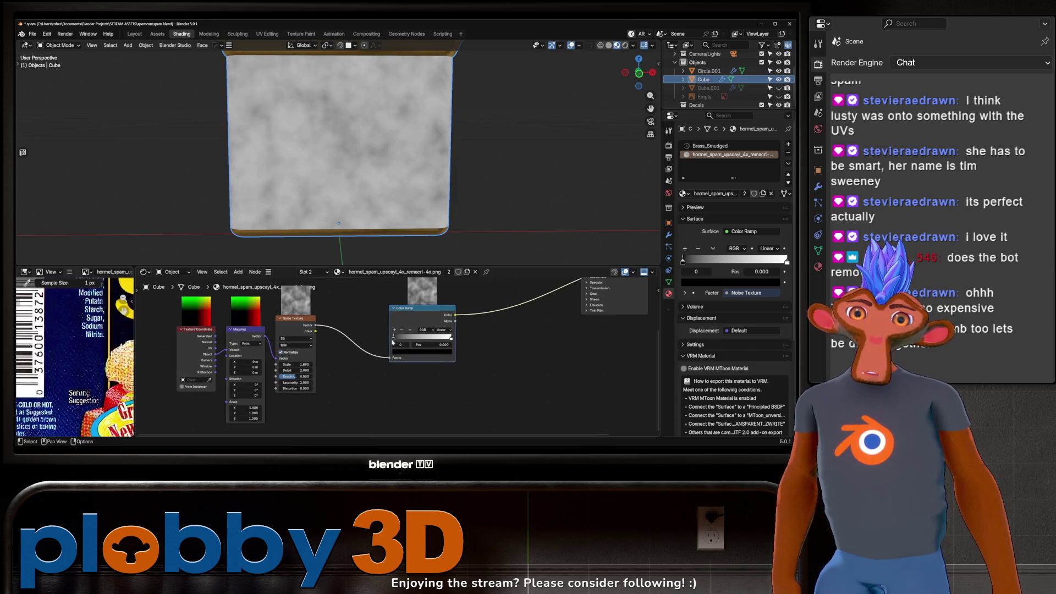
click(399, 352)
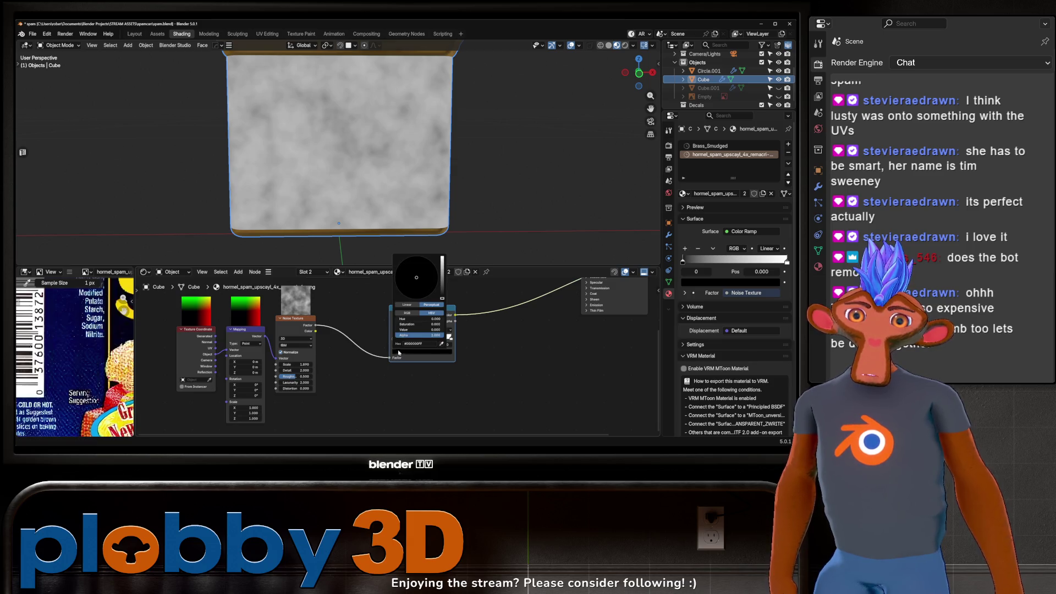
mouse_move(407, 330)
mouse_down()
mouse_move(434, 330)
mouse_move(409, 331)
mouse_up()
click(451, 339)
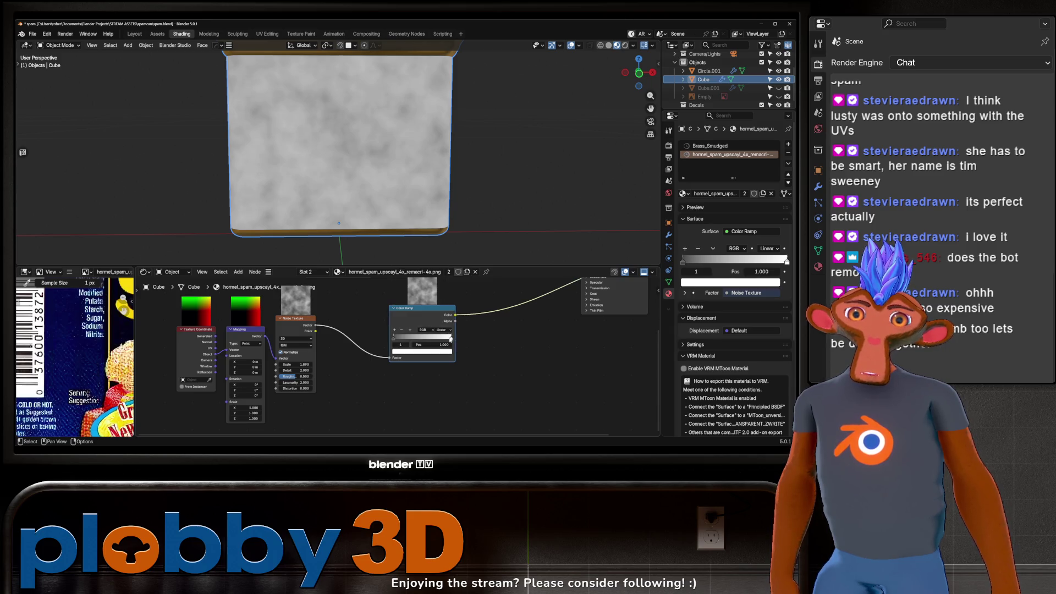
click(440, 355)
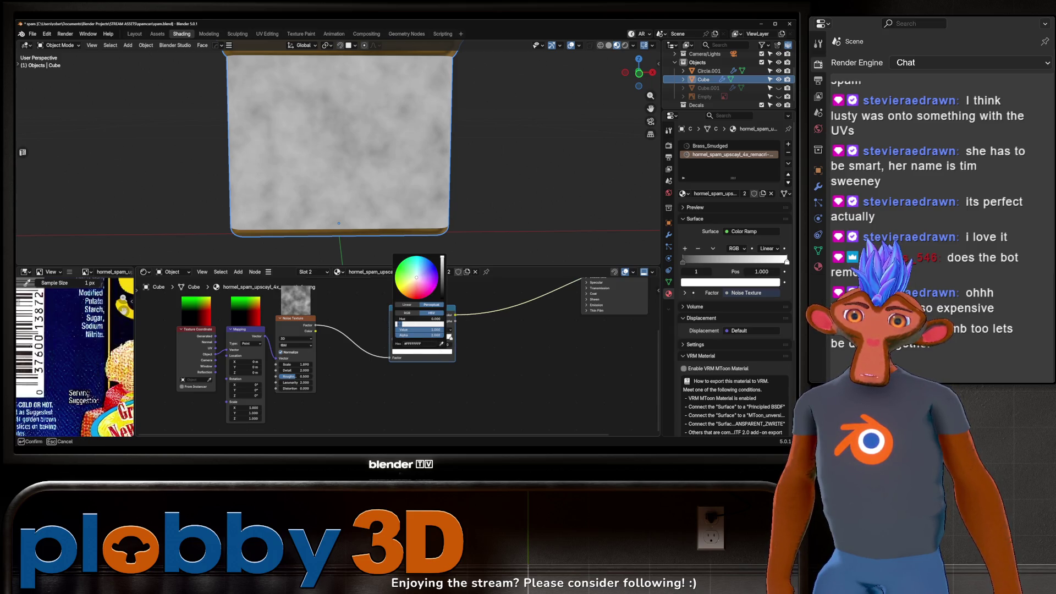
mouse_move(443, 330)
mouse_down()
mouse_move(439, 342)
mouse_move(400, 338)
mouse_up()
click(418, 338)
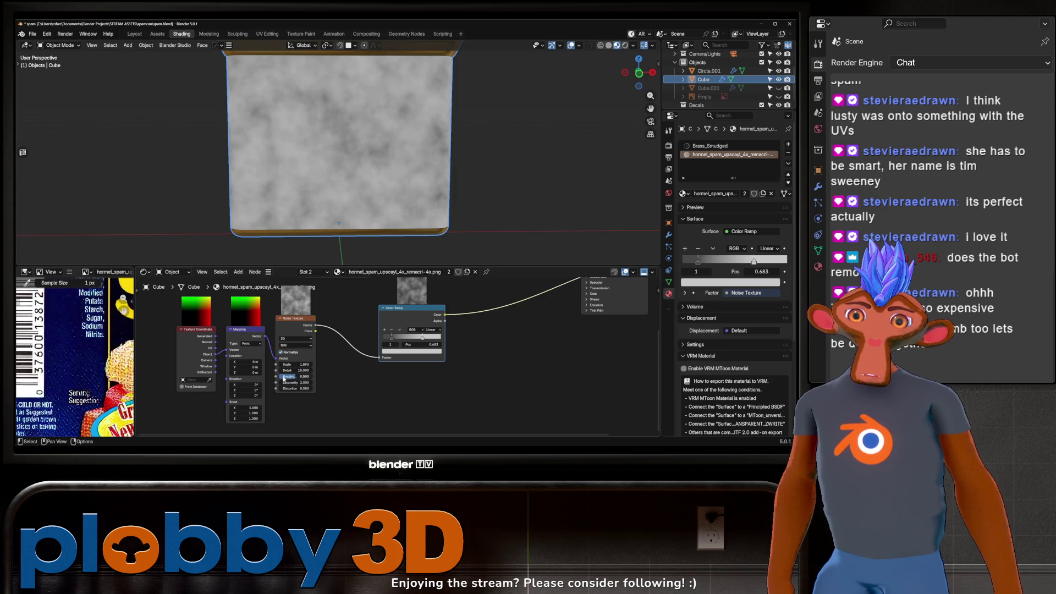
Reconnect the Principled BSDF to the Material Output and drive its Roughness with the Color Ramp.
key(Home)
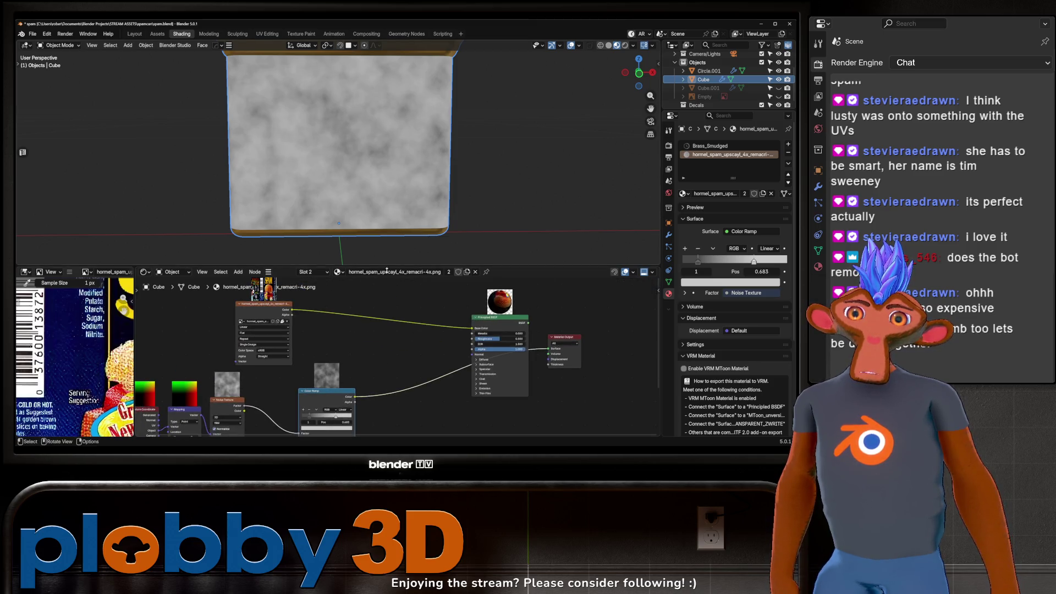
drag(561, 303, 581, 329)
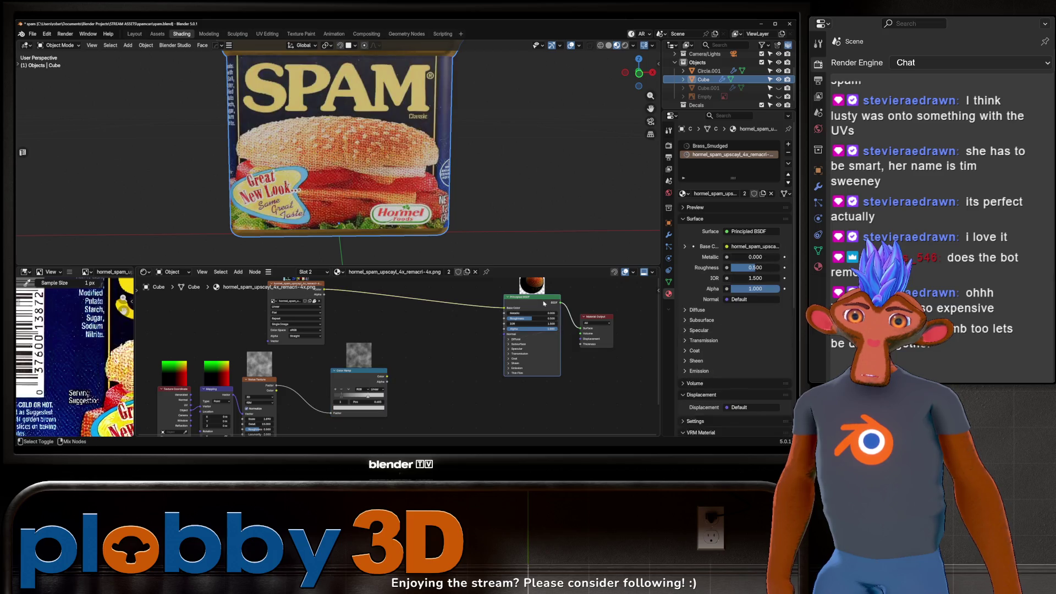
middle_drag(418, 165, 448, 153)
drag(387, 376, 504, 318)
mouse_move(352, 231)
middle_down()
mouse_move(366, 225)
mouse_move(325, 201)
middle_up()
Move the dark Color Ramp stop to position 0.406.
middle_drag(345, 398, 387, 370)
scroll(387, 369, up, 1)
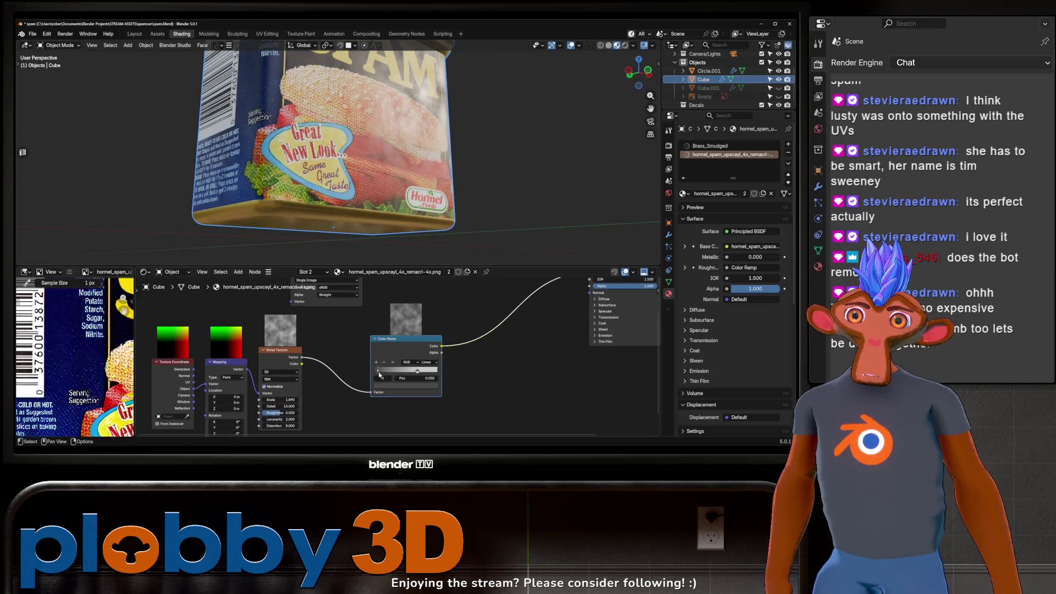
drag(377, 374, 413, 371)
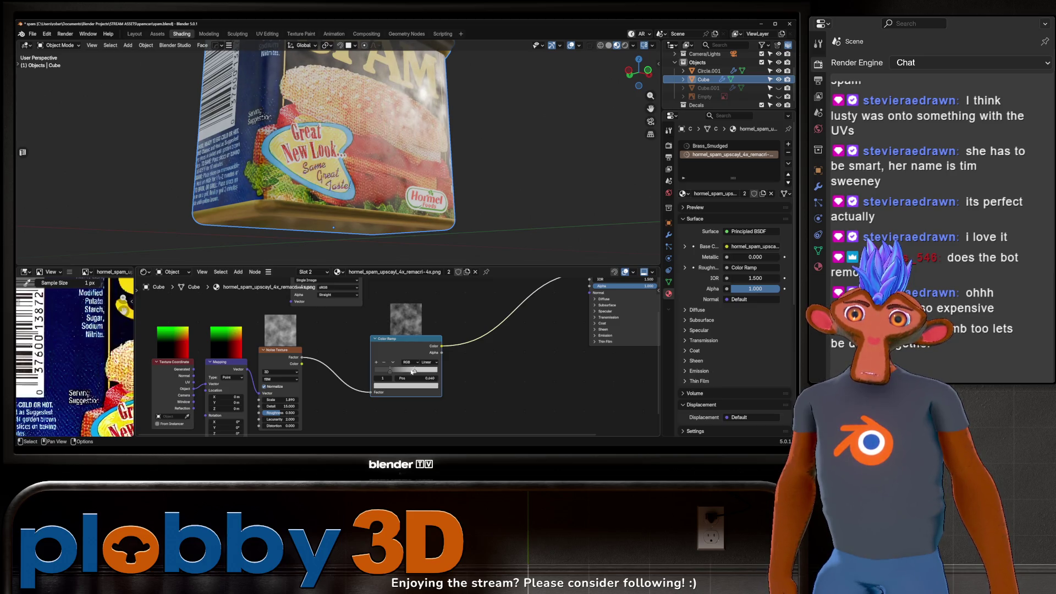
middle_drag(418, 220, 392, 191)
scroll(393, 191, up, 2)
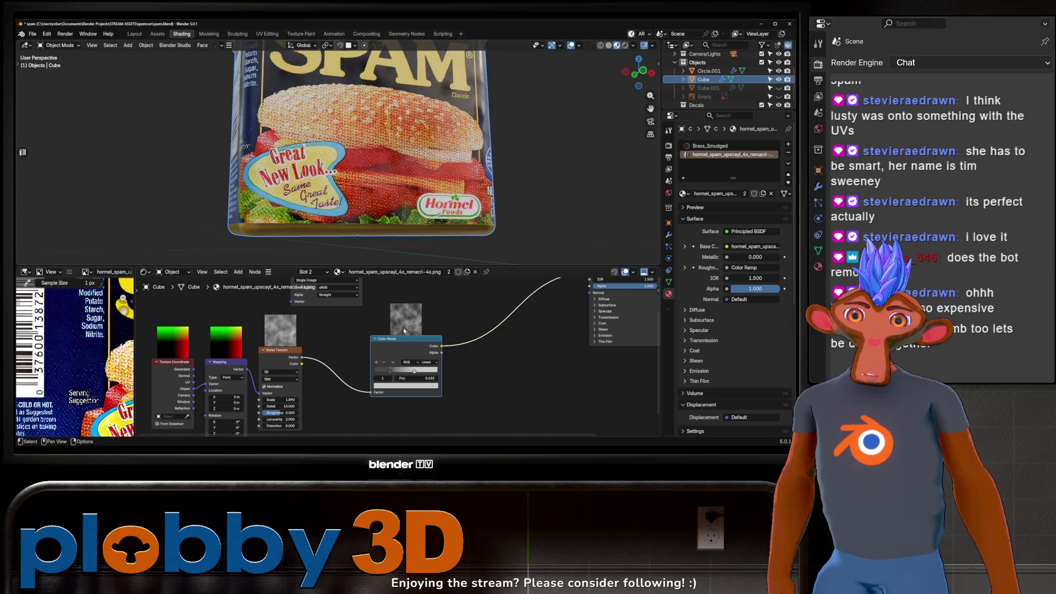
click(388, 386)
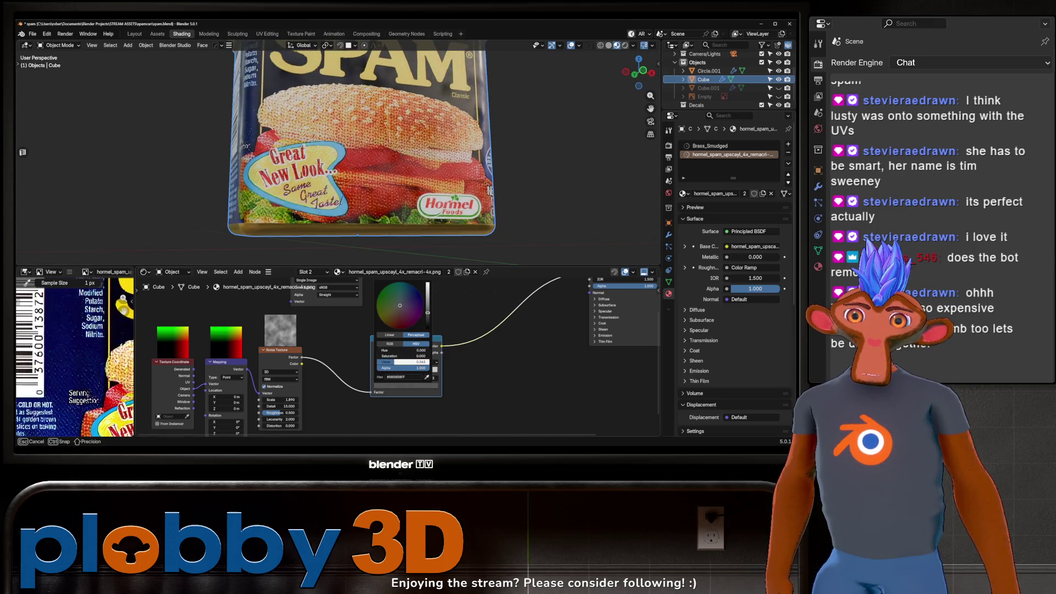
Move the texture nodes further left and pull a new link from the noise output.
mouse_move(520, 236)
middle_down()
mouse_move(477, 159)
mouse_move(417, 157)
middle_up()
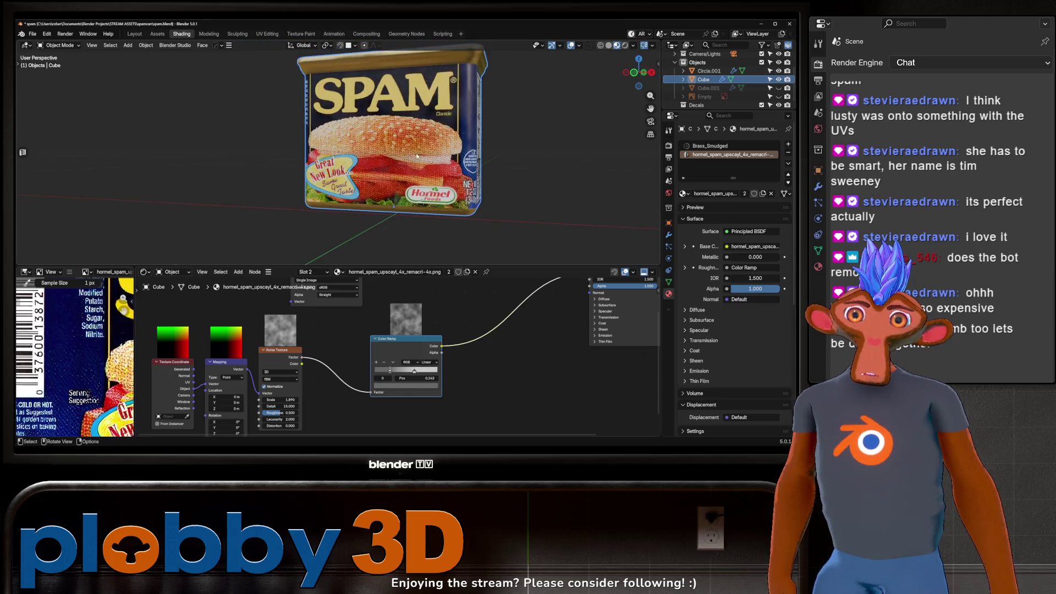
scroll(372, 347, down, 2)
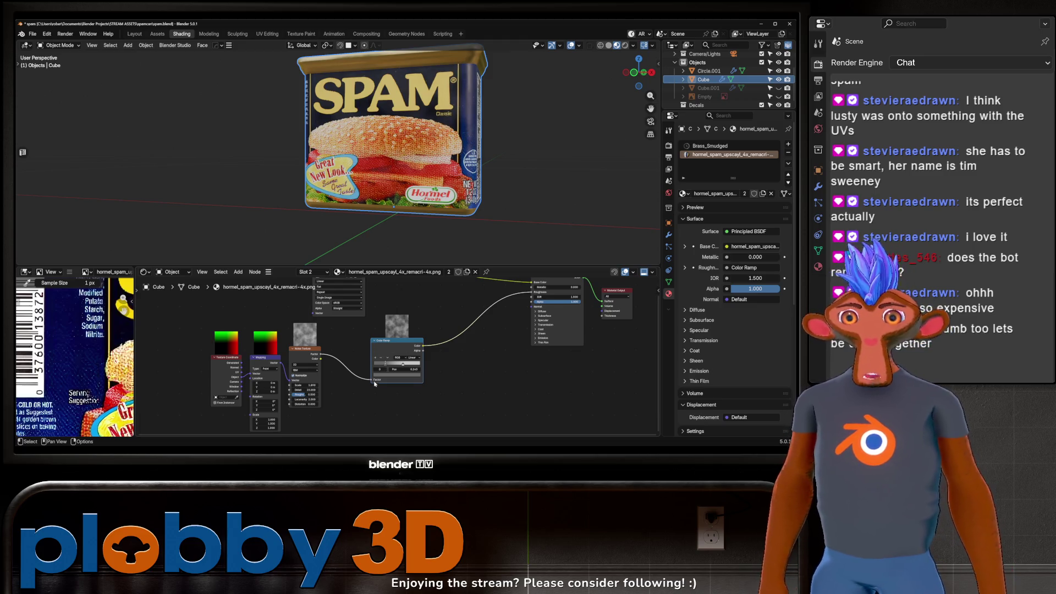
scroll(375, 380, down, 1)
middle_drag(374, 380, 357, 390)
key(g)
click(247, 393)
mouse_move(231, 339)
mouse_down()
mouse_move(301, 385)
mouse_move(457, 344)
mouse_up()
Add a Bump node off the noise and preview its result on the surface.
click(481, 366)
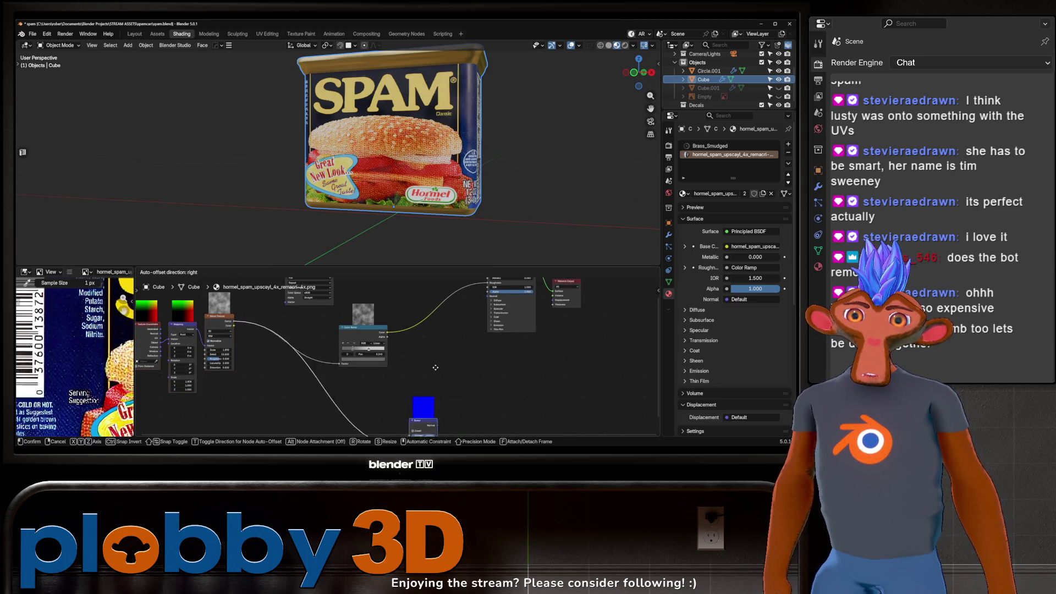
scroll(396, 379, up, 2)
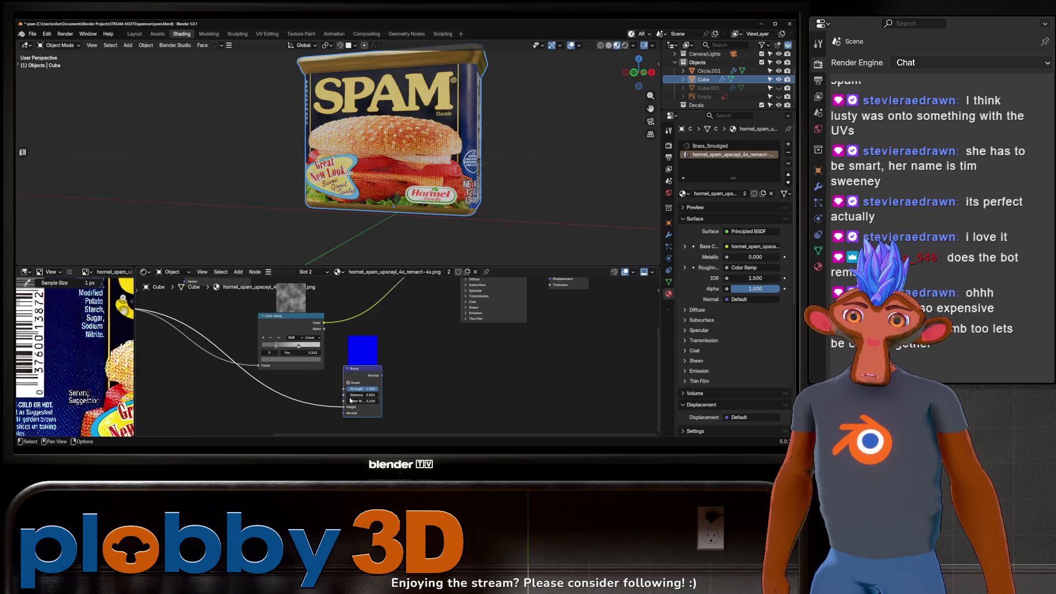
ctrl+shift+click(368, 375)
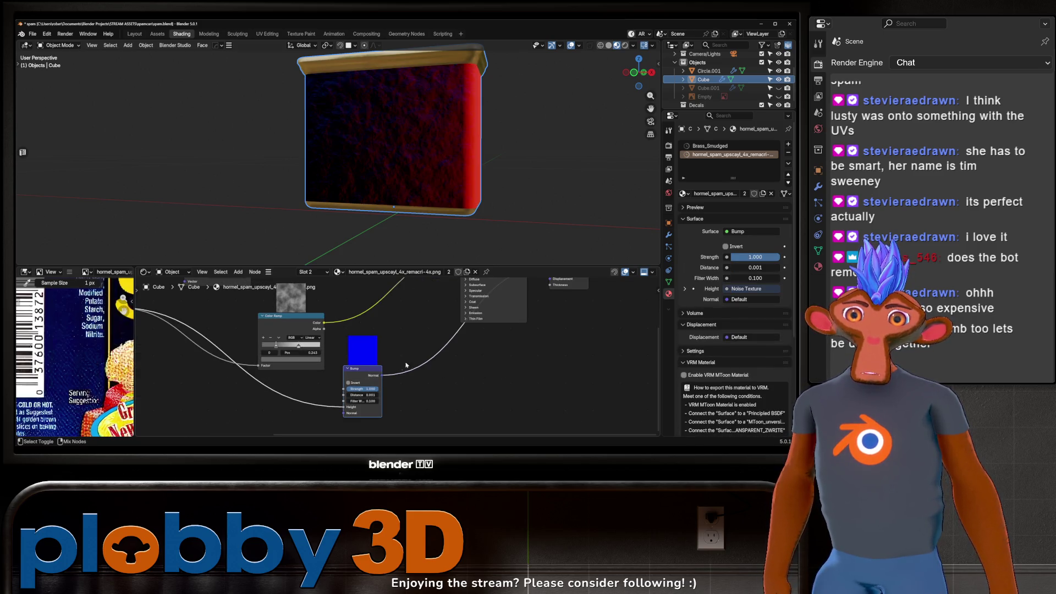
scroll(388, 214, down, 2)
mouse_move(364, 283)
middle_down()
mouse_move(442, 349)
mouse_move(465, 294)
middle_up()
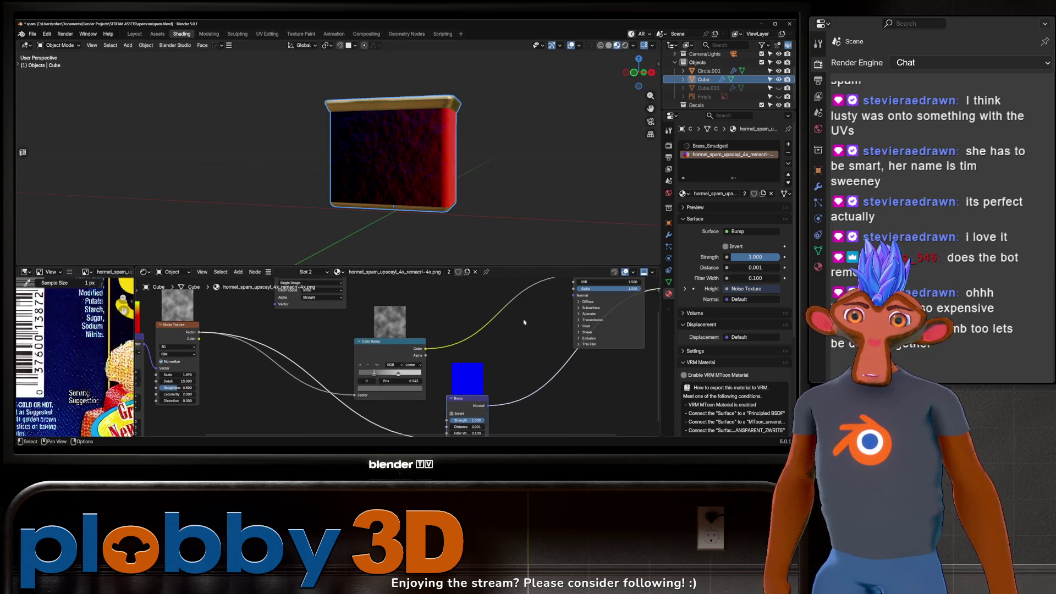
Delete the Bump node, reconnect the Principled BSDF to the output, and move the image node lower.
key(x)
key(Home)
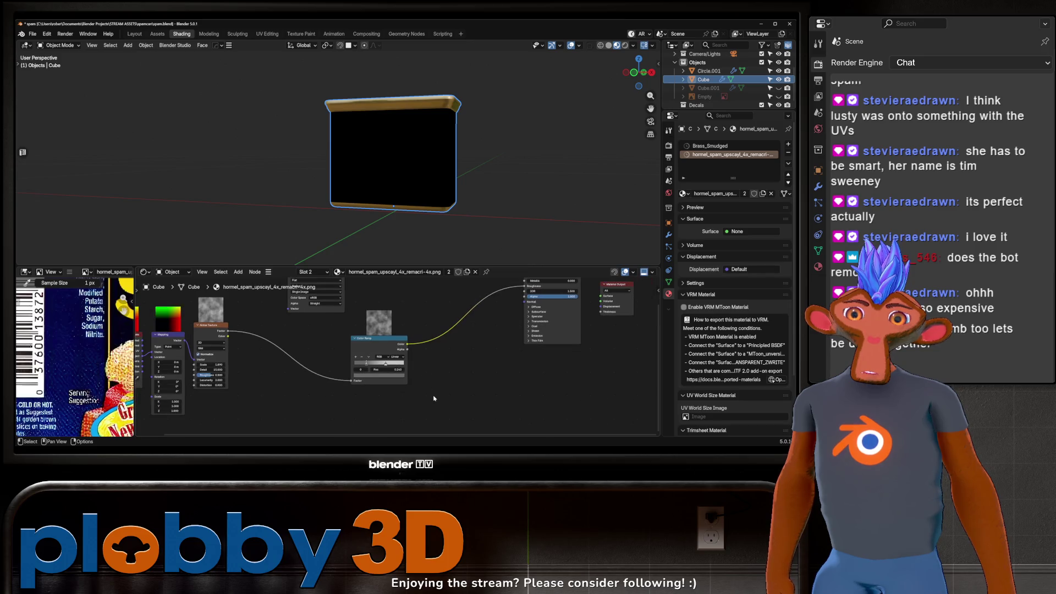
key(Home)
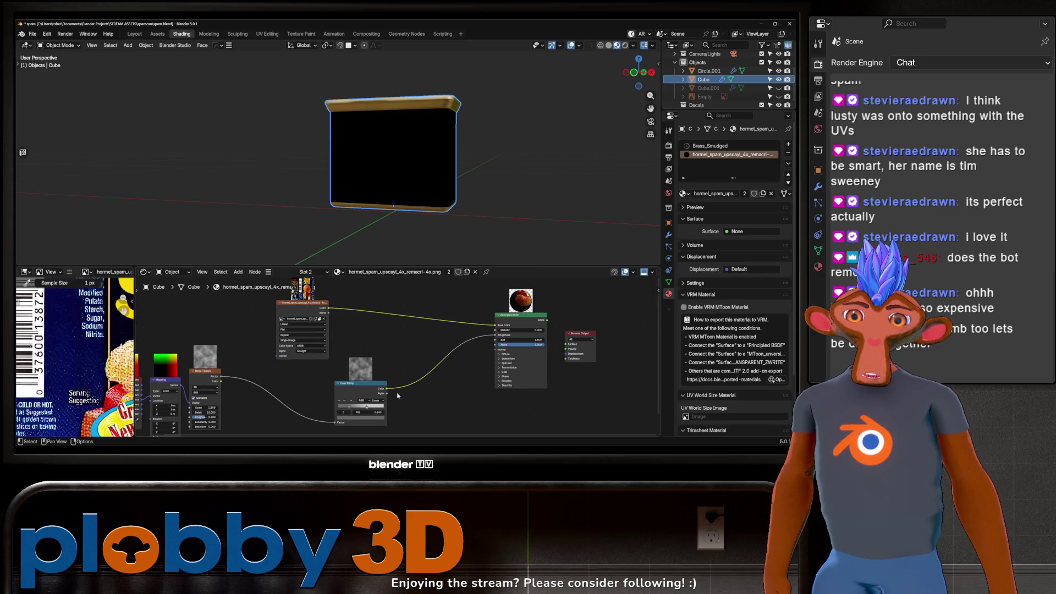
ctrl+shift+click(516, 318)
scroll(321, 302, up, 1)
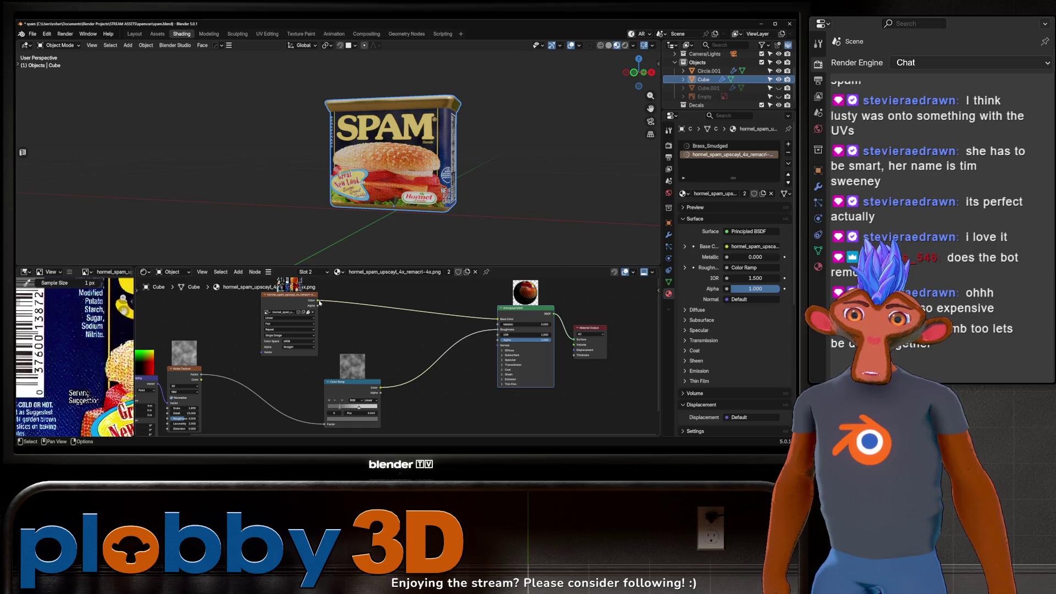
key(g)
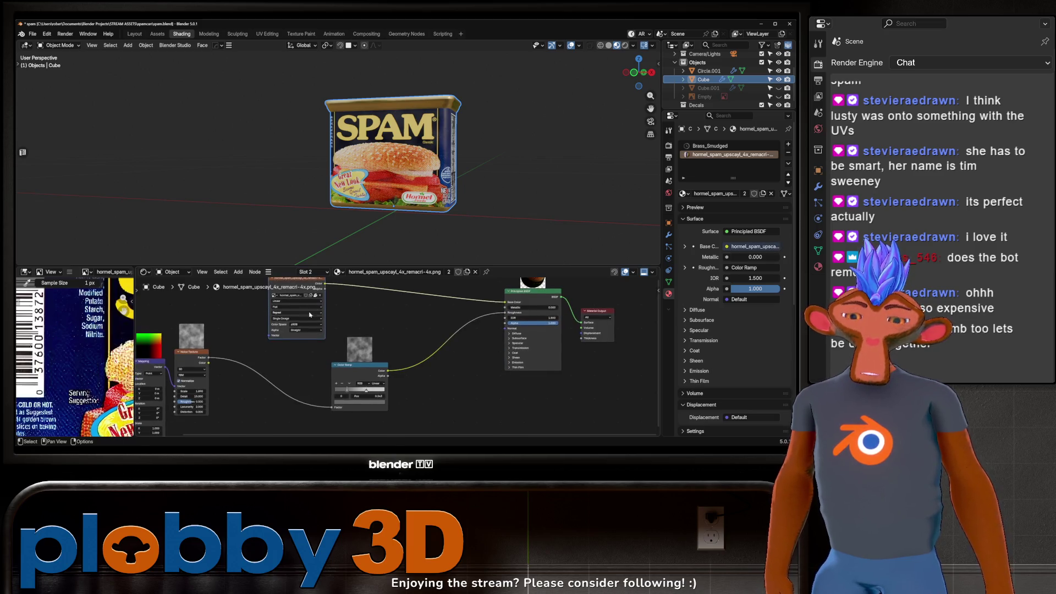
click(259, 429)
scroll(261, 411, up, 1)
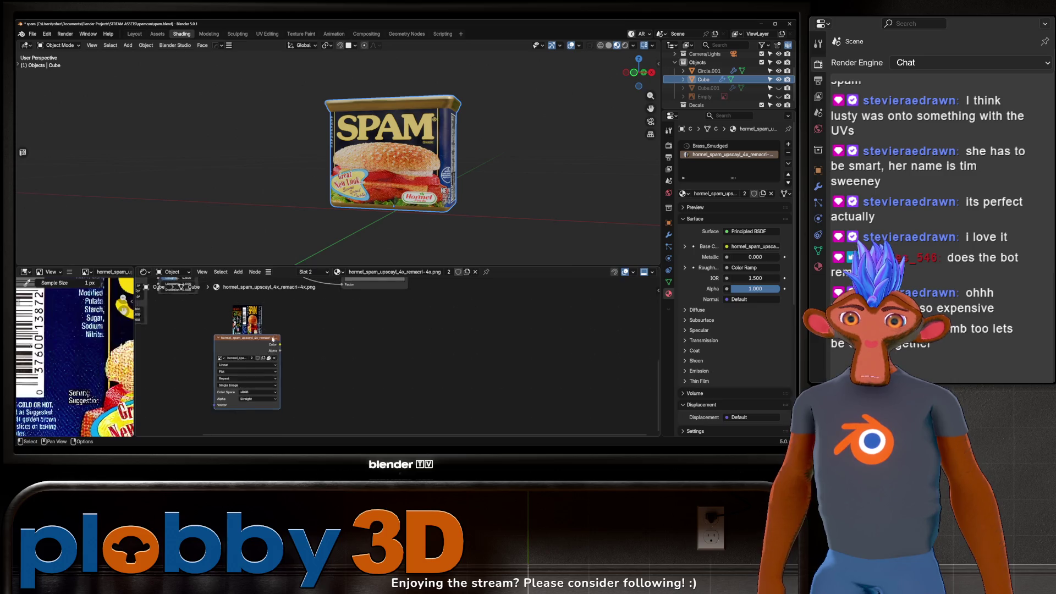
Make the label image a single-user copy with Non-Color color space, and save the file.
click(250, 360)
click(257, 404)
click(258, 399)
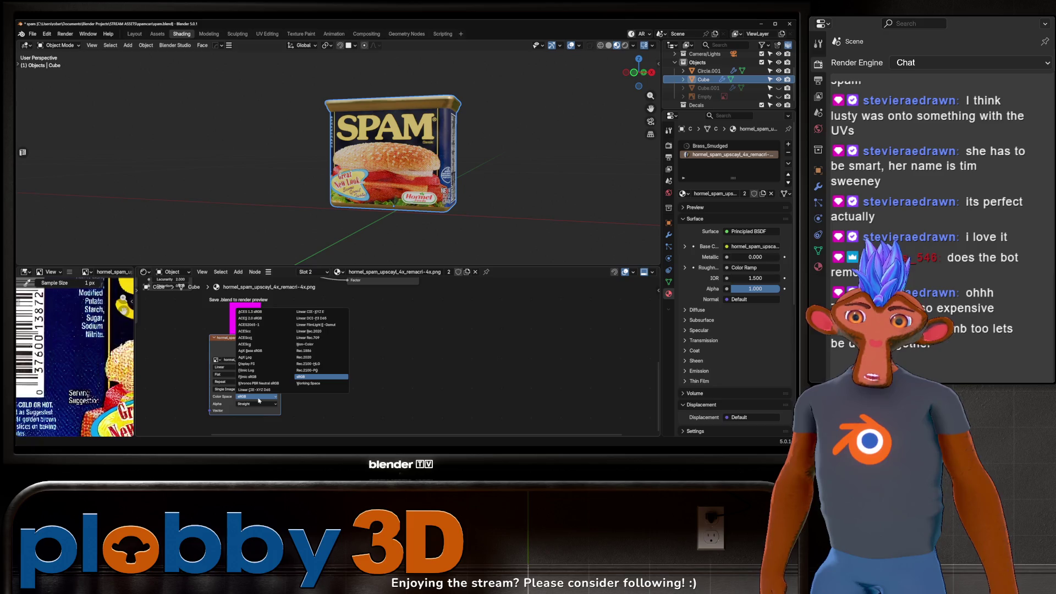
click(305, 344)
scroll(305, 357, down, 1)
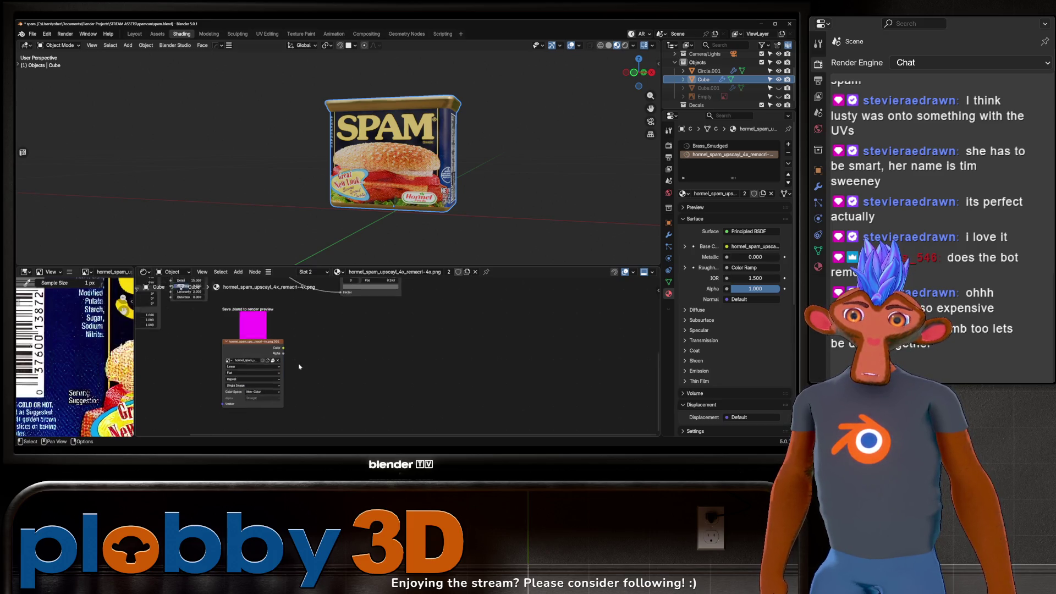
key(ctrl+s)
Add a Color Ramp node fed by the label image.
middle_drag(303, 362, 303, 375)
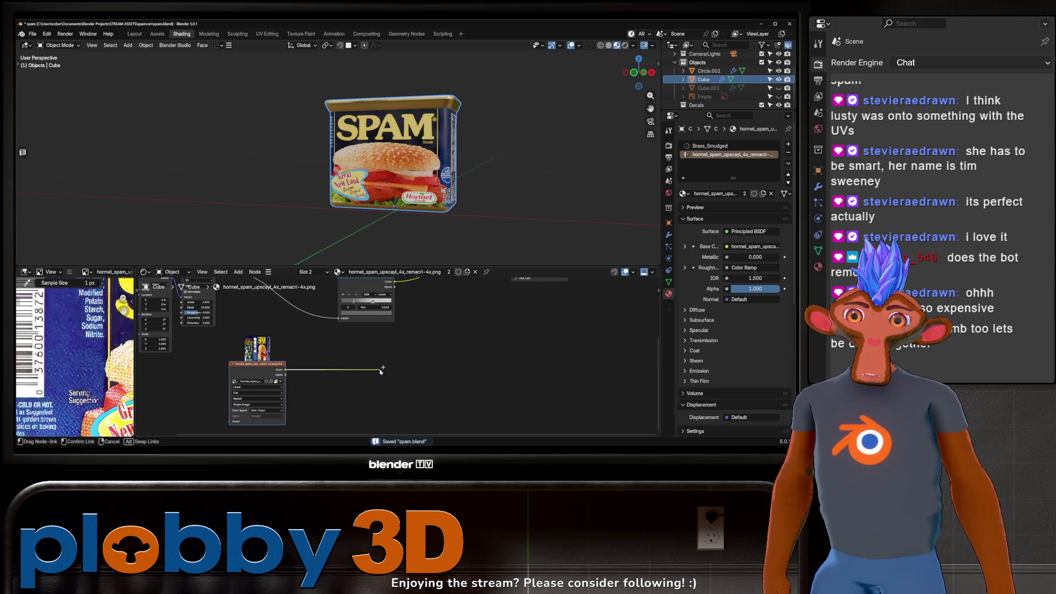
drag(284, 370, 388, 343)
click(407, 367)
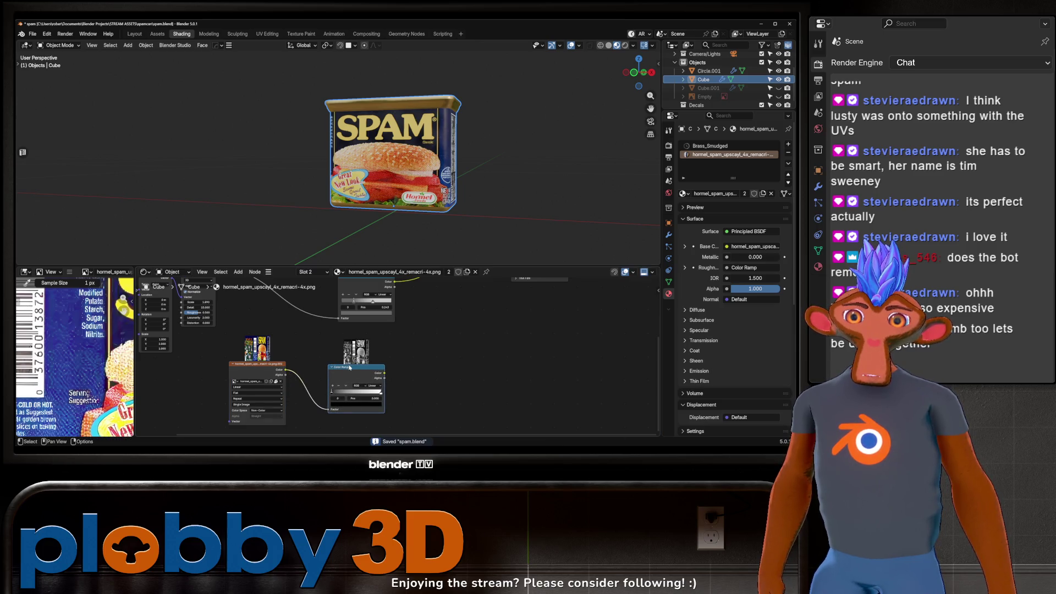
click(330, 396)
scroll(337, 398, down, 1)
Add a Bump node after the Color Ramp and connect it to the Principled BSDF Normal.
drag(324, 390, 380, 345)
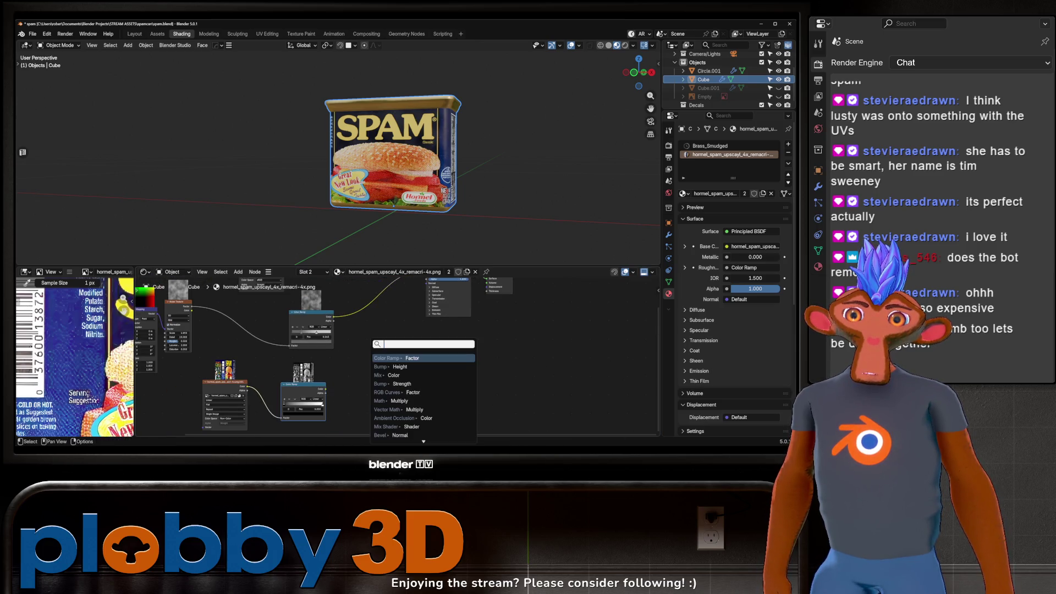
click(397, 366)
click(420, 336)
scroll(420, 337, up, 4)
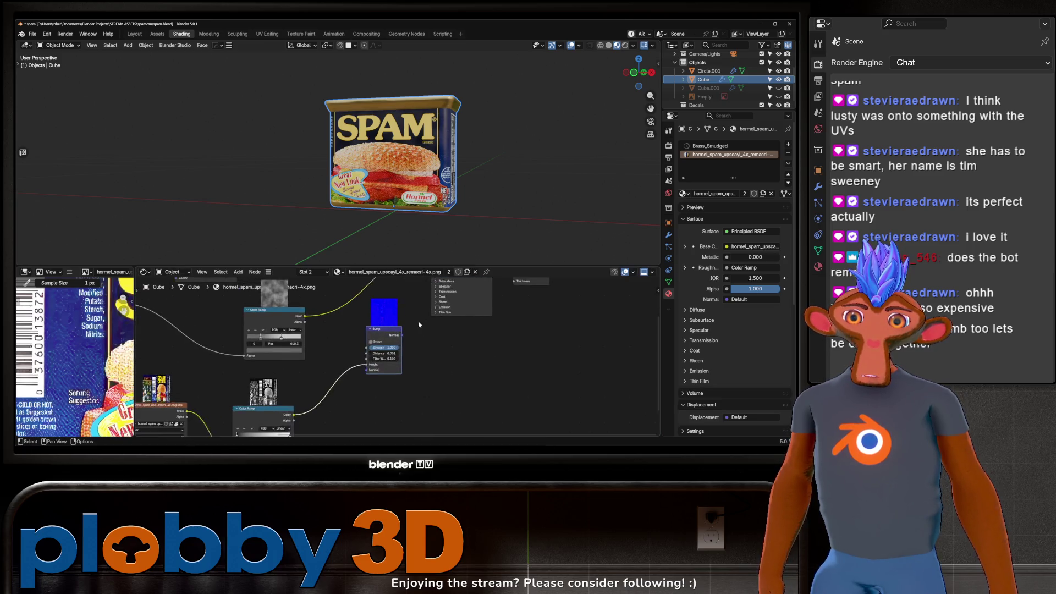
scroll(420, 336, down, 2)
scroll(497, 171, up, 6)
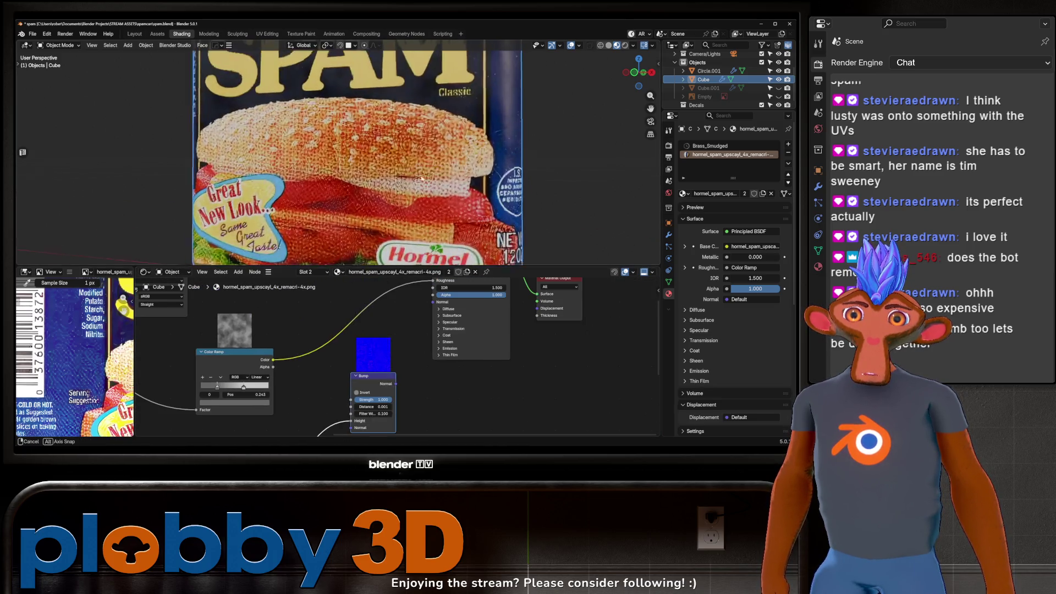
scroll(497, 172, up, 1)
drag(395, 384, 437, 304)
Turn the can to face its label and box-select a group of nodes.
middle_drag(451, 165, 393, 160)
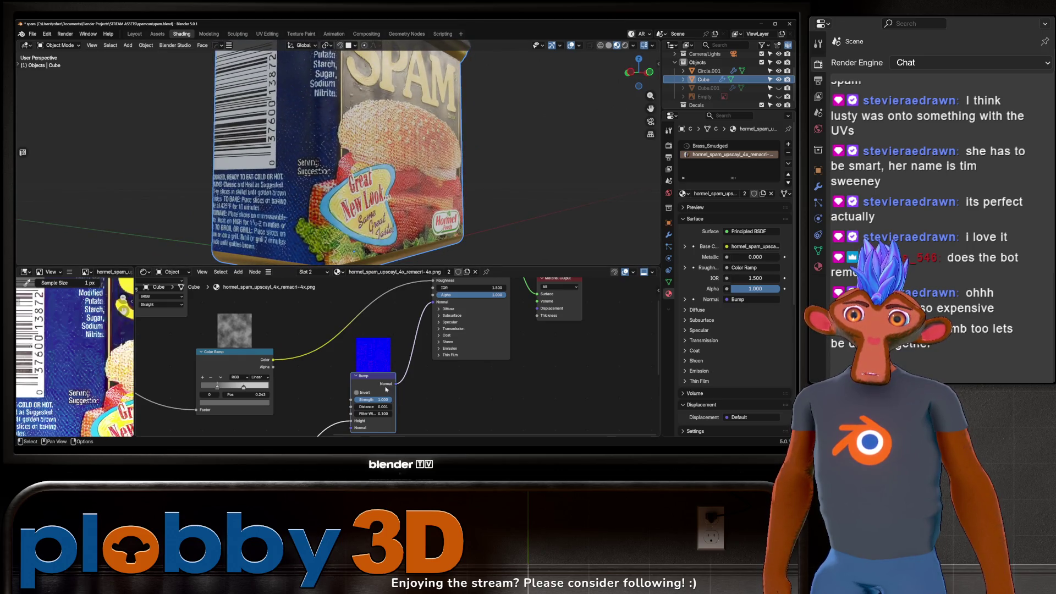
scroll(387, 389, down, 3)
scroll(374, 348, down, 2)
scroll(373, 349, up, 2)
drag(217, 394, 306, 416)
scroll(337, 339, down, 2)
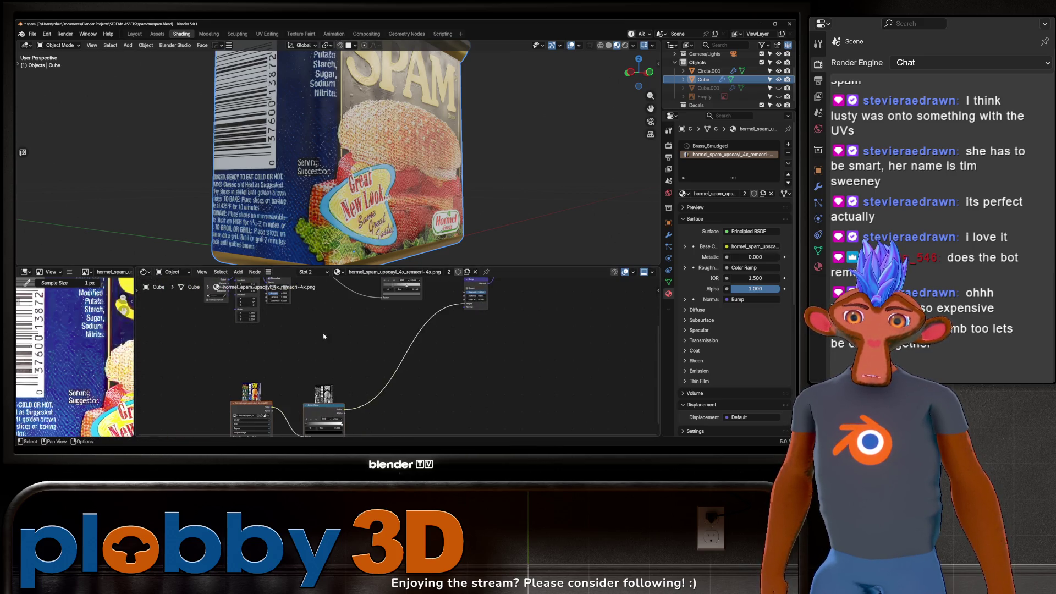
shift+scroll(347, 358, up, 2)
Insert a Multiply mix node on the lower label link, wire in the upper image, and set Factor to 0.424.
key(shift+a)
text(multipl)
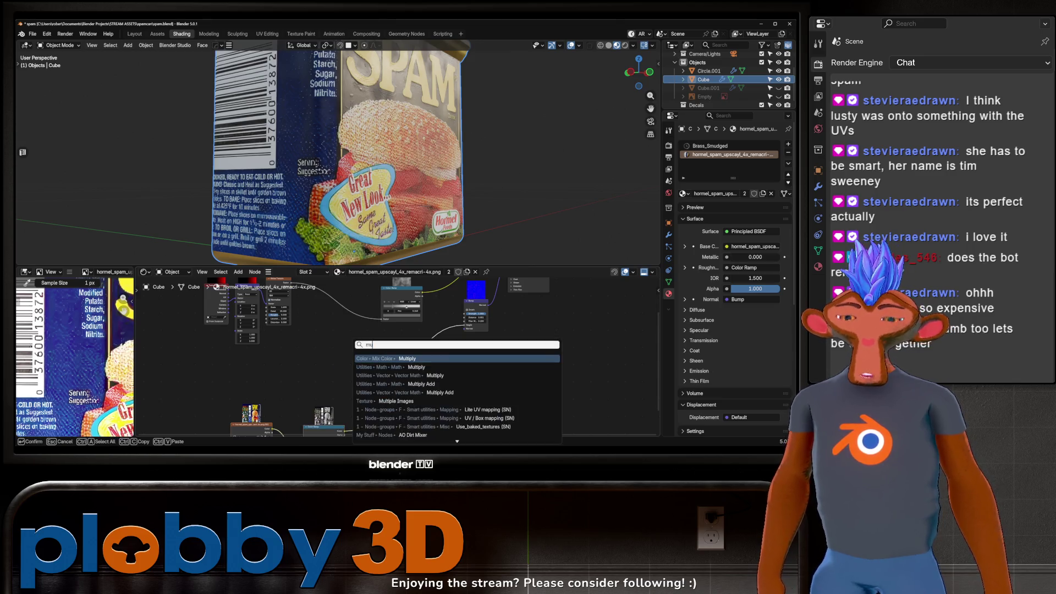
key(Return)
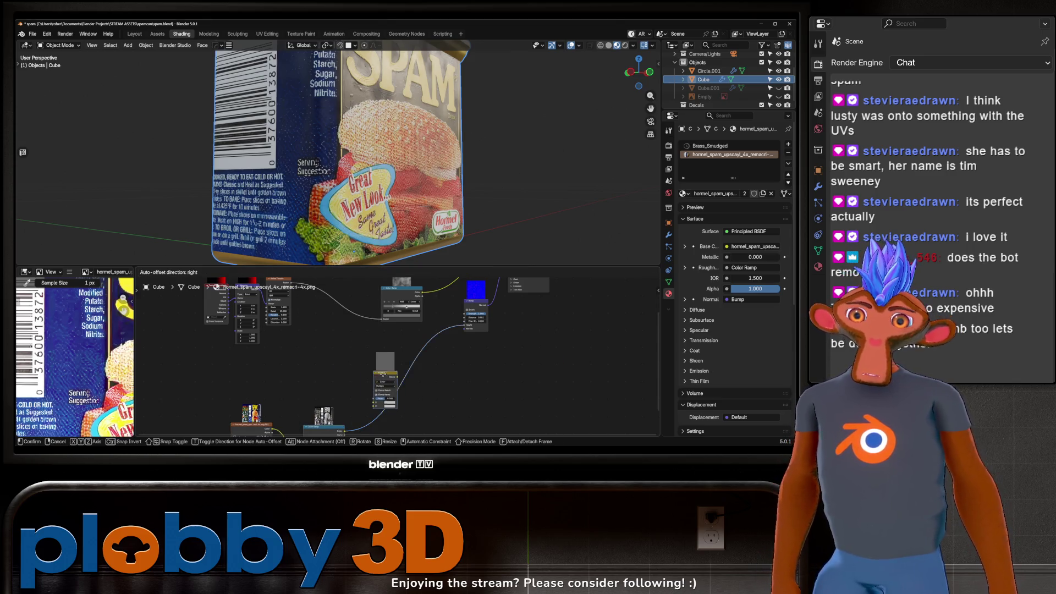
click(407, 380)
shift+scroll(334, 340, down, 2)
mouse_move(272, 295)
mouse_down()
mouse_move(388, 355)
mouse_move(406, 428)
mouse_move(386, 375)
mouse_up()
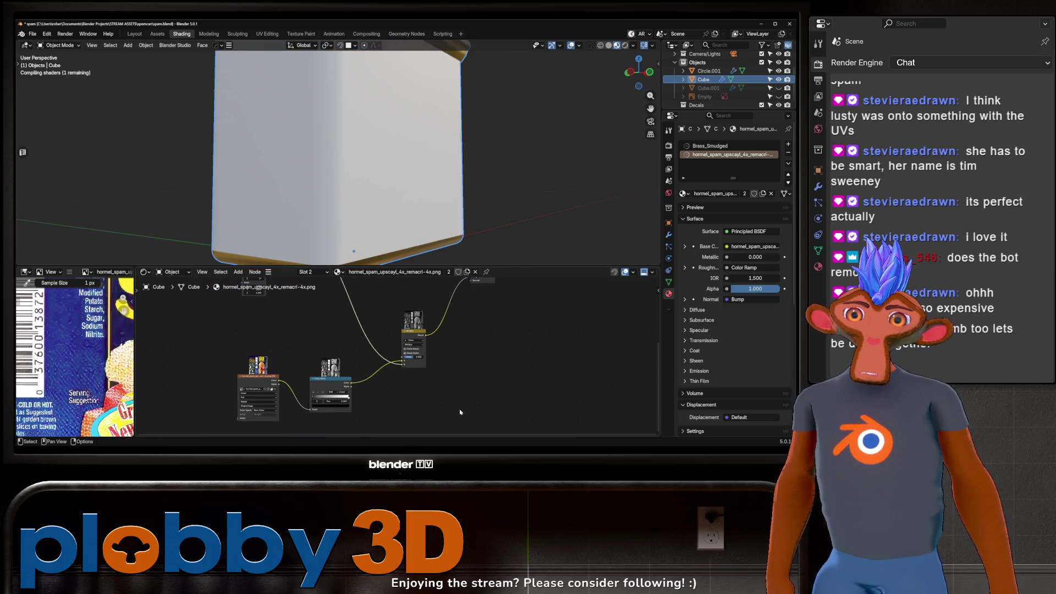
mouse_move(439, 366)
ctrl+middle_down()
mouse_move(396, 195)
mouse_move(382, 184)
mouse_move(401, 201)
ctrl+middle_up()
scroll(396, 379, up, 2)
mouse_move(397, 400)
mouse_down()
mouse_move(385, 399)
mouse_move(404, 400)
mouse_up()
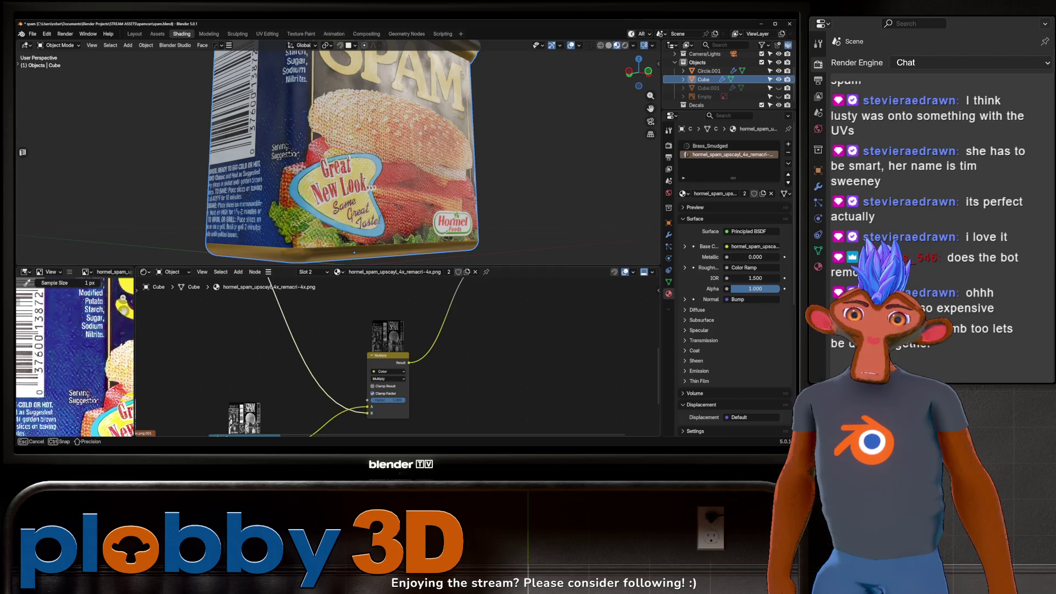
Orbit to check the grainy label and select the Color Ramp, Bump and shader nodes.
scroll(400, 383, down, 1)
mouse_move(385, 176)
middle_down()
mouse_move(374, 165)
mouse_move(419, 160)
middle_up()
mouse_move(413, 418)
middle_down()
mouse_move(462, 313)
mouse_move(424, 359)
middle_up()
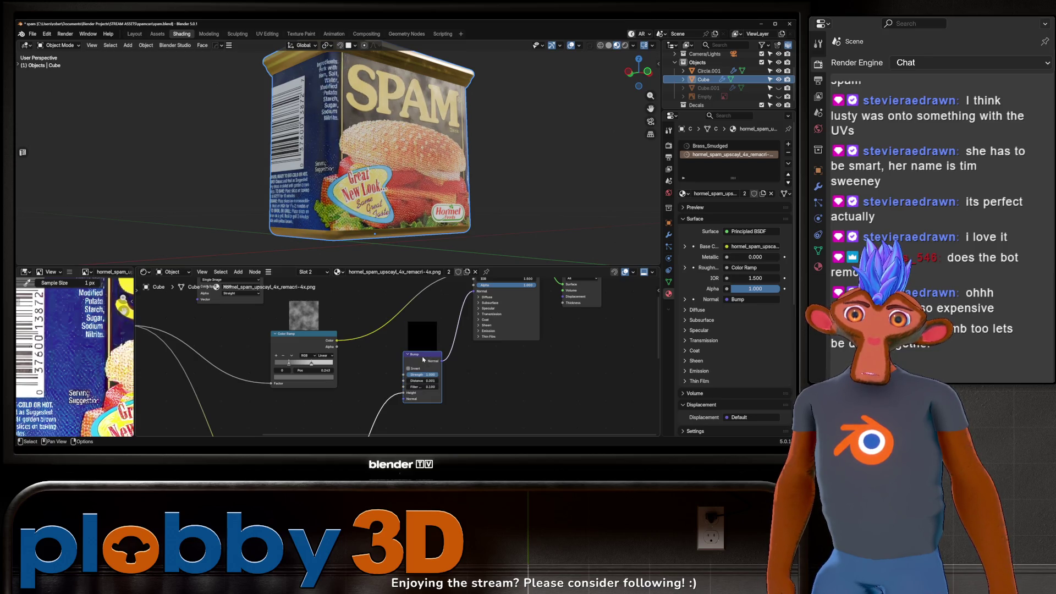
mouse_move(396, 159)
middle_down()
mouse_move(373, 94)
mouse_move(364, 134)
middle_up()
scroll(364, 135, up, 5)
scroll(353, 357, down, 5)
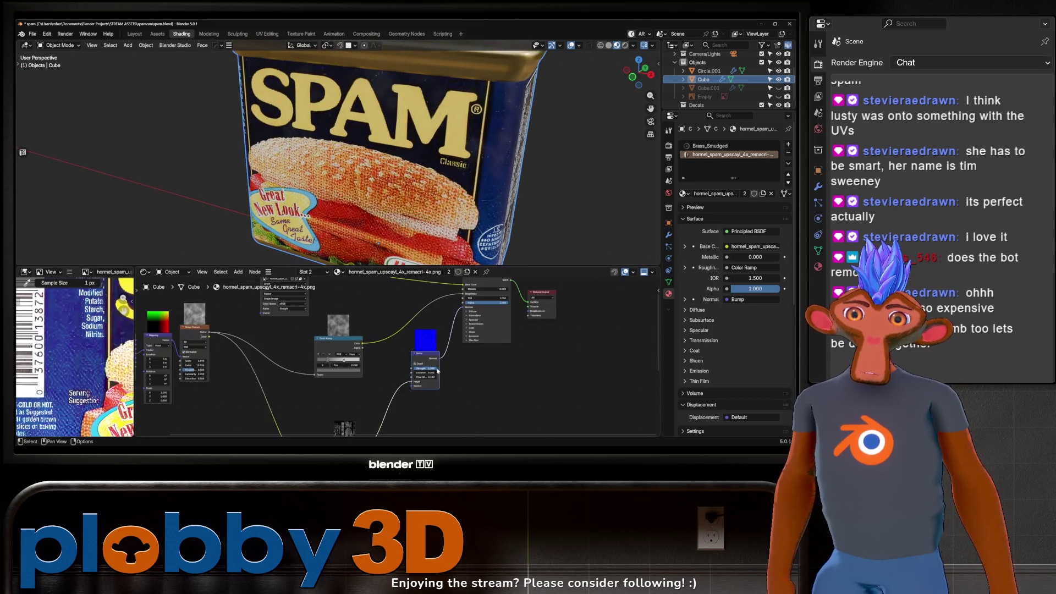
drag(352, 357, 469, 399)
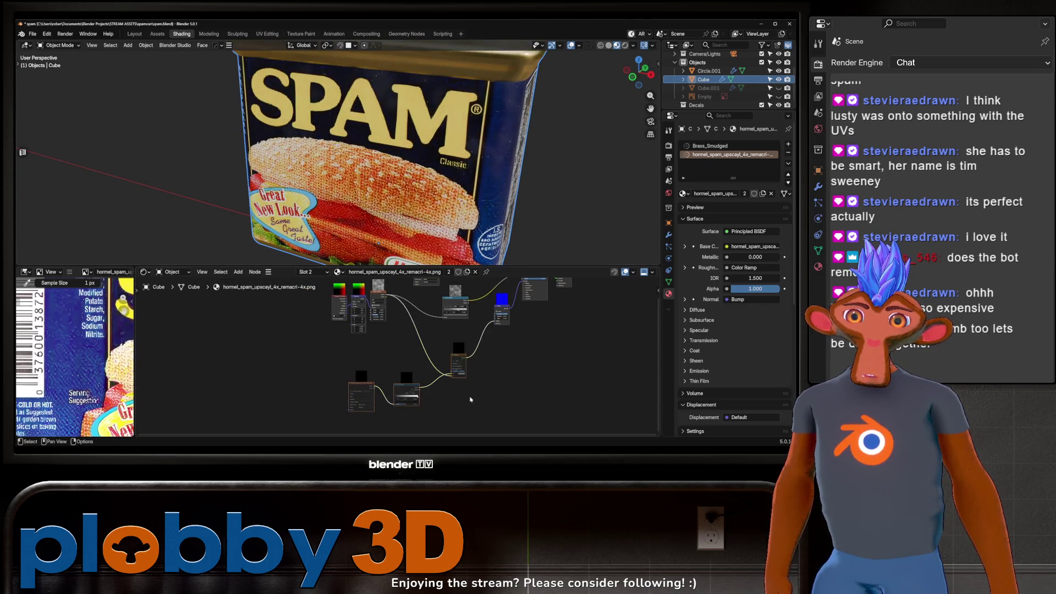
scroll(457, 407, up, 2)
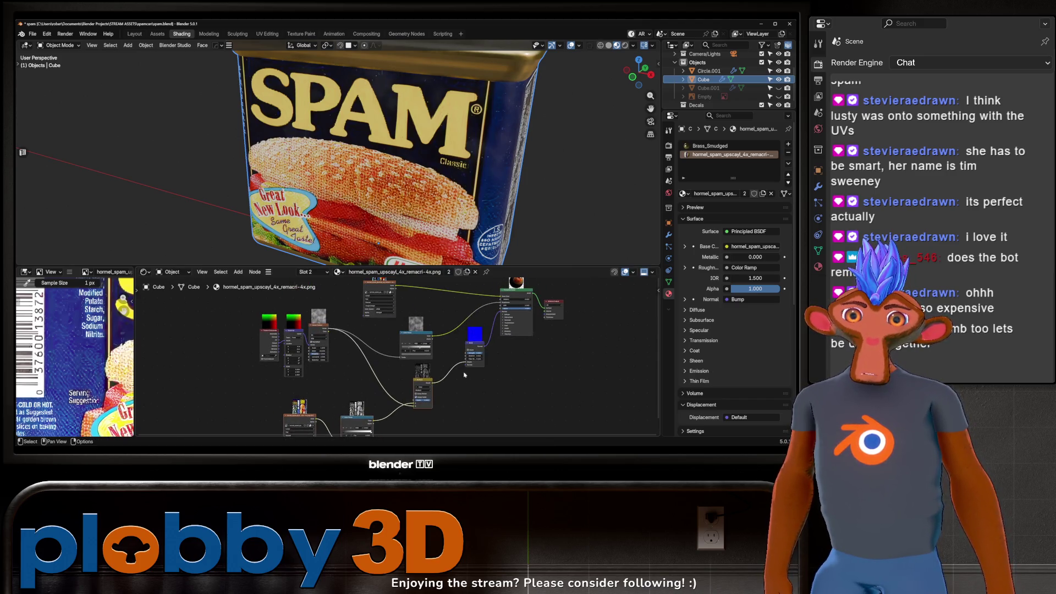
scroll(429, 414, up, 2)
scroll(467, 339, up, 3)
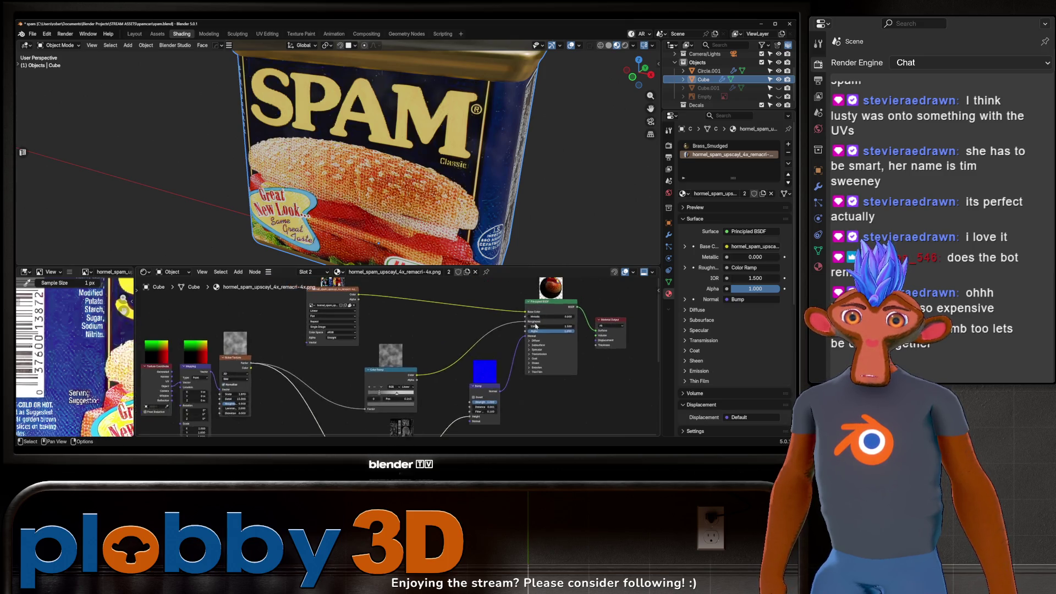
mouse_move(429, 165)
middle_down()
mouse_move(418, 157)
mouse_move(443, 182)
mouse_move(451, 165)
mouse_move(472, 248)
mouse_move(346, 176)
middle_up()
scroll(426, 160, down, 3)
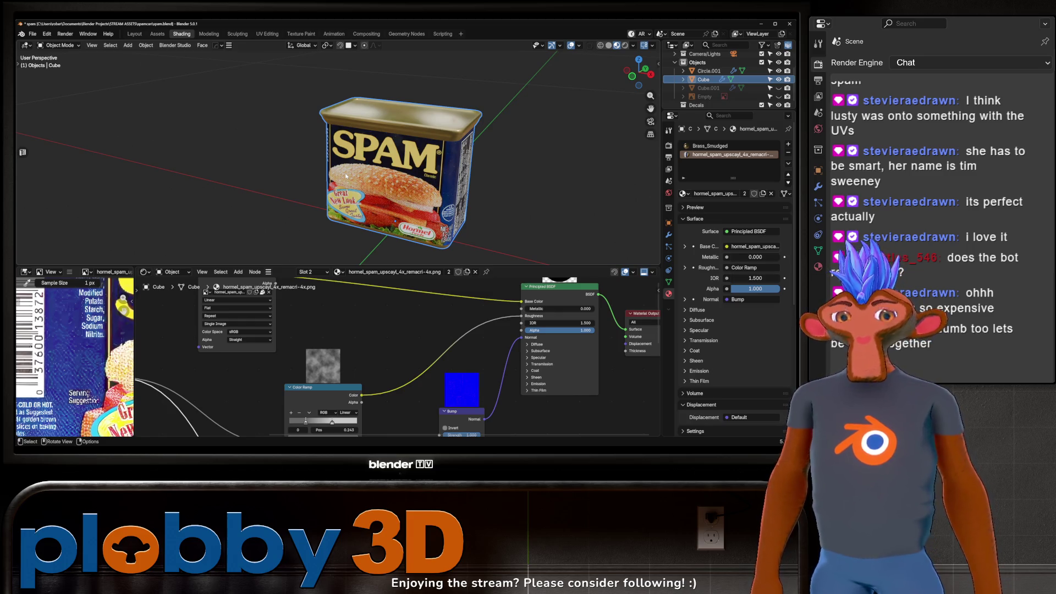
mouse_move(426, 190)
middle_down()
mouse_move(413, 171)
mouse_move(431, 175)
mouse_move(408, 165)
mouse_move(404, 184)
middle_up()
scroll(412, 168, up, 6)
Show the Brass_Smudged material's node tree fitted in the editor, framed around the brass lid.
click(698, 146)
key(Home)
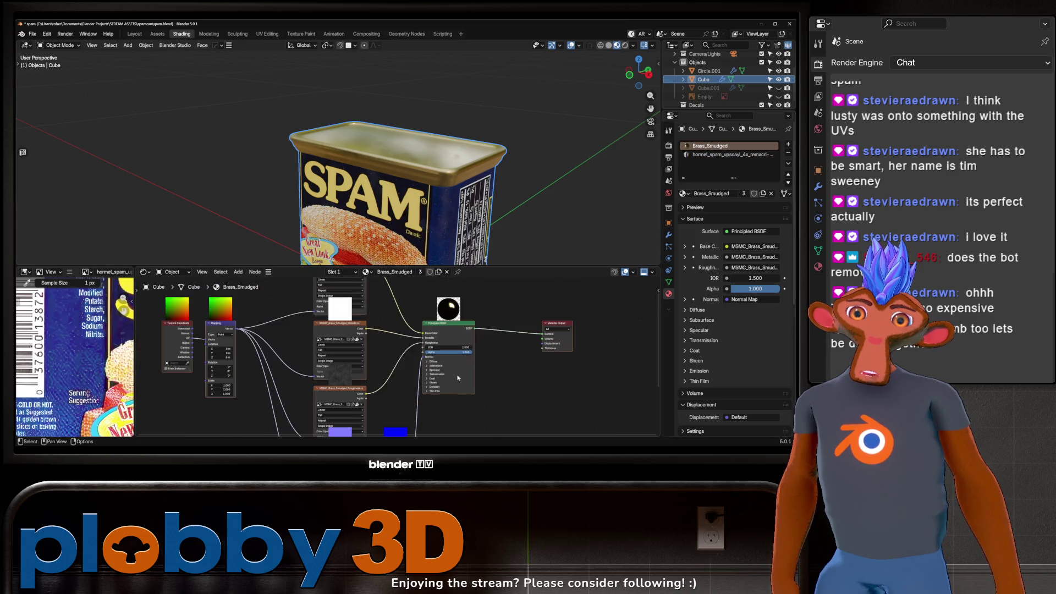
scroll(419, 281, up, 3)
scroll(419, 280, up, 1)
scroll(396, 165, up, 6)
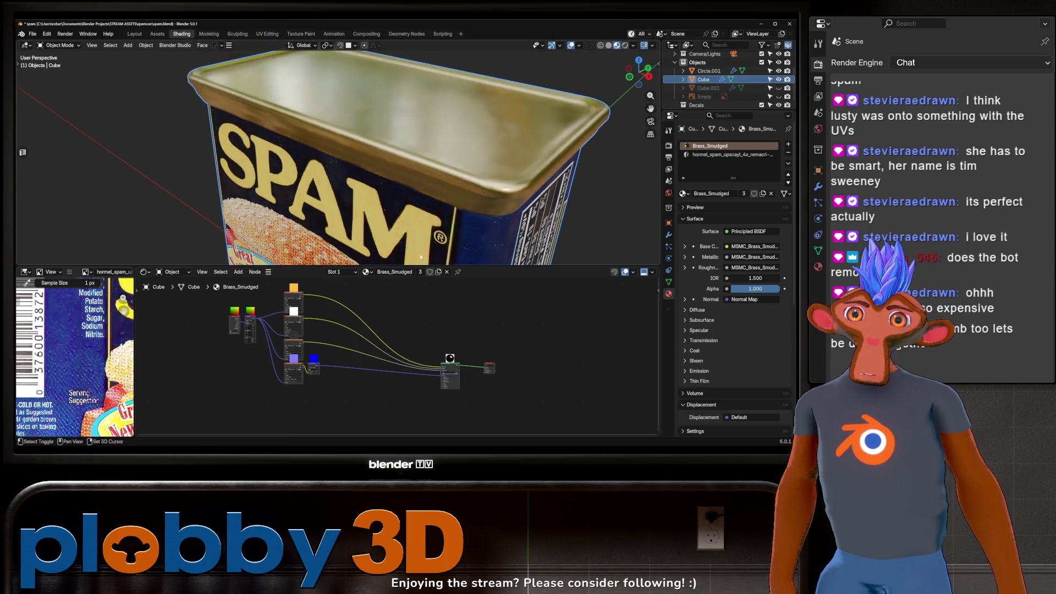
scroll(422, 384, up, 4)
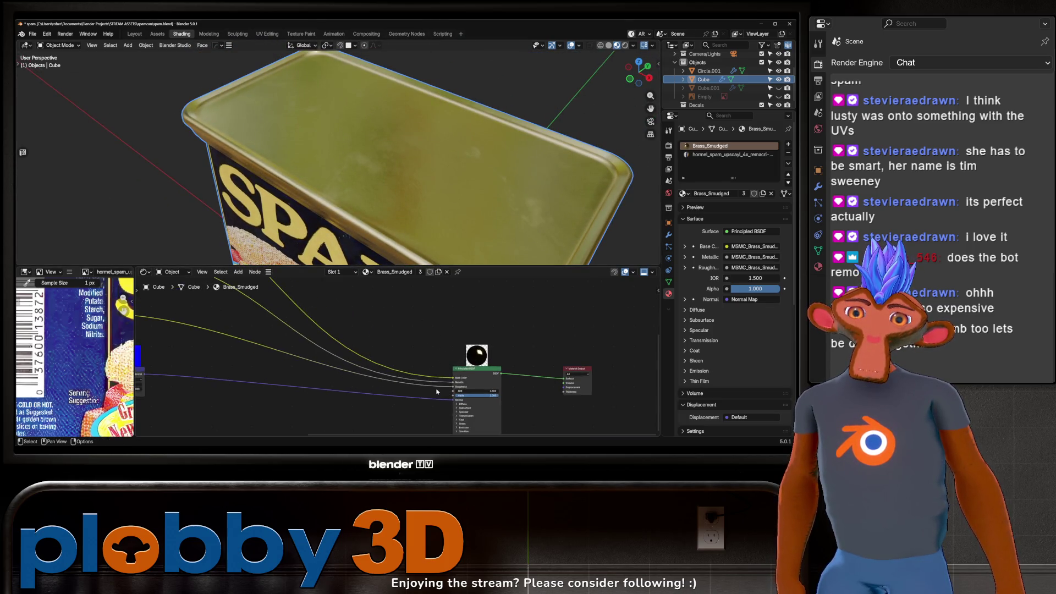
mouse_move(560, 405)
mouse_down()
mouse_move(513, 381)
mouse_move(468, 330)
mouse_up()
scroll(468, 330, up, 3)
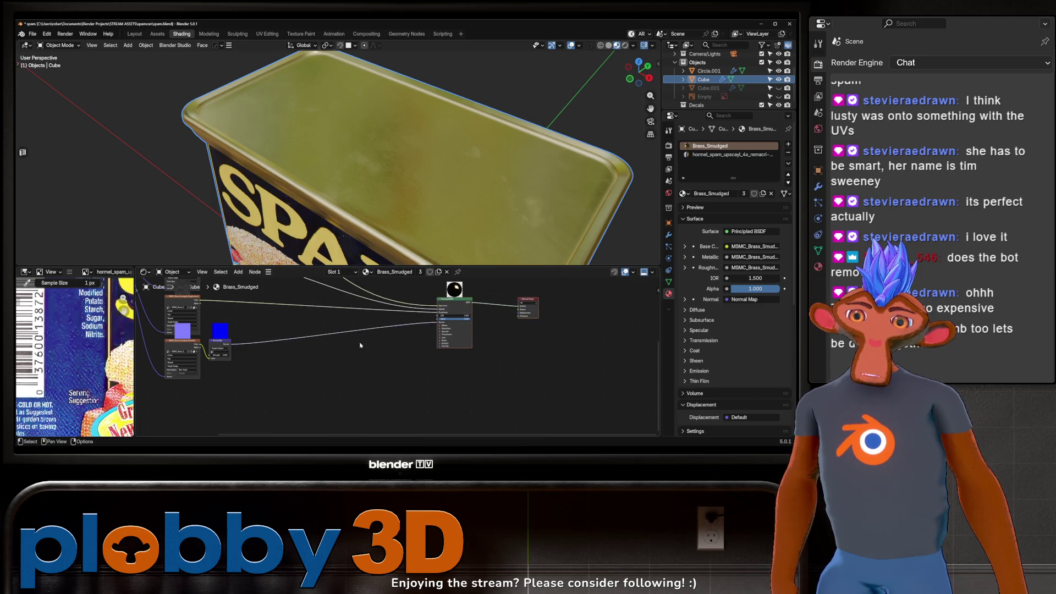
mouse_move(379, 154)
middle_down()
mouse_move(363, 176)
mouse_move(396, 165)
middle_up()
Unhide Cube.001, isolate it in local view, and select the Circle.001 pull-tab ring.
click(778, 89)
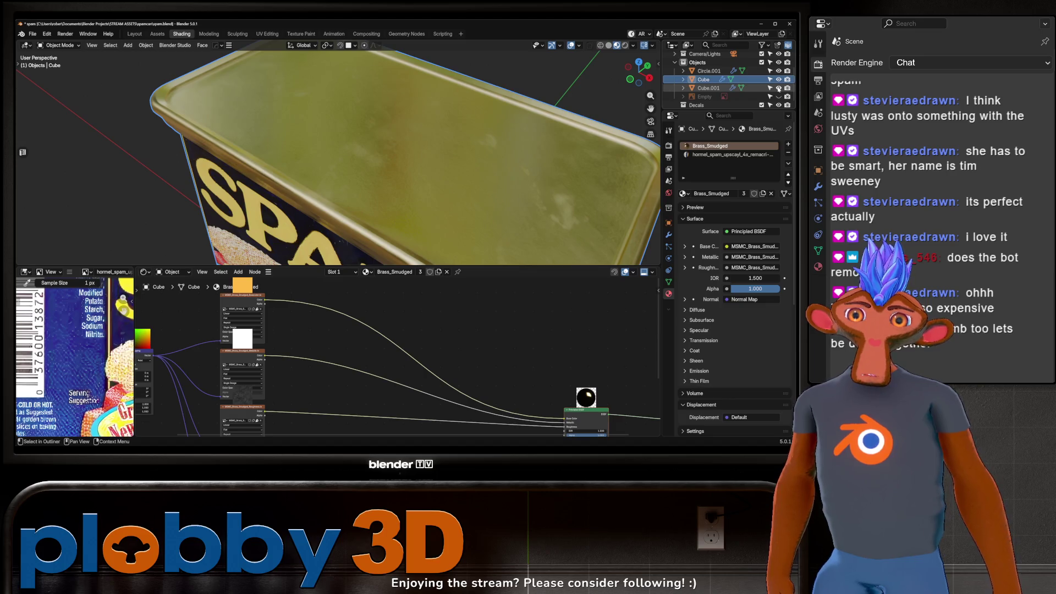
click(779, 88)
click(778, 89)
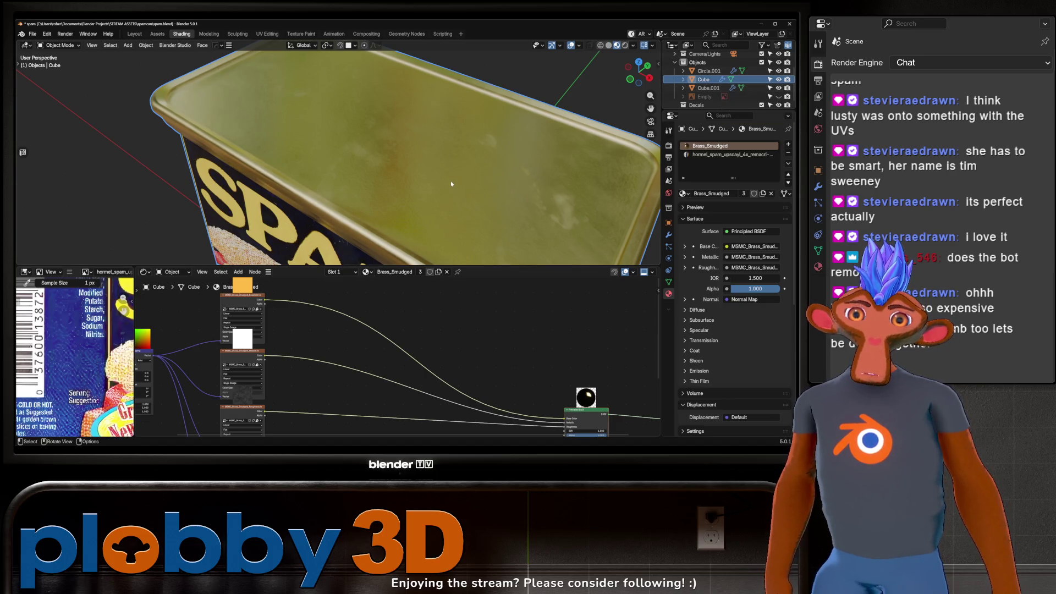
key(KP_Divide)
key(KP_Divide)
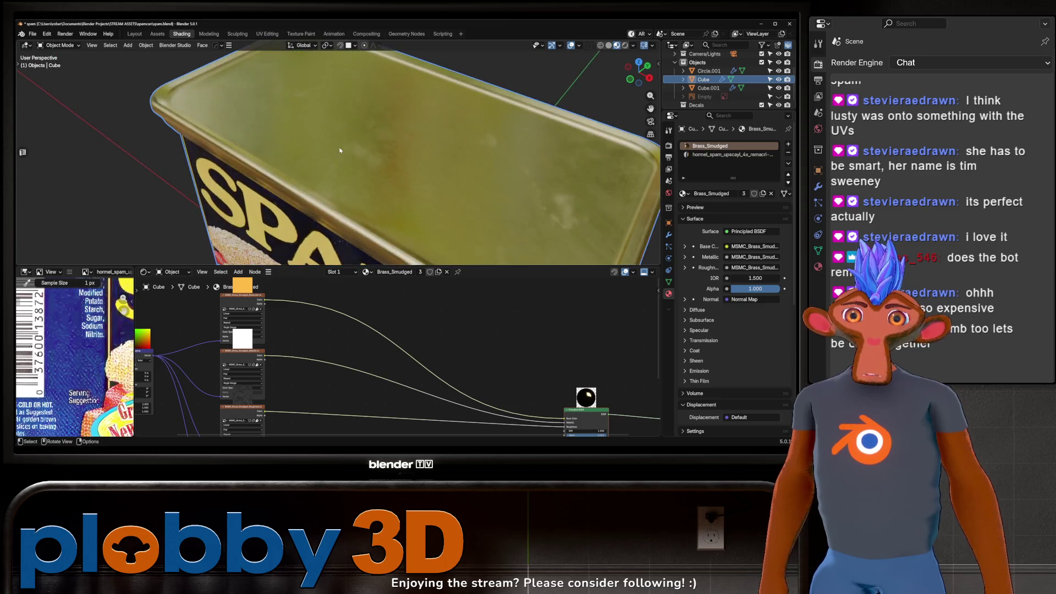
scroll(336, 165, down, 5)
mouse_move(337, 165)
middle_down()
mouse_move(352, 176)
mouse_move(341, 159)
mouse_move(332, 164)
mouse_move(368, 231)
mouse_move(360, 163)
middle_up()
click(360, 163)
Frame the ring, change the transform pivot point, and reselect the Circle.001 ring.
key(KP_Decimal)
middle_drag(395, 222, 330, 176)
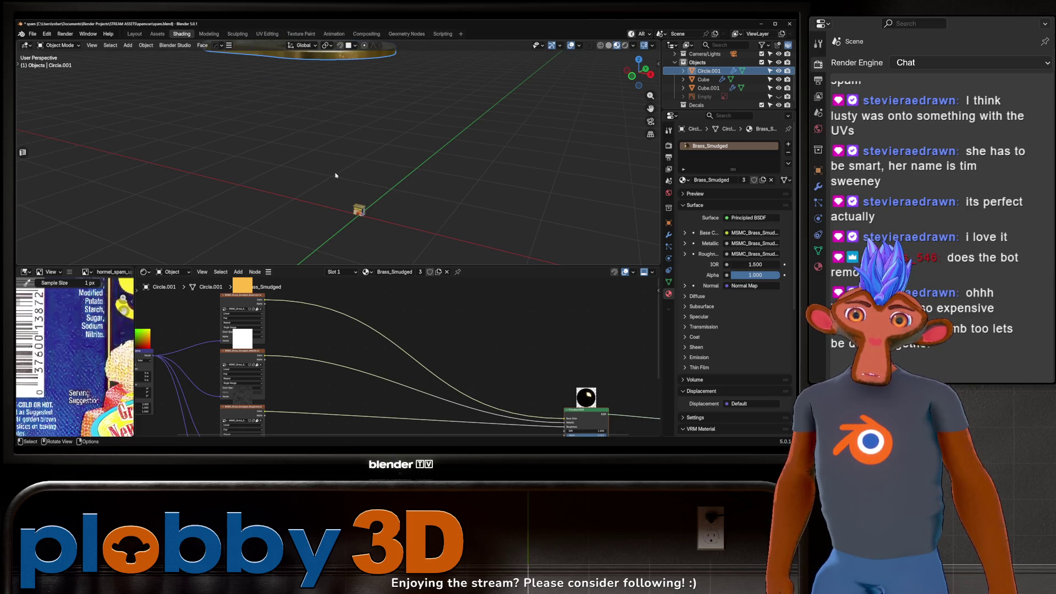
click(358, 210)
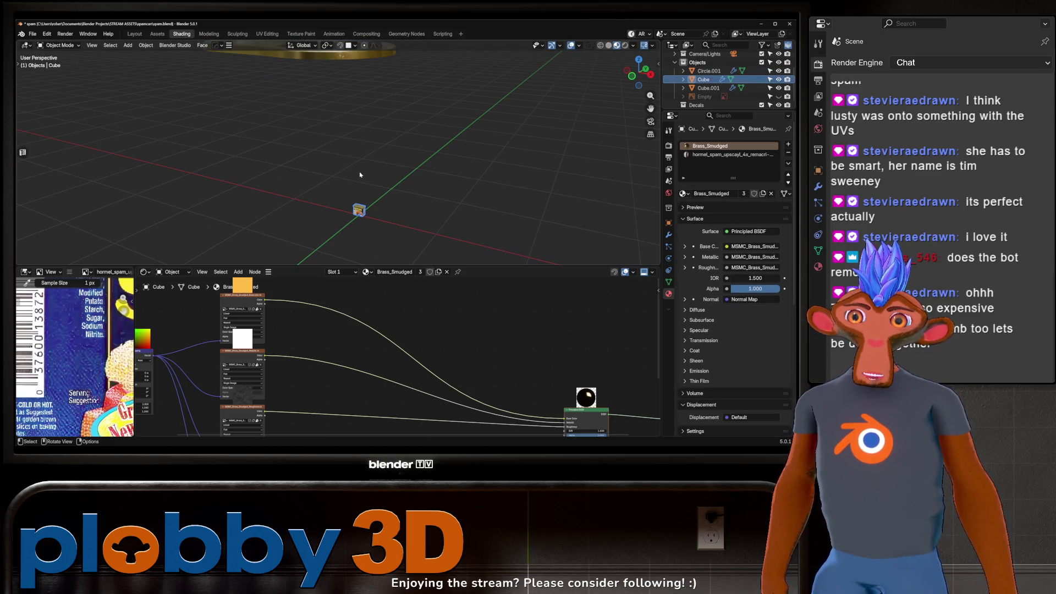
click(327, 45)
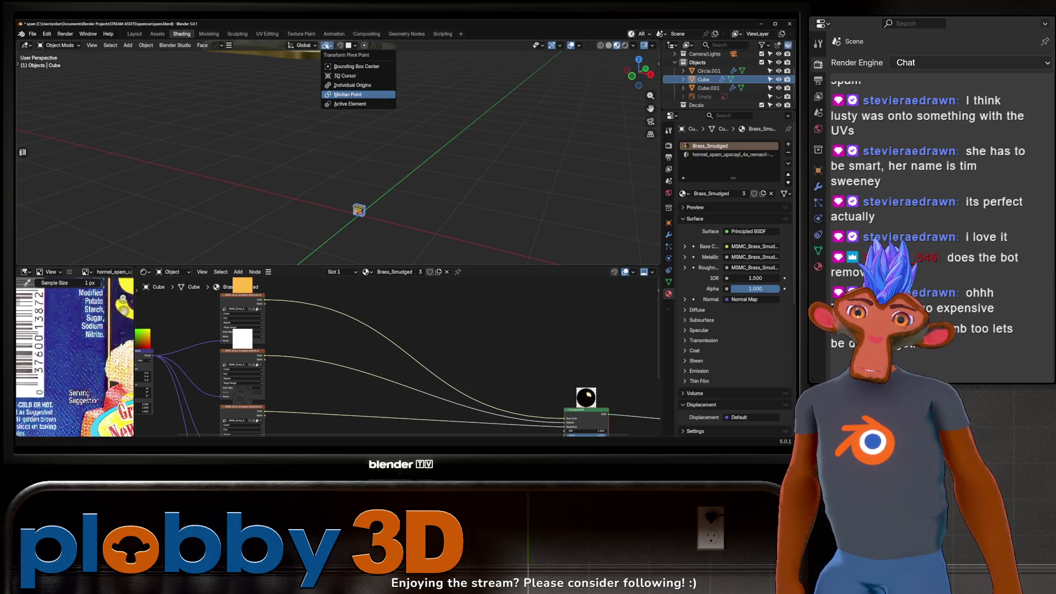
click(336, 98)
middle_drag(337, 98, 334, 82)
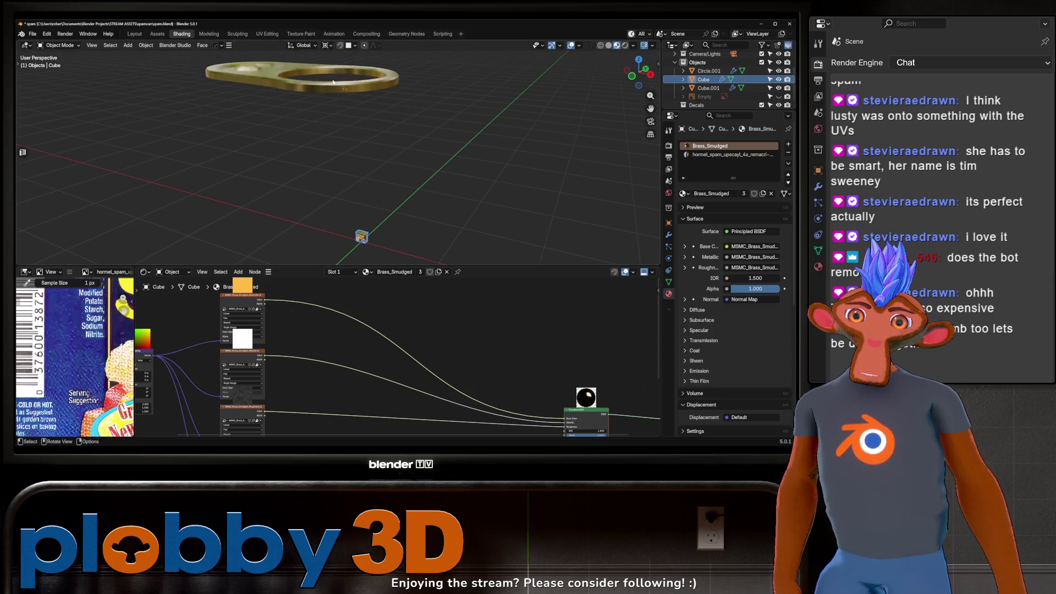
click(334, 80)
Scale the pull-tab ring down in two passes to fit the can's lid.
key(s)
right_click(360, 169)
right_click(364, 175)
key(Escape)
key(s)
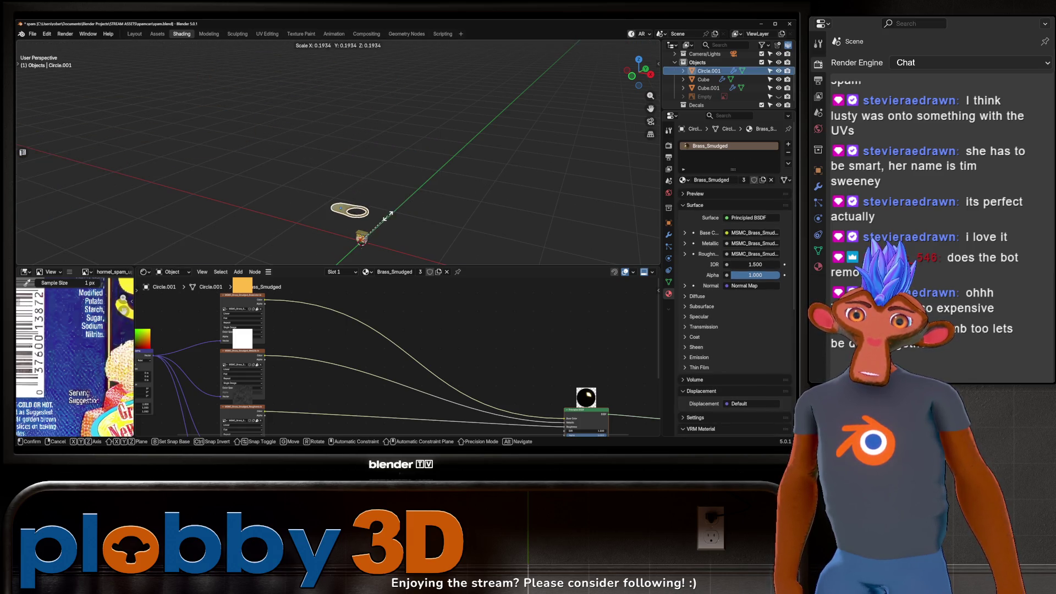
click(464, 217)
key(s)
scroll(457, 231, up, 10)
mouse_move(455, 235)
middle_down()
mouse_move(443, 242)
mouse_move(466, 256)
middle_up()
click(465, 256)
Move the robot object off to the upper left and shrink the ring slightly more.
key(g)
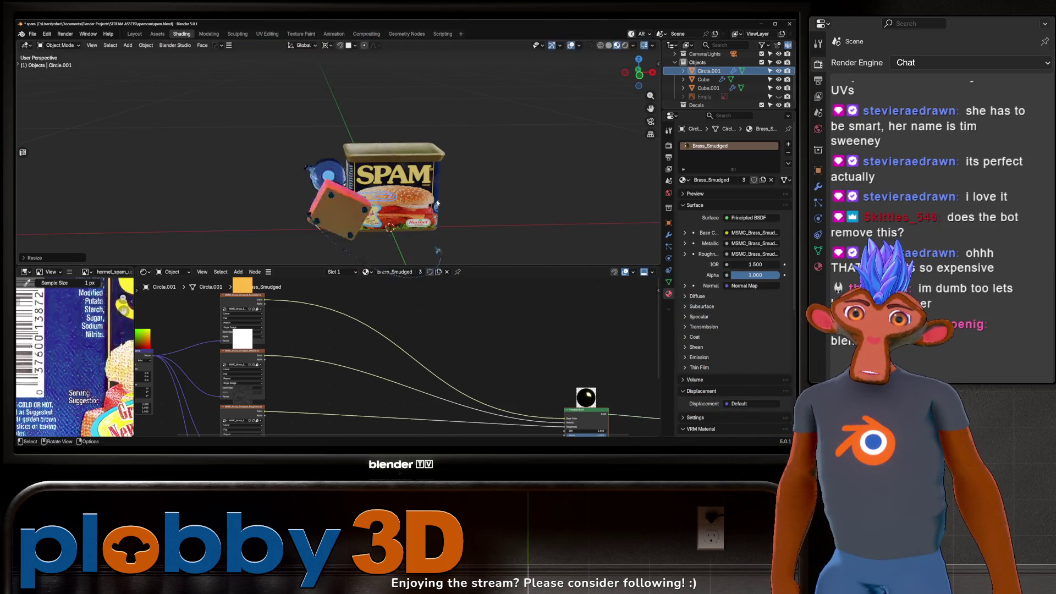
click(415, 112)
middle_drag(415, 112, 418, 126)
scroll(418, 126, up, 6)
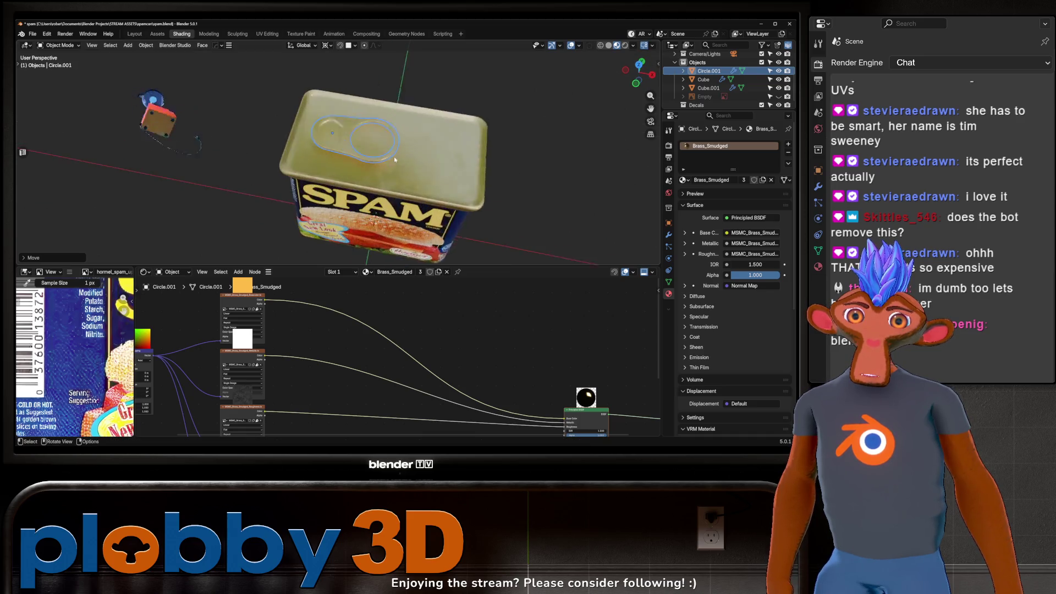
key(s)
click(360, 165)
key(g)
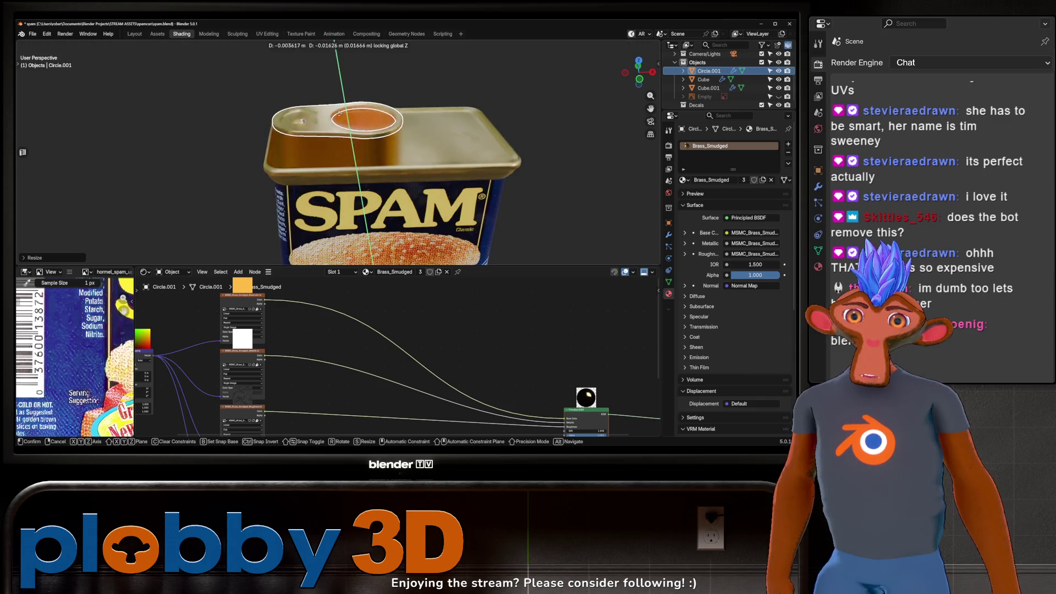
key(Escape)
Set the pivot to Individual Origins and lower the ring along Z toward the lid.
click(326, 45)
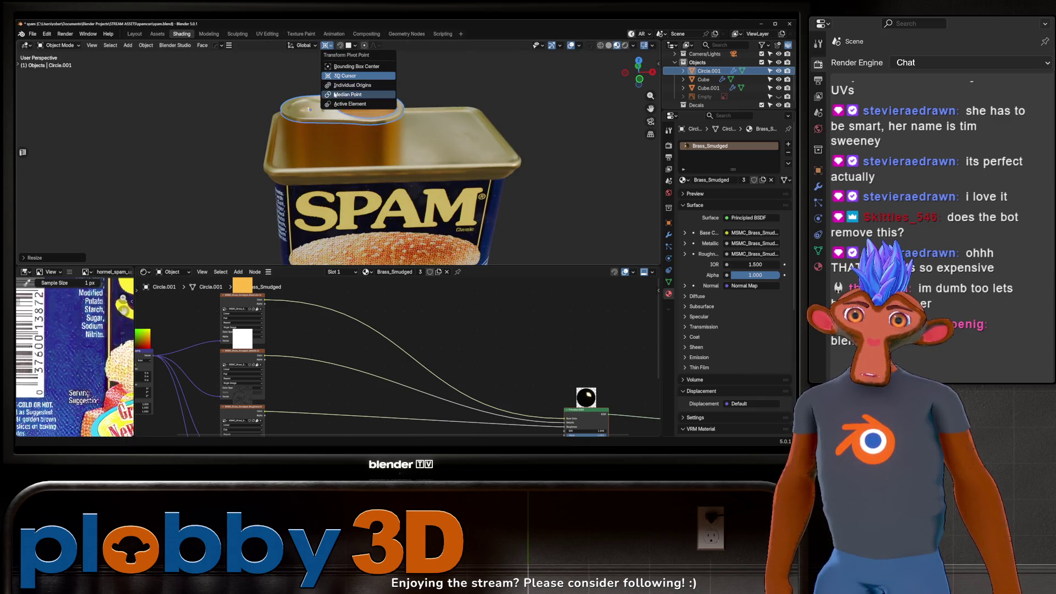
click(339, 85)
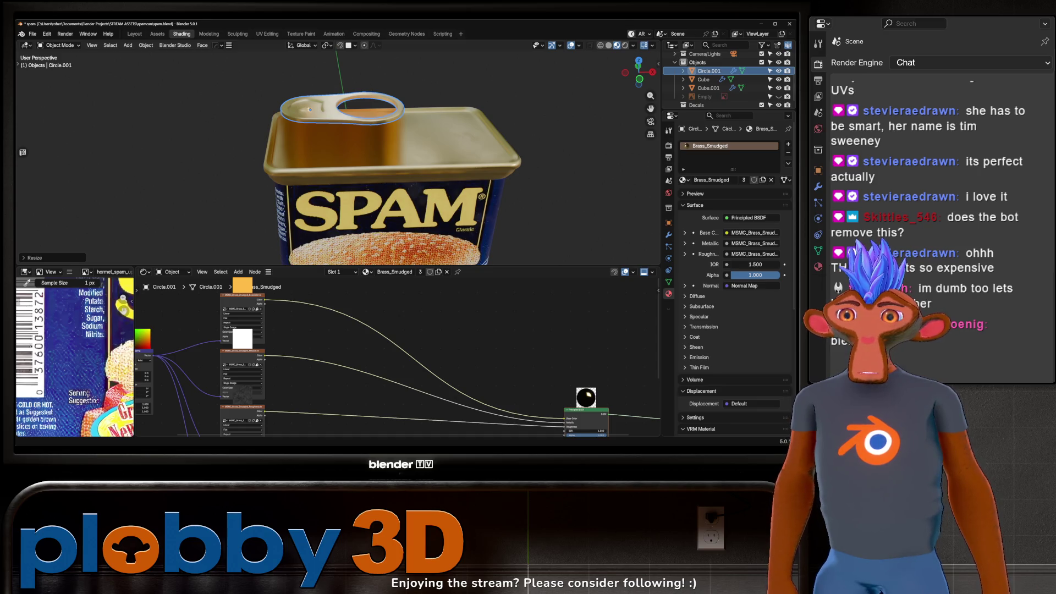
middle_drag(309, 109, 315, 258)
key(g)
key(z)
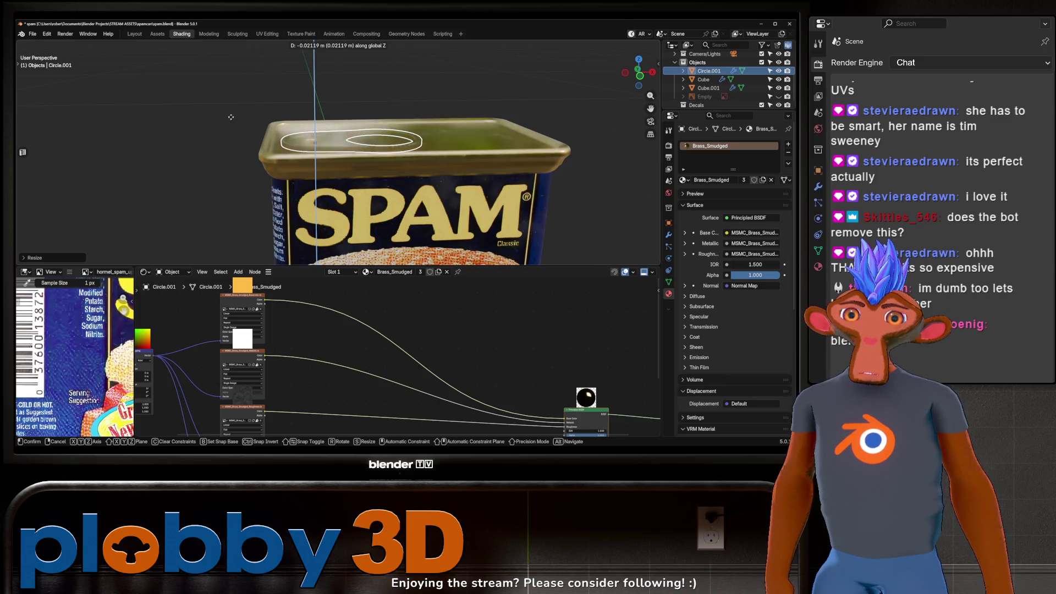
click(316, 231)
Readjust the ring's Z height so it rests on the lid, then review the whole can.
mouse_move(316, 231)
middle_down()
mouse_move(319, 141)
mouse_move(352, 60)
middle_up()
scroll(319, 142, up, 4)
key(g)
key(z)
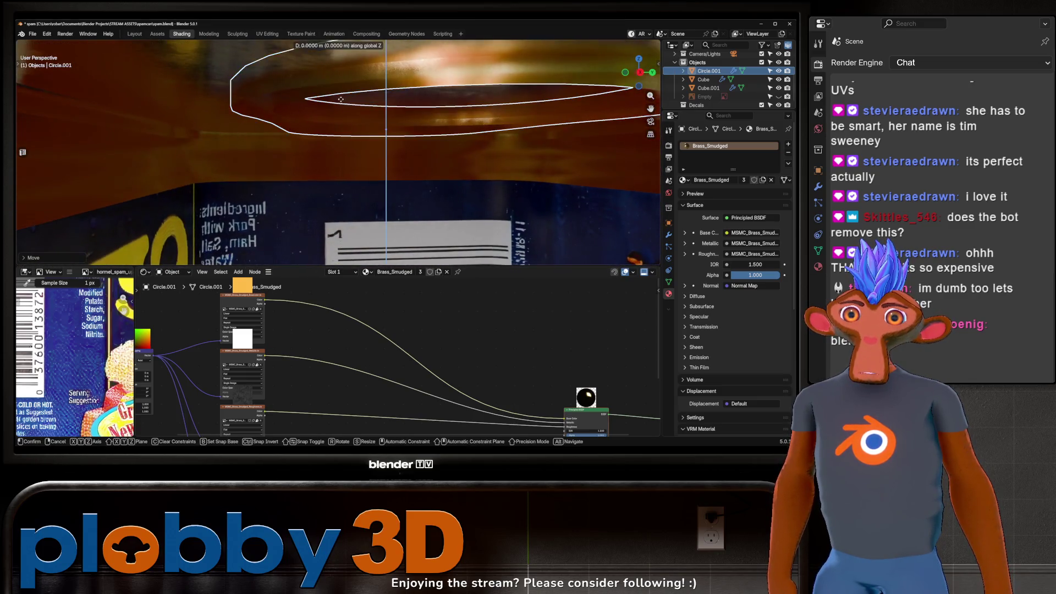
click(352, 59)
scroll(385, 110, down, 8)
mouse_move(440, 127)
middle_down()
mouse_move(531, 144)
mouse_move(357, 149)
middle_up()
click(531, 143)
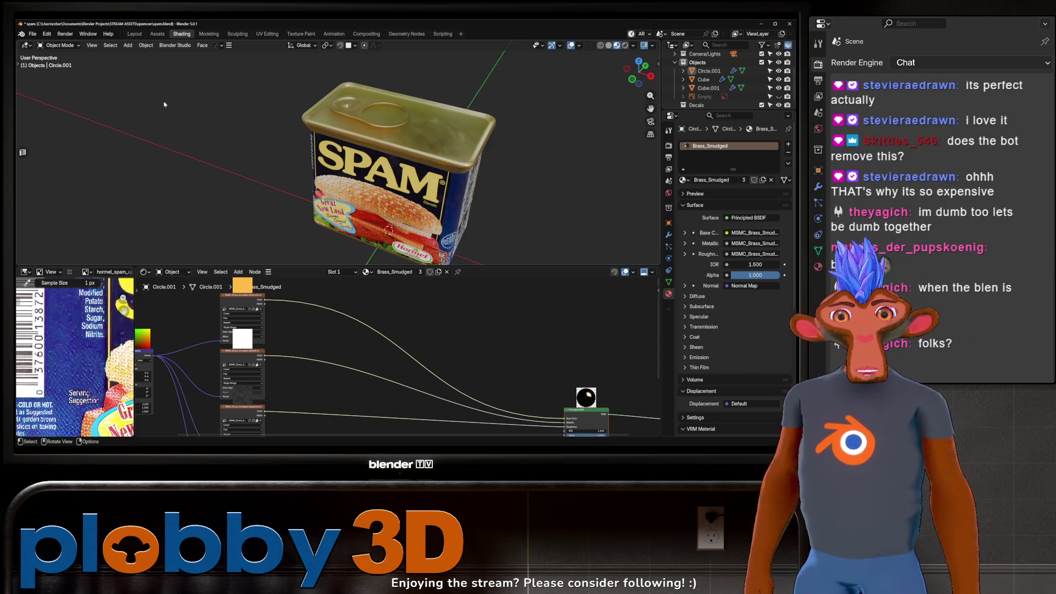
key(alt+Tab)
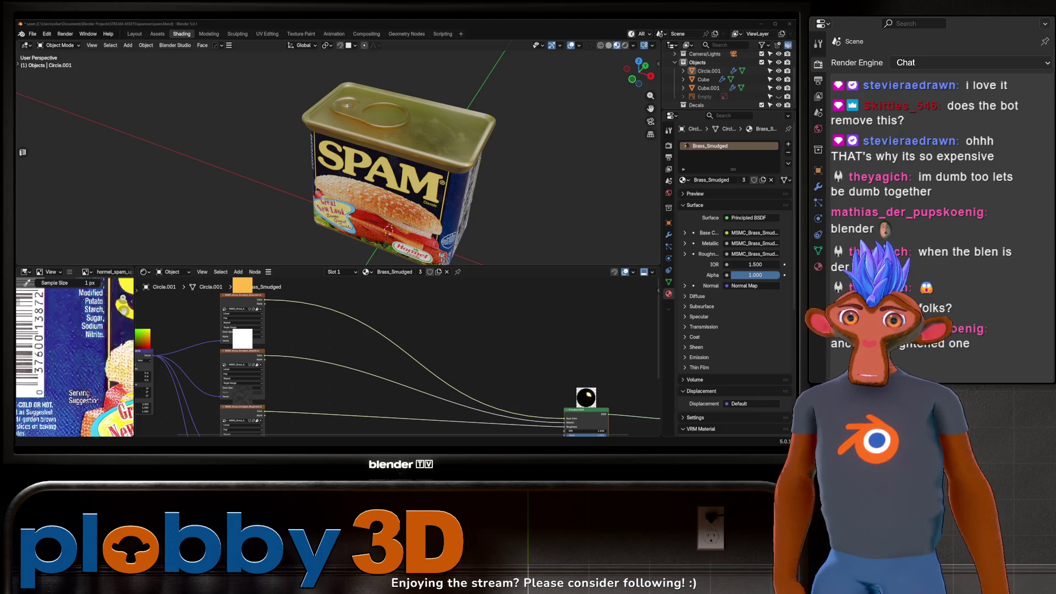
middle_drag(478, 209, 518, 268)
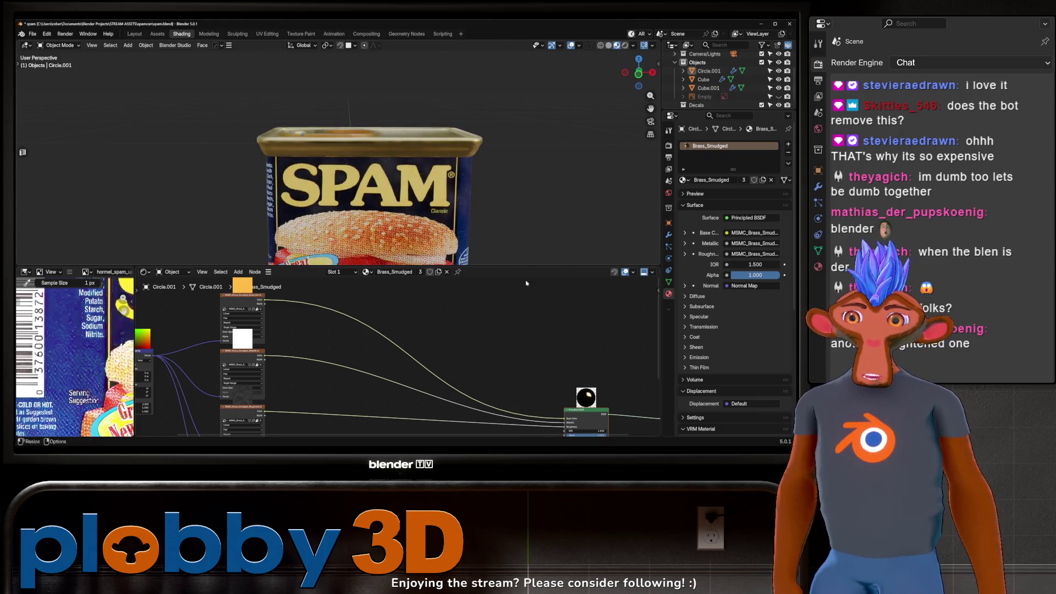
key(alt+Tab)
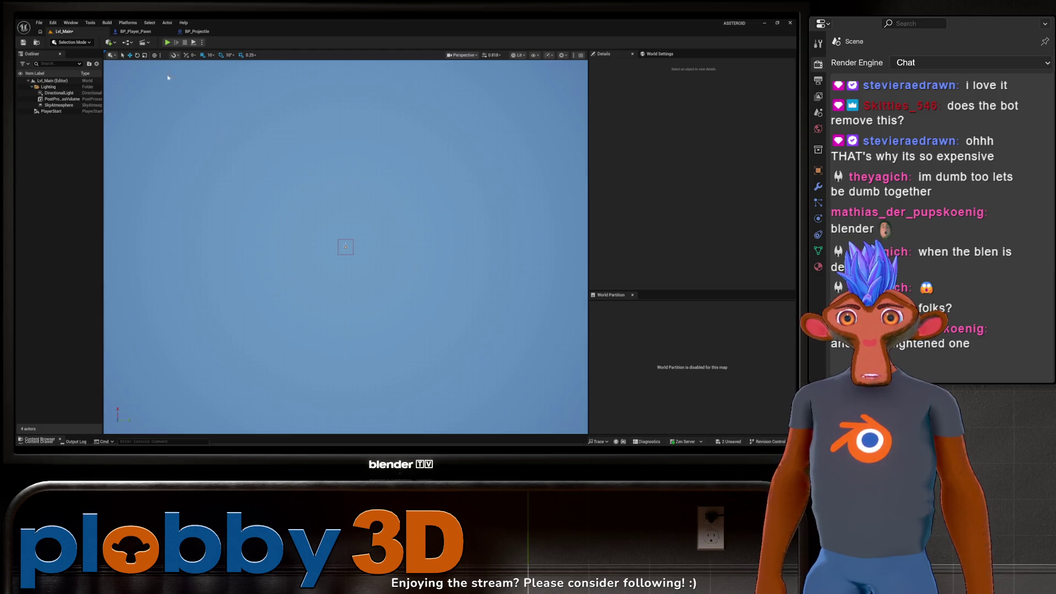
click(169, 43)
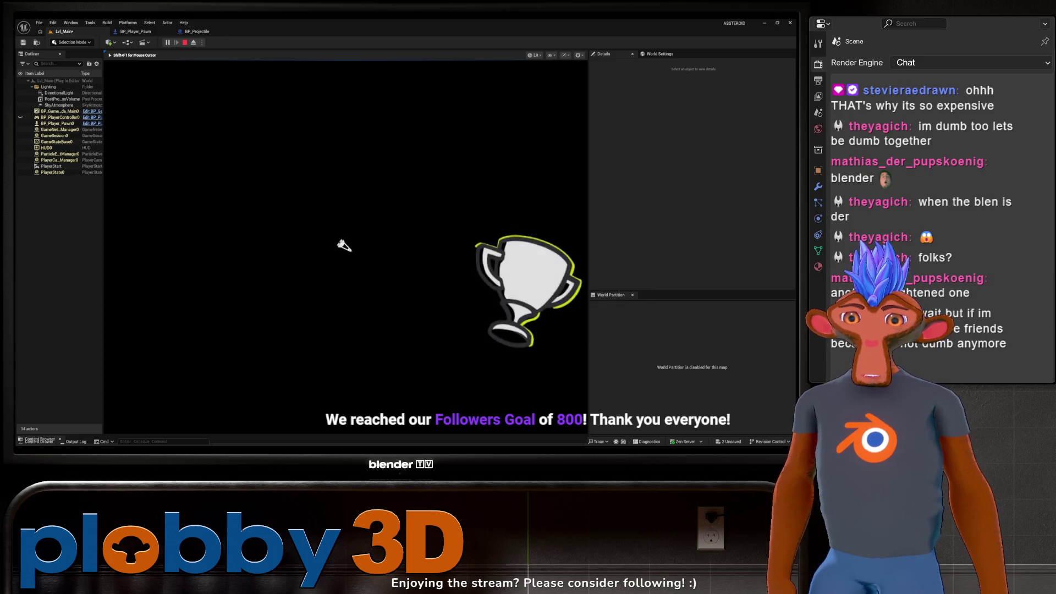
key(Escape)
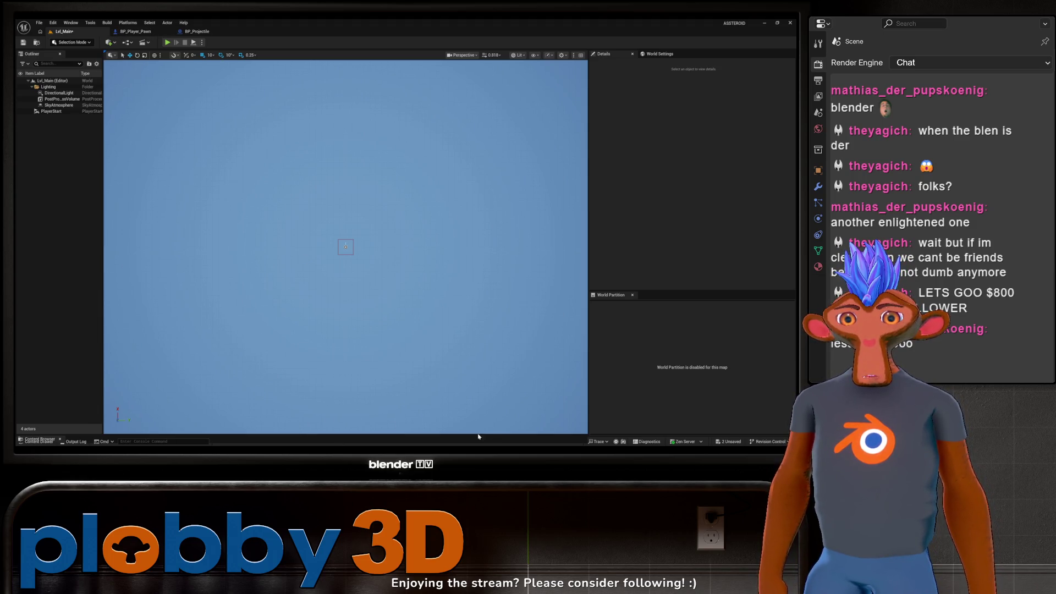
key(alt+Tab)
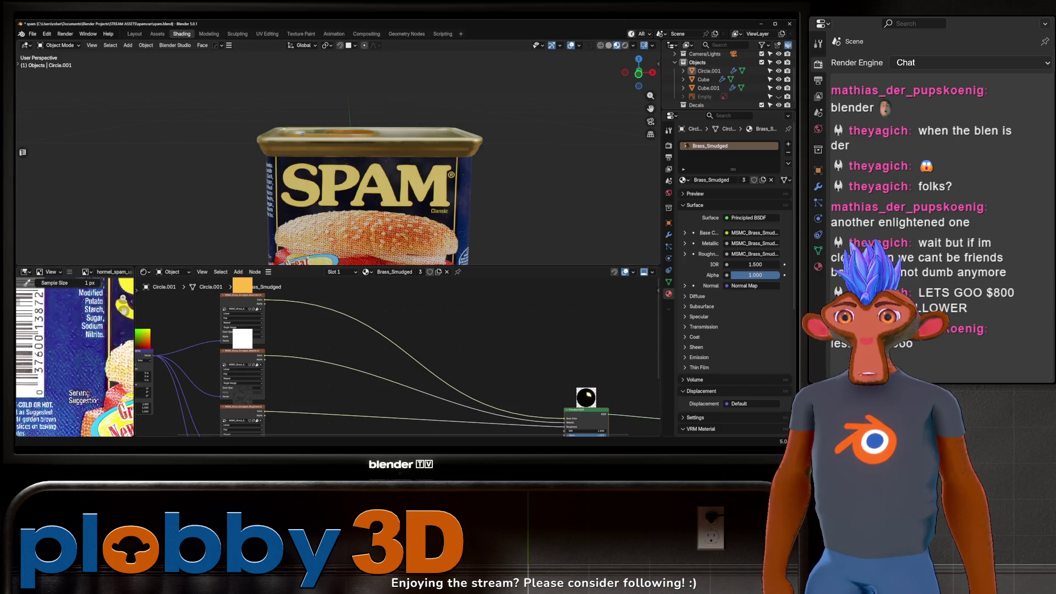
Orbit to the can's left side, switch to Warudo, and enable the Transform Tool.
mouse_move(330, 165)
middle_down()
mouse_move(396, 143)
mouse_move(379, 159)
middle_up()
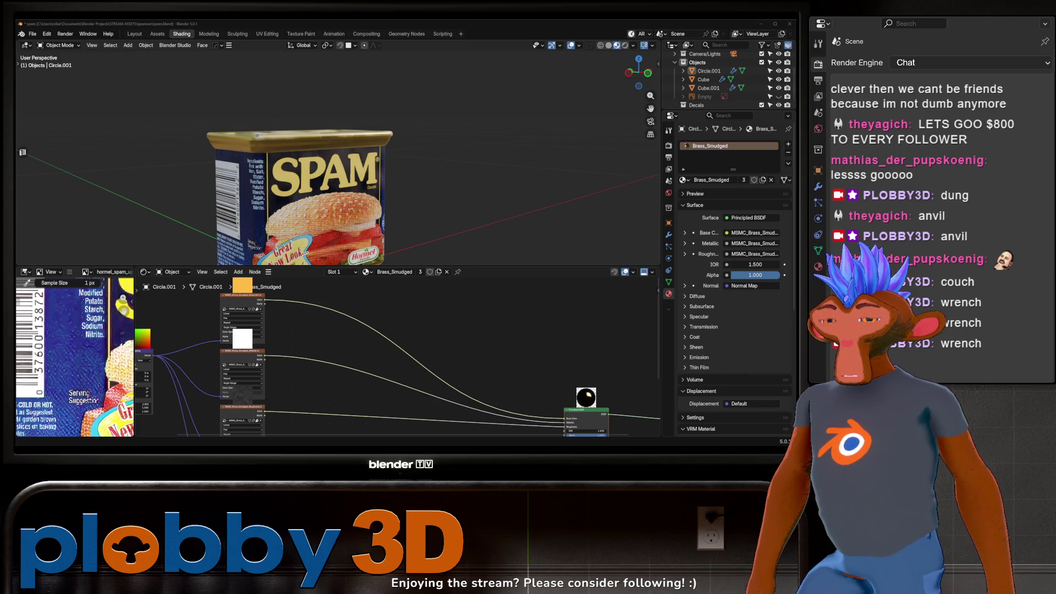
key(alt+Tab)
click(97, 414)
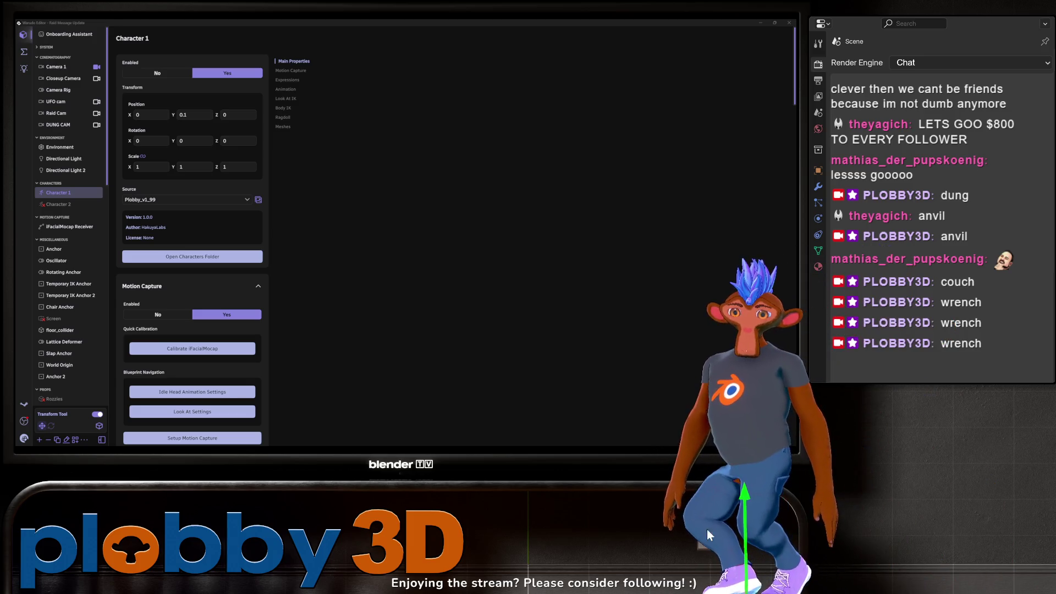
Drag Character 1 up to about Y 0.42, turn the Transform Tool off, and return to Blender.
mouse_move(753, 503)
mouse_down()
mouse_move(802, 328)
mouse_move(792, 308)
mouse_up()
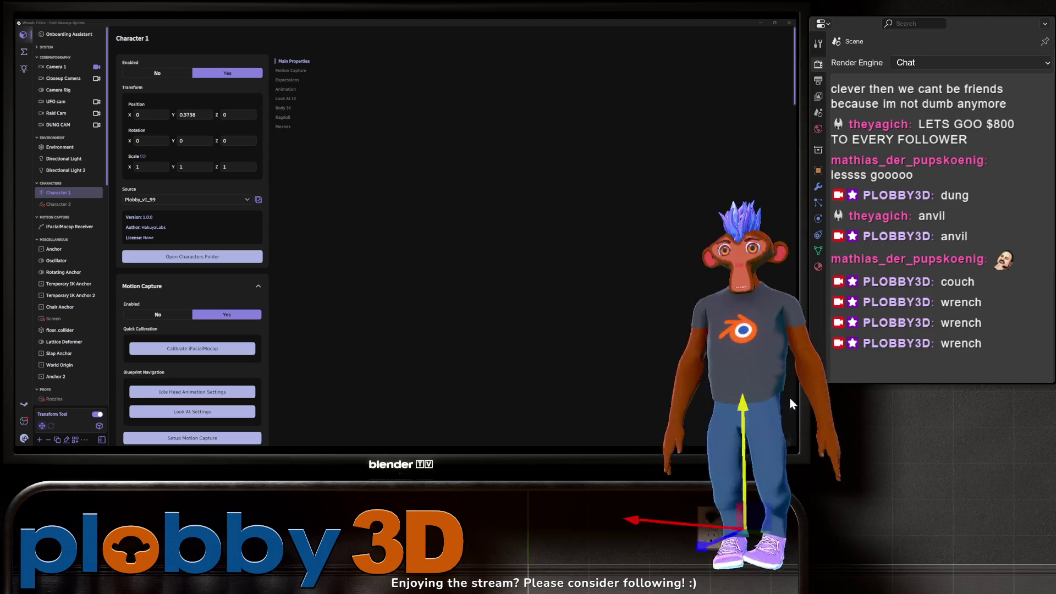
click(97, 414)
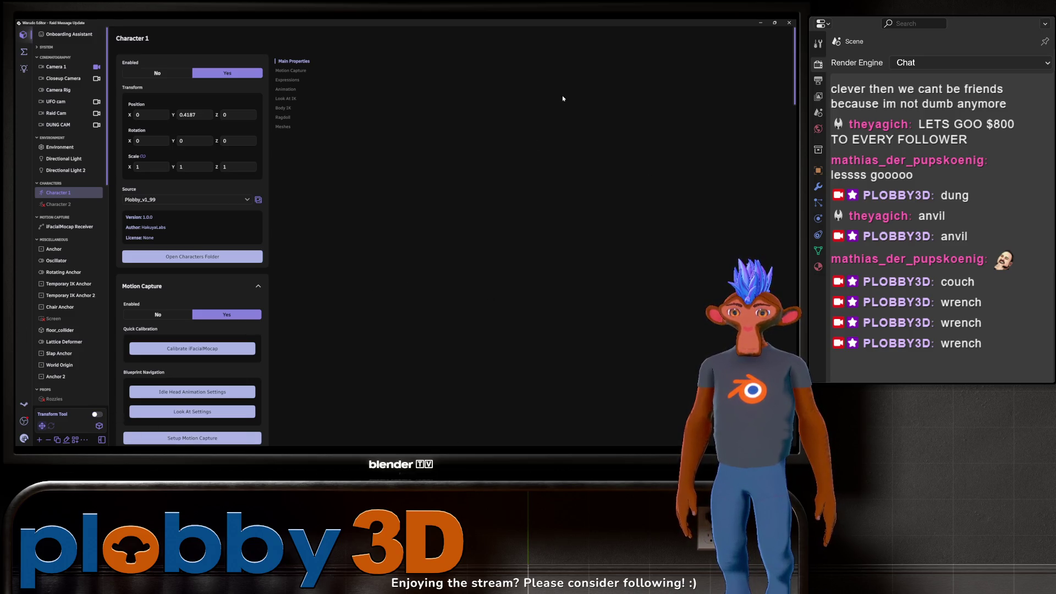
key(alt+Tab)
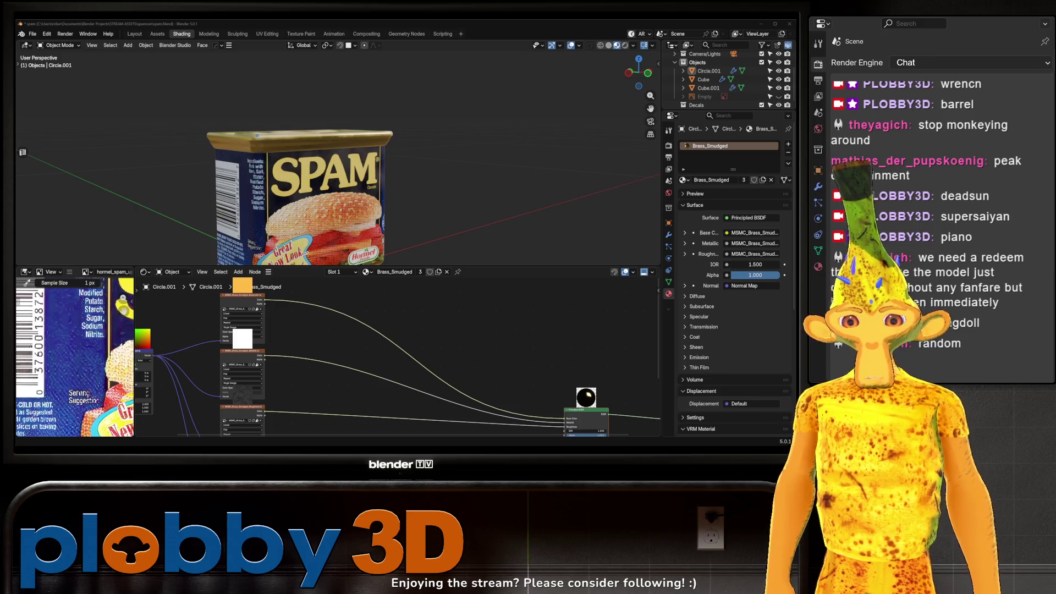
Look down on the can's top and switch the viewport to Rendered shading.
right_click(335, 166)
key(Escape)
mouse_move(335, 167)
middle_down()
mouse_move(401, 156)
mouse_move(202, 250)
middle_up()
scroll(379, 159, up, 3)
scroll(241, 222, up, 3)
scroll(241, 222, down, 3)
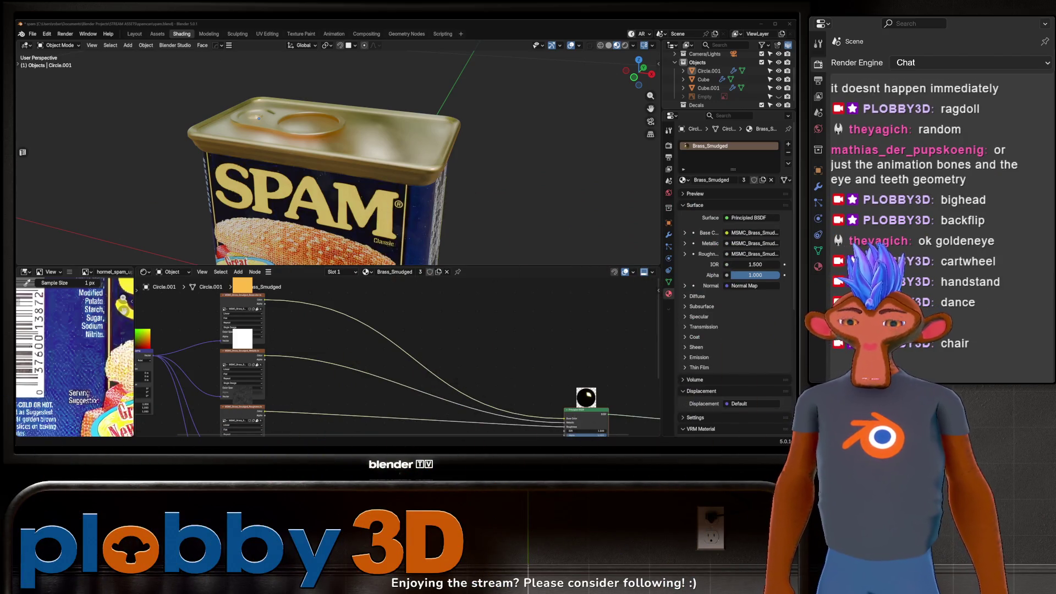
scroll(393, 360, down, 3)
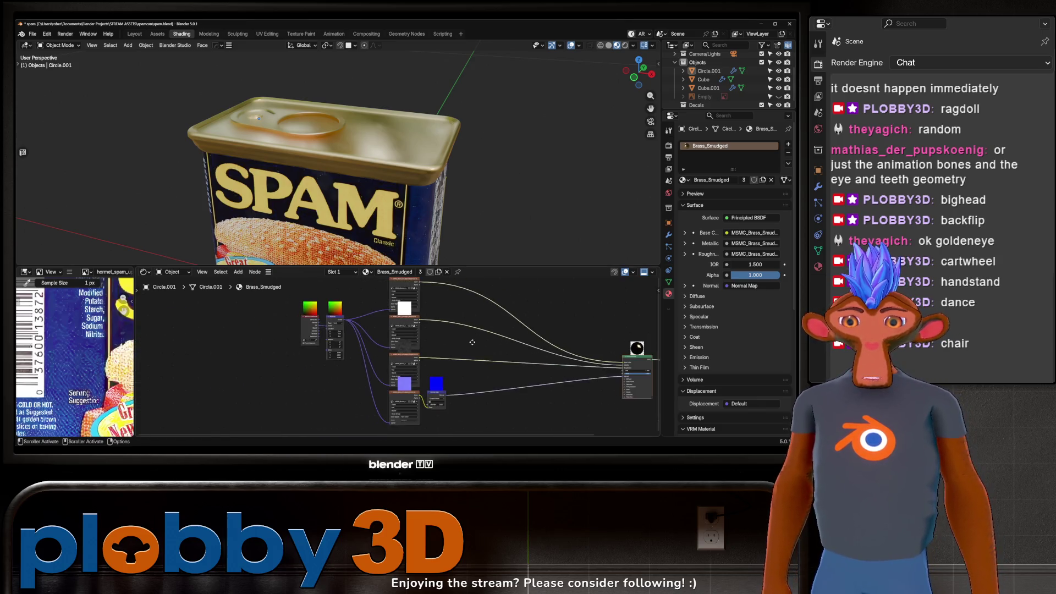
scroll(393, 361, up, 1)
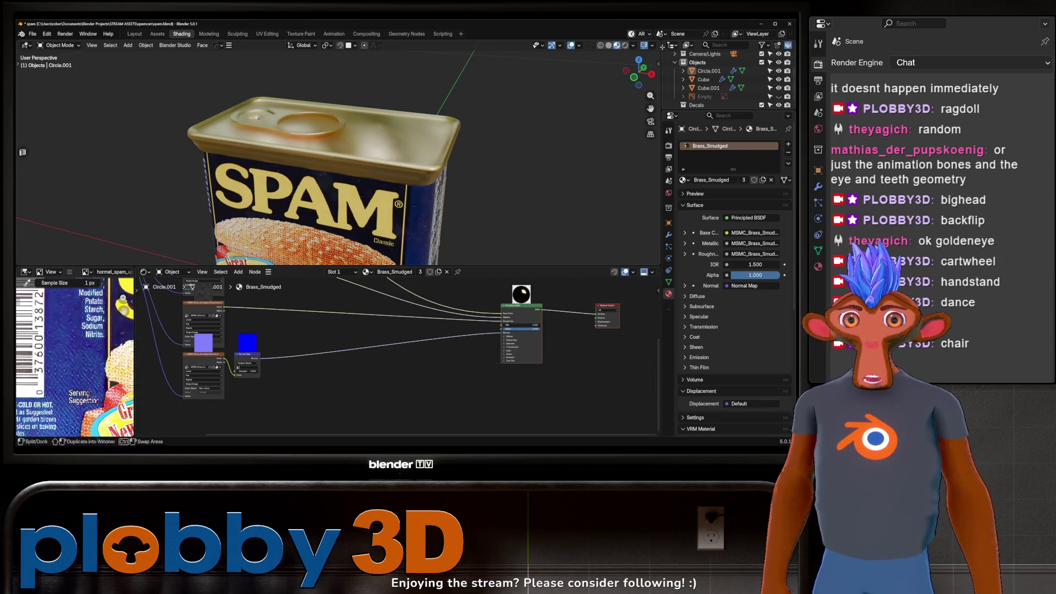
click(626, 47)
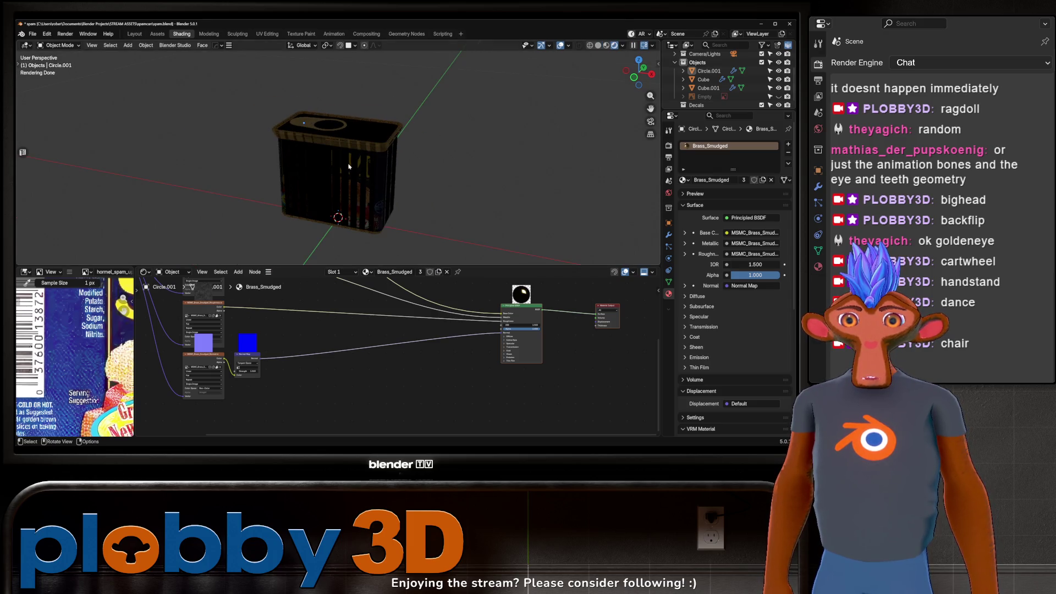
scroll(346, 181, up, 4)
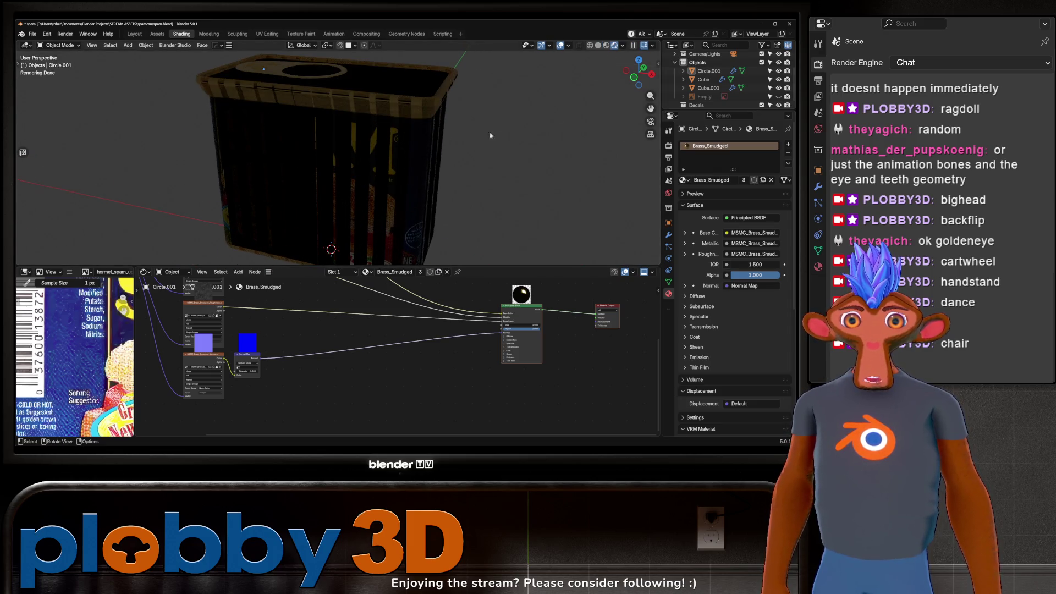
Add an area light, select the can Cube, and hide Cube.001 to reveal the SPAM label.
key(shift+a)
mouse_move(424, 172)
click(478, 200)
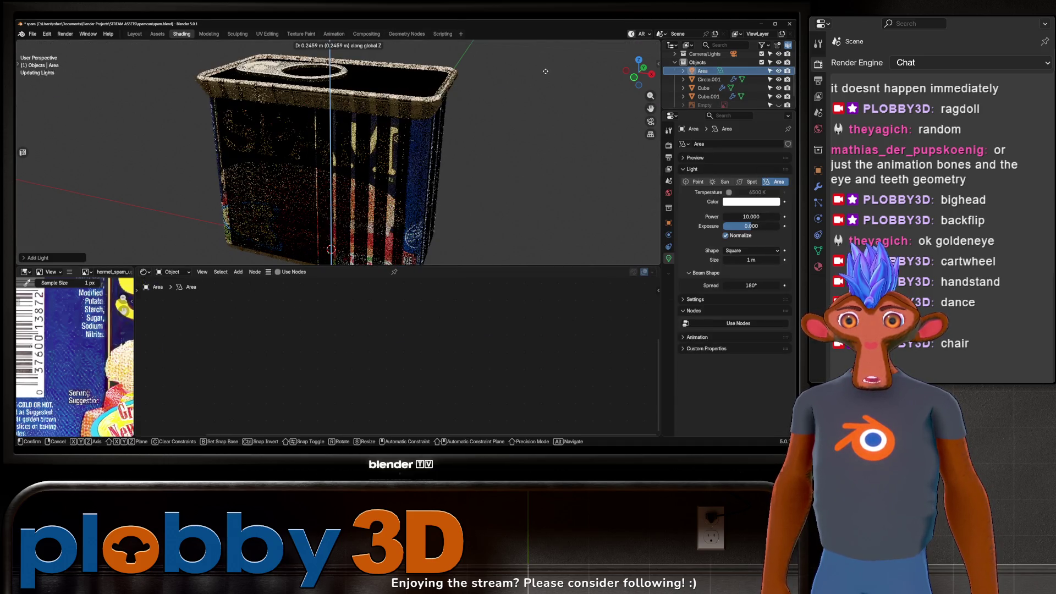
click(430, 146)
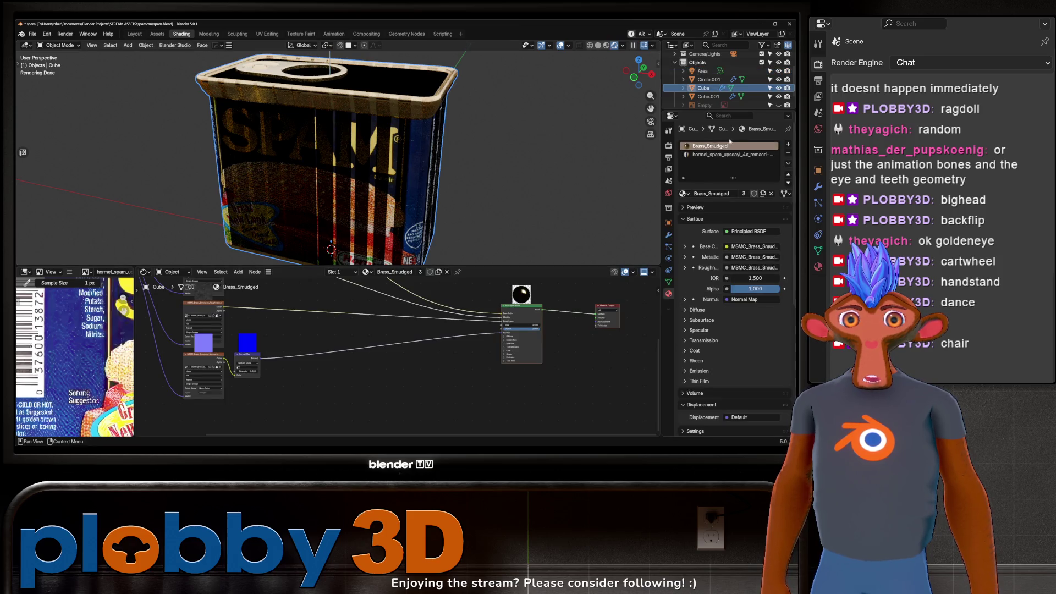
click(779, 96)
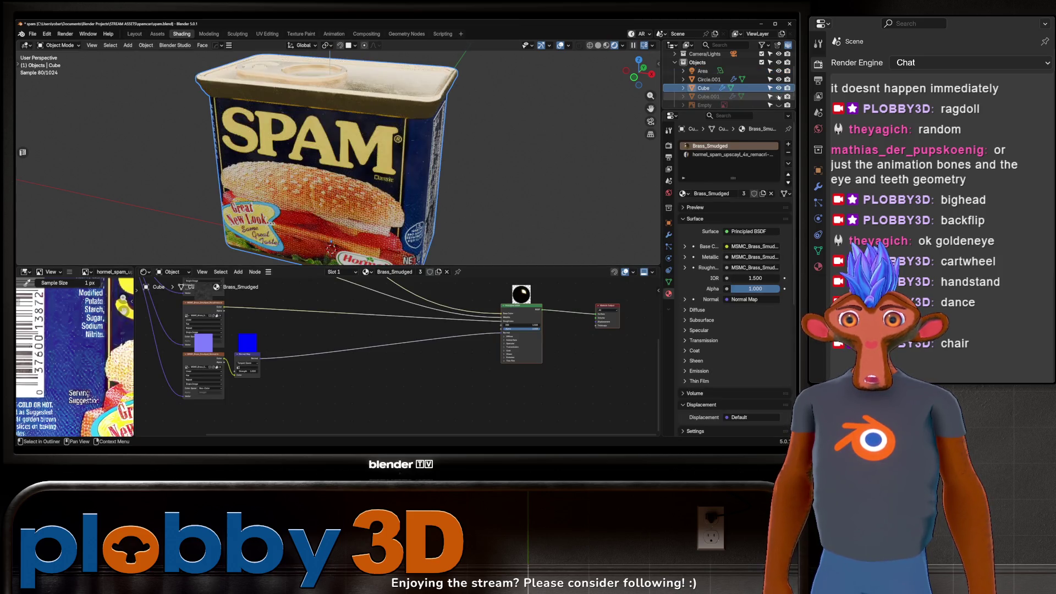
mouse_move(344, 107)
middle_down()
mouse_move(360, 144)
mouse_move(364, 130)
middle_up()
scroll(365, 118, down, 3)
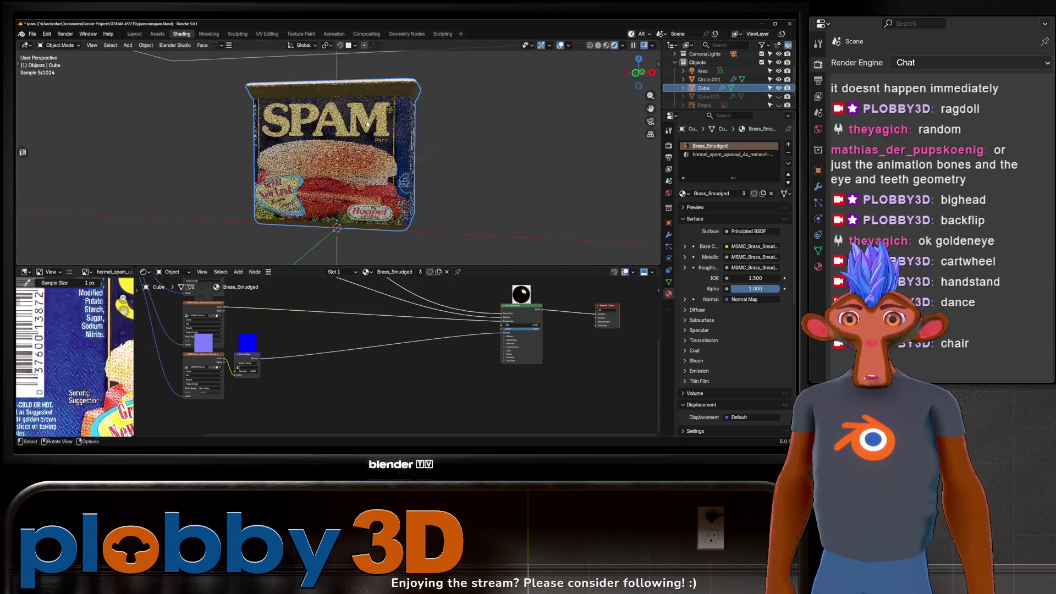
scroll(370, 101, down, 8)
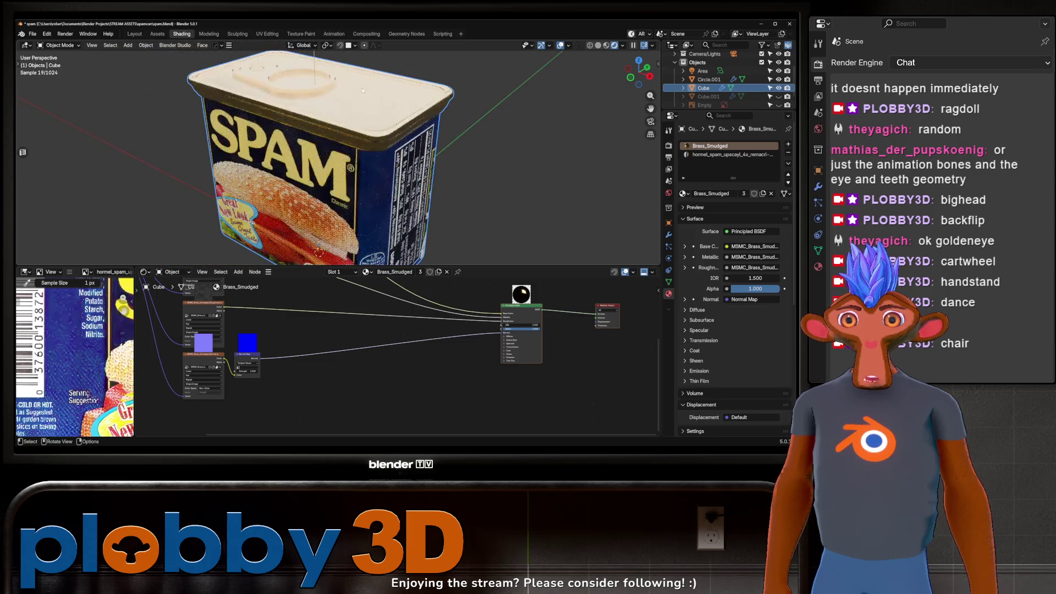
Select the Area light, then the can body to load its Brass_Smudged material.
click(451, 208)
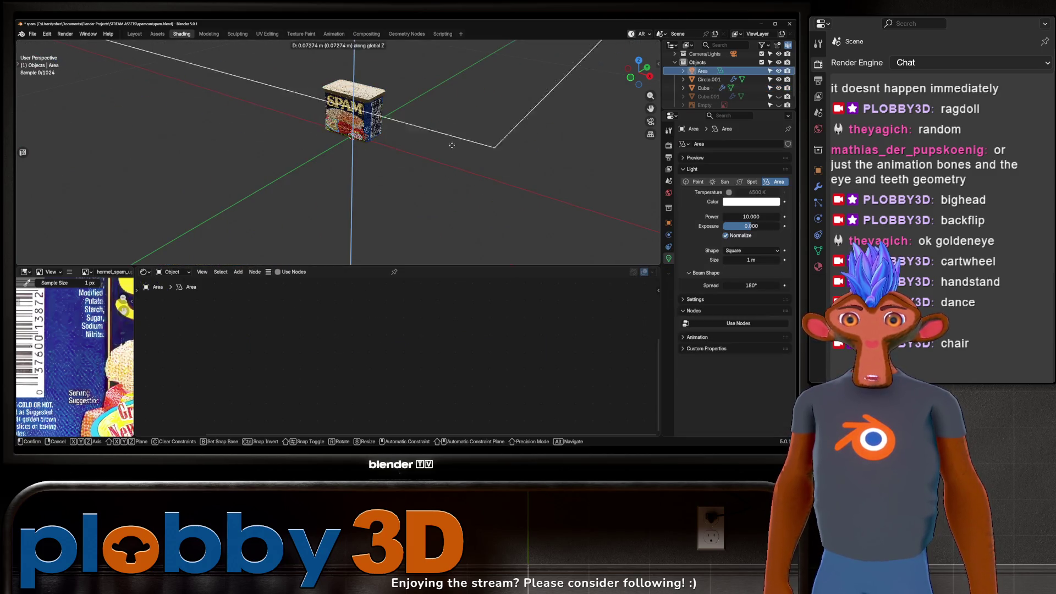
scroll(358, 88, up, 8)
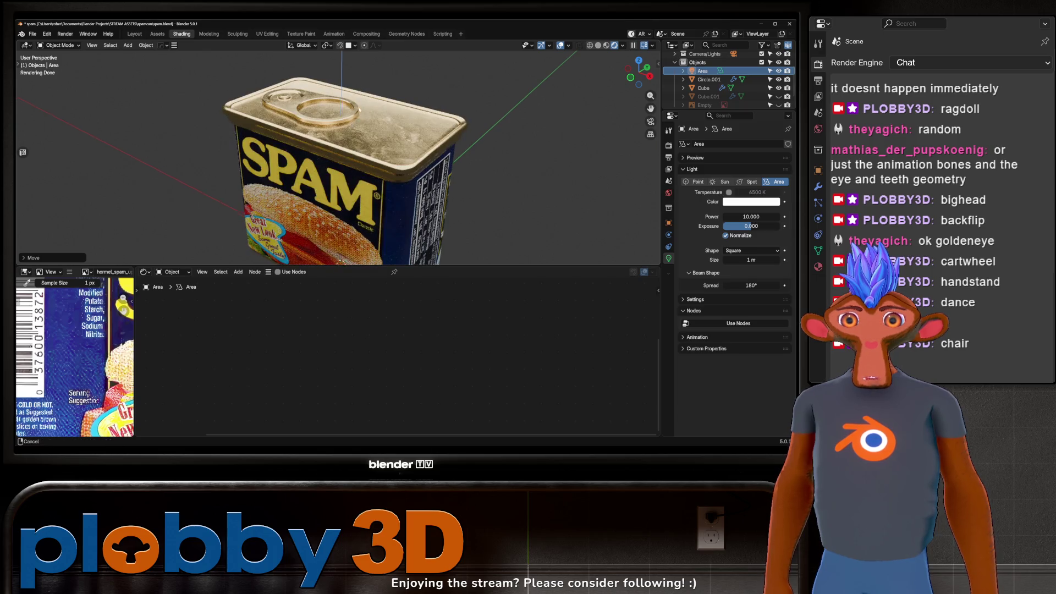
scroll(359, 88, up, 2)
click(344, 231)
mouse_move(319, 165)
middle_down()
mouse_move(316, 110)
mouse_move(414, 268)
middle_up()
Add a Bevel node on the Brass_Smudged Normal link with Radius 0.001.
key(shift+a)
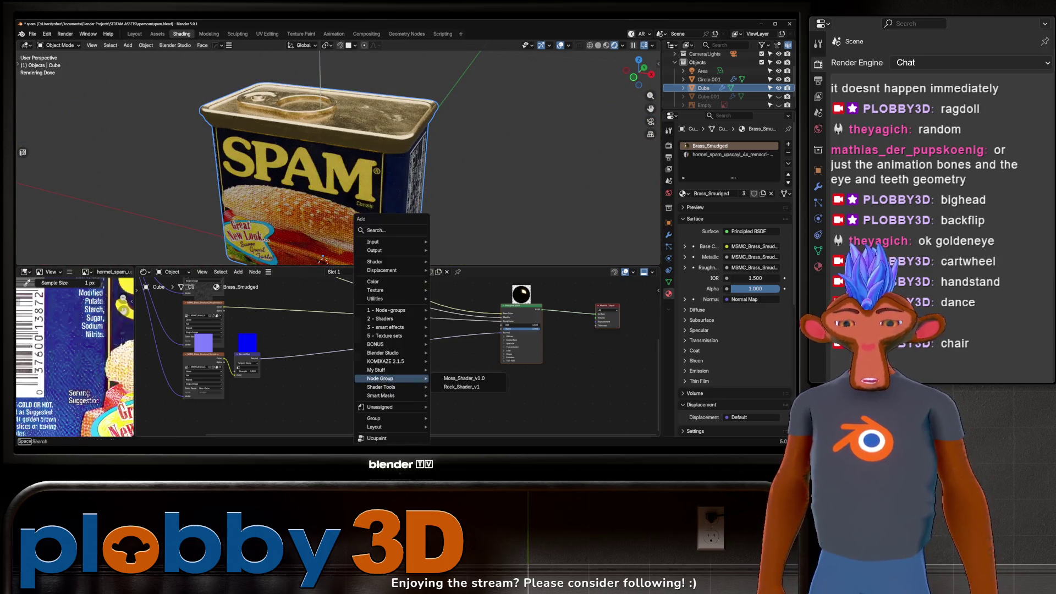
click(440, 379)
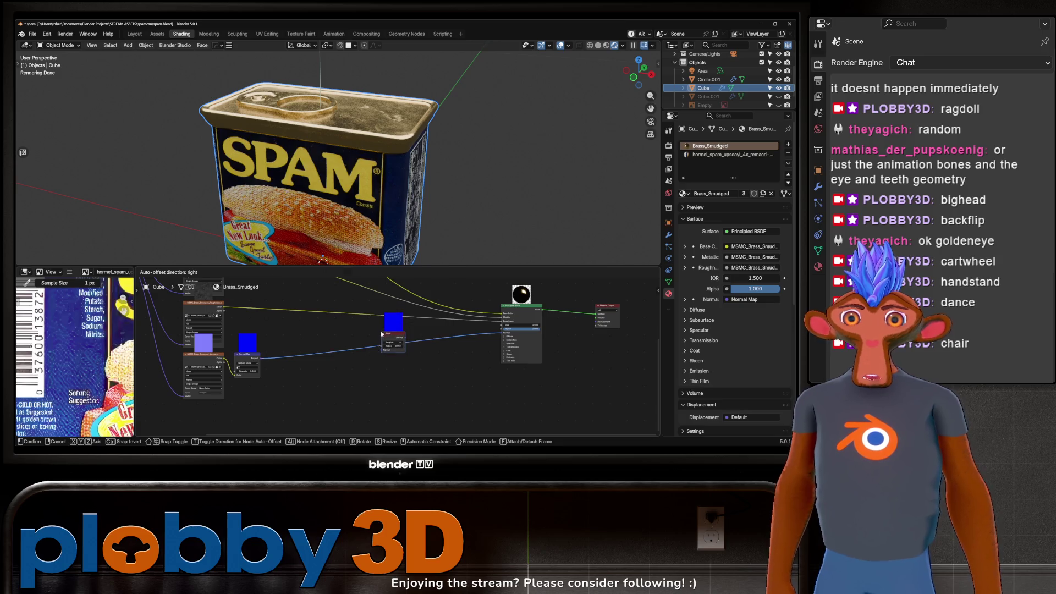
click(381, 332)
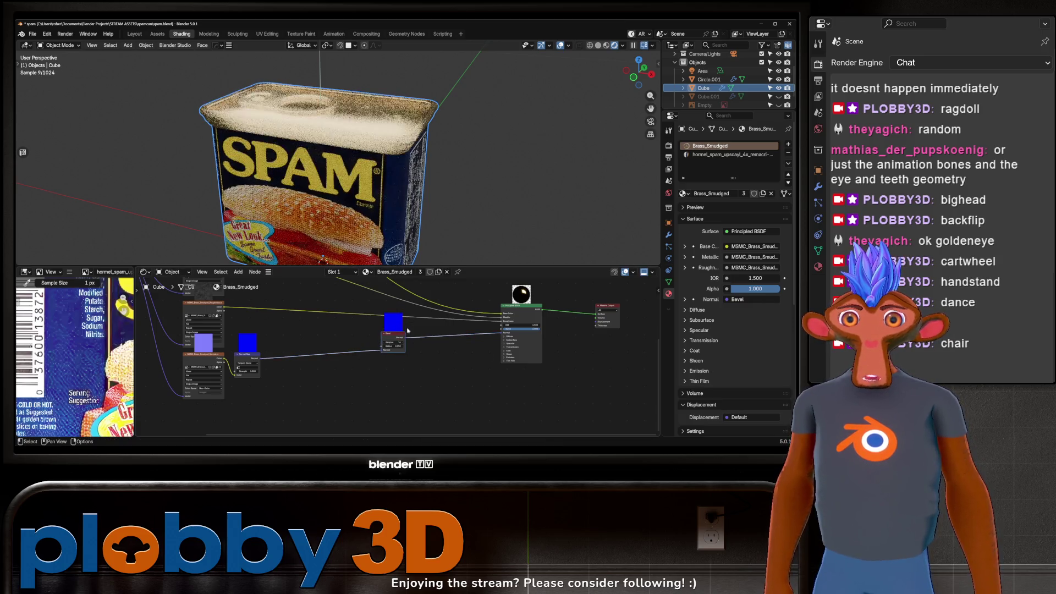
scroll(392, 342, up, 4)
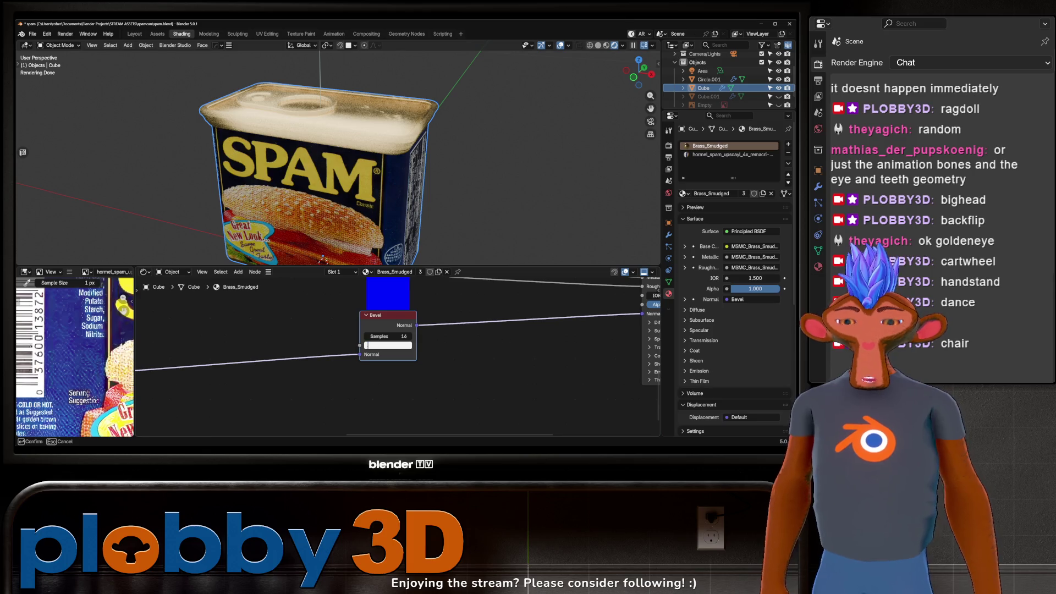
text(0.001)
key(Return)
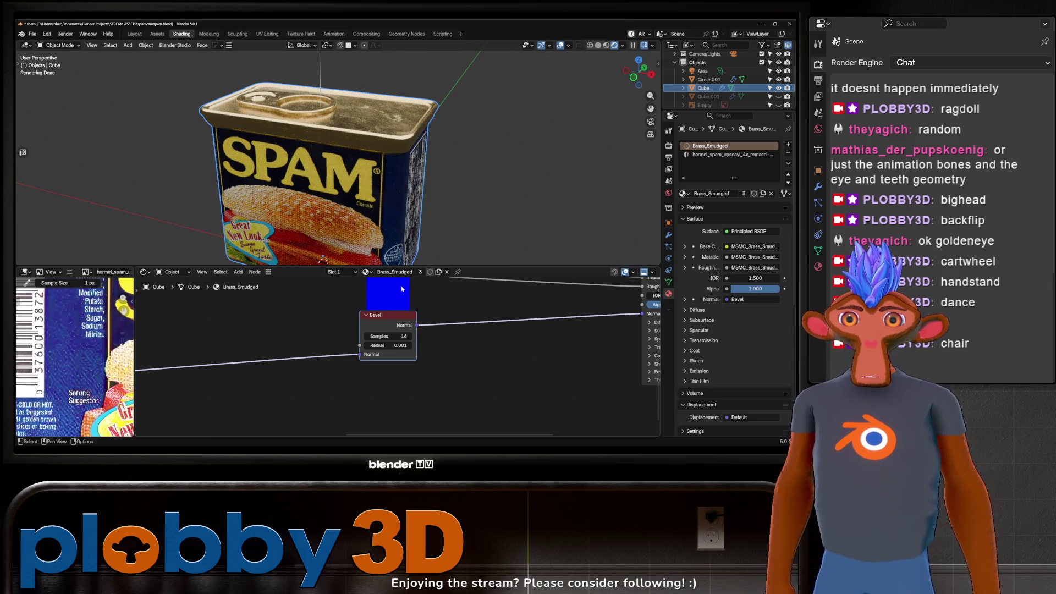
scroll(351, 182, up, 5)
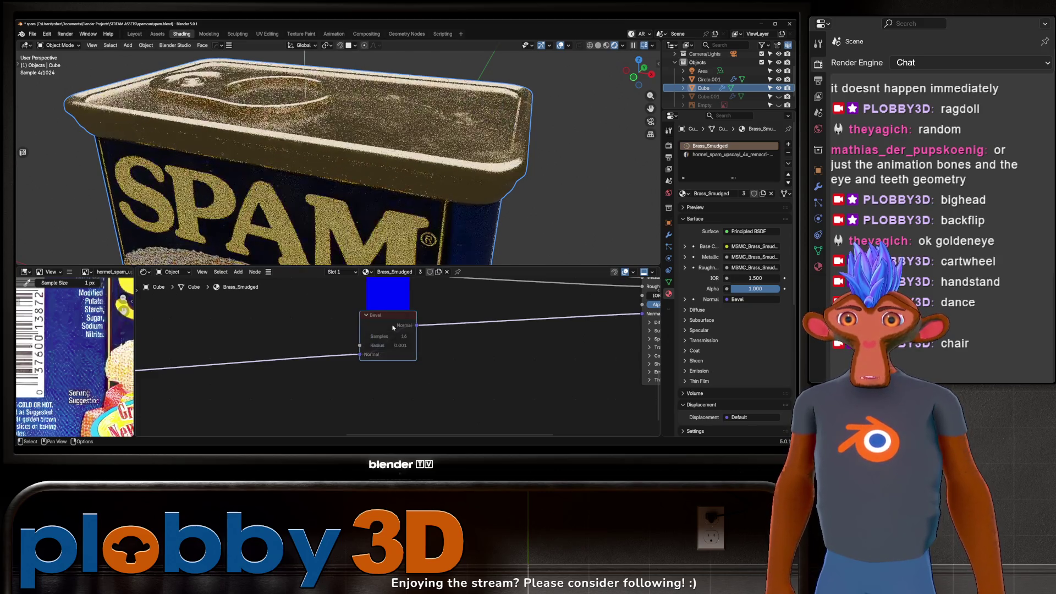
Mute and unmute the Bevel node to compare, then inspect the rounded lid edges unselected.
key(m)
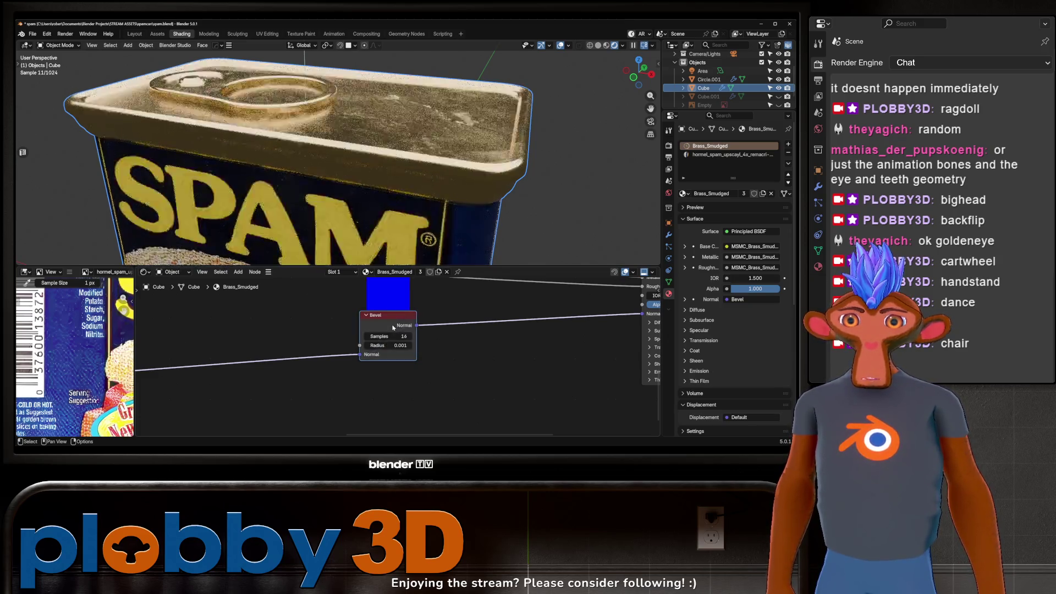
key(m)
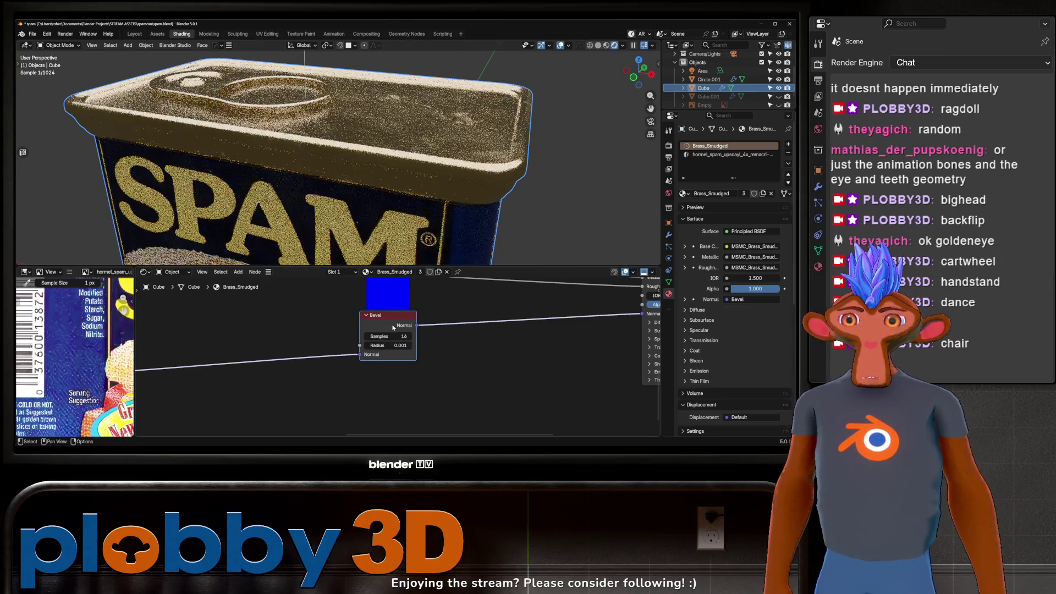
scroll(364, 248, down, 8)
mouse_move(364, 248)
middle_down()
mouse_move(351, 142)
mouse_move(368, 203)
mouse_move(429, 198)
middle_up()
scroll(355, 159, up, 5)
scroll(355, 160, down, 5)
key(alt+a)
scroll(319, 346, down, 10)
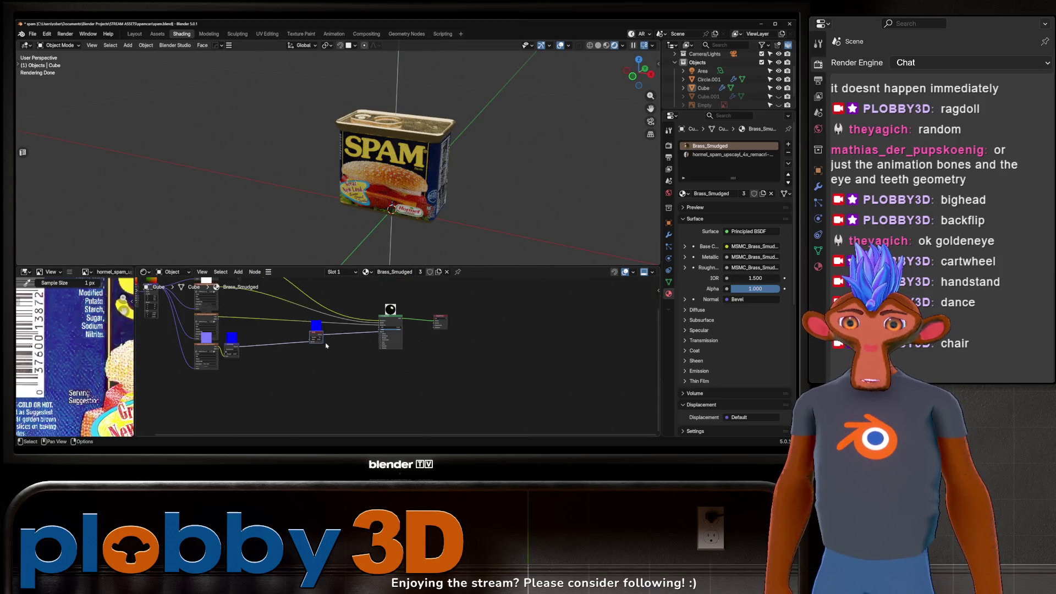
middle_drag(319, 346, 342, 394)
mouse_move(374, 165)
middle_down()
mouse_move(376, 152)
mouse_move(405, 160)
middle_up()
scroll(376, 152, up, 4)
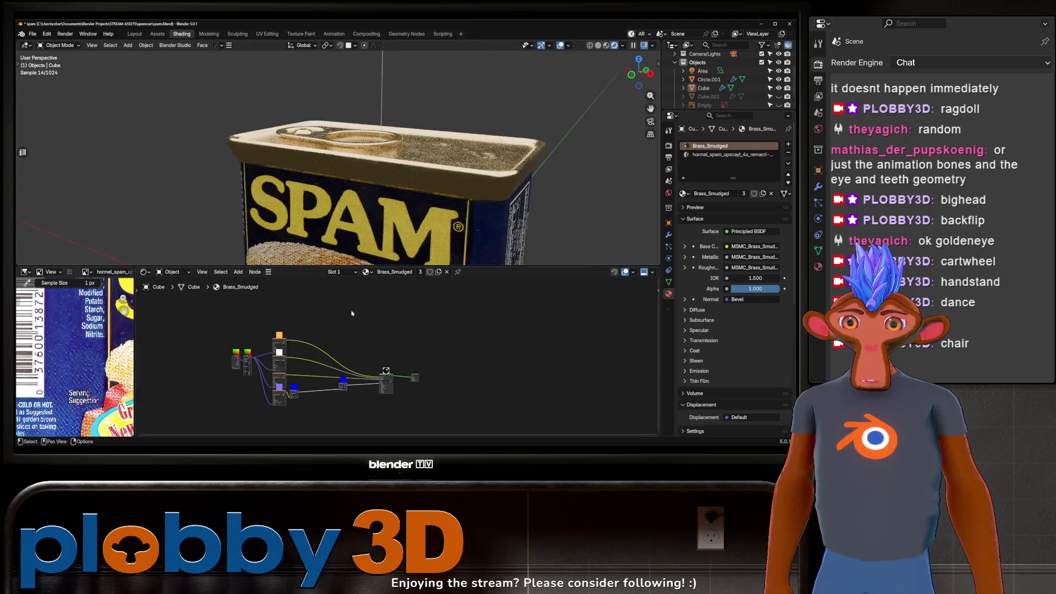
Turn the image panel into a widened Asset Browser showing the SMARTIFY NODES library.
click(33, 275)
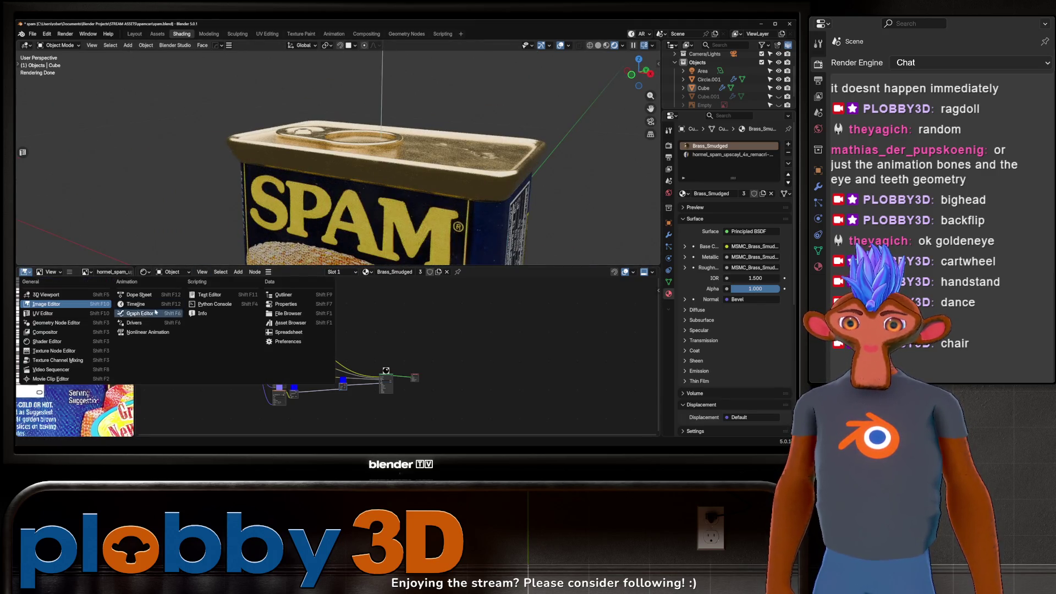
click(292, 322)
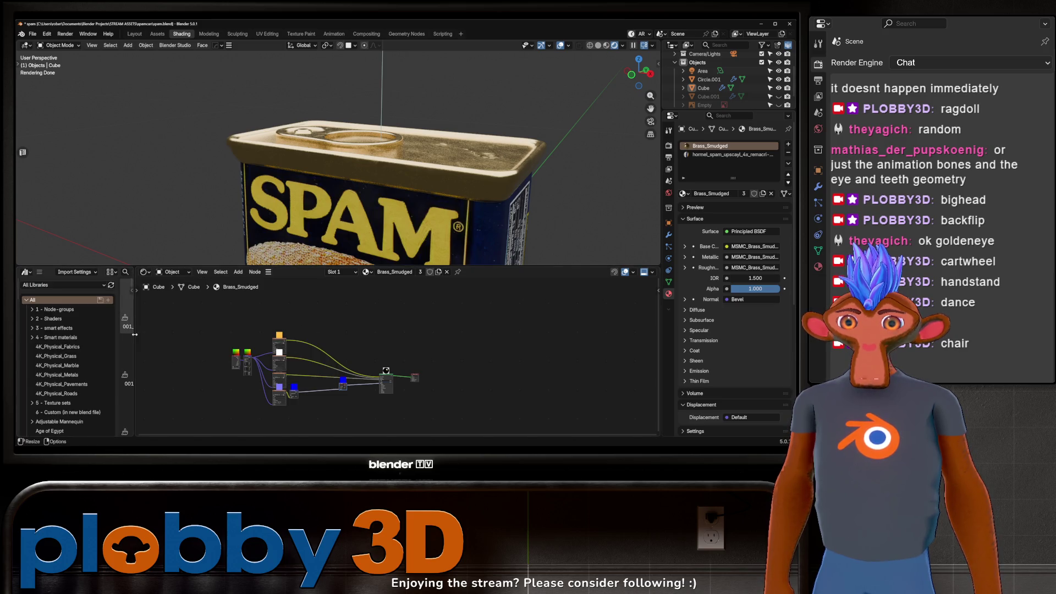
drag(136, 336, 308, 336)
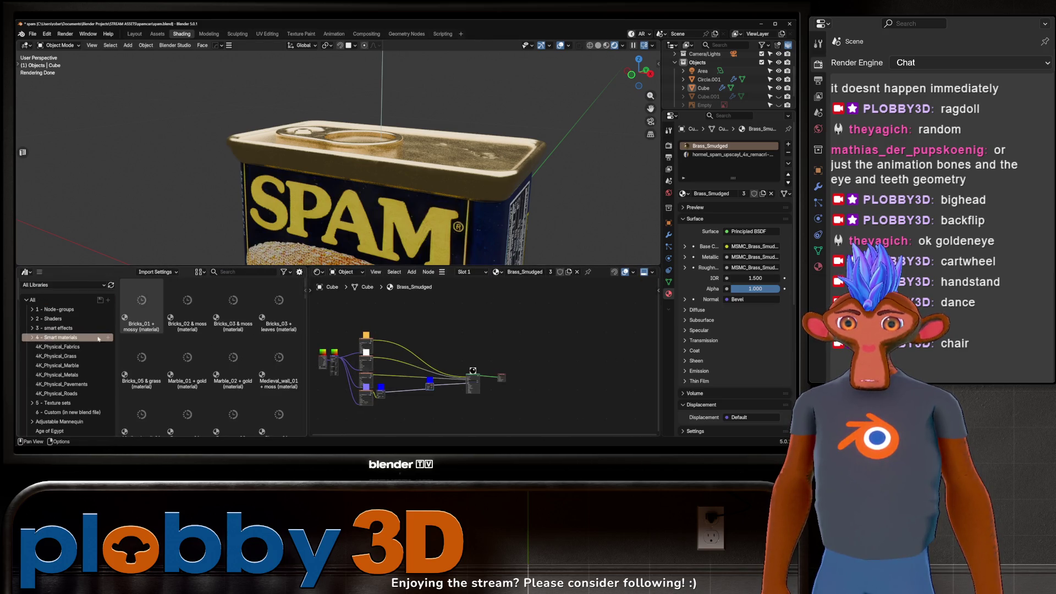
click(63, 285)
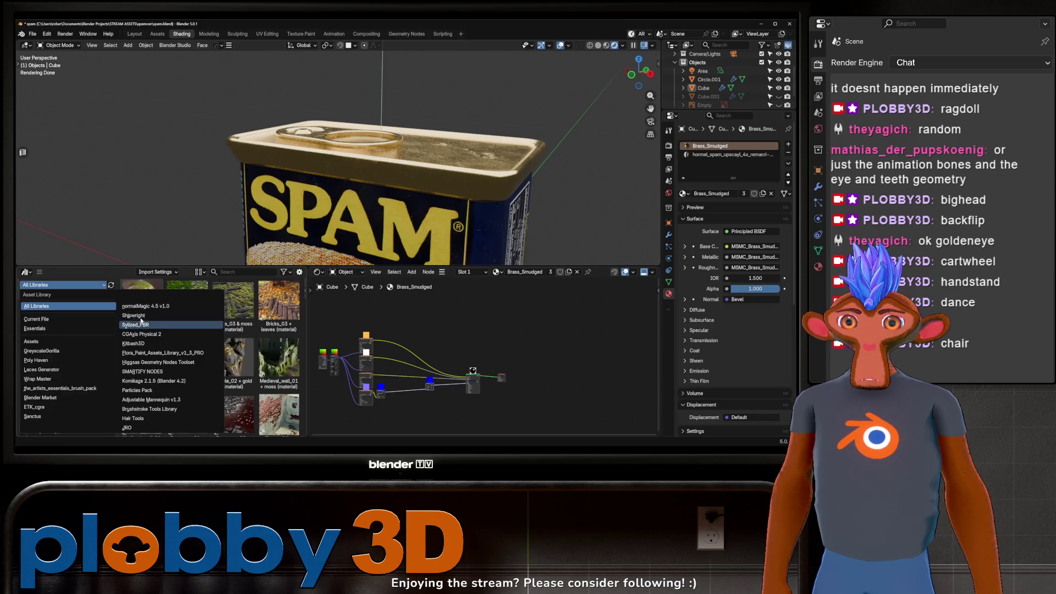
click(143, 371)
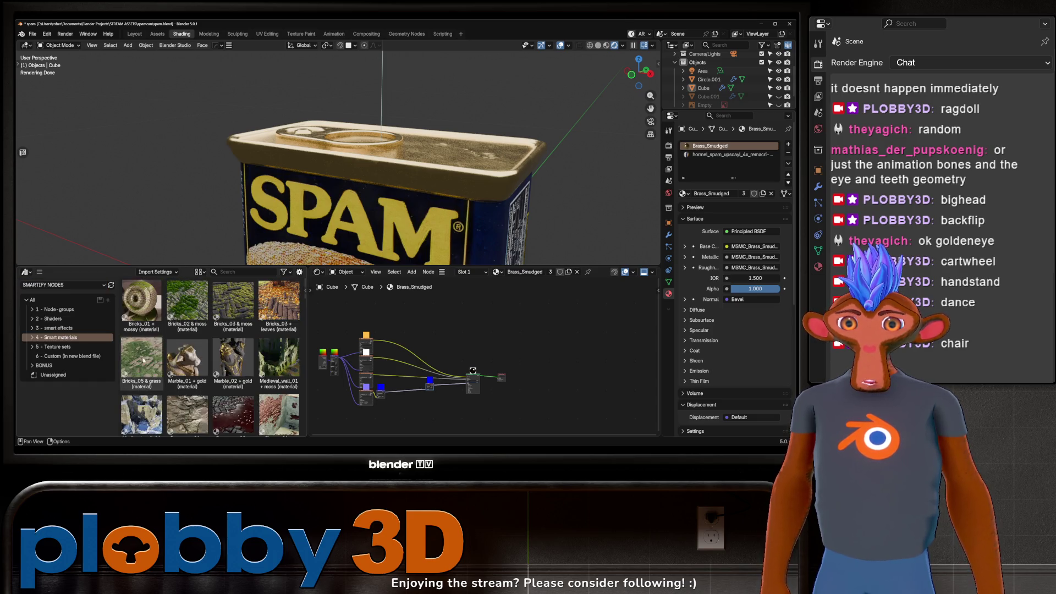
Browse the smart effects and Shaders categories, settling on the 1 - Node-groups category.
scroll(184, 356, down, 5)
scroll(188, 353, up, 2)
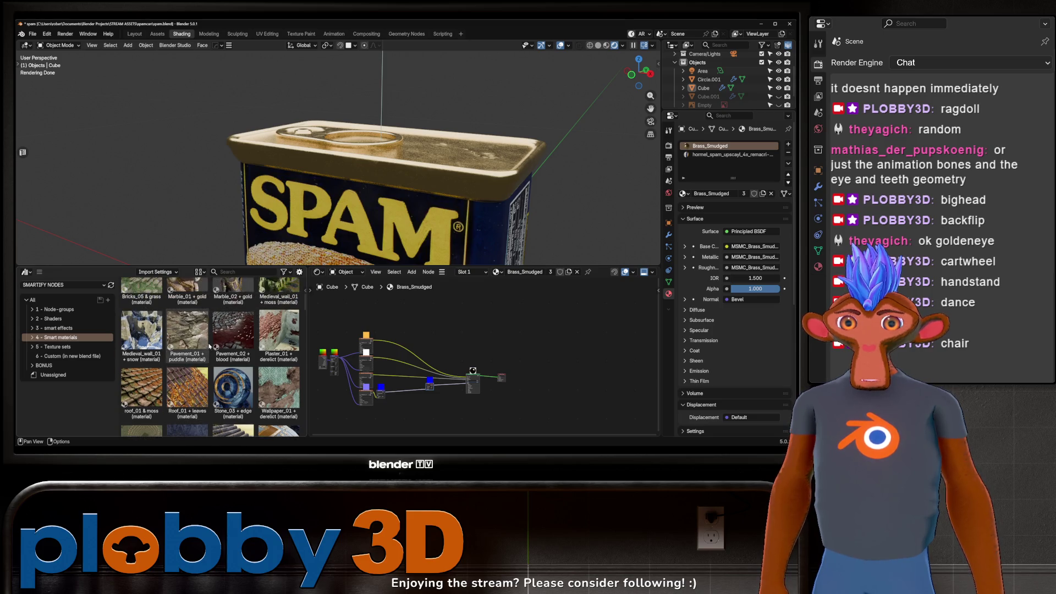
click(71, 328)
click(66, 319)
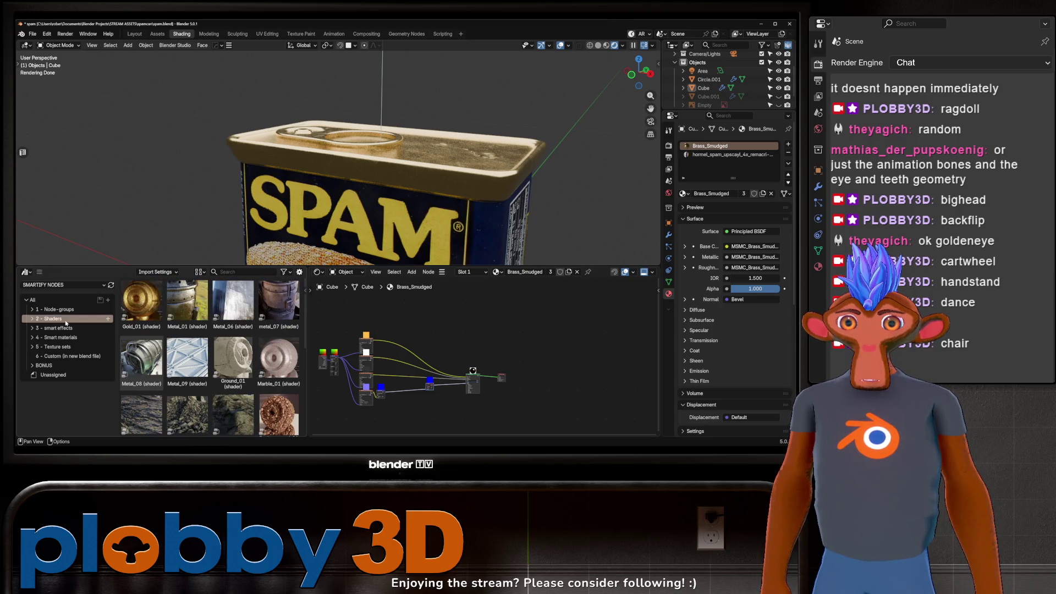
click(61, 310)
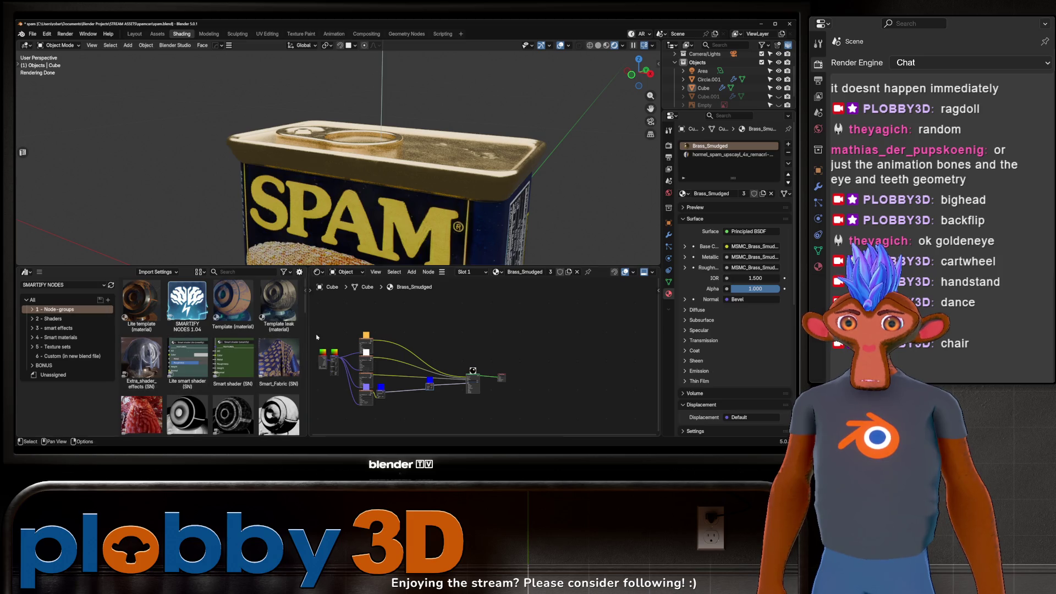
drag(311, 332, 400, 333)
scroll(255, 357, down, 5)
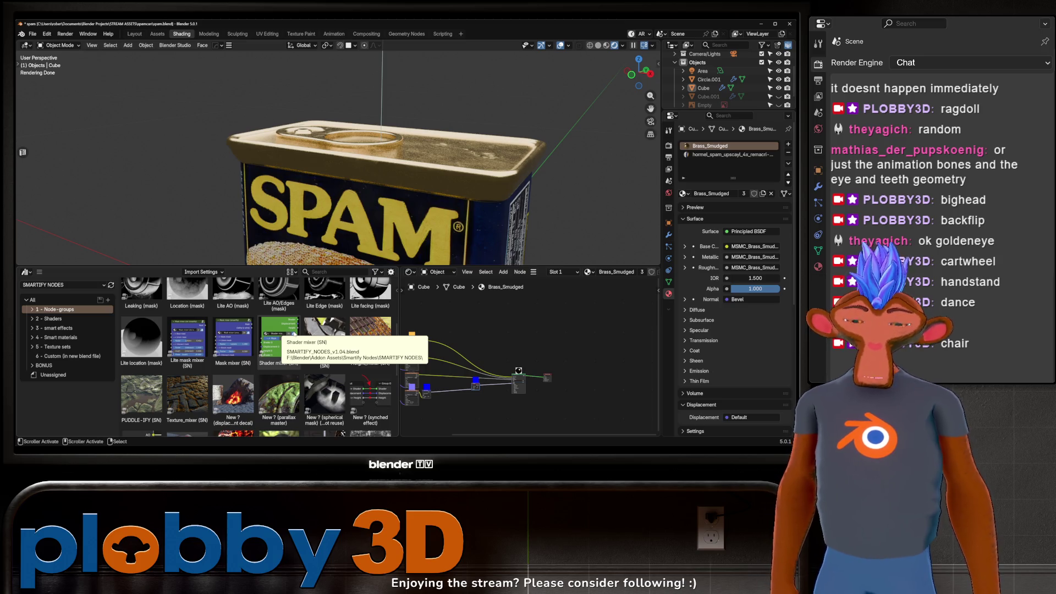
scroll(353, 328, down, 5)
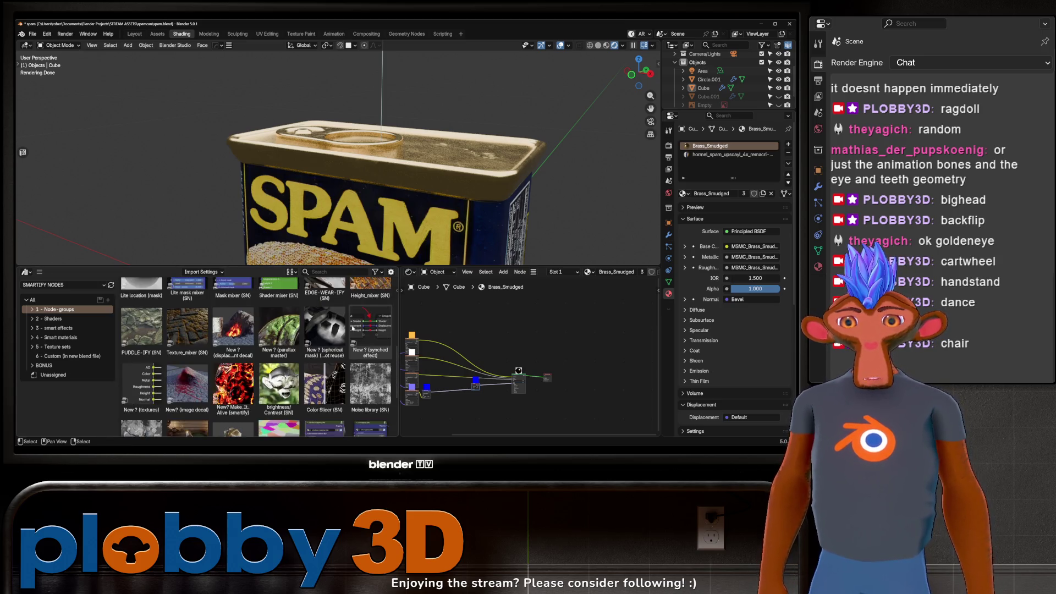
scroll(353, 328, up, 3)
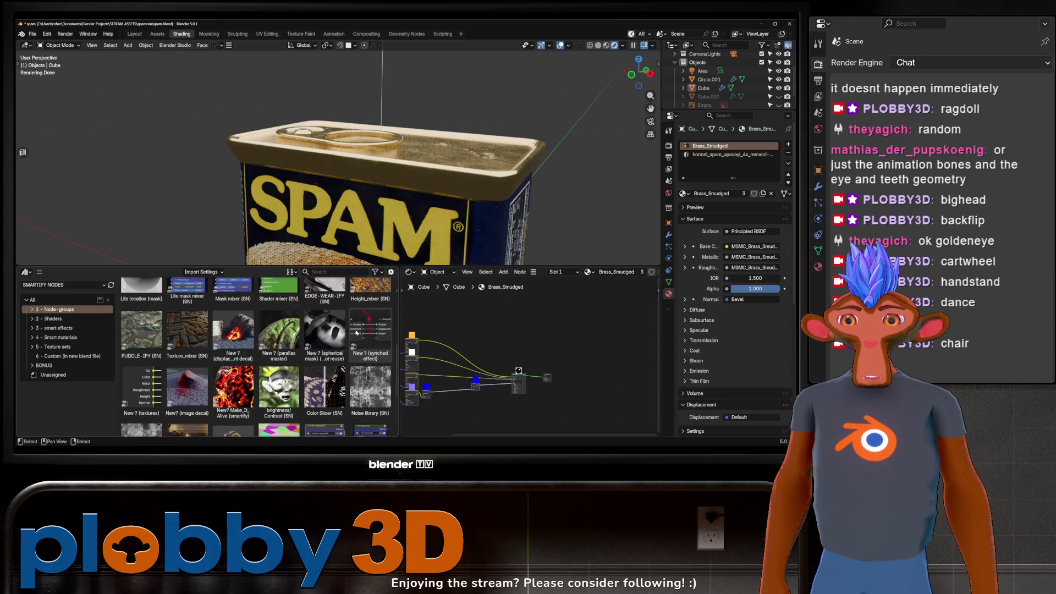
scroll(258, 324, up, 8)
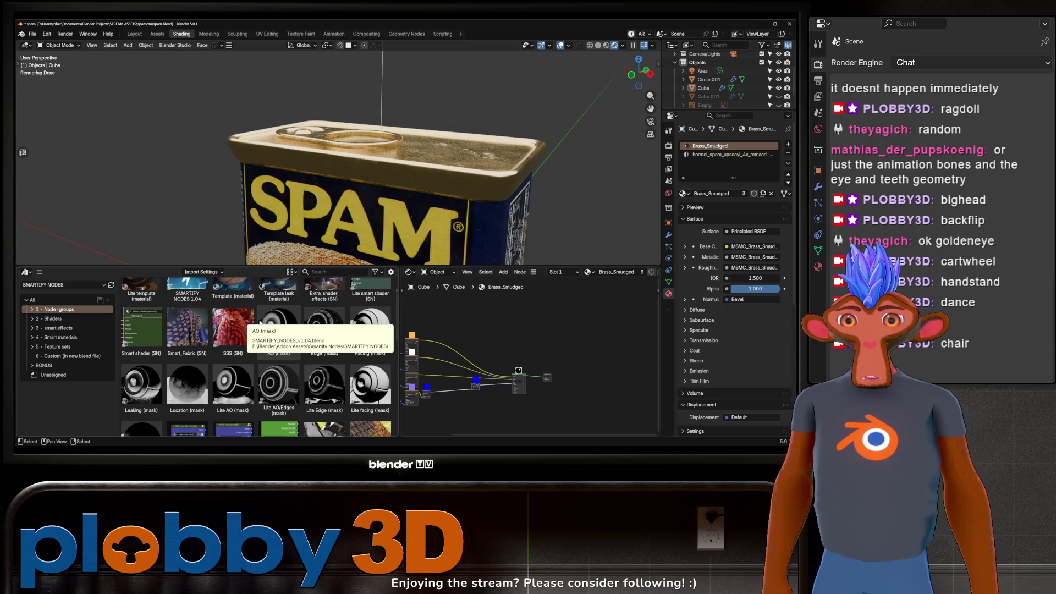
Narrow the asset browser to give nodes room and reframe the node tree and can.
middle_drag(385, 165, 411, 183)
scroll(410, 183, down, 3)
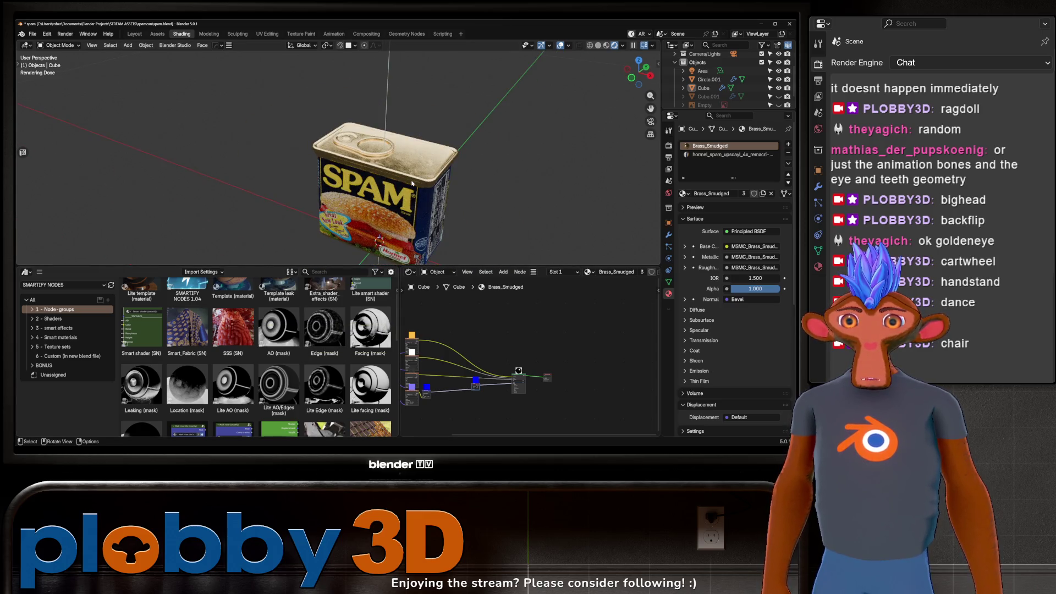
middle_drag(418, 374, 641, 374)
scroll(320, 341, up, 2)
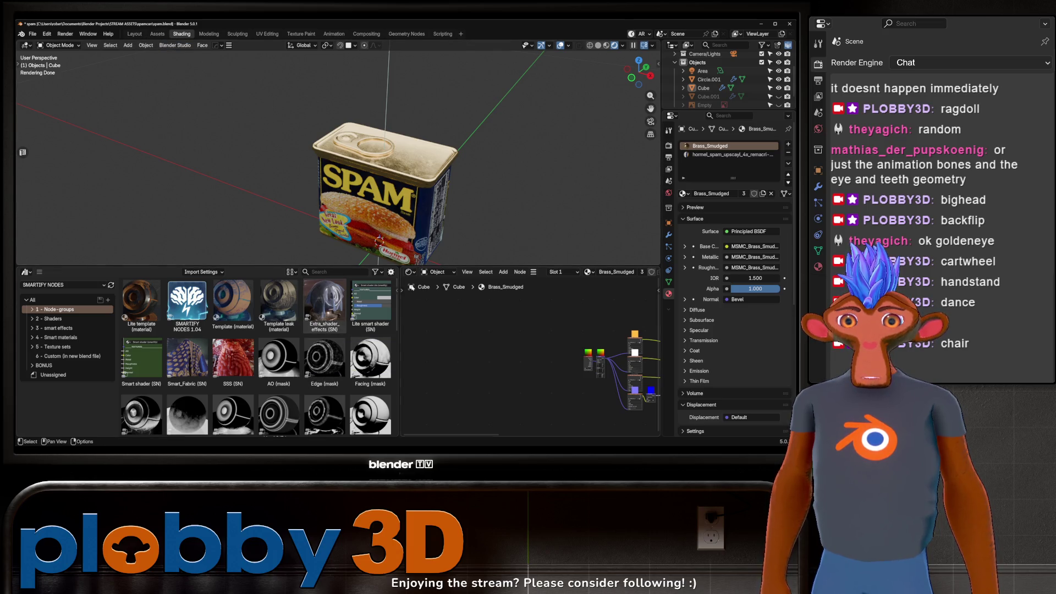
drag(400, 330, 177, 330)
middle_drag(385, 423, 295, 312)
scroll(295, 311, up, 5)
middle_drag(377, 322, 425, 380)
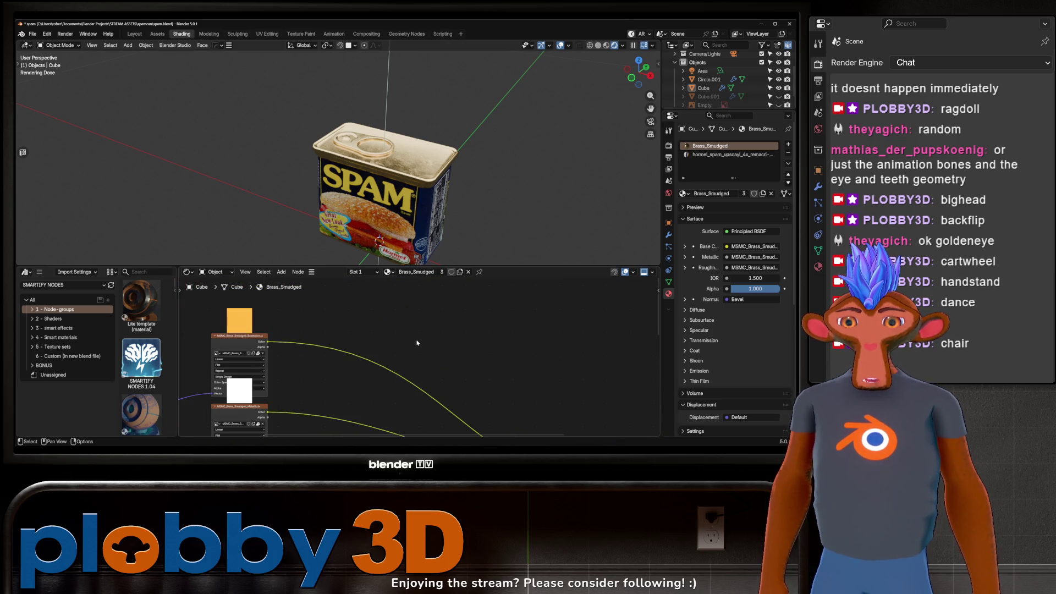
Add an Ambient Occlusion node to the Brass_Smudged node tree.
middle_drag(417, 344, 418, 322)
key(shift+a)
text(ambient)
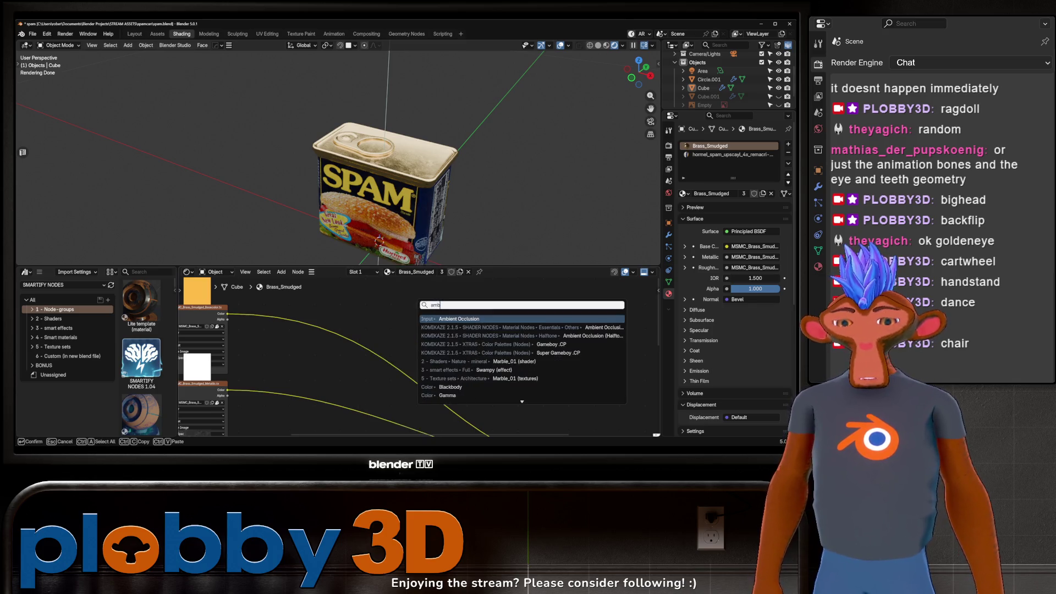
key(Return)
click(420, 301)
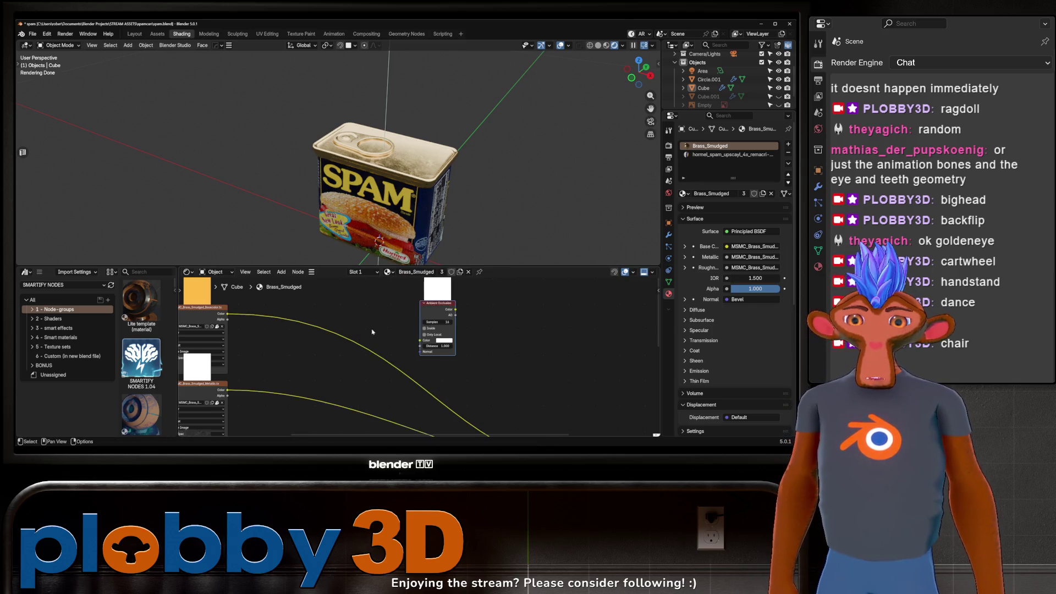
Insert a Mix node into the Base Color link and set it to Multiply.
key(shift+a)
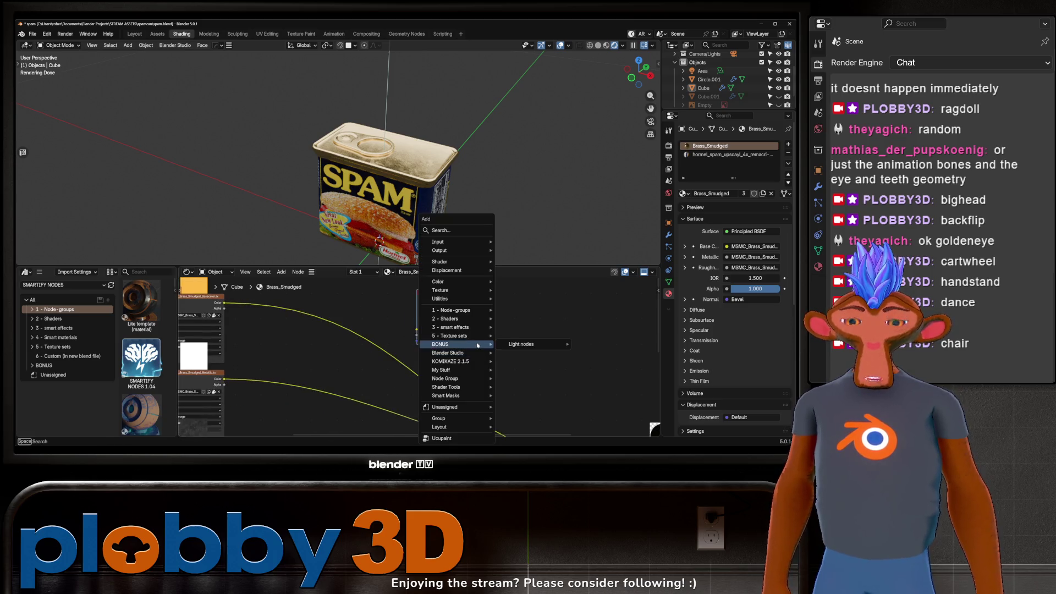
text(mix)
key(Return)
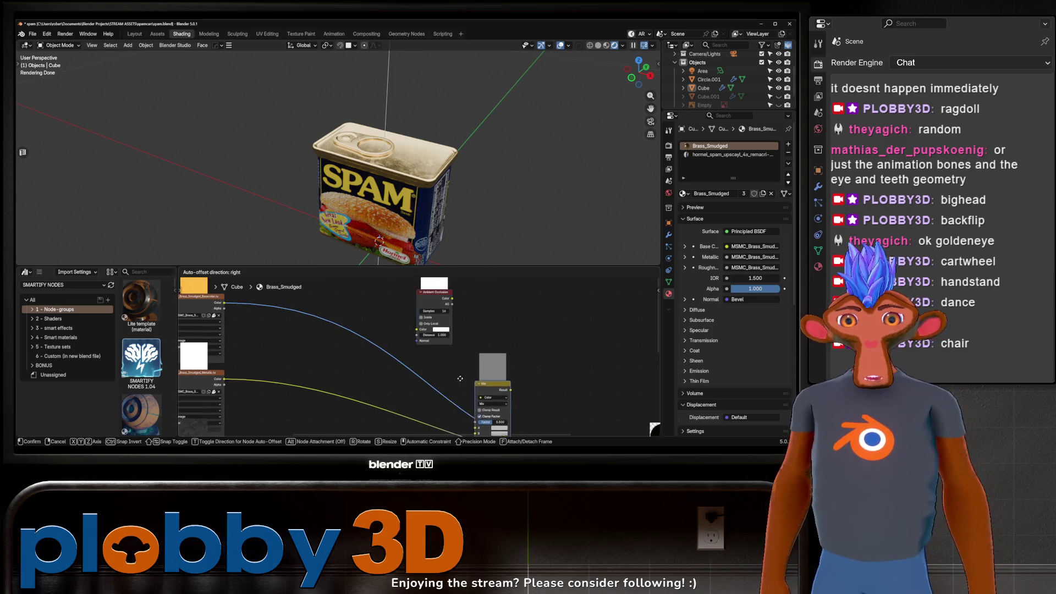
click(449, 360)
middle_drag(438, 393, 402, 365)
click(432, 352)
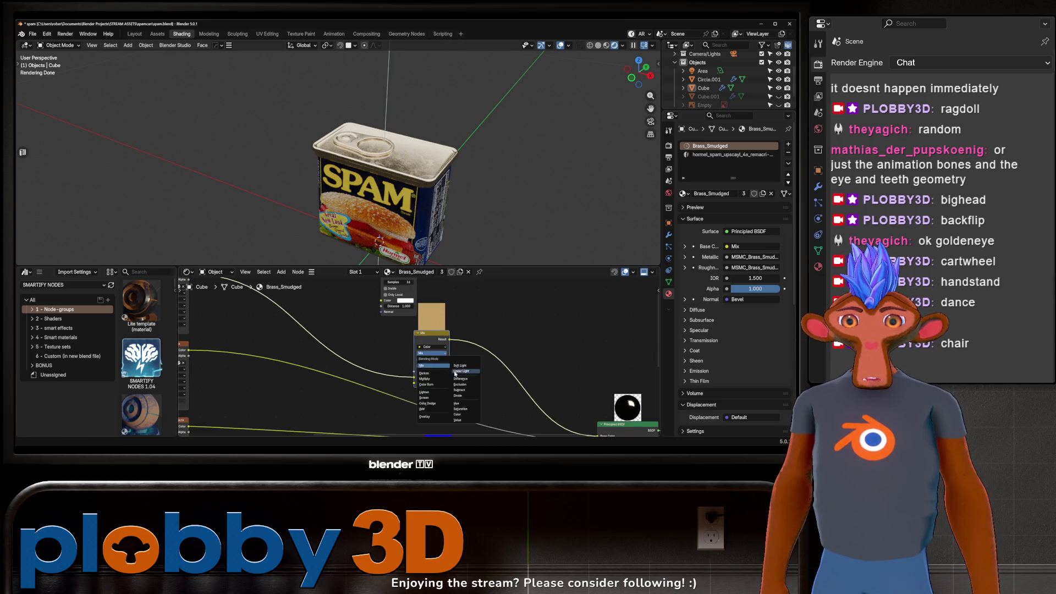
click(432, 379)
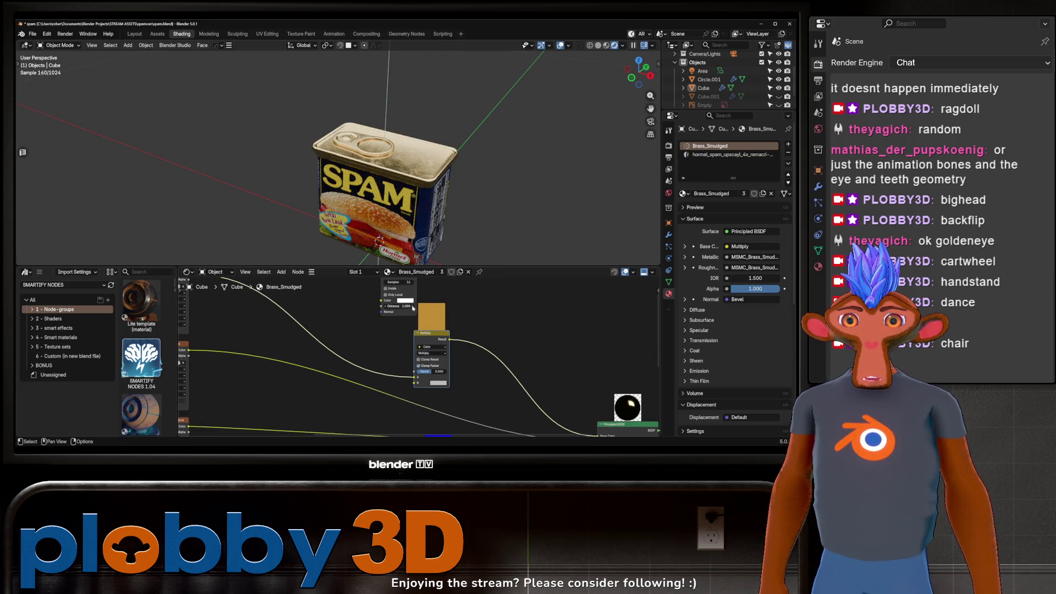
Preview the Ambient Occlusion output with 128 samples and distance 0.230.
middle_drag(413, 309, 389, 339)
ctrl+shift+click(377, 325)
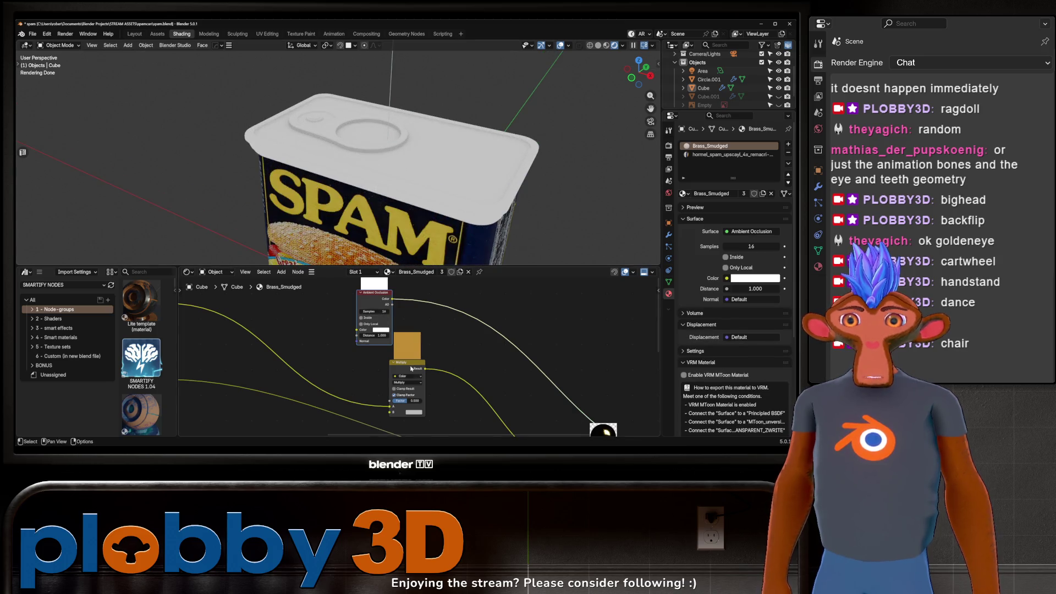
scroll(409, 340, up, 3)
click(368, 303)
text(128)
key(Return)
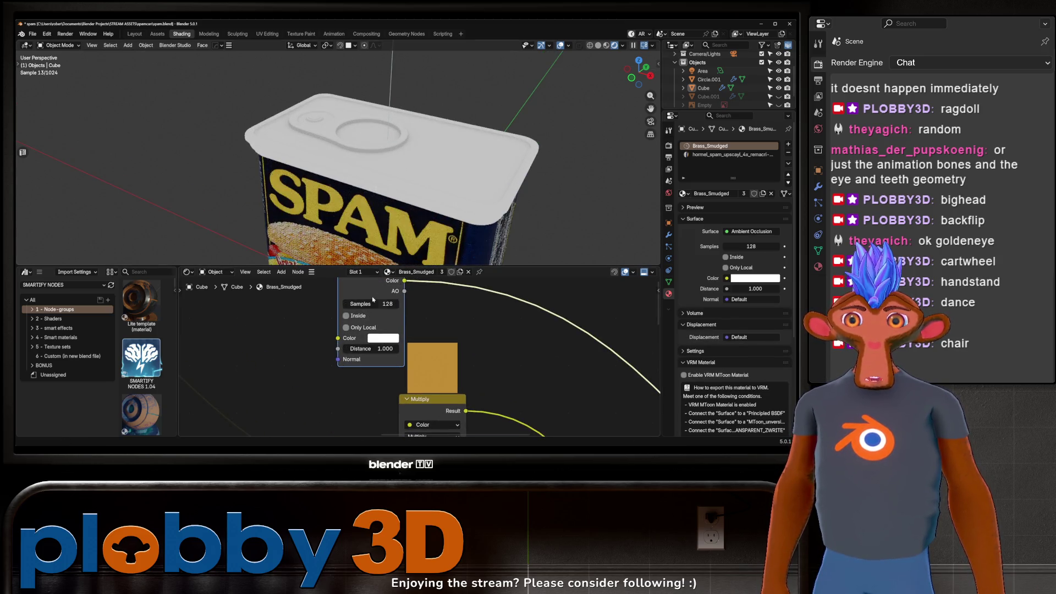
mouse_move(383, 349)
mouse_down()
mouse_move(350, 348)
mouse_move(414, 348)
mouse_move(363, 349)
mouse_move(373, 349)
mouse_up()
middle_drag(341, 356, 396, 370)
Drop a Color Ramp onto the occlusion link with its black stop at 0.249.
middle_drag(415, 304, 330, 302)
key(shift+a)
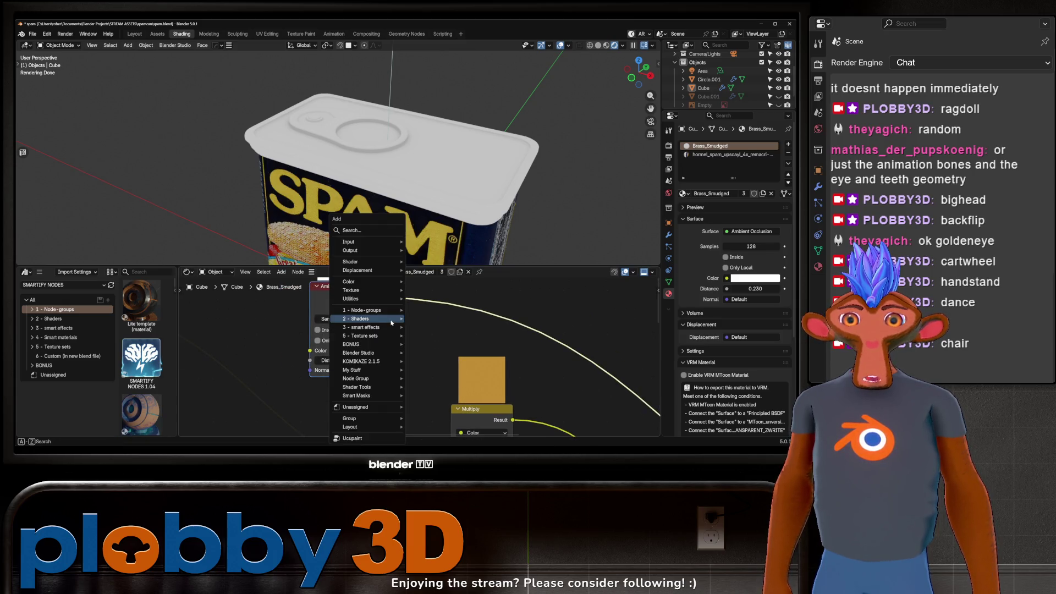
text(color)
click(423, 382)
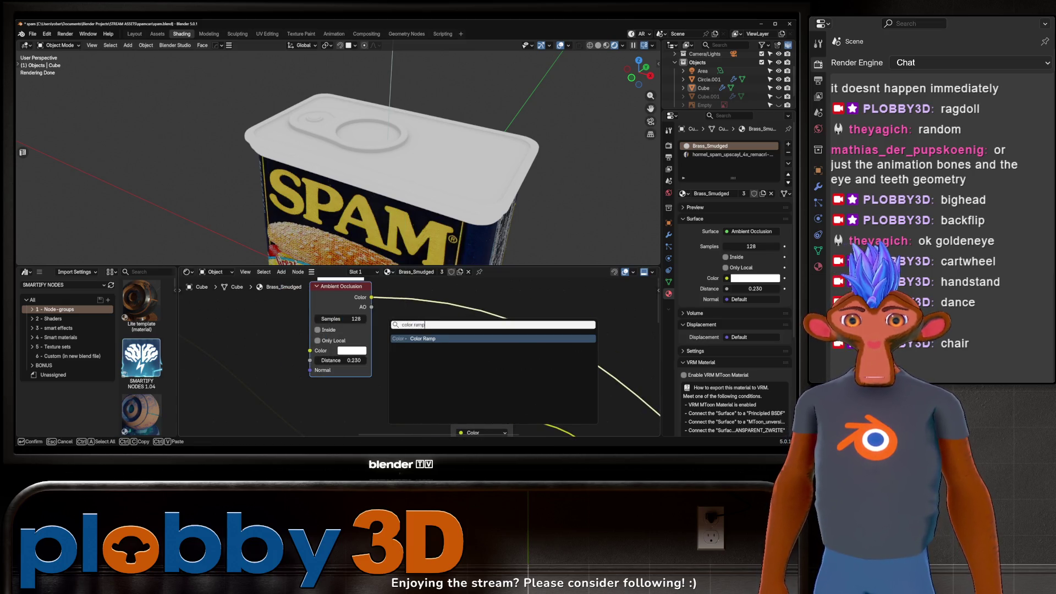
click(398, 312)
drag(399, 336, 423, 342)
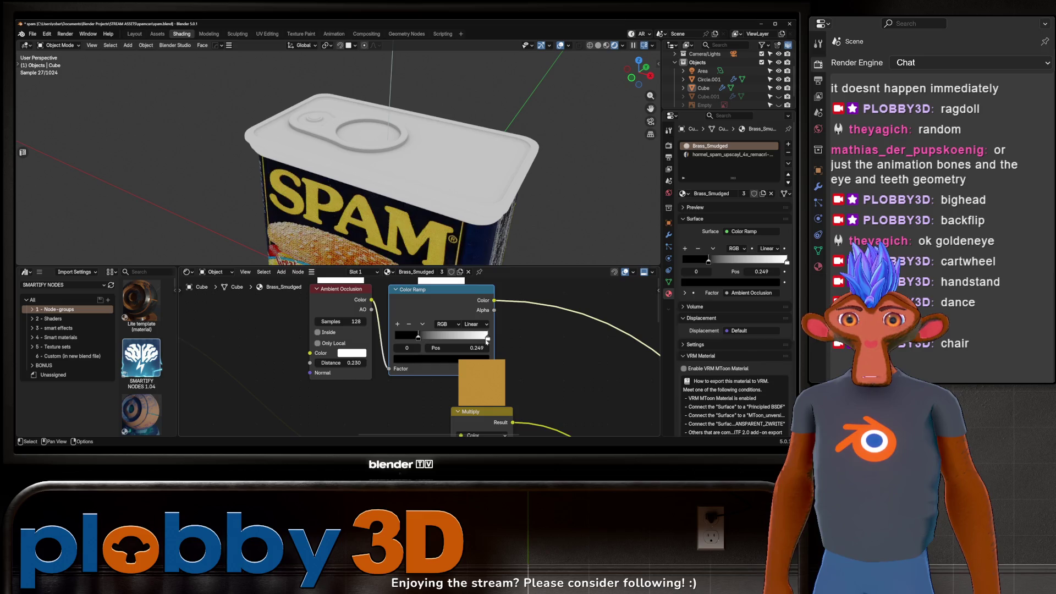
drag(429, 305, 441, 309)
Wire the Color Ramp output into the Multiply mix node.
middle_drag(478, 170, 418, 138)
scroll(418, 137, down, 3)
scroll(480, 325, down, 3)
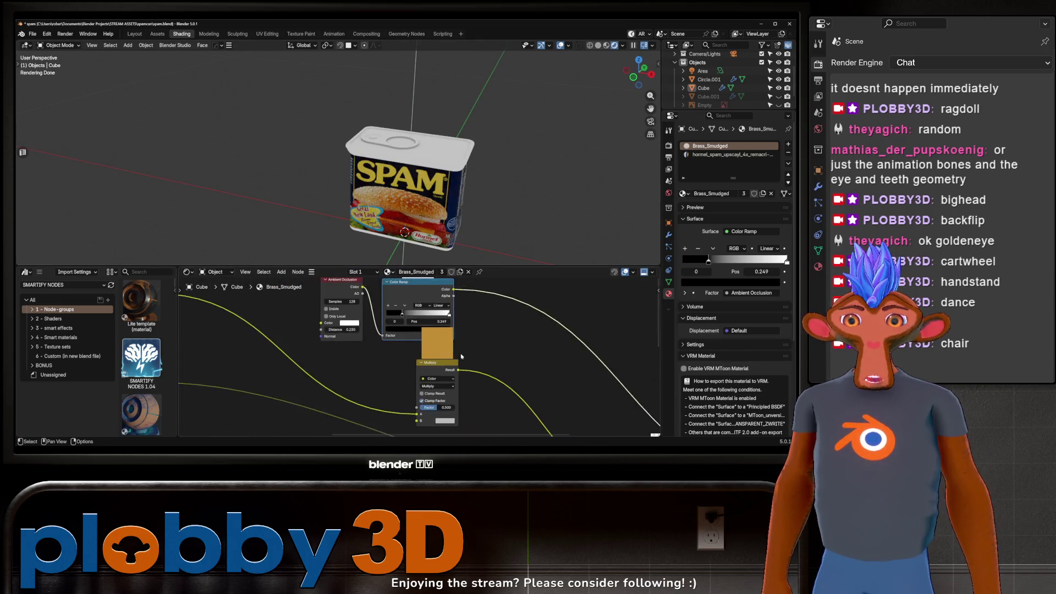
middle_drag(530, 367, 489, 303)
ctrl+shift+click(377, 406)
middle_drag(377, 406, 391, 418)
mouse_move(423, 165)
middle_down()
mouse_move(413, 151)
mouse_move(454, 321)
middle_up()
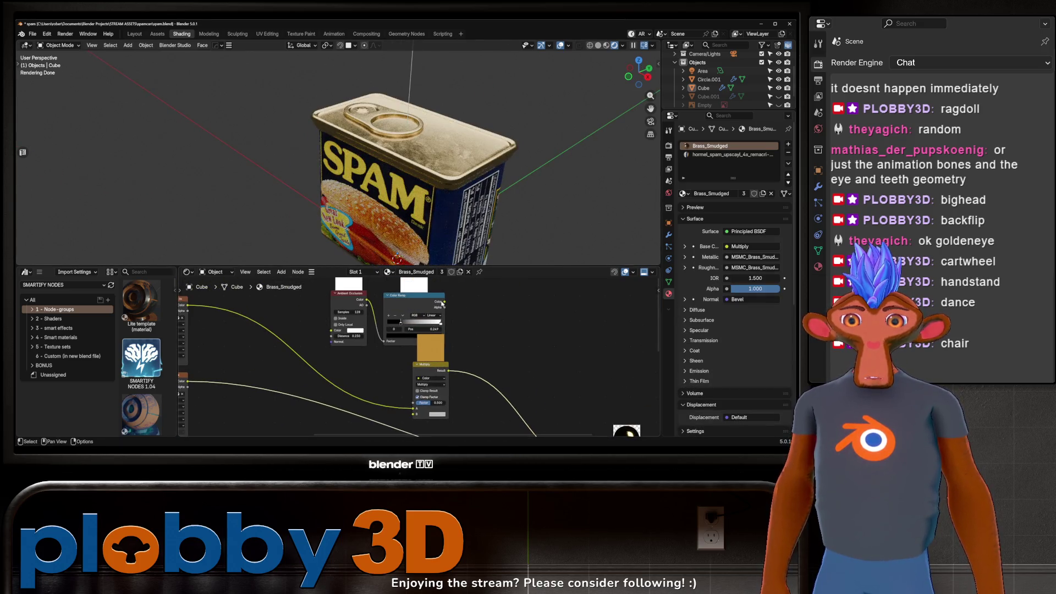
drag(416, 415, 417, 413)
Briefly preview the Color Ramp output, then revert to the full brass material preview.
middle_drag(387, 109, 361, 158)
scroll(361, 159, up, 5)
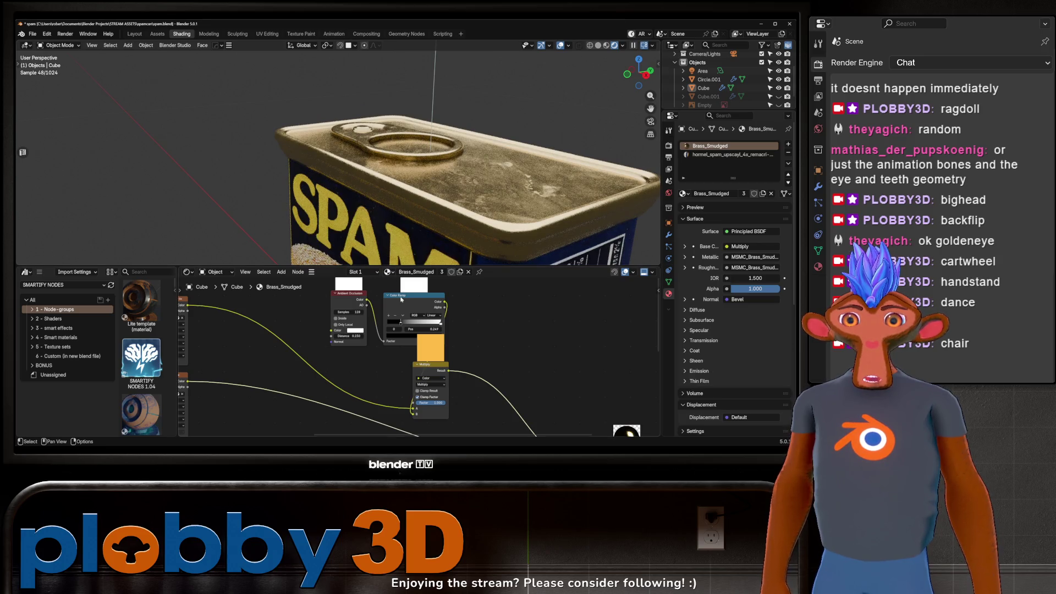
ctrl+shift+click(421, 297)
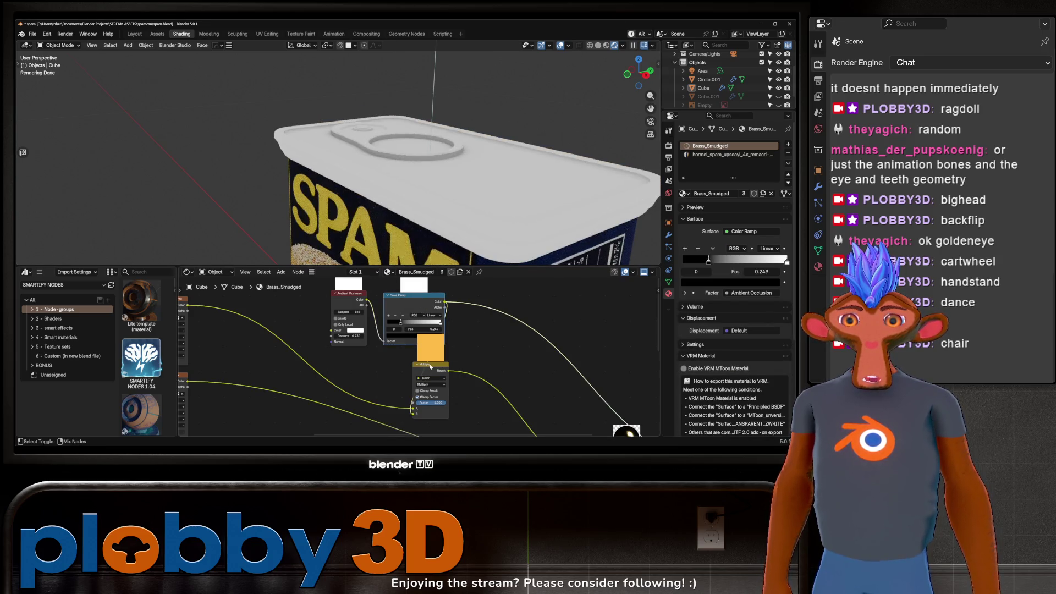
key(ctrl+z)
Look over the whole can from above, then switch to the Layout workspace.
middle_drag(627, 435, 556, 399)
mouse_move(440, 165)
middle_down()
mouse_move(456, 176)
mouse_move(341, 186)
middle_up()
scroll(457, 176, down, 3)
middle_drag(326, 127, 350, 177)
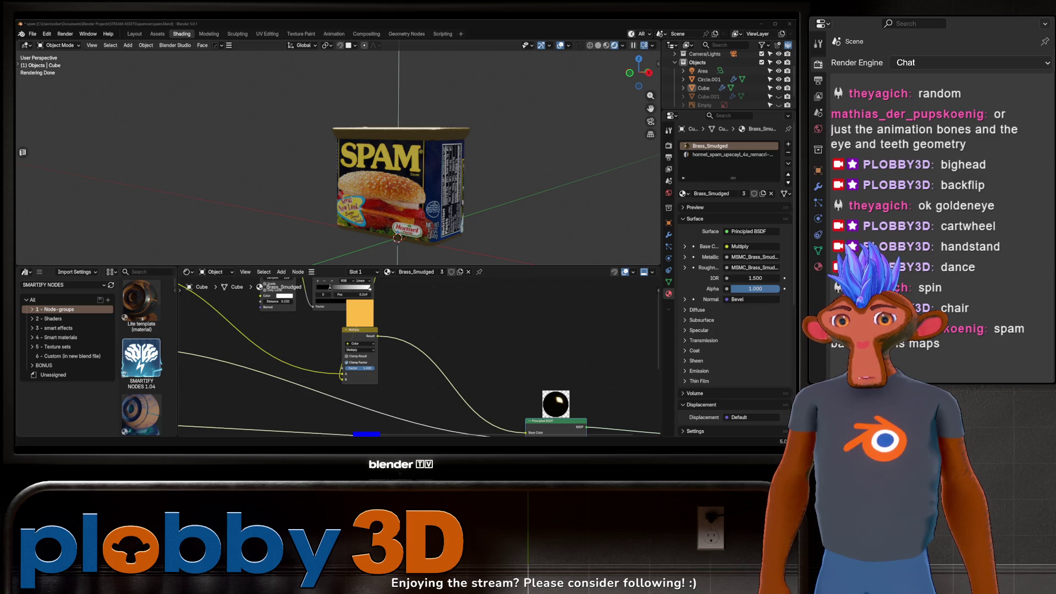
middle_drag(330, 165, 308, 148)
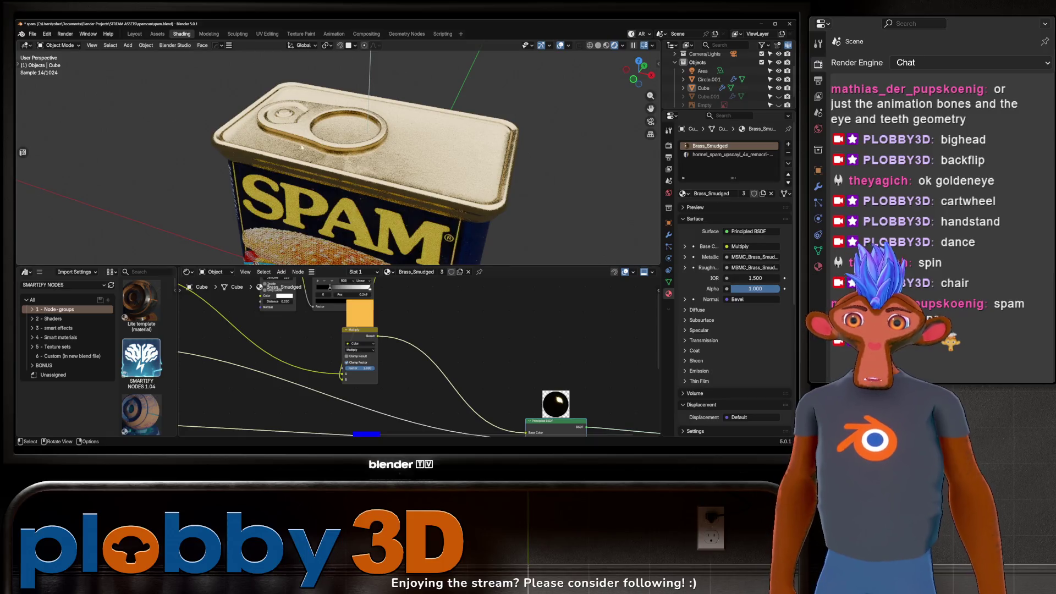
click(133, 34)
mouse_move(330, 220)
middle_down()
mouse_move(306, 215)
mouse_move(312, 238)
mouse_move(286, 209)
middle_up()
Rename the Spam can object to can_high.
scroll(300, 226, down, 3)
scroll(281, 199, up, 4)
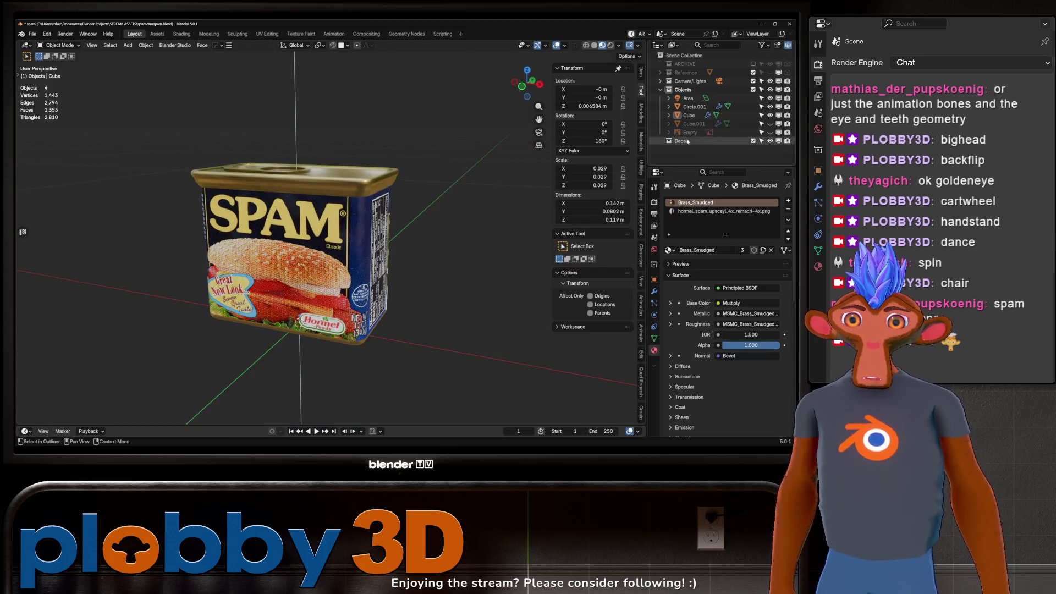
scroll(306, 275, up, 5)
scroll(306, 275, down, 5)
click(307, 275)
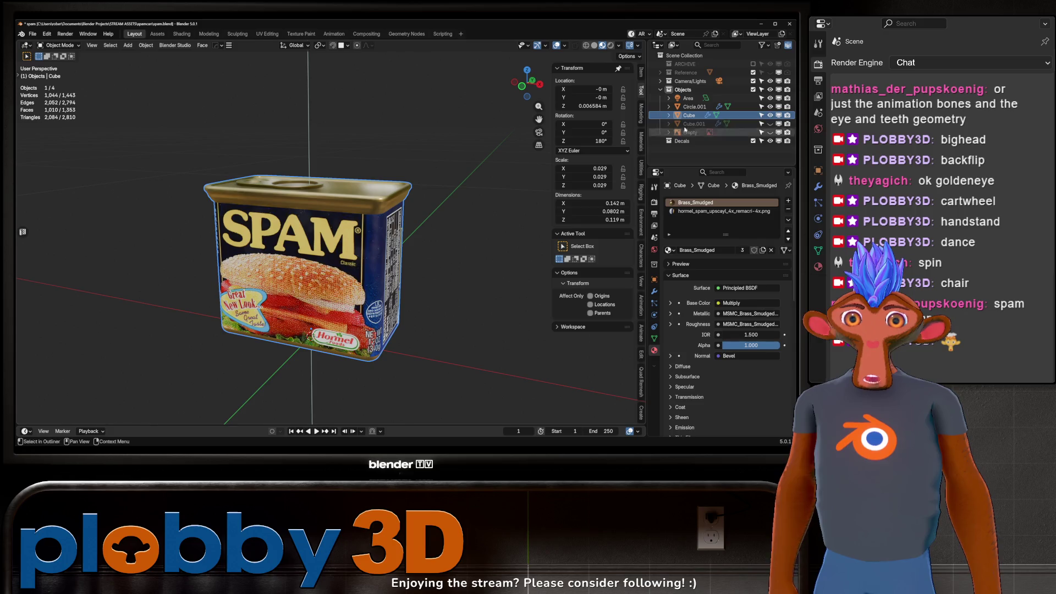
double_click(689, 115)
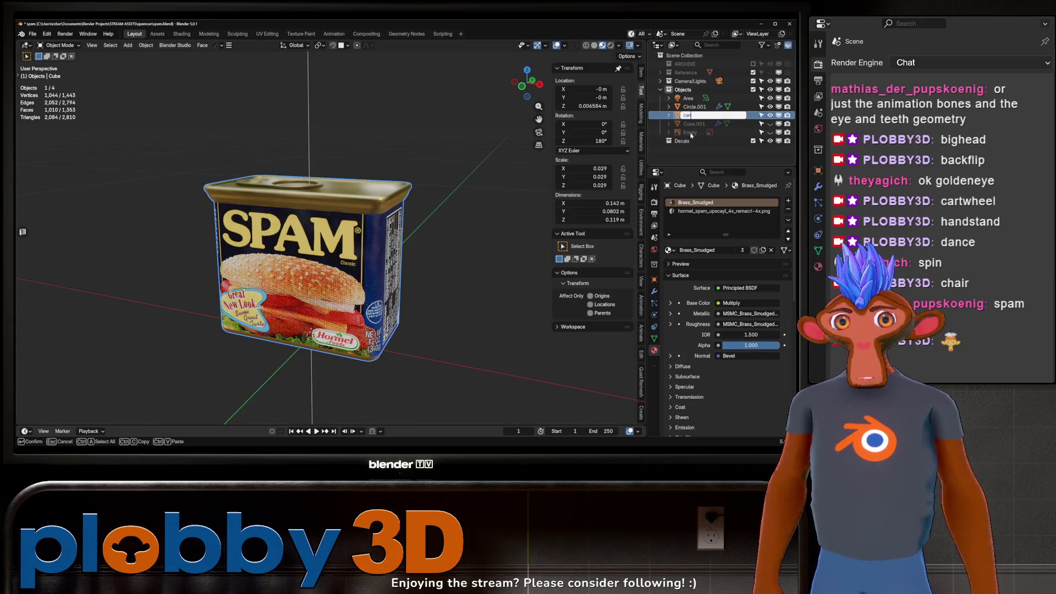
key(Return)
double_click(688, 106)
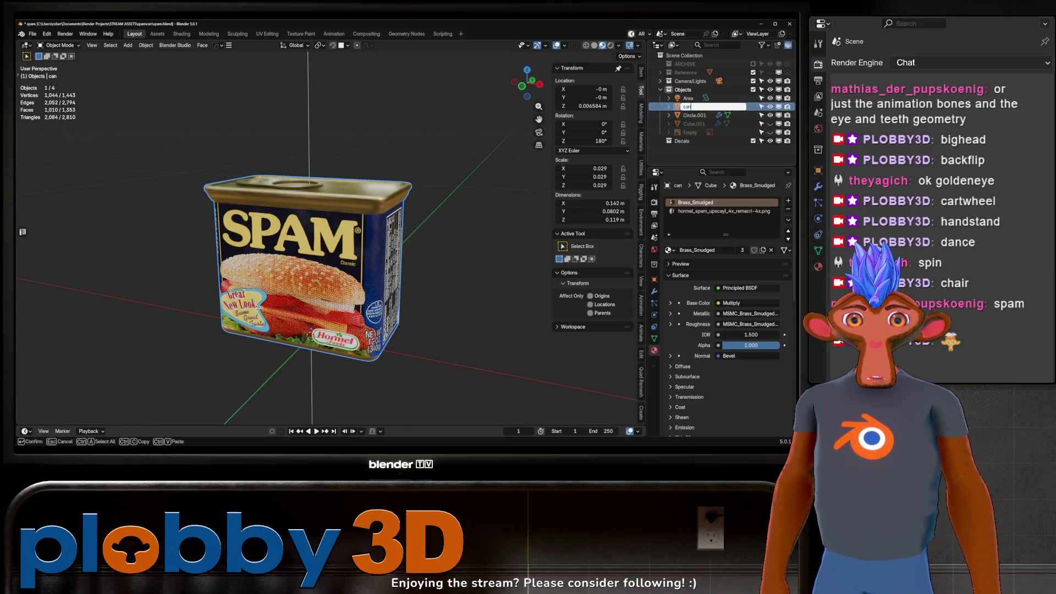
text(_high)
key(Return)
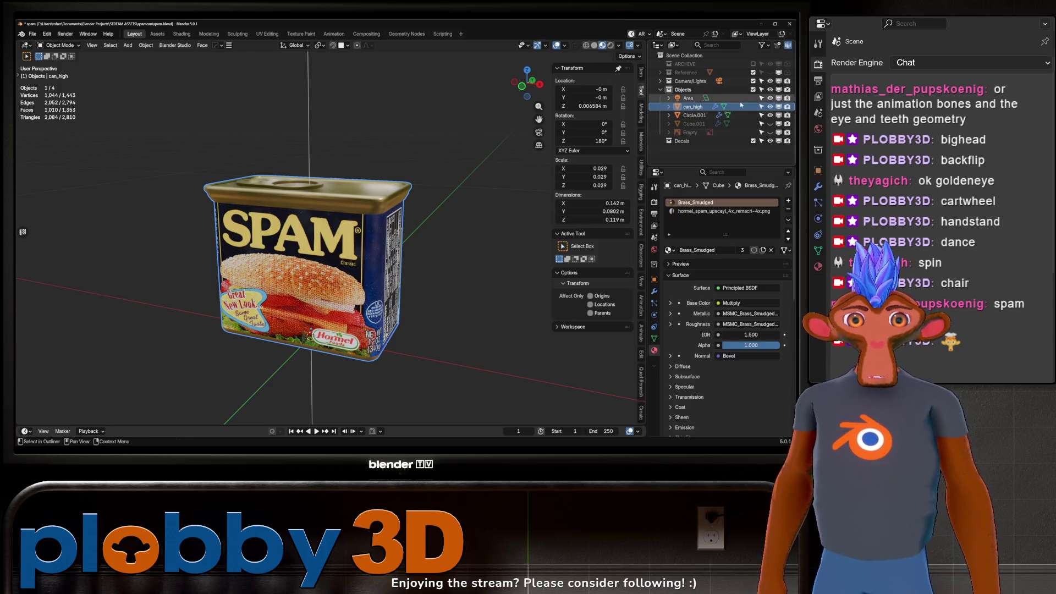
Rename Circle.001 to tab_high and Cube.001 to can_low.
double_click(694, 115)
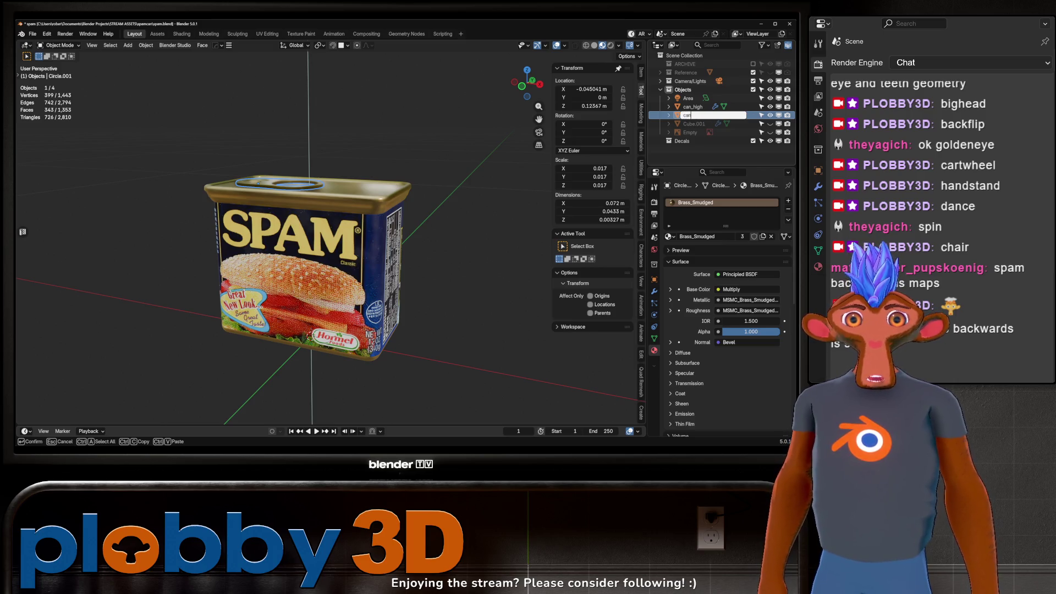
key(Escape)
double_click(696, 115)
text(_high)
key(Return)
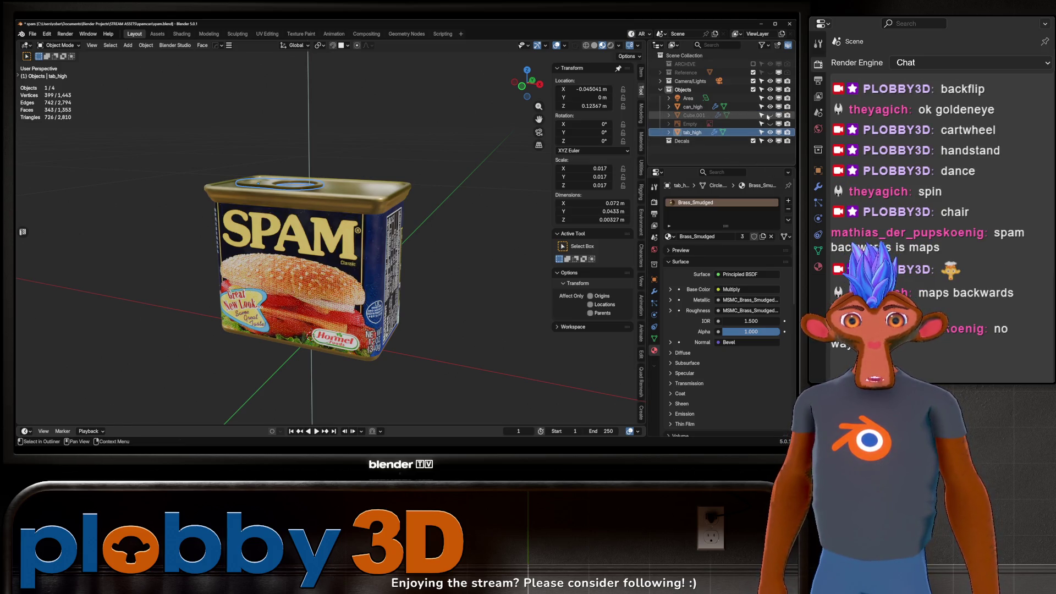
click(712, 116)
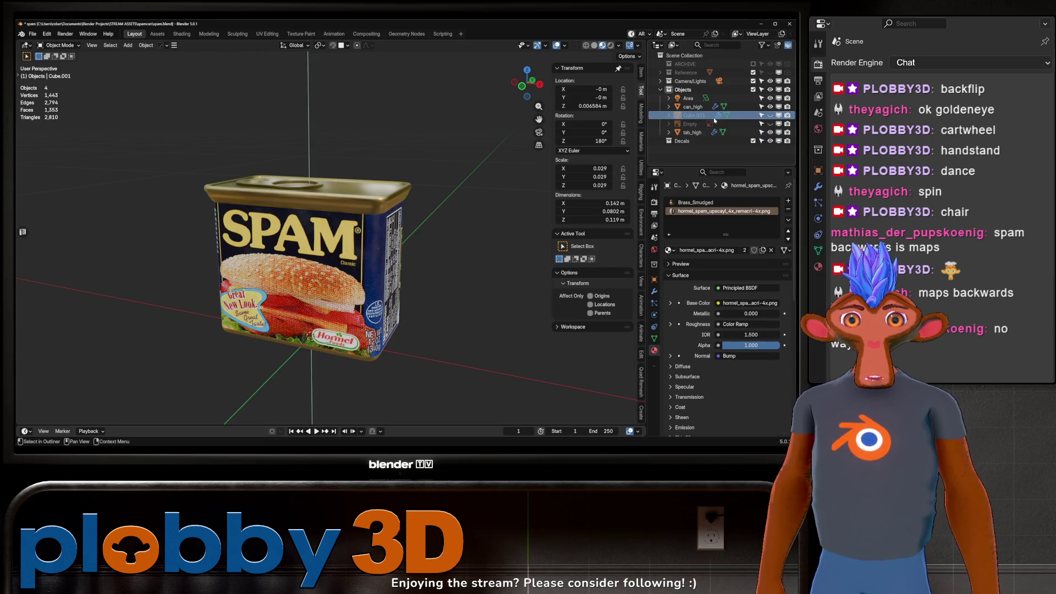
shift+middle_drag(478, 181, 542, 172)
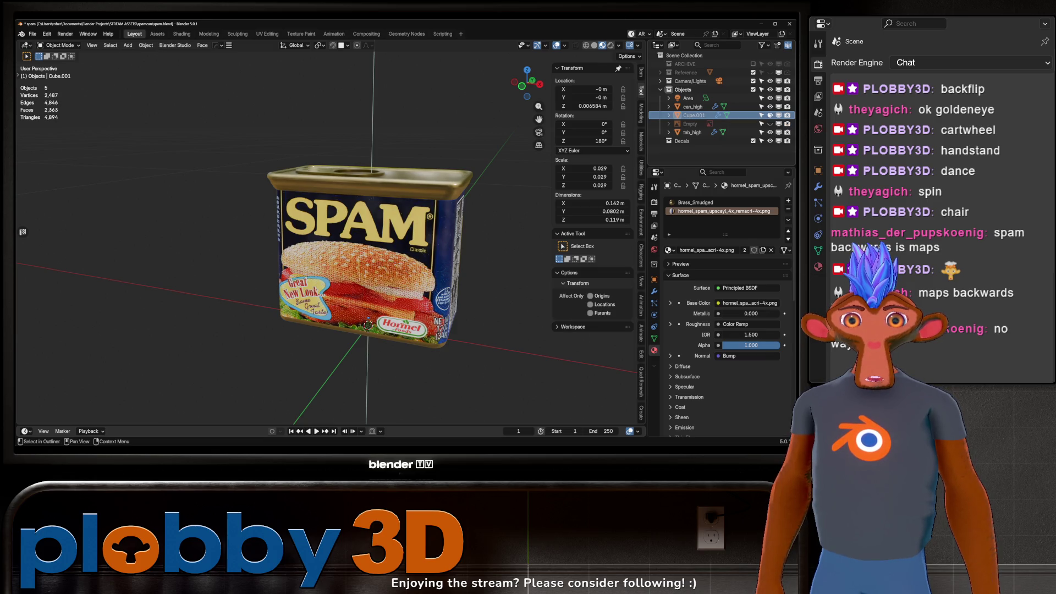
double_click(698, 116)
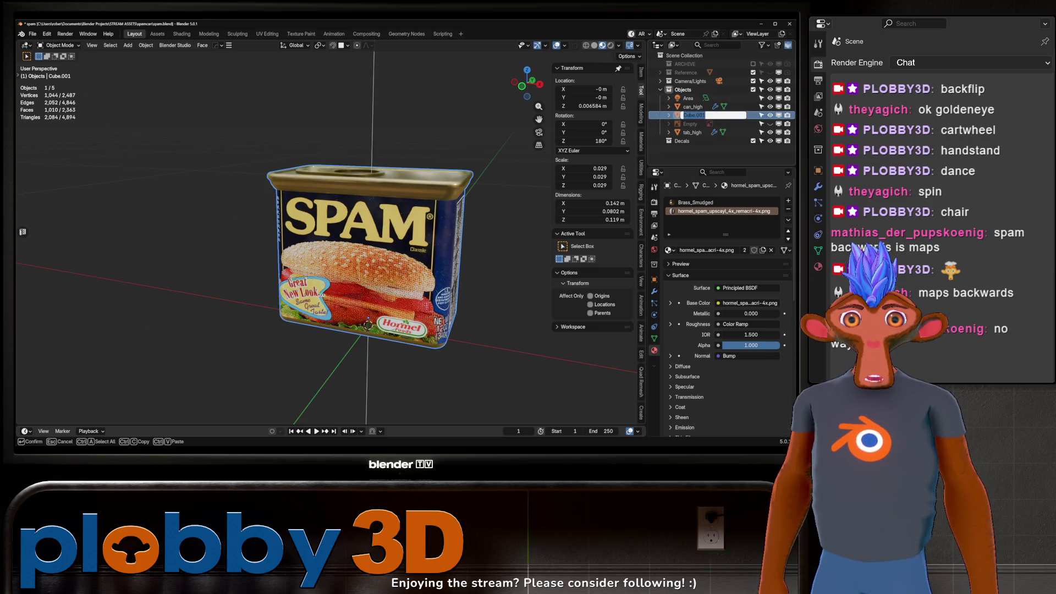
text(can_low)
key(Return)
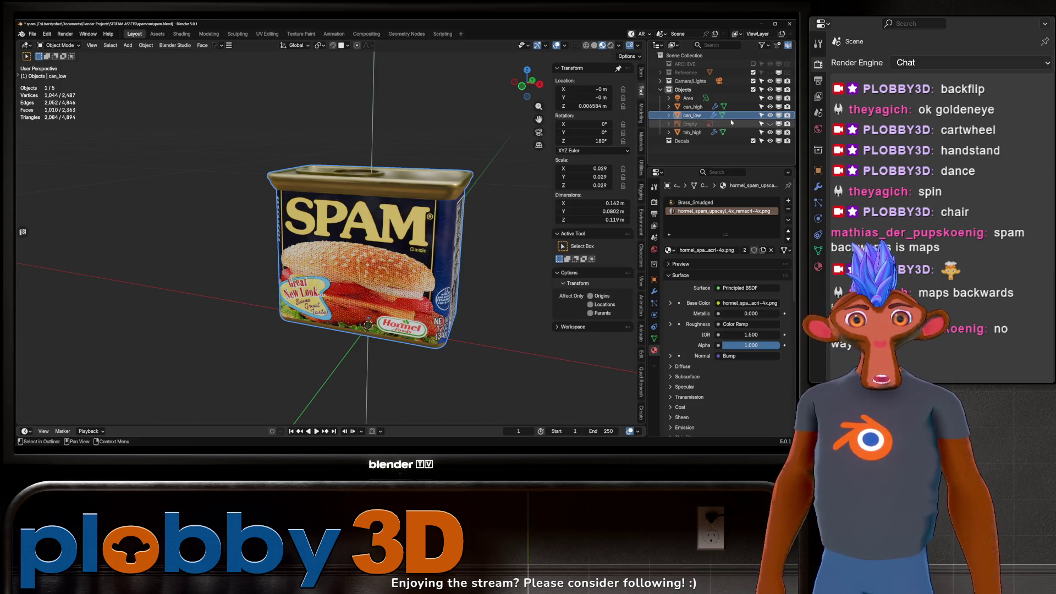
Duplicate tab_high in place and name the copy tab_low.
click(710, 133)
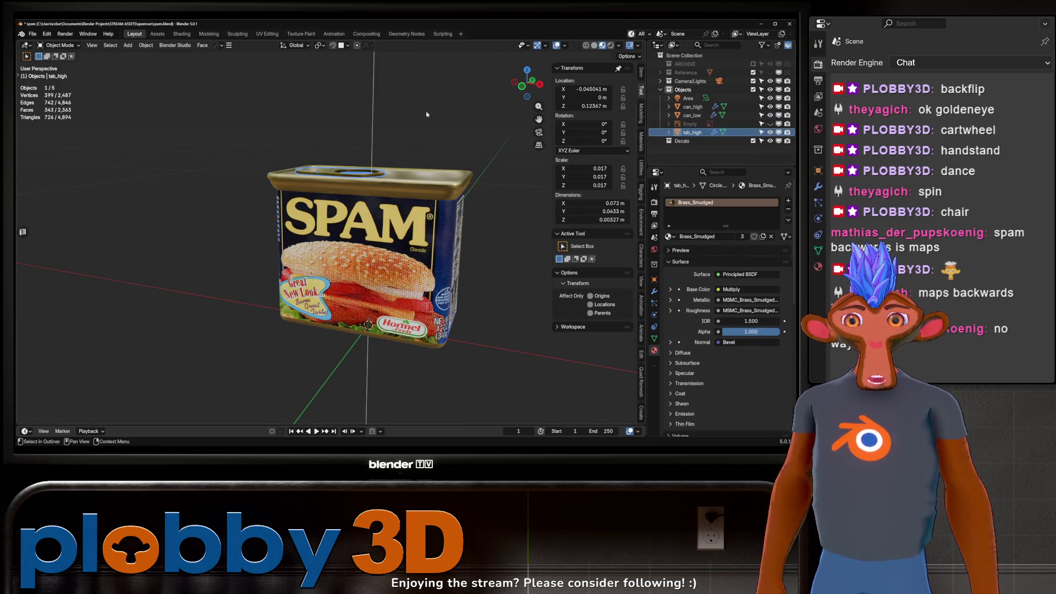
key(shift+d)
key(Escape)
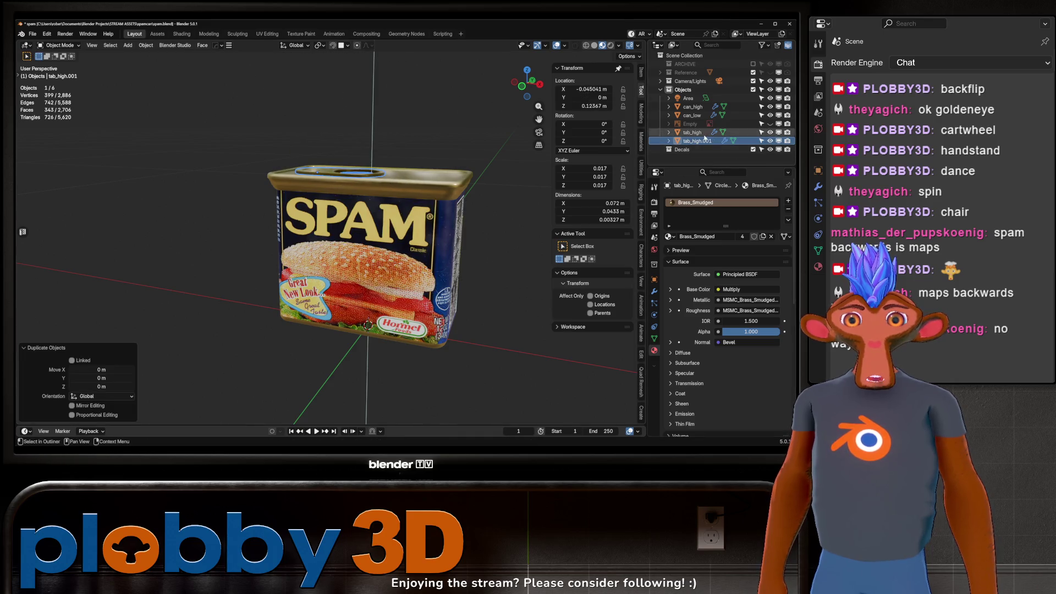
double_click(697, 140)
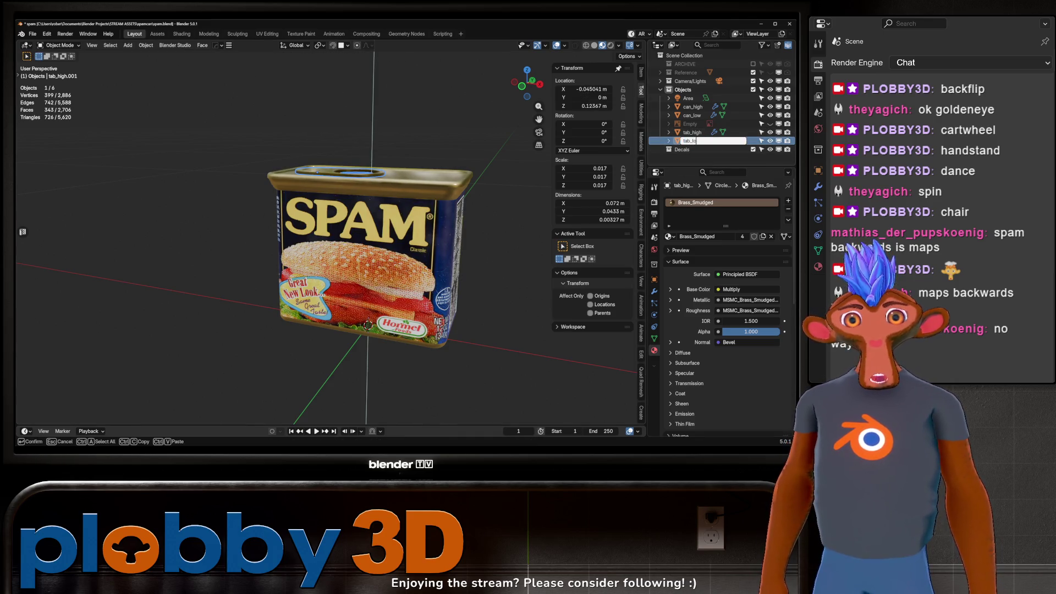
text(w)
key(Return)
Move can_low and tab_low into a new collection named low; hide the Objects collection.
click(690, 124)
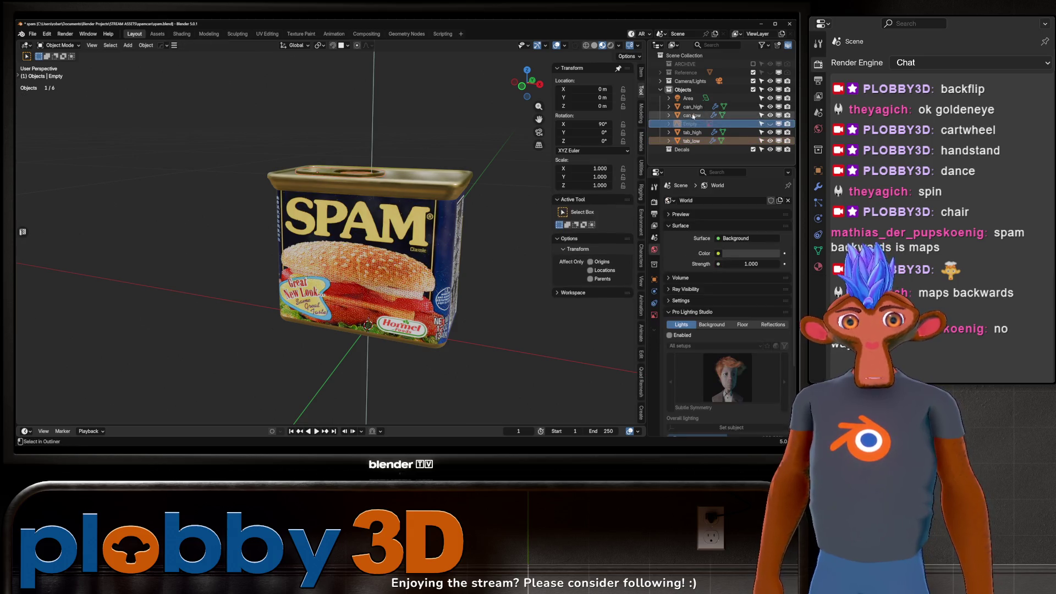
click(692, 115)
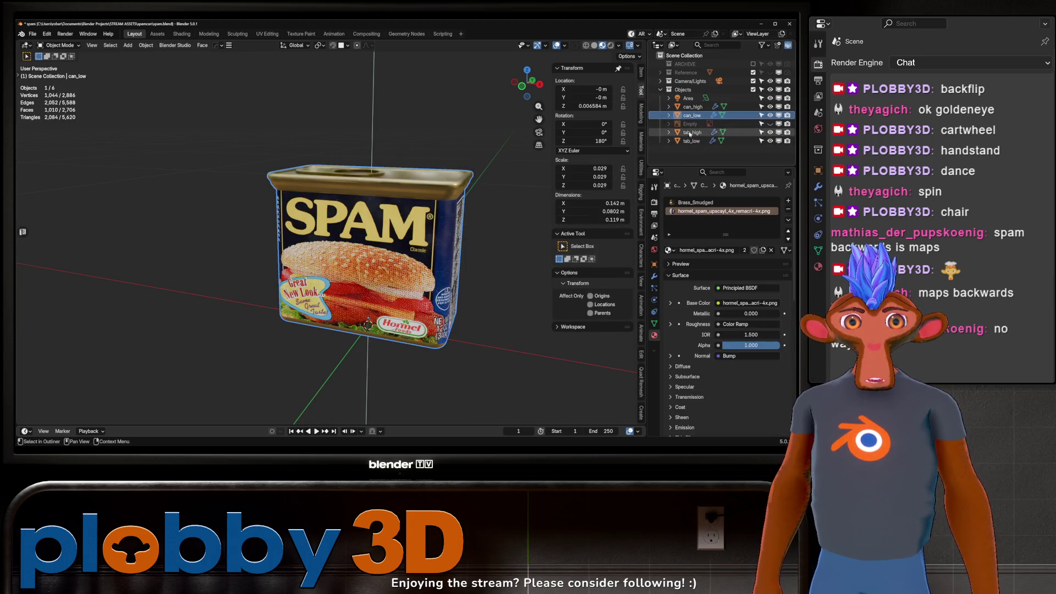
ctrl+click(691, 140)
key(m)
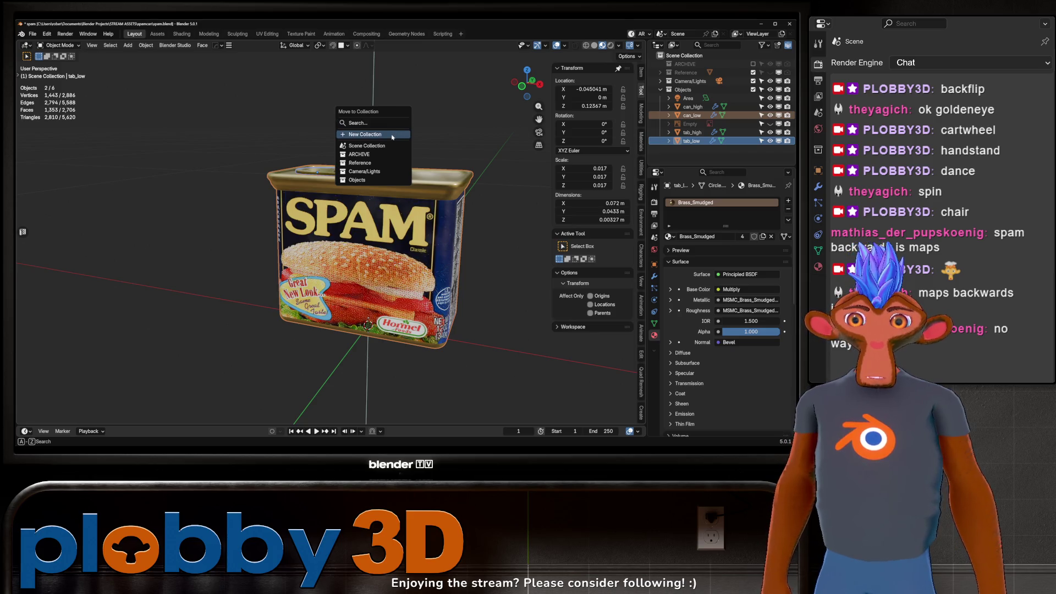
click(392, 135)
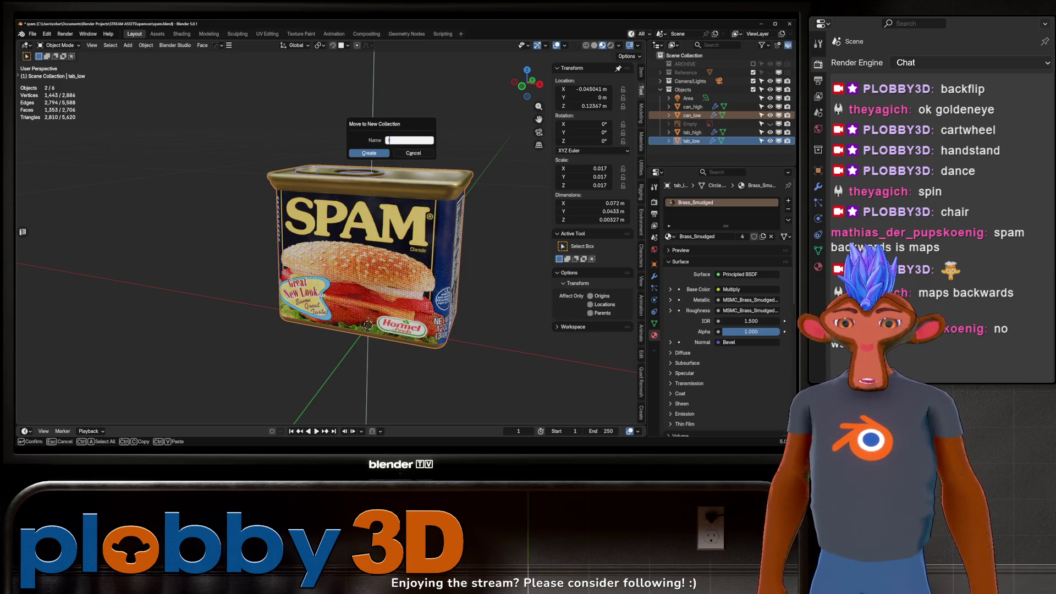
text(low)
key(Return)
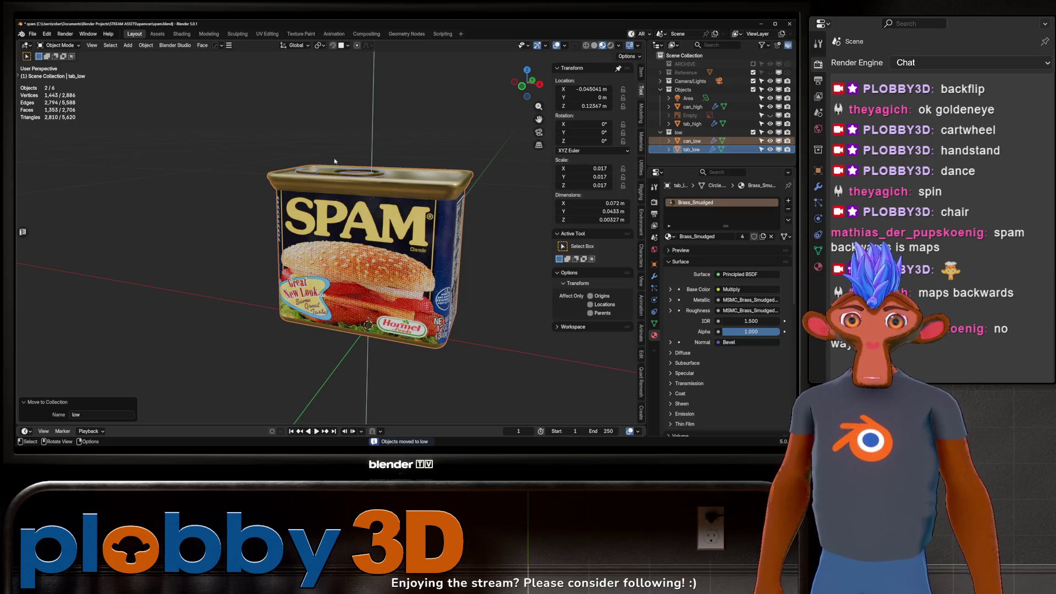
click(753, 89)
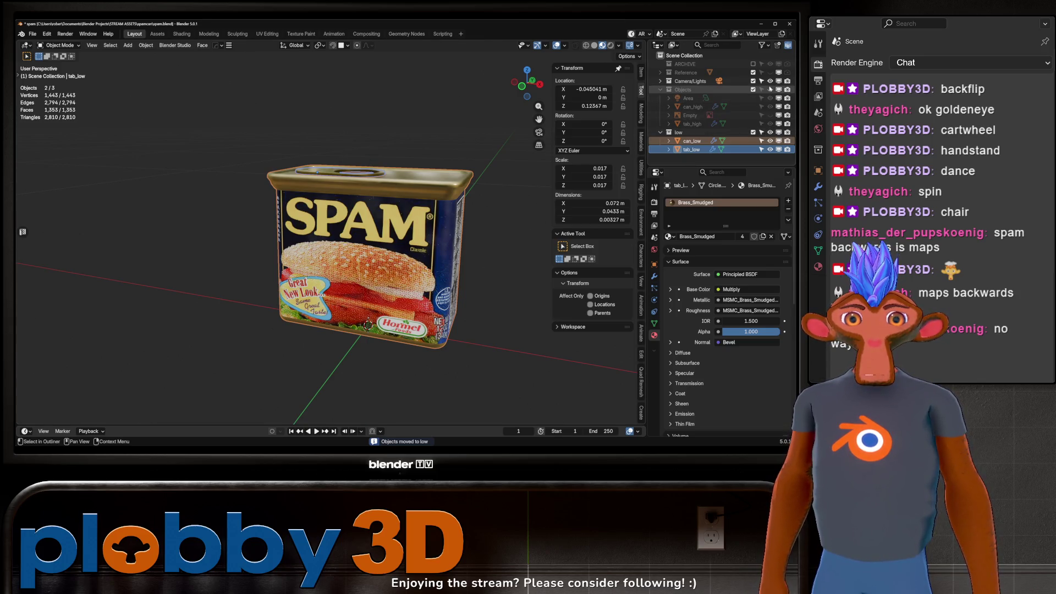
Move Area into Camera/Lights and remove the materials from can_low and tab_low.
drag(695, 94, 687, 81)
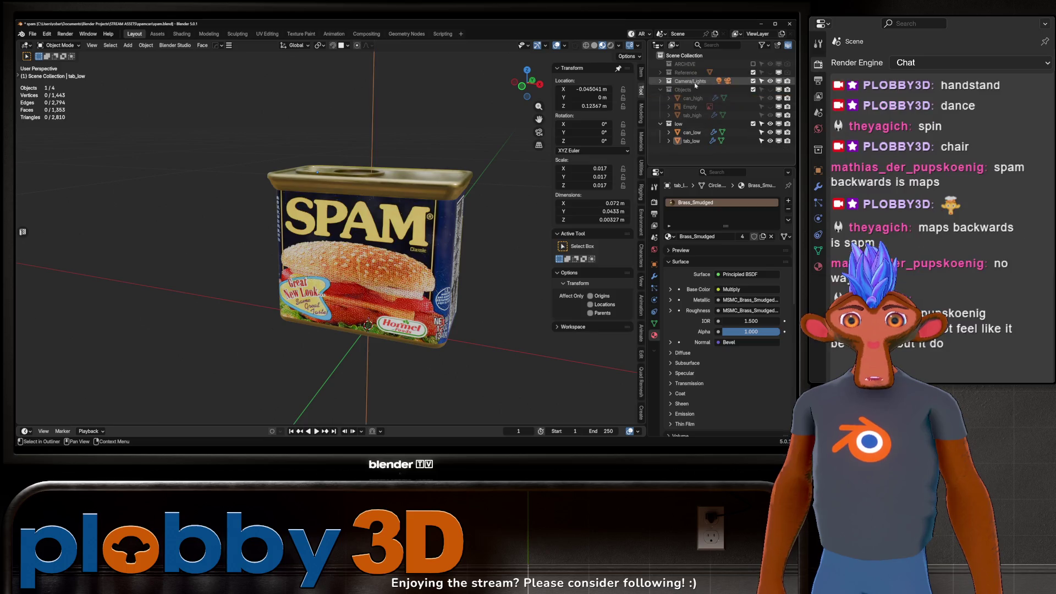
scroll(417, 158, up, 3)
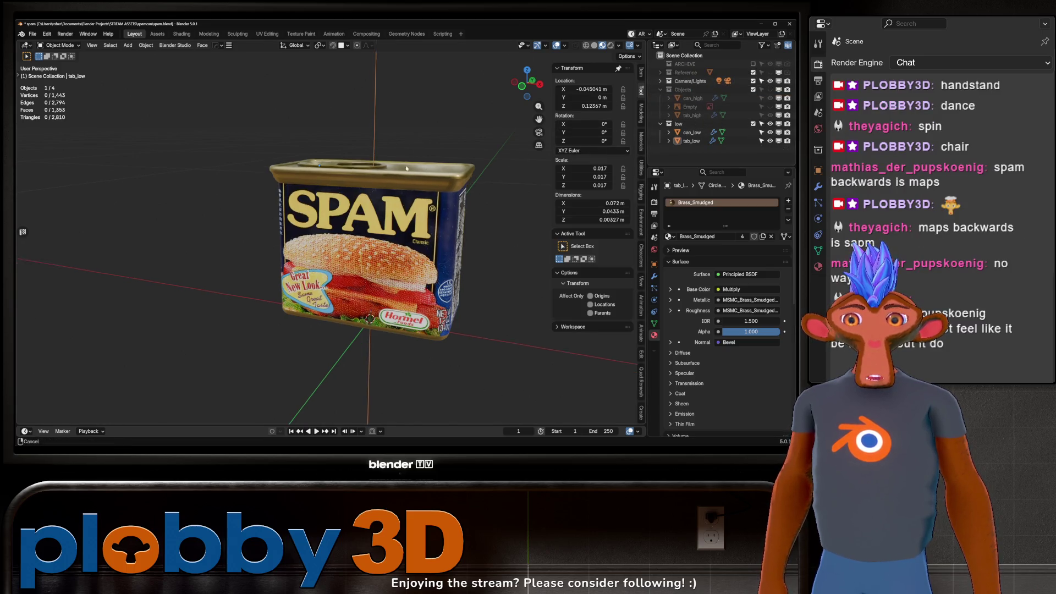
middle_drag(550, 138, 637, 179)
click(692, 133)
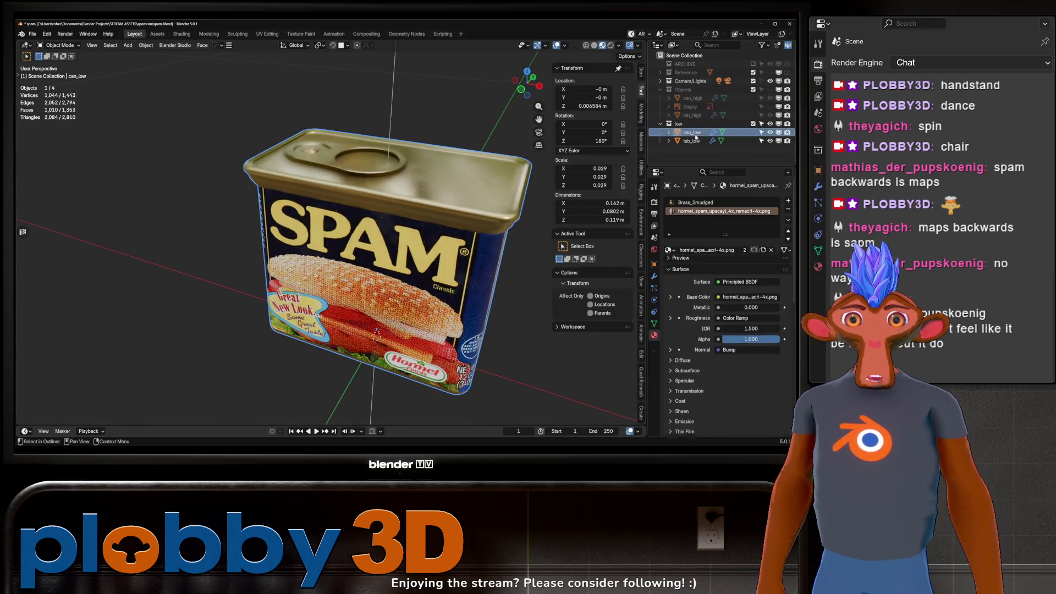
click(788, 209)
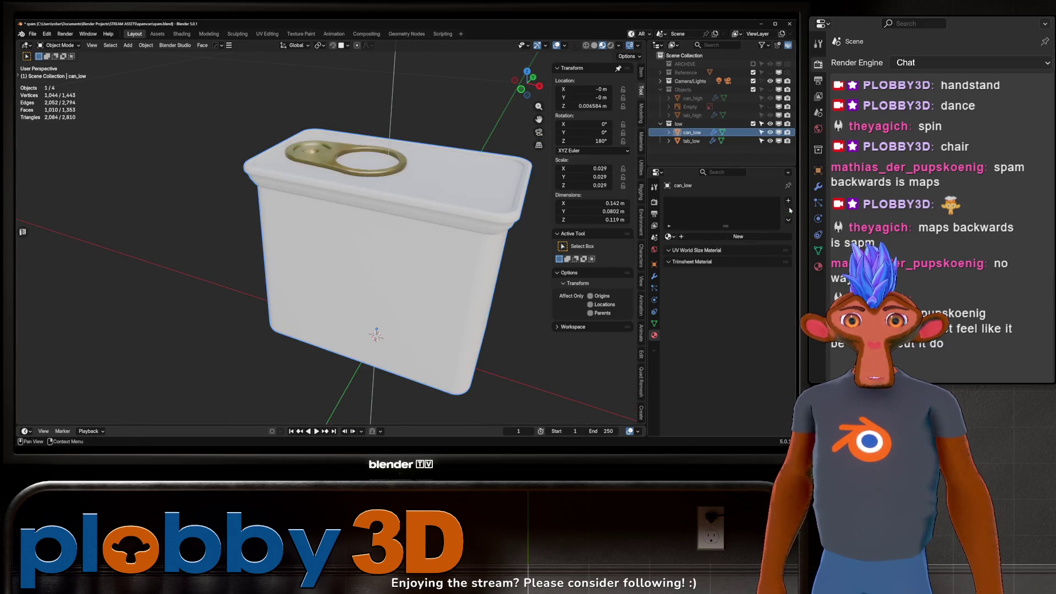
click(694, 141)
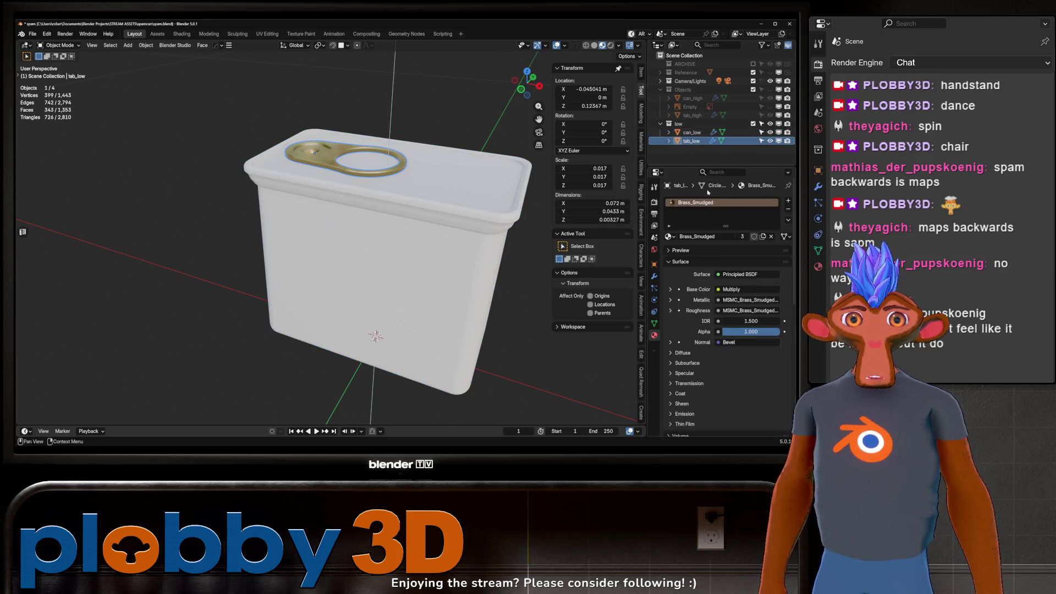
click(788, 210)
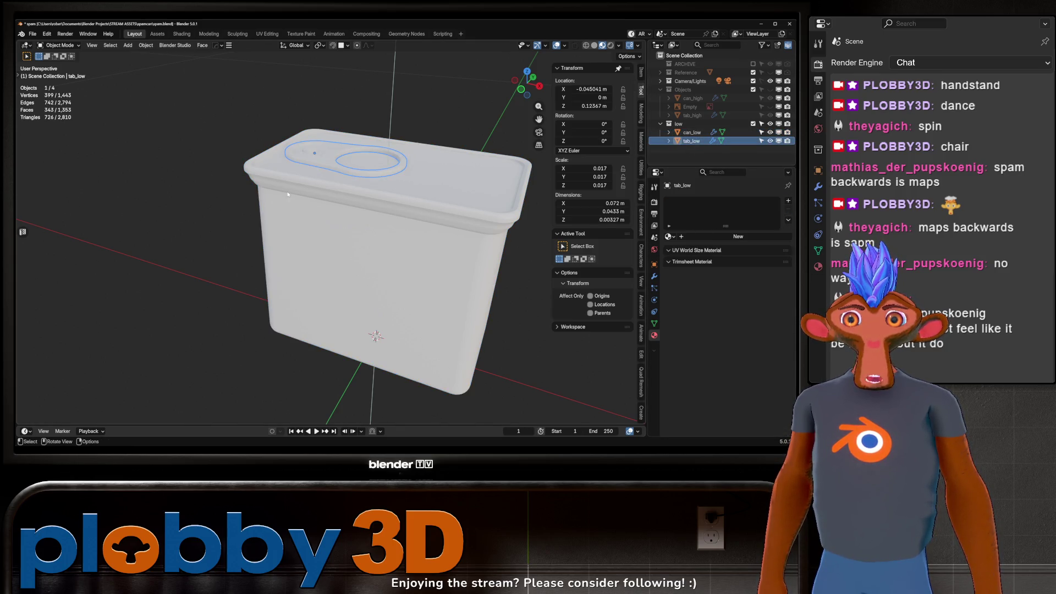
Enter Edit Mode on can_low and clear the full-mesh selection.
key(Tab)
key(Tab)
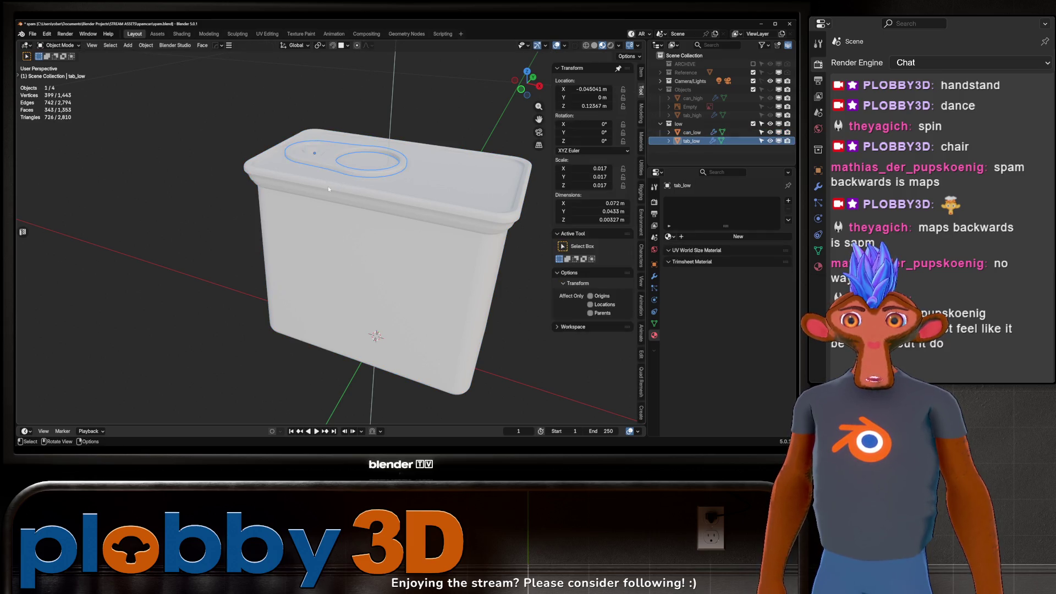
click(329, 188)
key(Tab)
middle_drag(348, 280, 319, 308)
click(327, 337)
Select three vertical corner edges of the can_low body.
click(326, 342)
click(326, 347)
click(326, 357)
mouse_move(325, 356)
middle_down()
mouse_move(361, 351)
mouse_move(499, 214)
middle_up()
shift+click(347, 368)
scroll(347, 369, down, 3)
shift+click(272, 275)
middle_drag(272, 275, 309, 170)
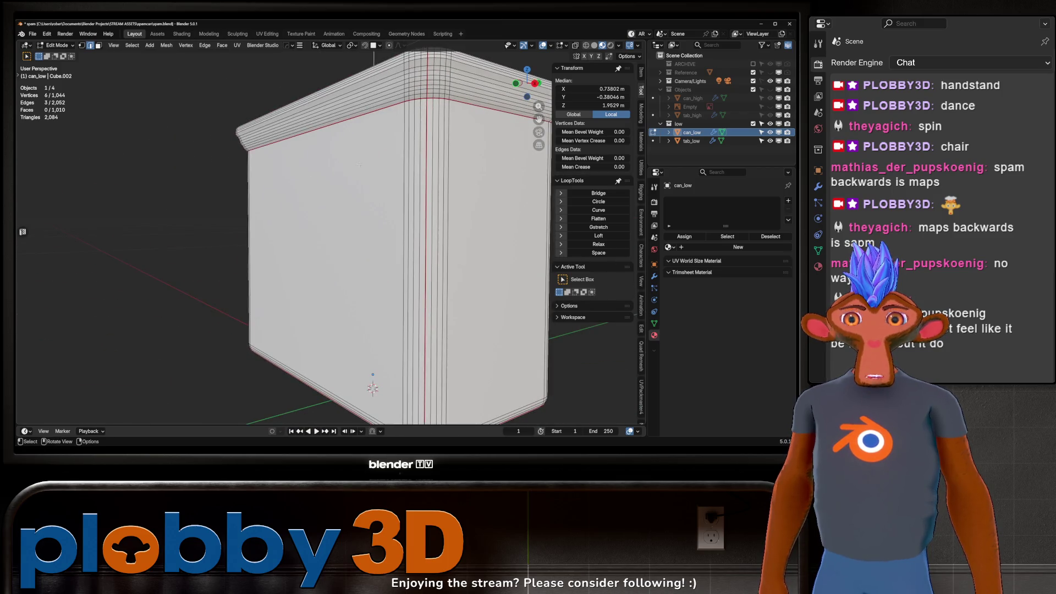
Mark the three corner edges as UV seams, select all, and switch to UV Editing.
scroll(330, 165, down, 2)
key(u)
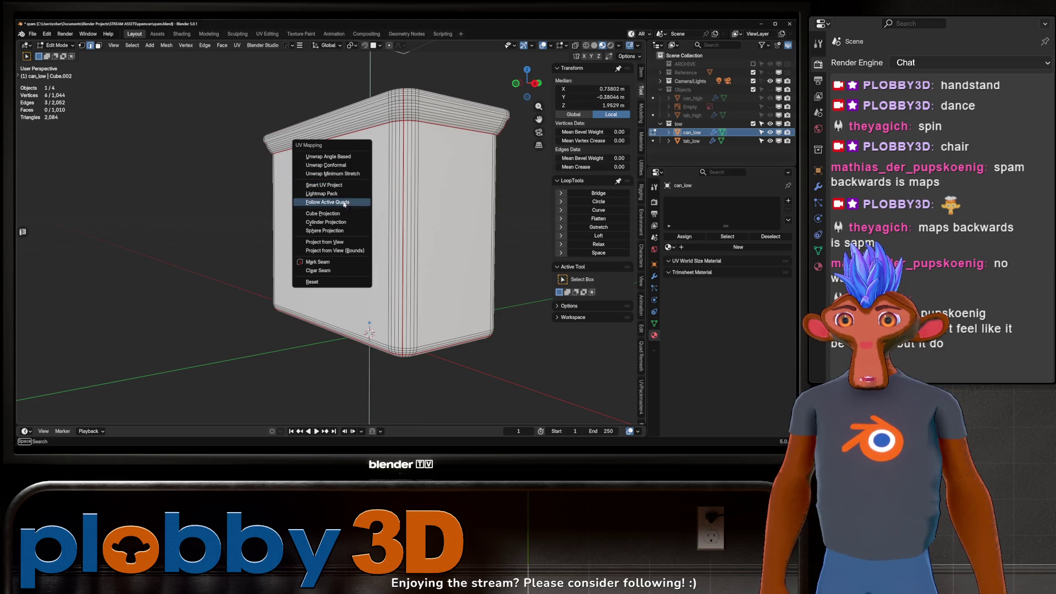
click(329, 264)
middle_drag(329, 263, 247, 79)
key(a)
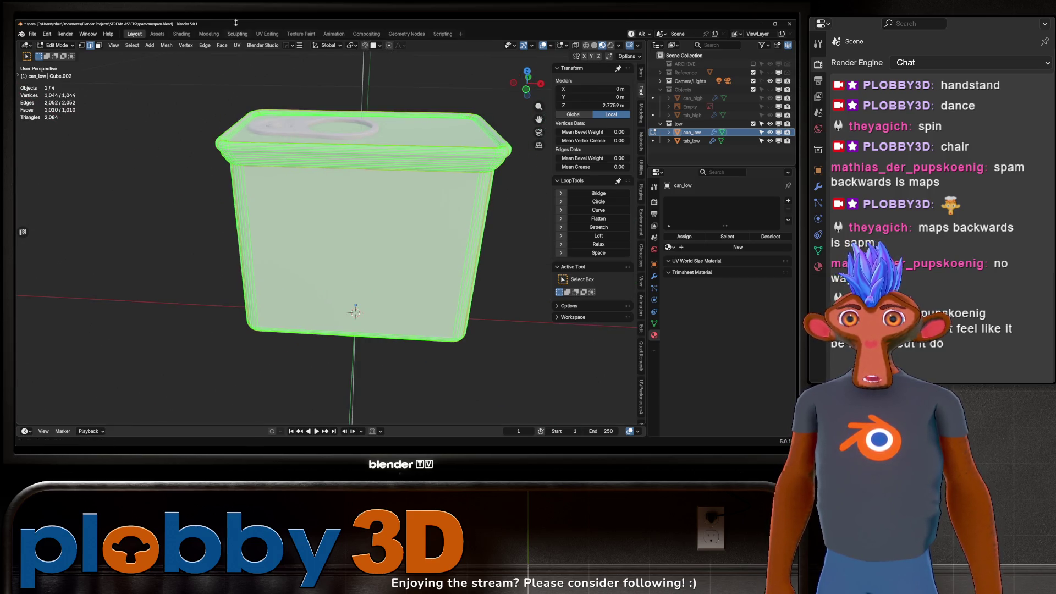
click(268, 34)
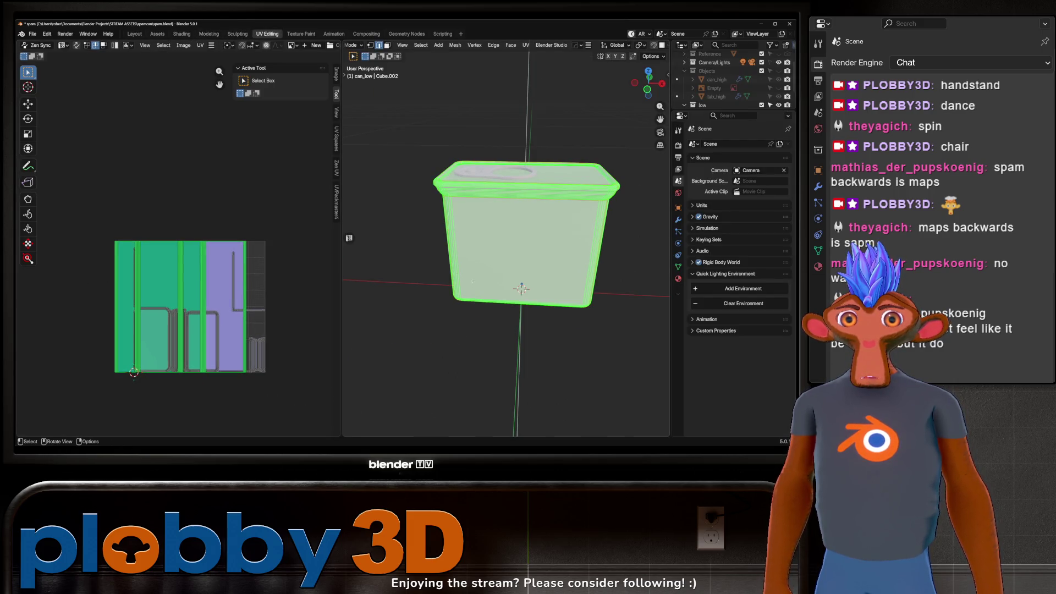
Unwrap can_low's mesh, then select the tab ring on the lid.
key(u)
click(455, 136)
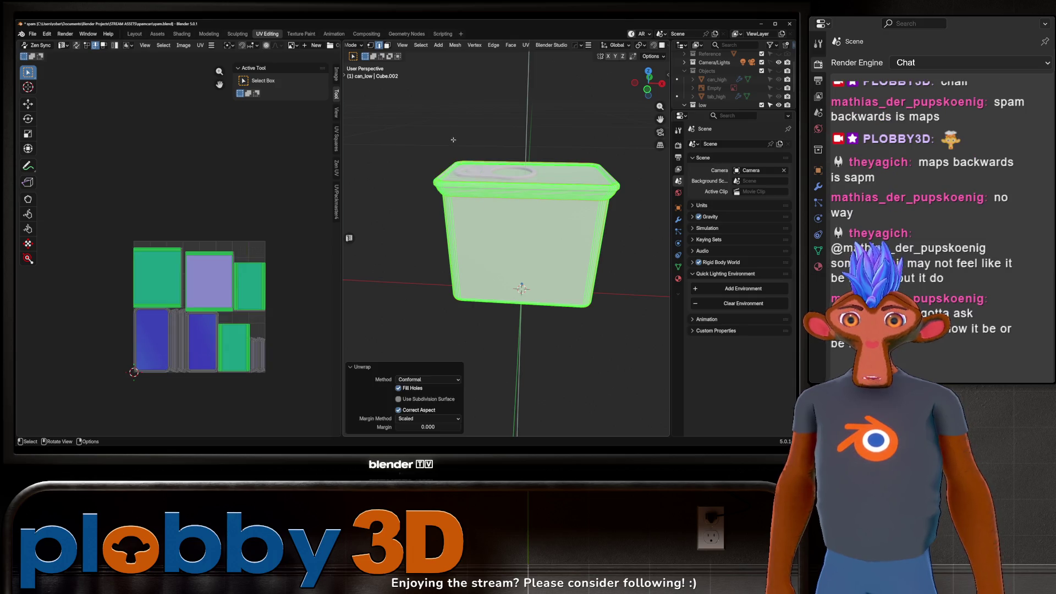
key(Tab)
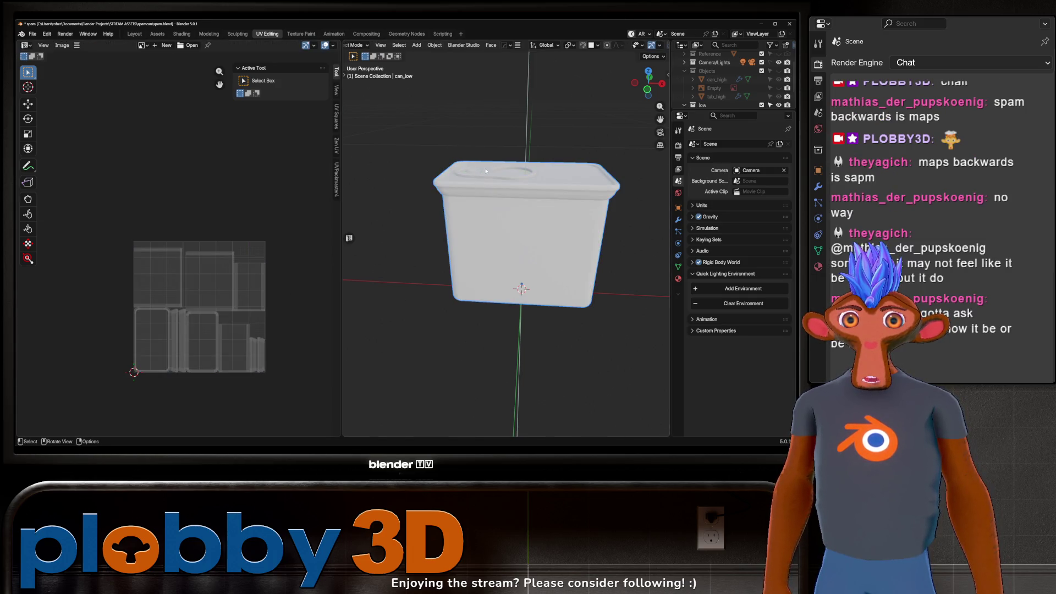
click(486, 171)
key(Tab)
key(Tab)
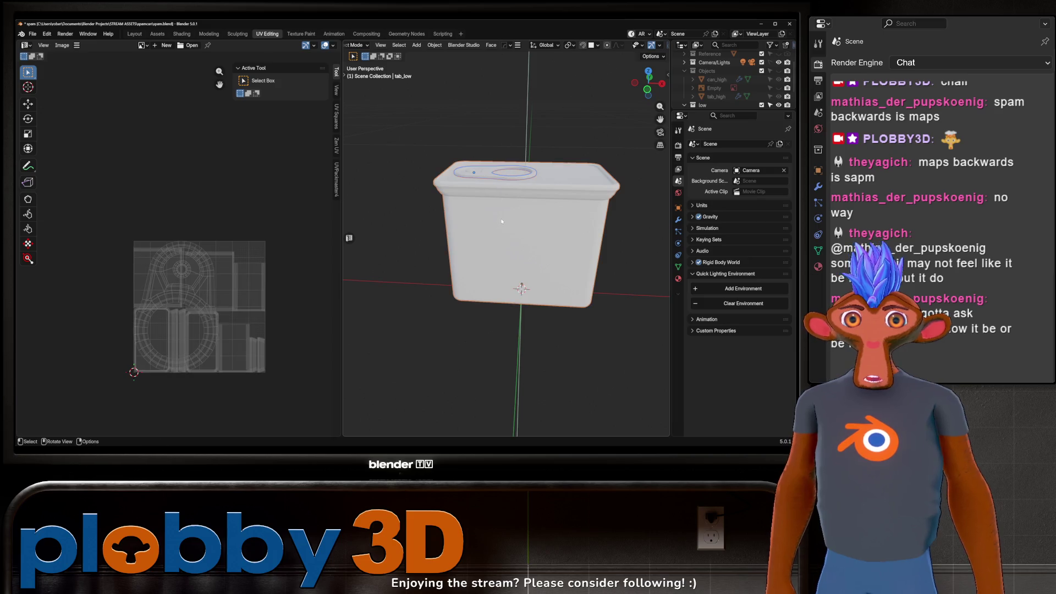
key(Tab)
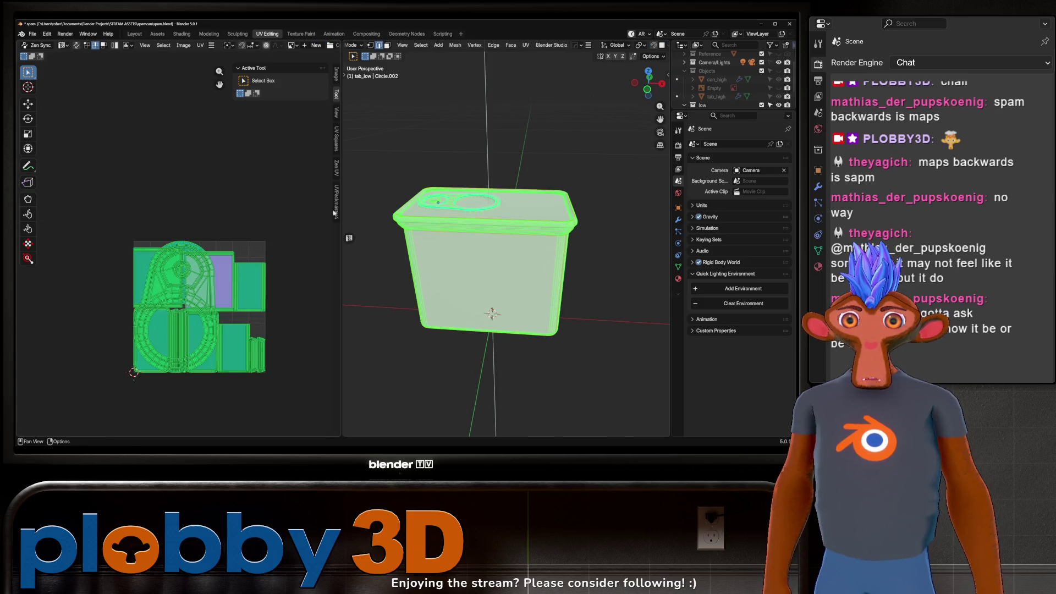
Set UVPackmaster to Normalize Scale and Pixel Margin with a 2048 texture size.
click(335, 208)
click(244, 288)
click(243, 303)
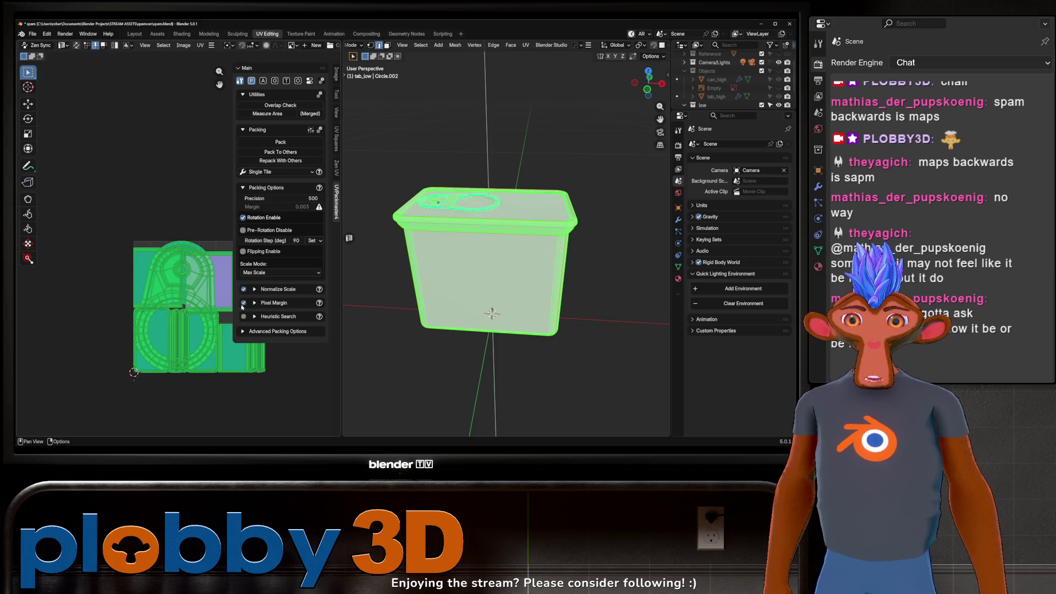
click(255, 303)
click(314, 340)
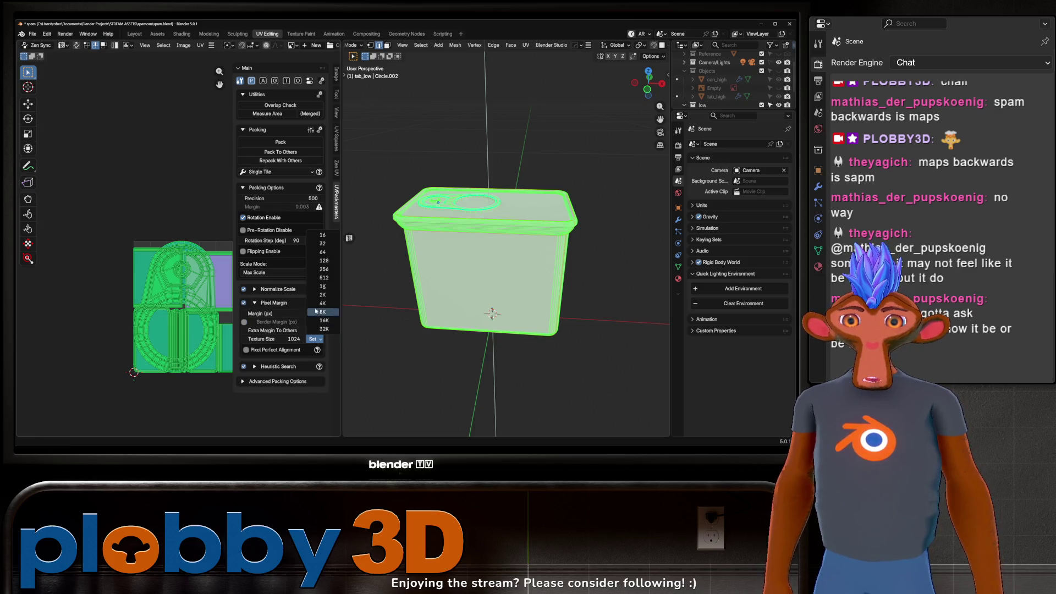
click(323, 295)
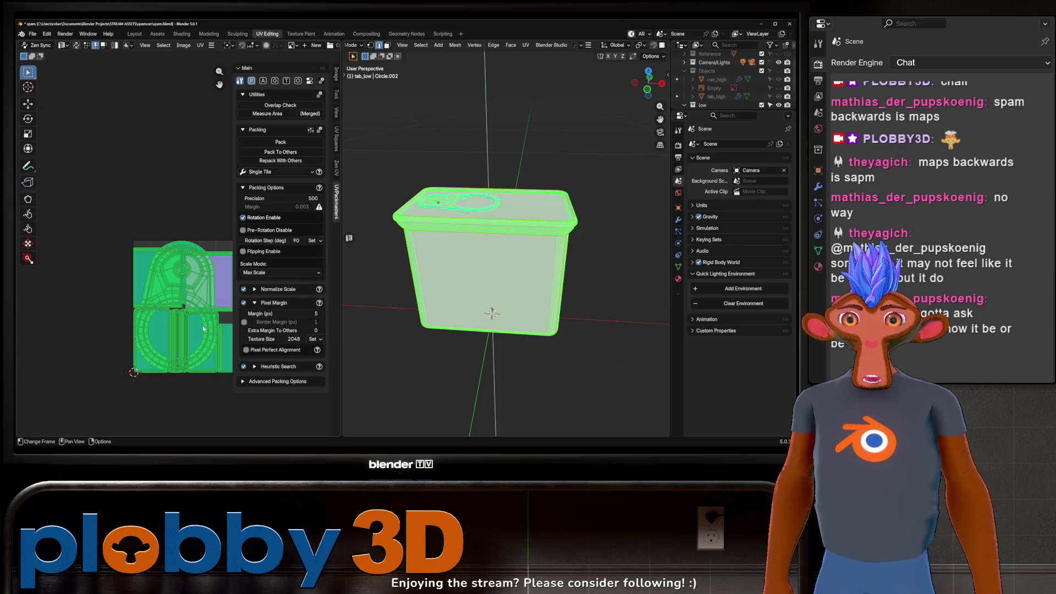
Apply rotation and scale to tab_low and tab_high.
key(Tab)
key(ctrl+a)
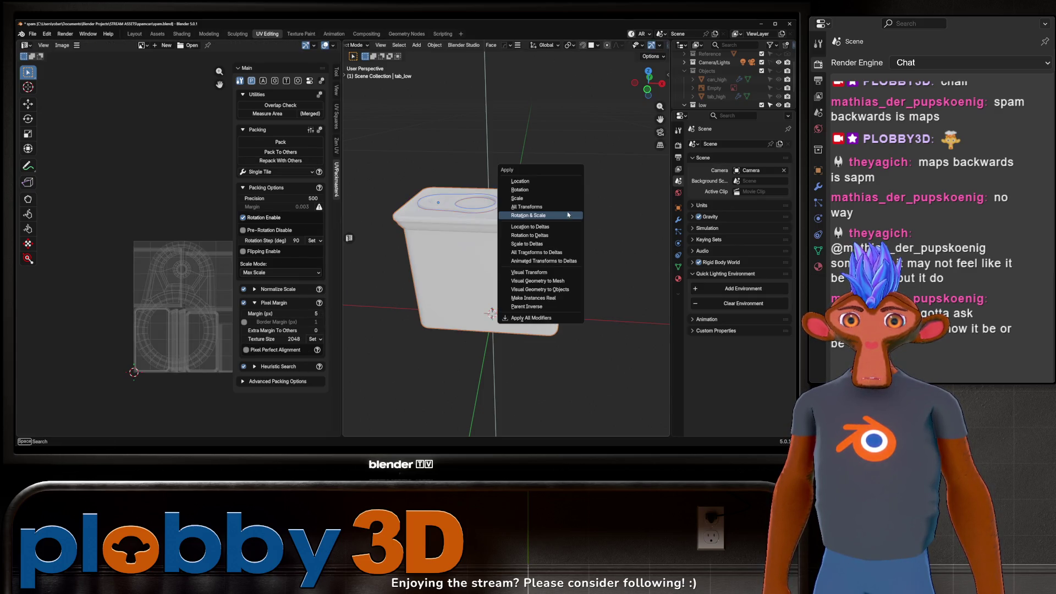
click(571, 215)
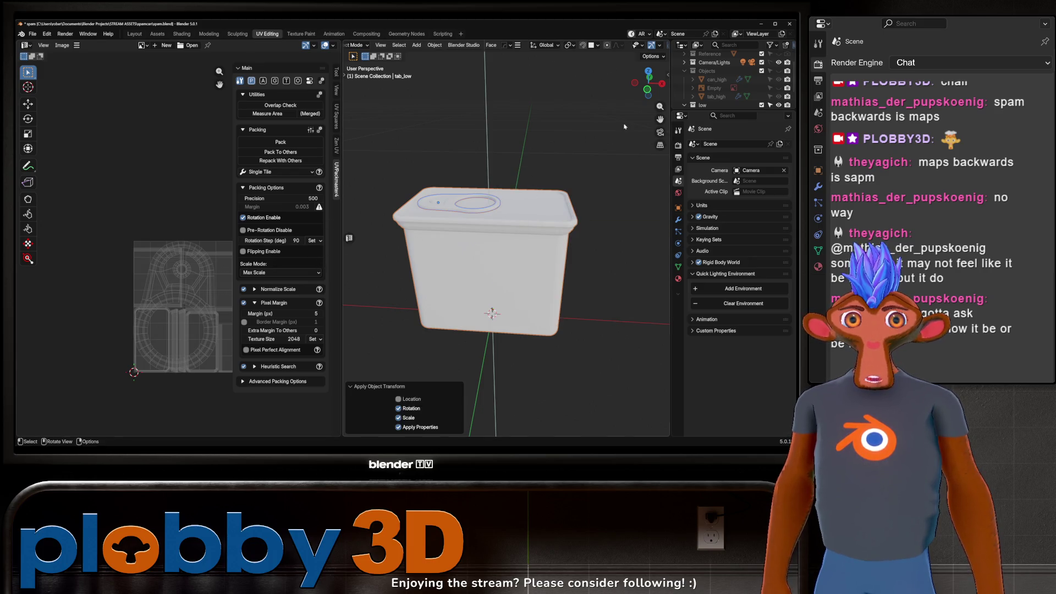
scroll(718, 91, down, 2)
scroll(718, 91, up, 2)
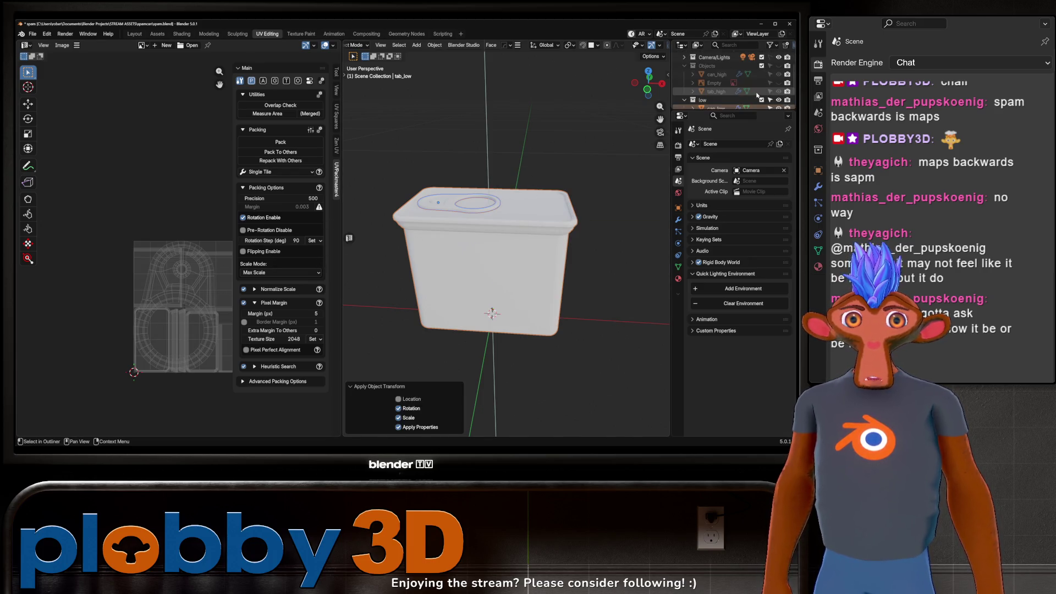
click(717, 91)
key(ctrl+a)
click(528, 180)
scroll(754, 86, down, 2)
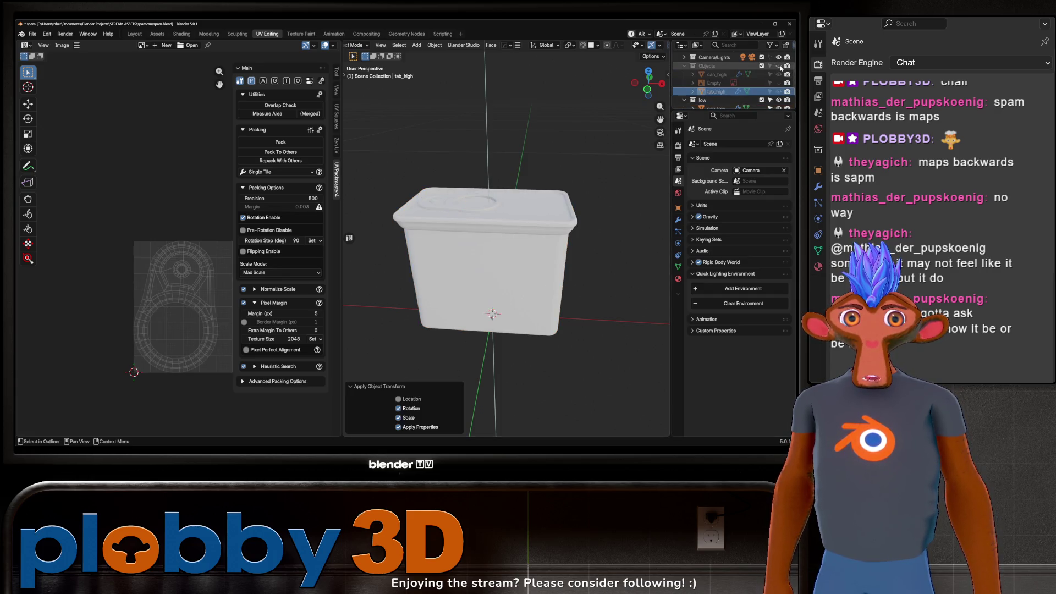
Select can_low and tab_low together and enter Edit Mode on both.
click(716, 100)
ctrl+click(716, 91)
key(Tab)
Select all faces and pack the can_low and tab_low UV islands together.
key(a)
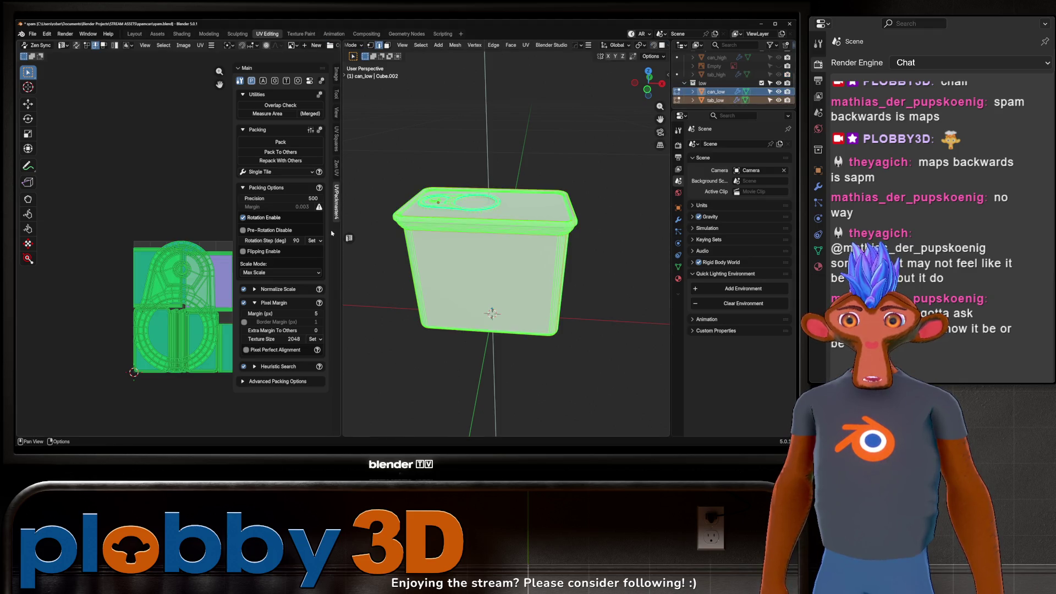
click(293, 144)
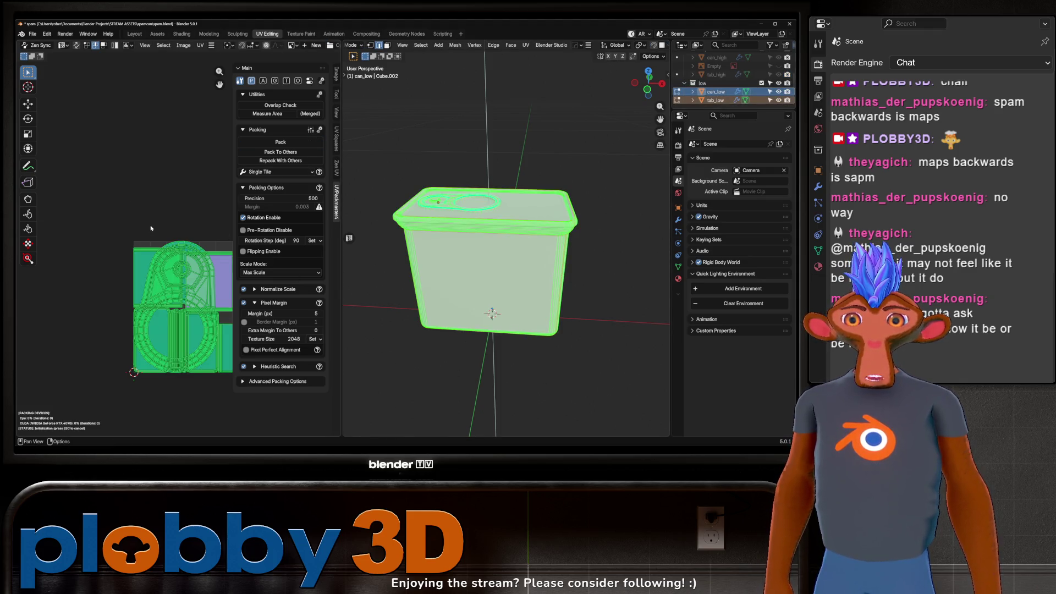
scroll(167, 324, up, 3)
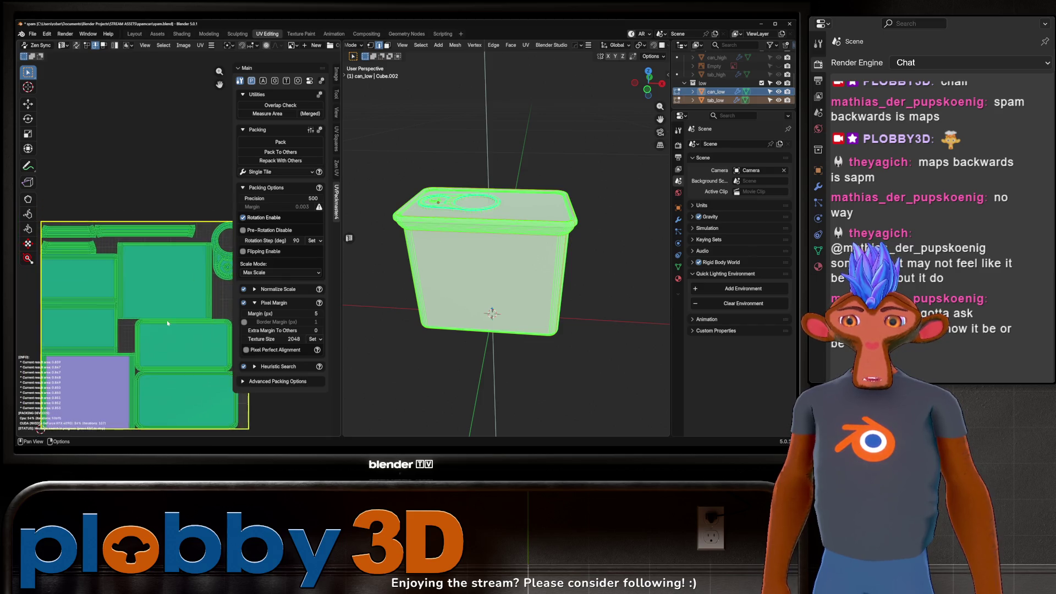
scroll(168, 324, down, 1)
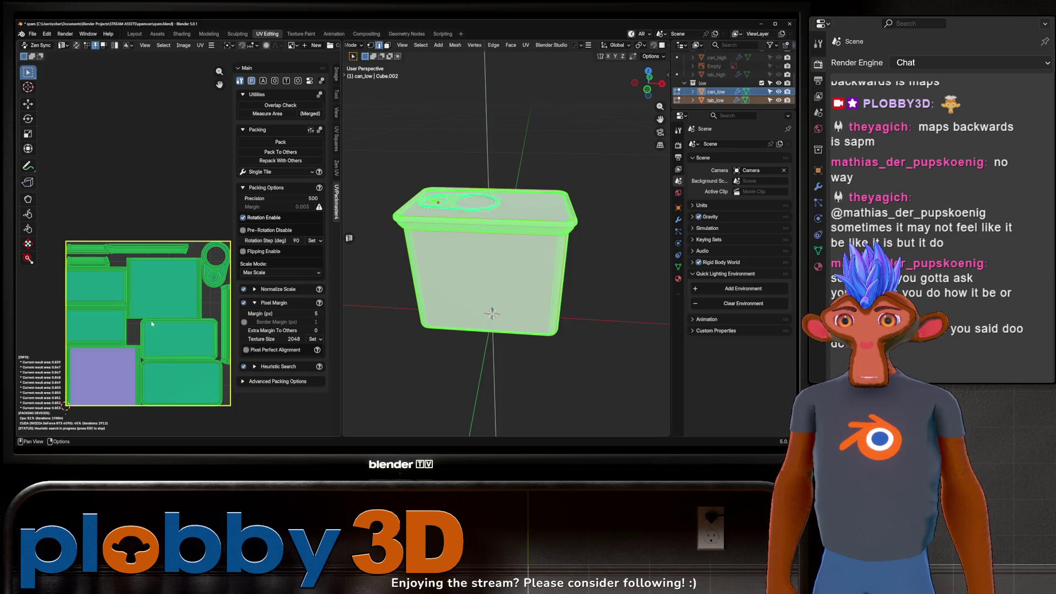
key(Escape)
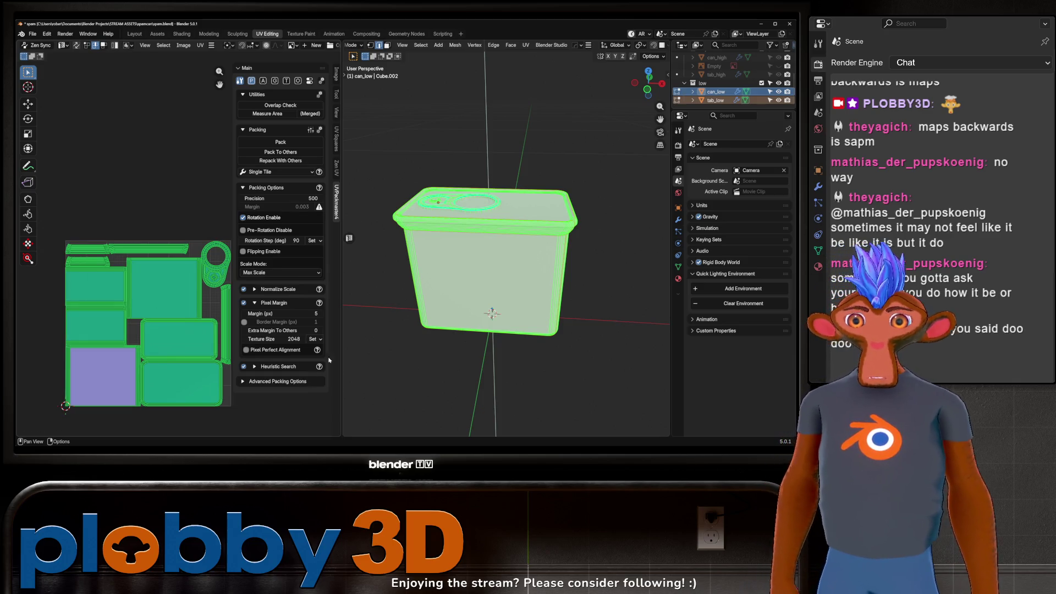
Return to object mode, switch to the Layout workspace and frame the selected can.
key(Tab)
key(Tab)
key(Tab)
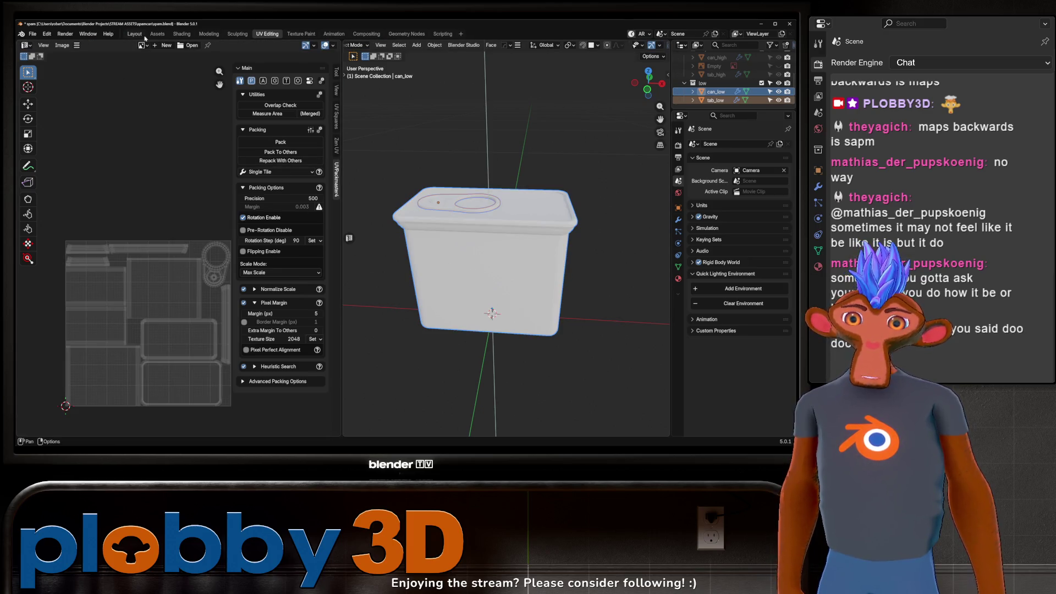
click(135, 34)
key(KP_Decimal)
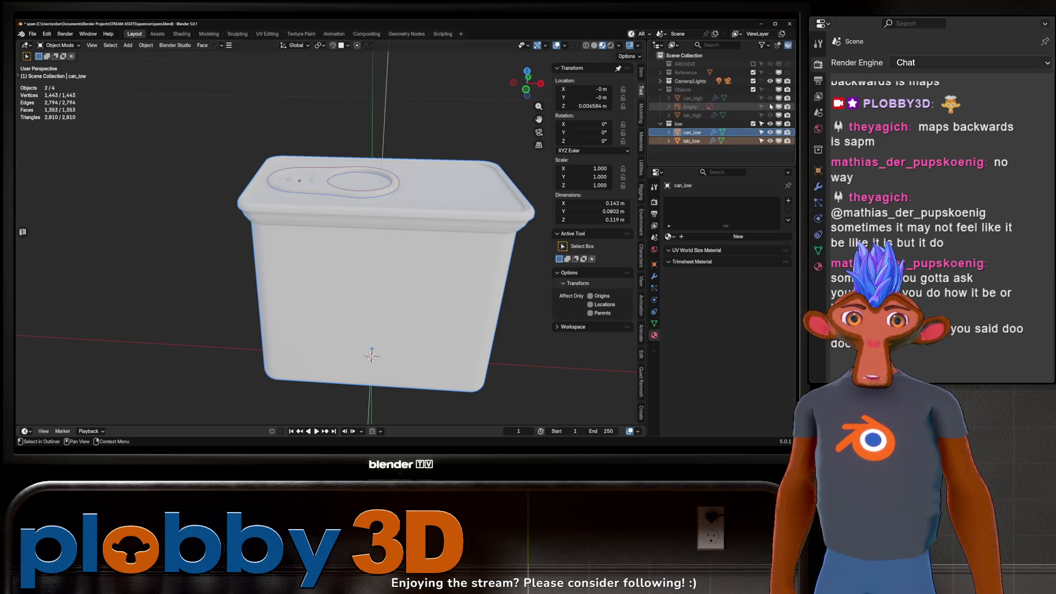
Move the Empty into Reference, show the high-poly objects and hide the low collection.
drag(706, 106, 689, 72)
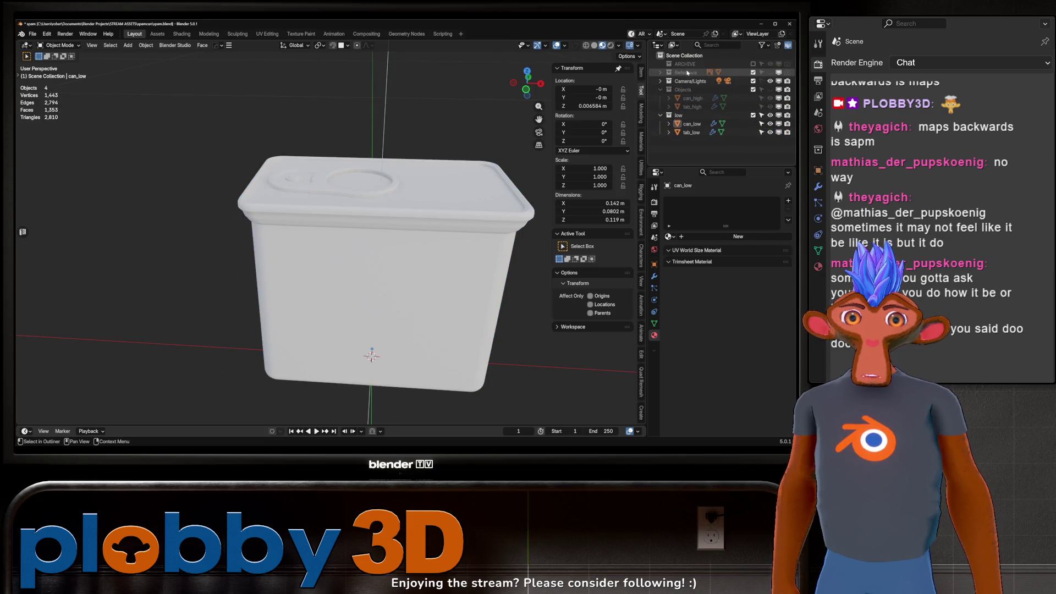
click(770, 89)
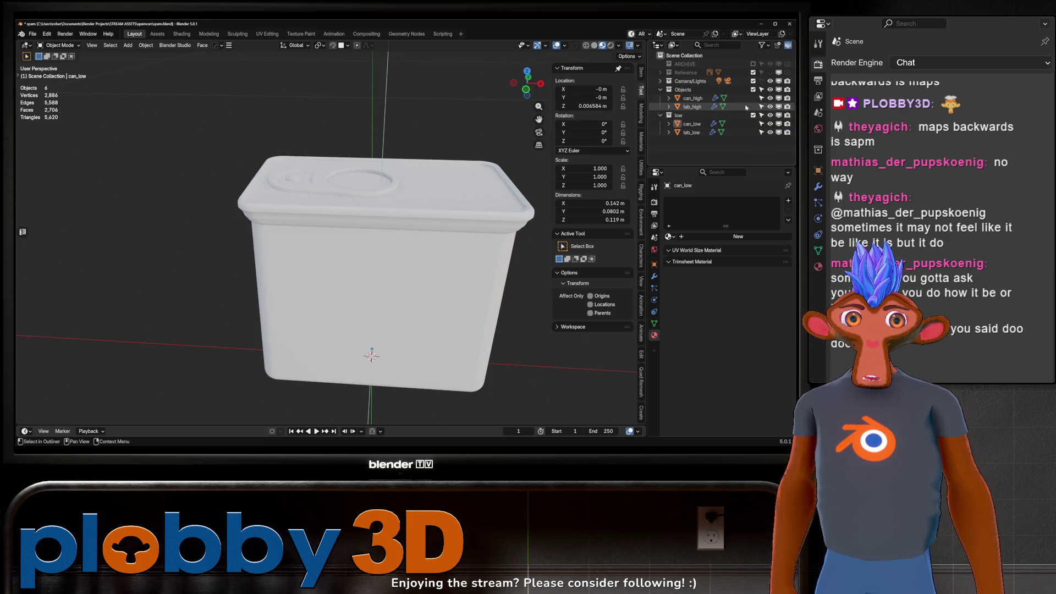
click(770, 115)
mouse_move(429, 165)
middle_down()
mouse_move(456, 176)
mouse_move(357, 284)
middle_up()
Load the Bake to Targ preset in SimpleBake's render settings.
click(654, 201)
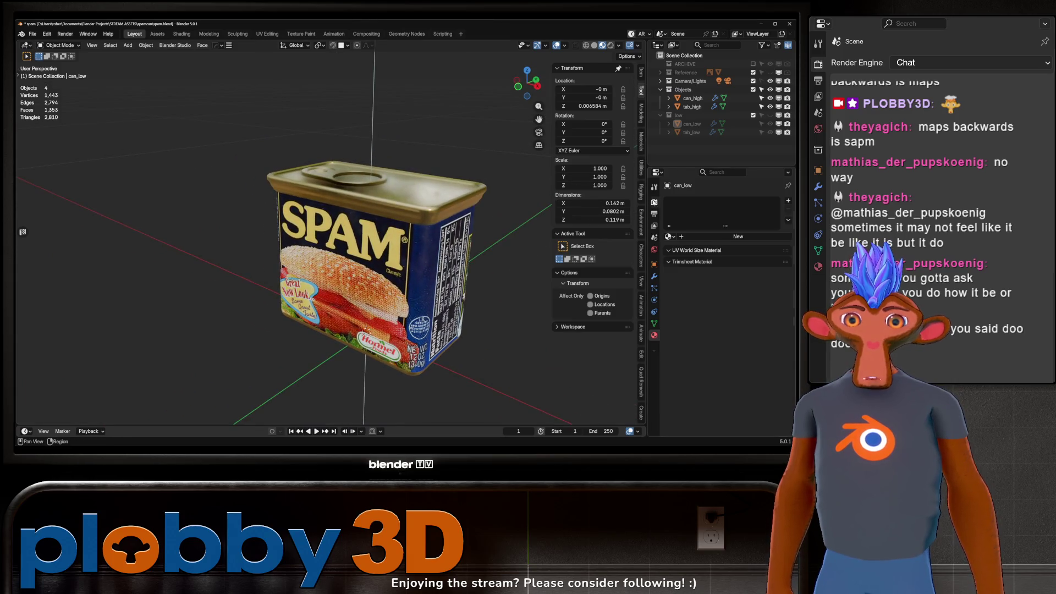
click(684, 396)
scroll(710, 352, down, 10)
click(736, 210)
click(715, 238)
scroll(710, 269, down, 5)
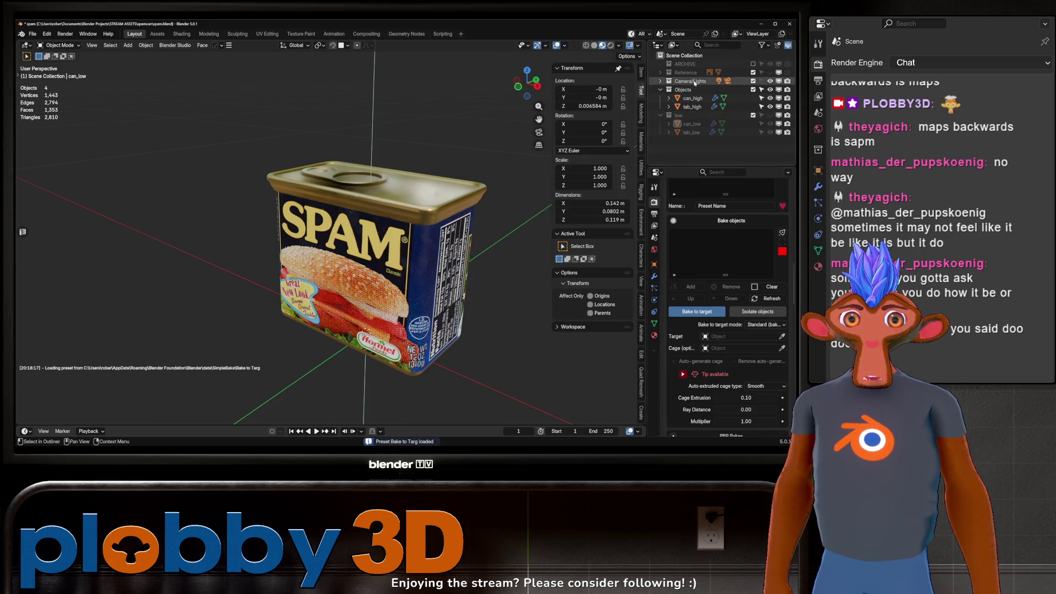
Add can_high and tab_high as bake objects, then unhide the low collection and deselect all.
drag(693, 98, 693, 116)
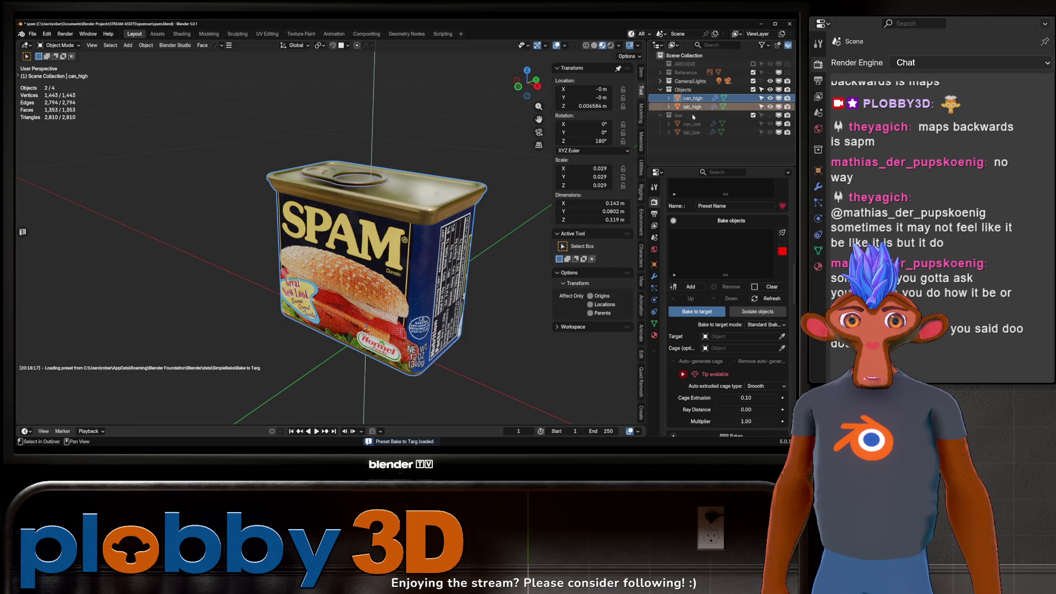
click(691, 287)
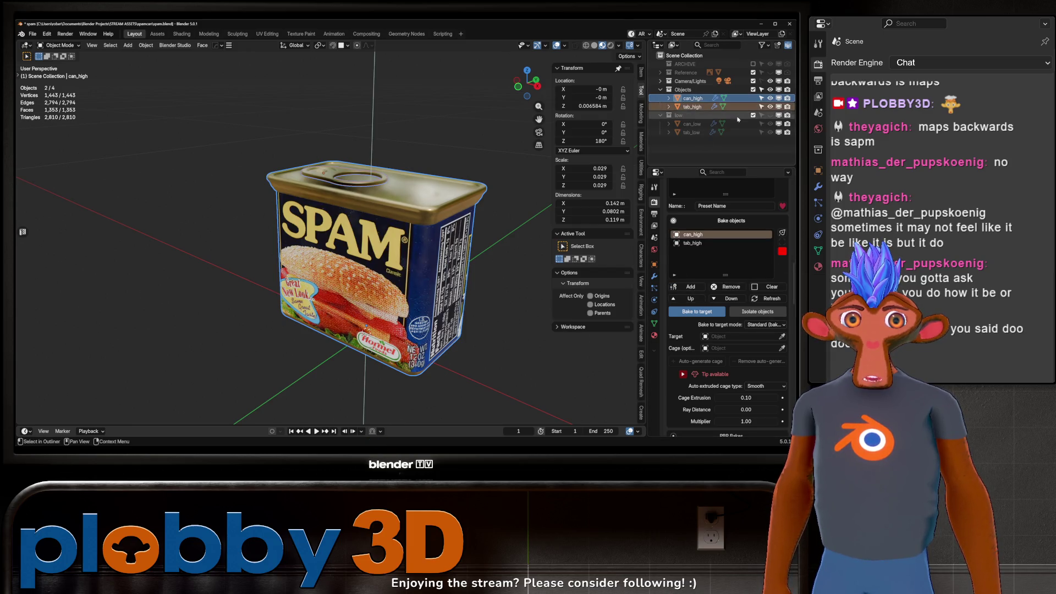
click(771, 115)
key(alt+a)
mouse_move(429, 214)
middle_down()
mouse_move(385, 214)
mouse_move(424, 210)
mouse_move(400, 203)
mouse_move(398, 218)
middle_up()
Enter 0 in the Cage Extrusion field.
scroll(730, 333, down, 4)
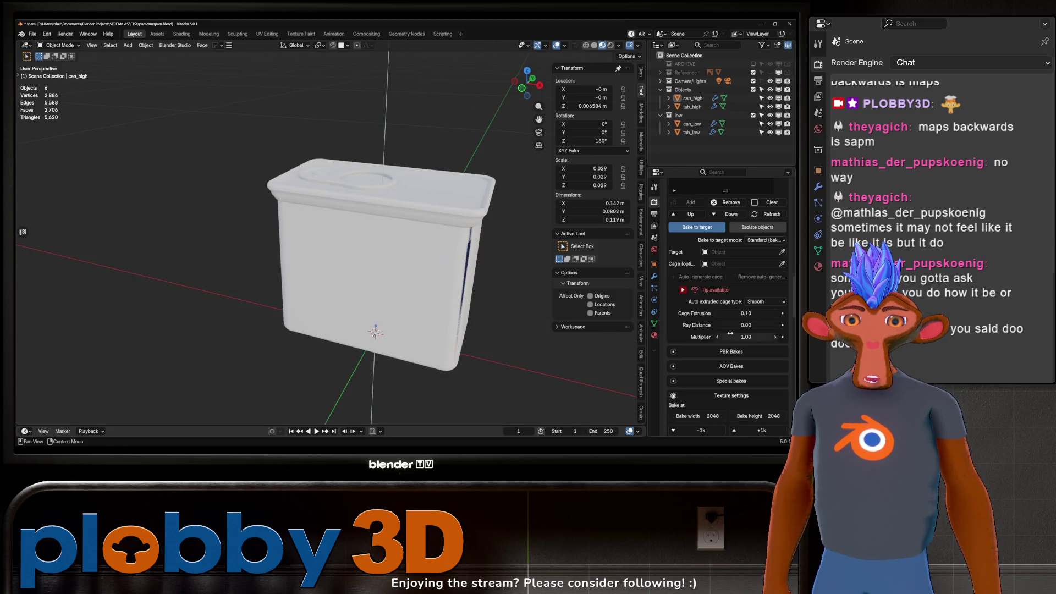
click(751, 312)
text(0)
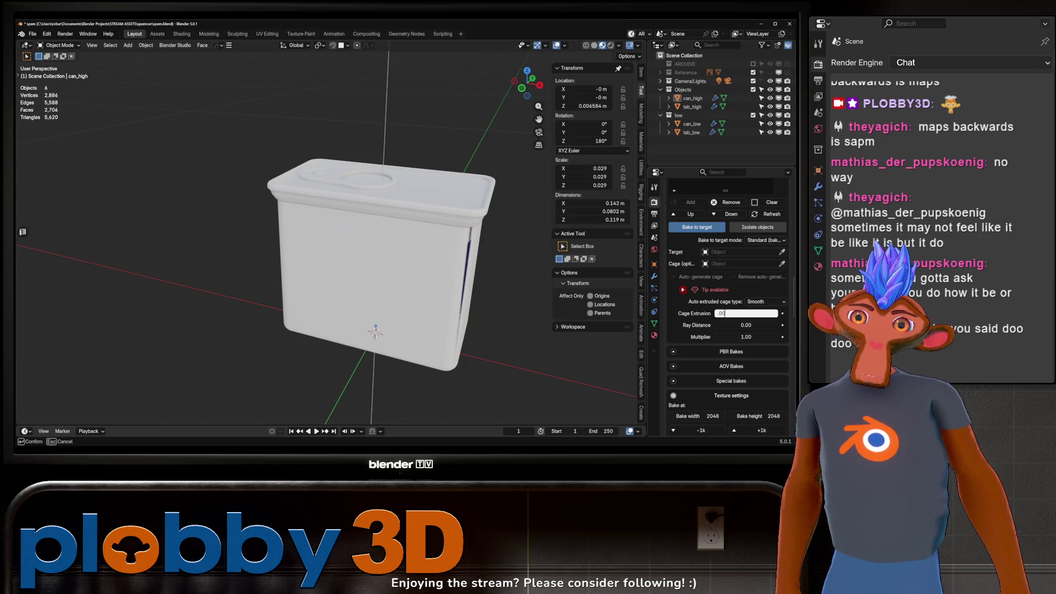
Confirm cage extrusion 0 and enable Diffuse, Metalness, Roughness/Glossy and Normal PBR bakes.
key(Return)
click(759, 352)
scroll(762, 330, down, 5)
click(764, 331)
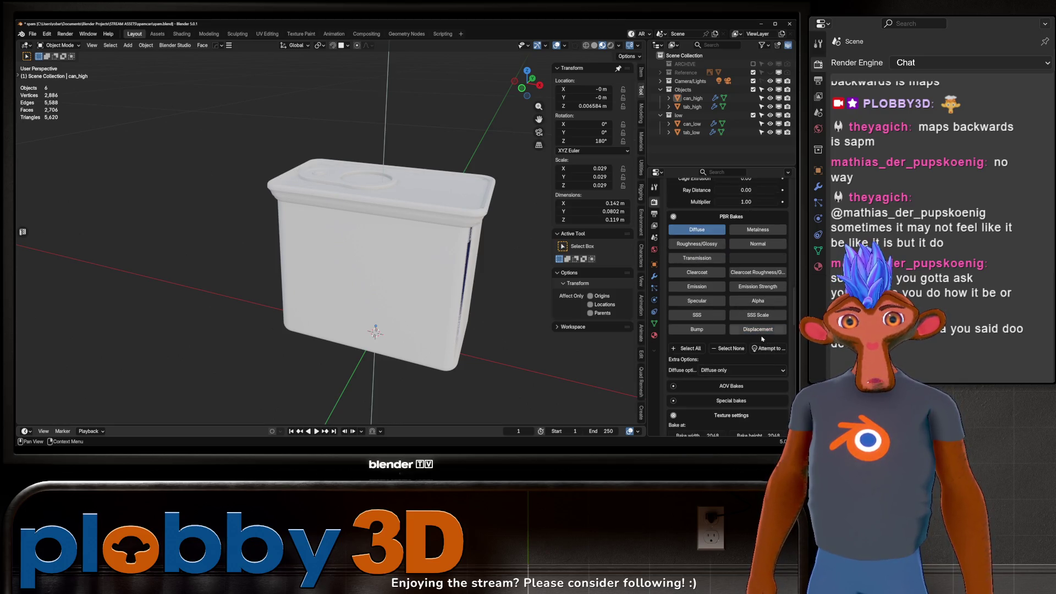
click(767, 348)
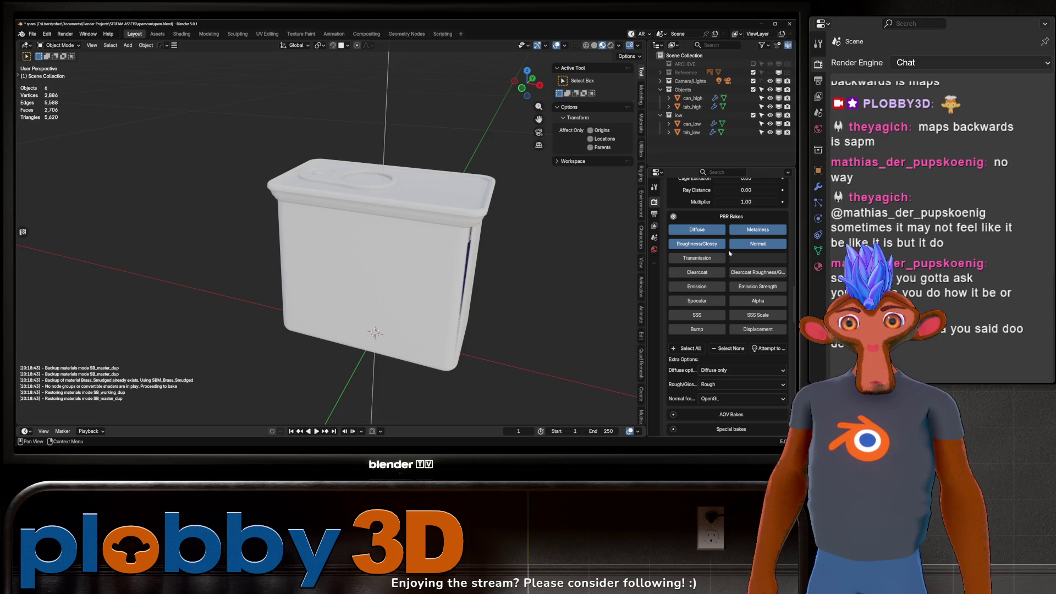
scroll(718, 308, down, 5)
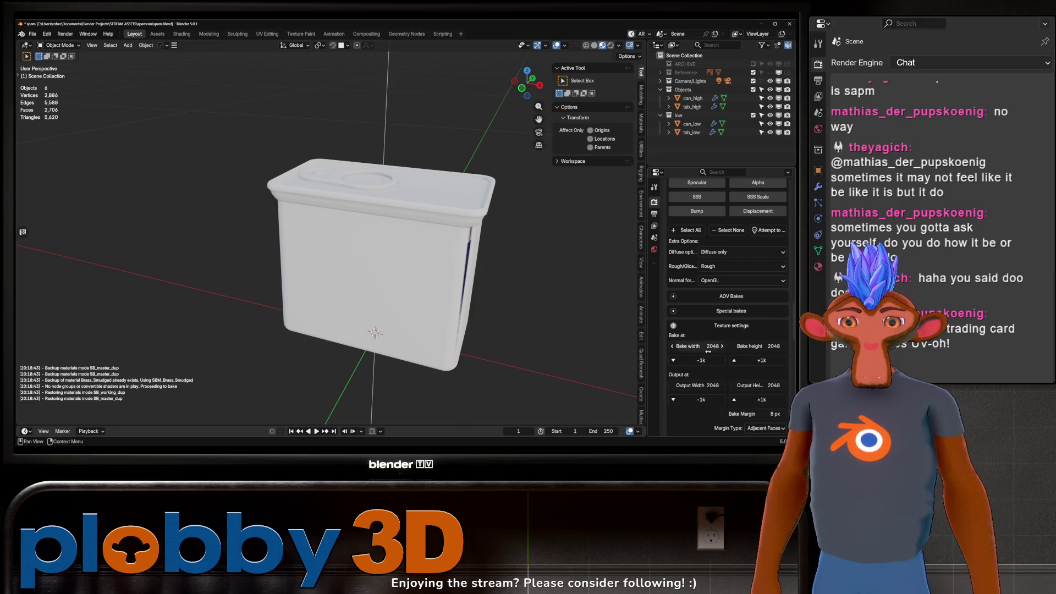
Set the SimpleBake bake margin to 4 px.
scroll(735, 350, down, 3)
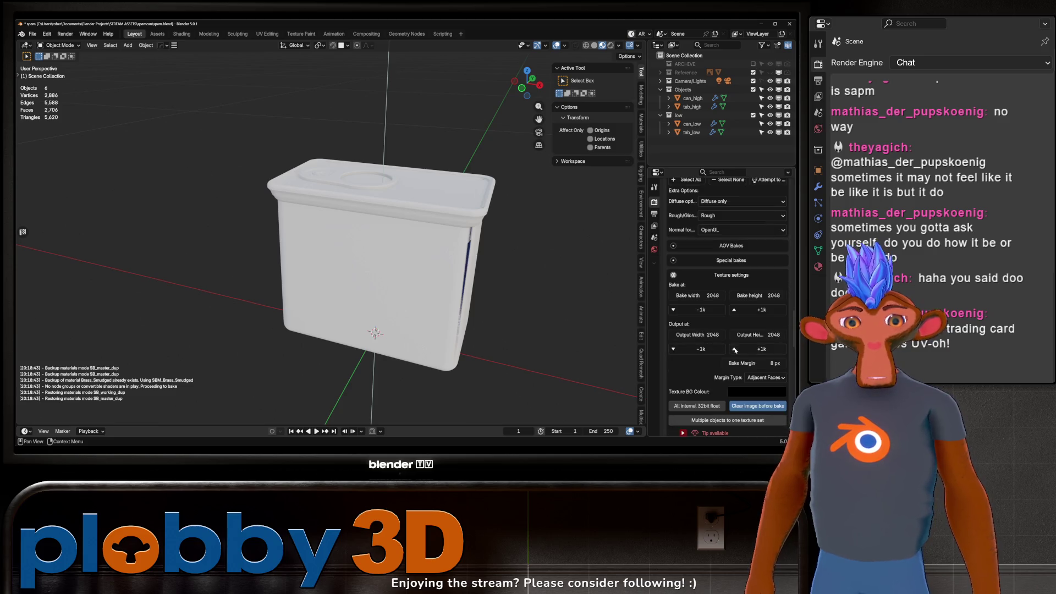
click(773, 365)
key(Return)
middle_drag(385, 275, 385, 242)
scroll(726, 330, down, 3)
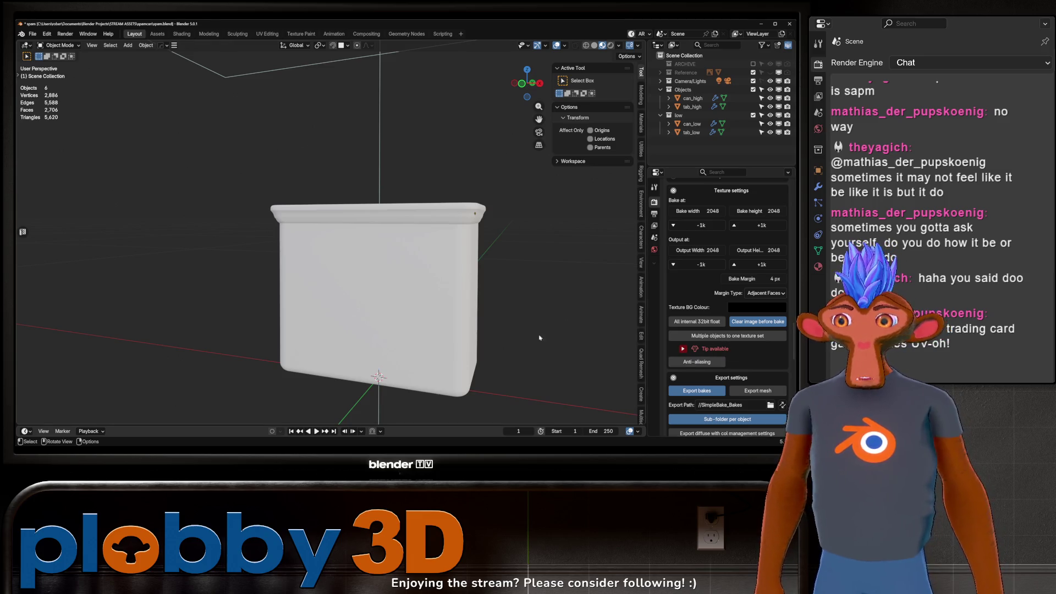
Save spam.blend.
mouse_move(289, 313)
middle_down()
mouse_move(375, 332)
mouse_move(412, 235)
middle_up()
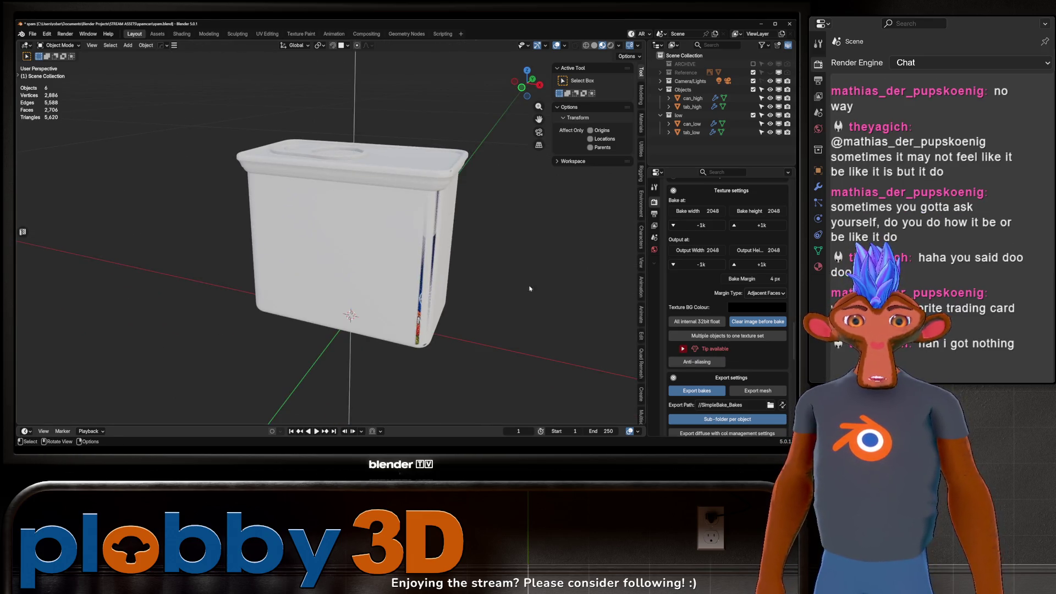
key(ctrl+s)
scroll(738, 374, down, 5)
scroll(738, 374, down, 10)
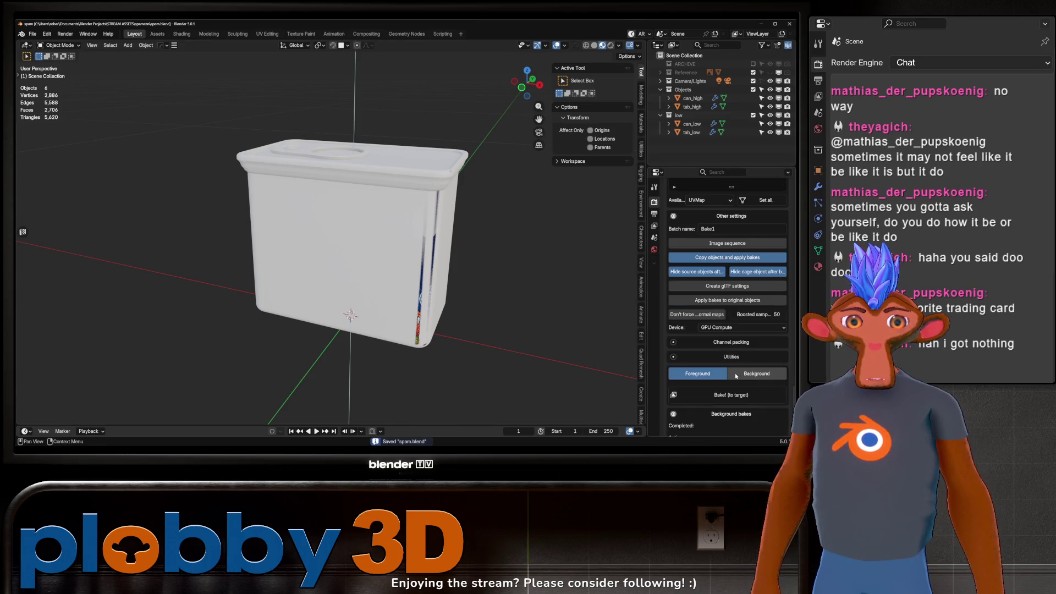
middle_drag(442, 270, 426, 259)
click(706, 340)
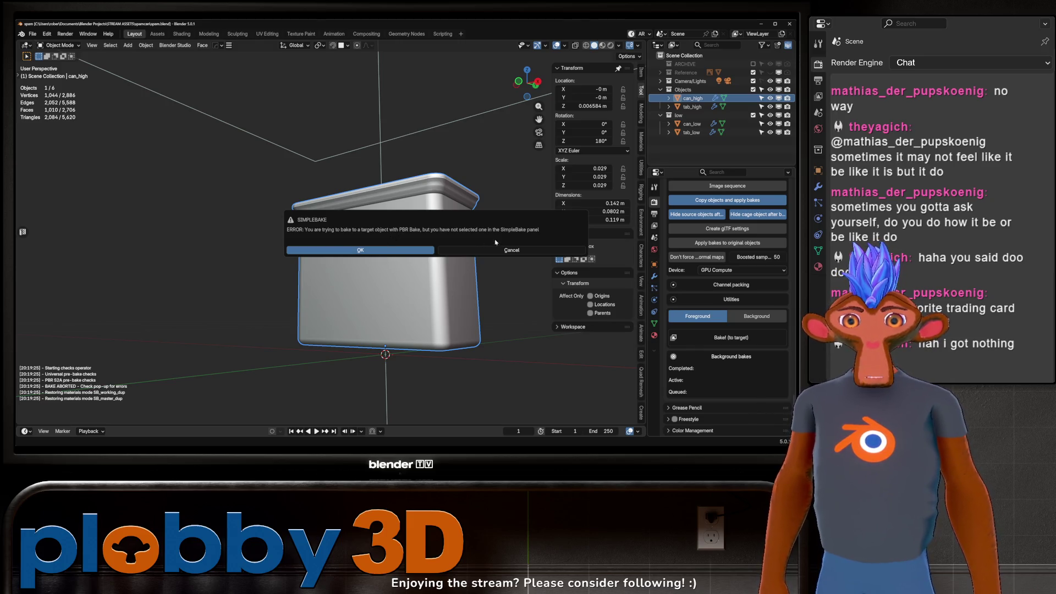
click(388, 250)
scroll(747, 330, down, 10)
scroll(747, 330, up, 8)
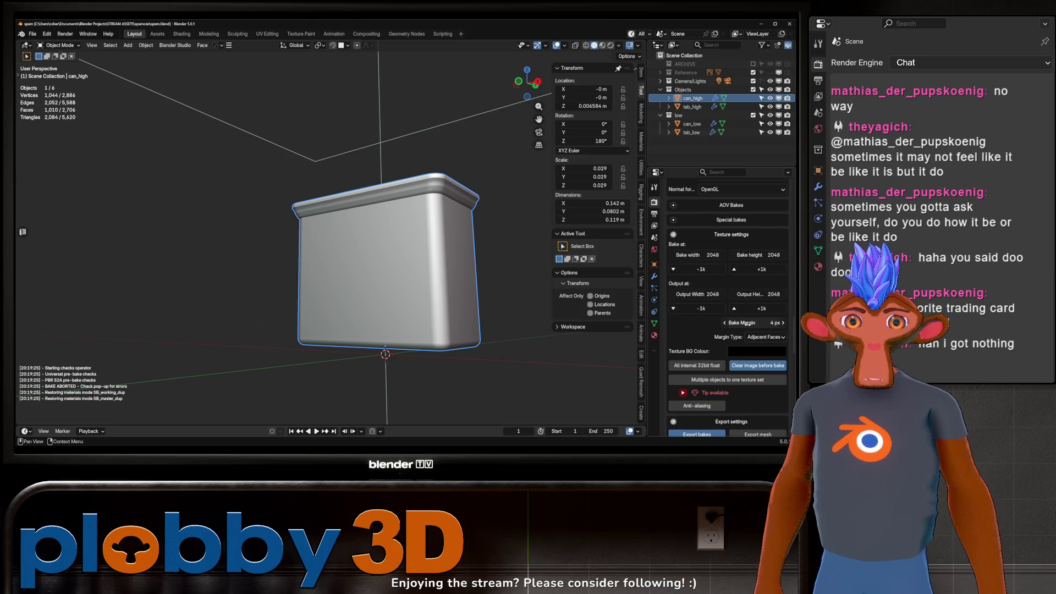
scroll(747, 324, up, 4)
scroll(741, 317, up, 10)
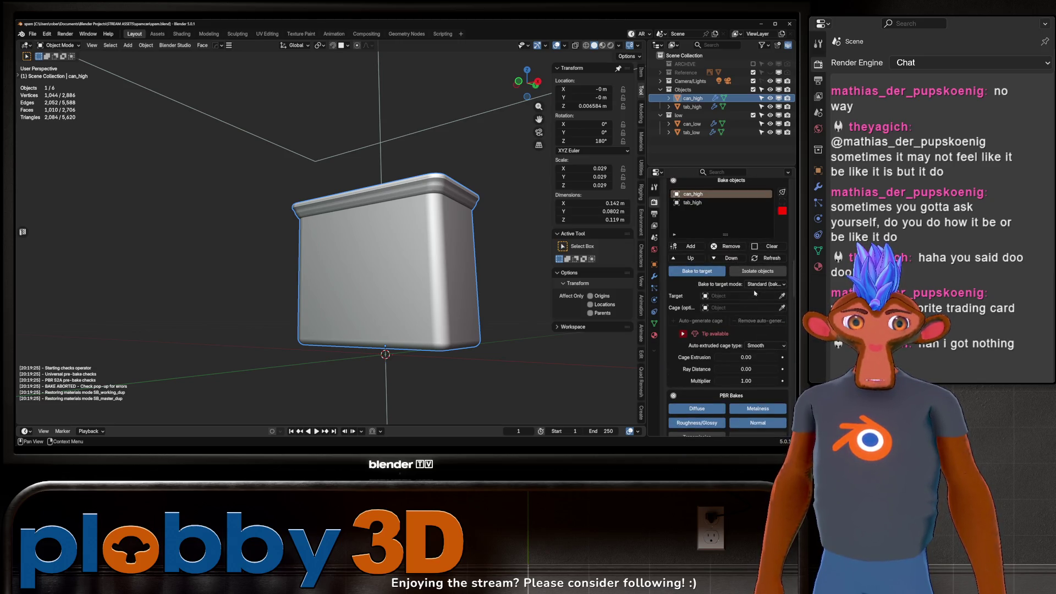
Set bake-to-target mode to Auto-match high to low and save the file.
click(756, 284)
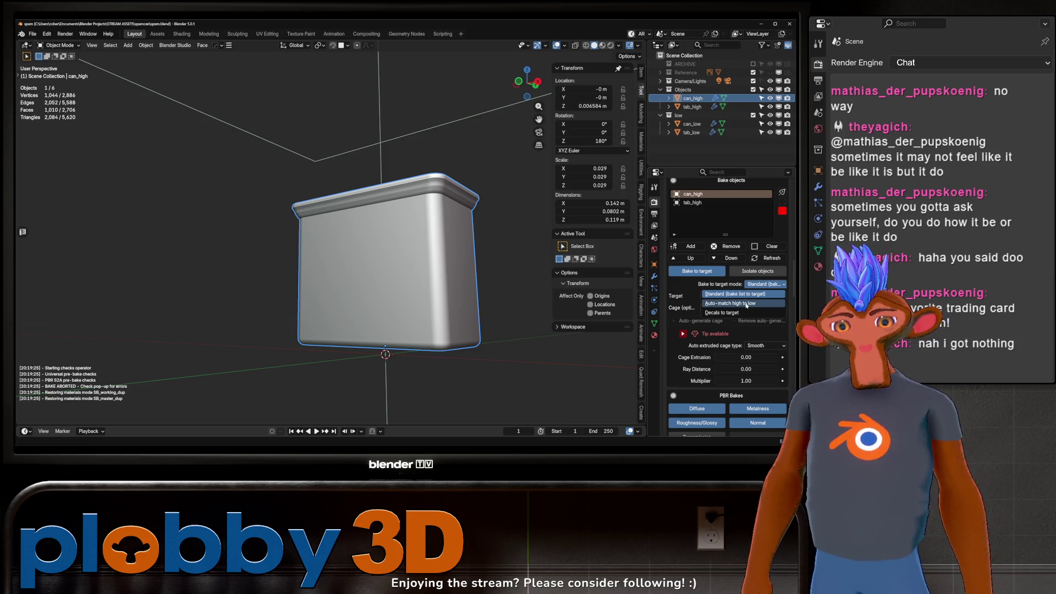
click(746, 304)
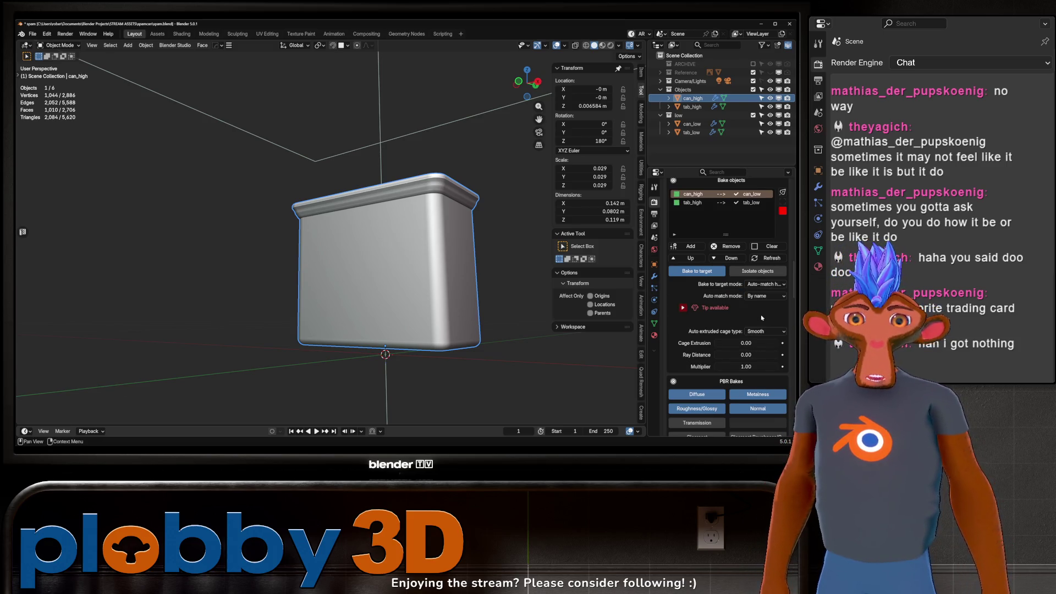
key(ctrl+s)
Run the auto-matched bake, producing can_low_Baked and tab_low_Baked with 8 images.
scroll(717, 292, down, 10)
right_click(717, 291)
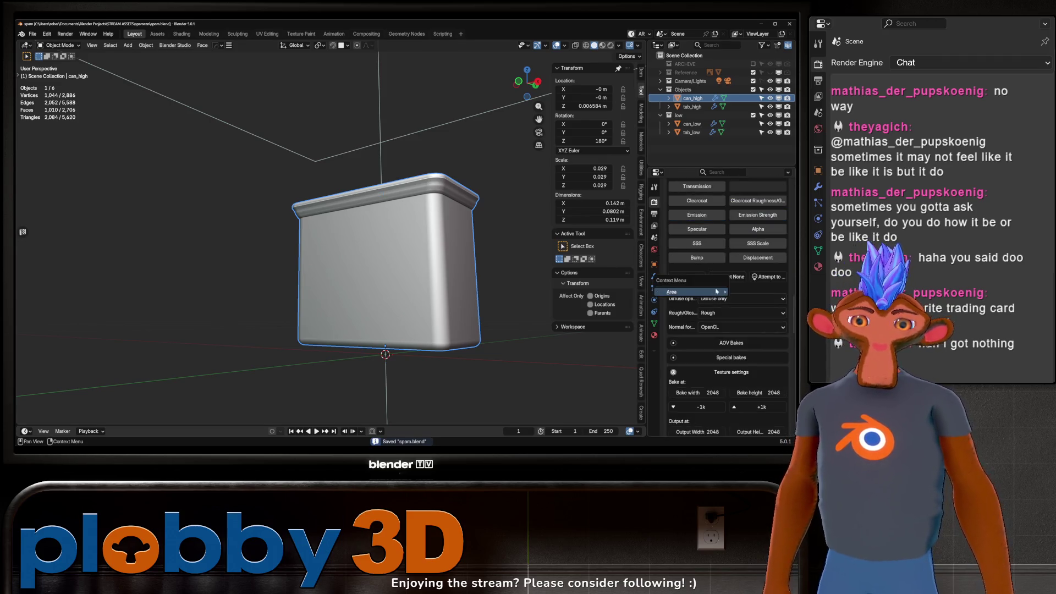
scroll(726, 374, down, 15)
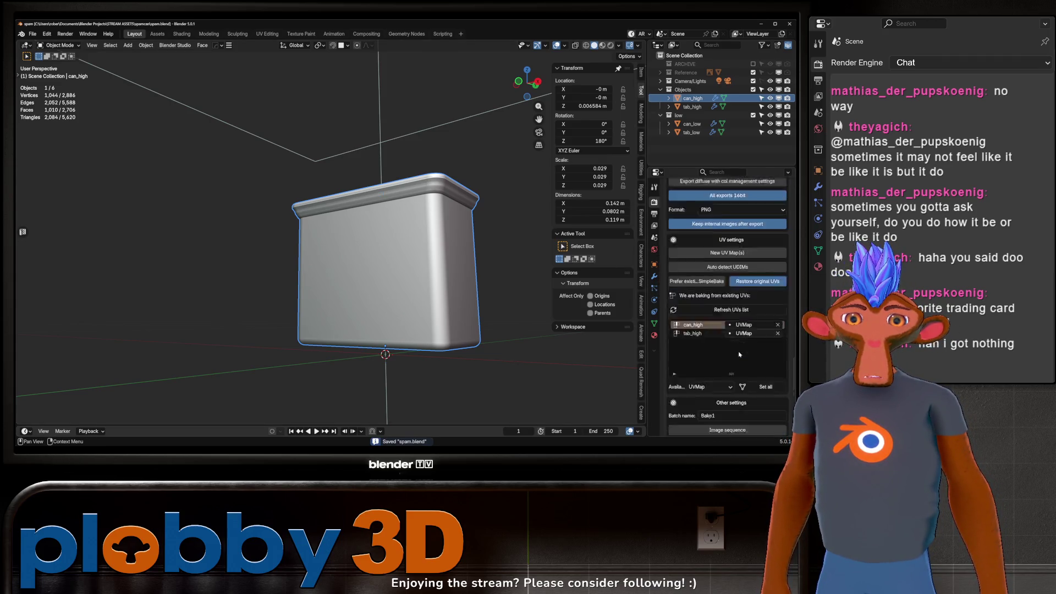
scroll(731, 367, down, 5)
click(717, 337)
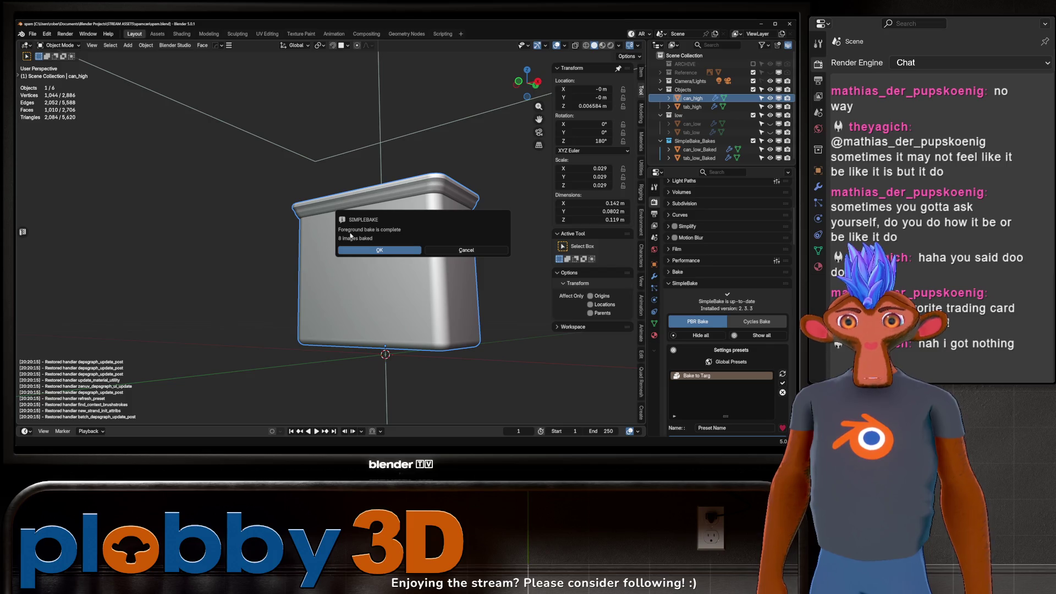
Dismiss the bake-complete message and enable baking all objects into one texture set.
click(380, 250)
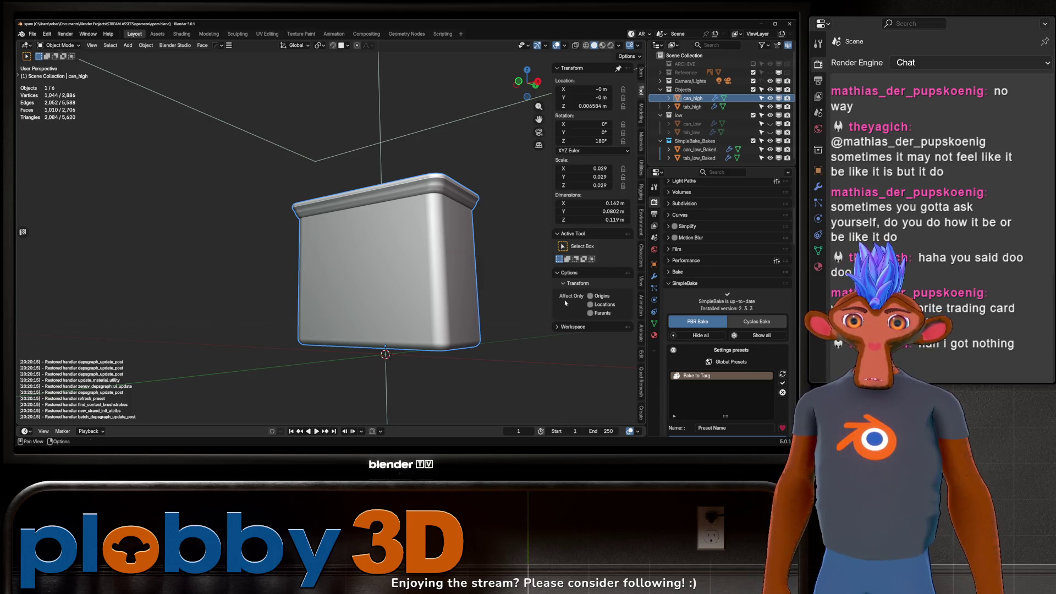
scroll(702, 364, down, 5)
scroll(702, 364, down, 15)
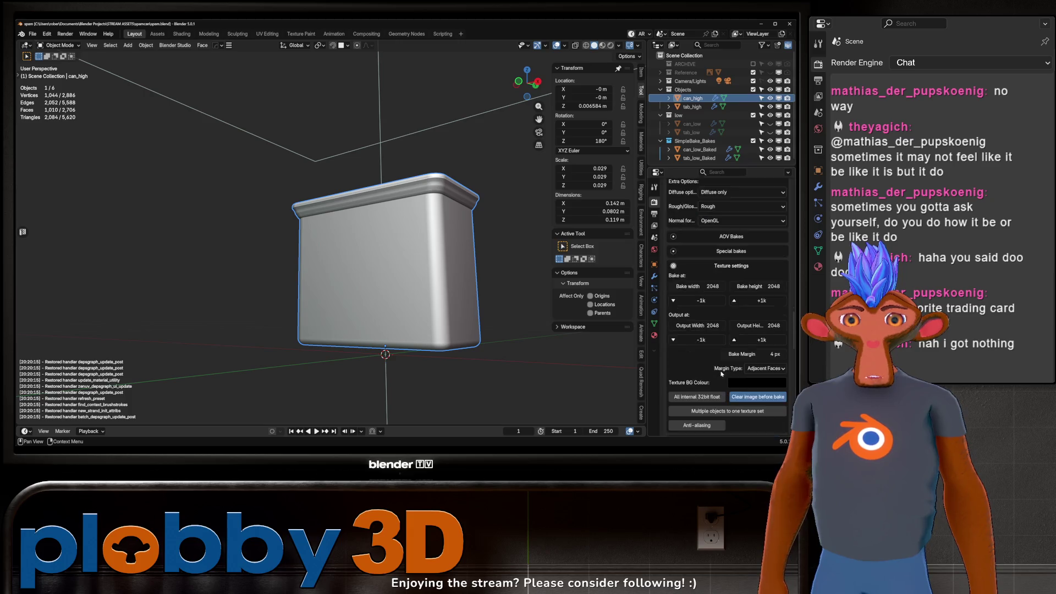
click(721, 374)
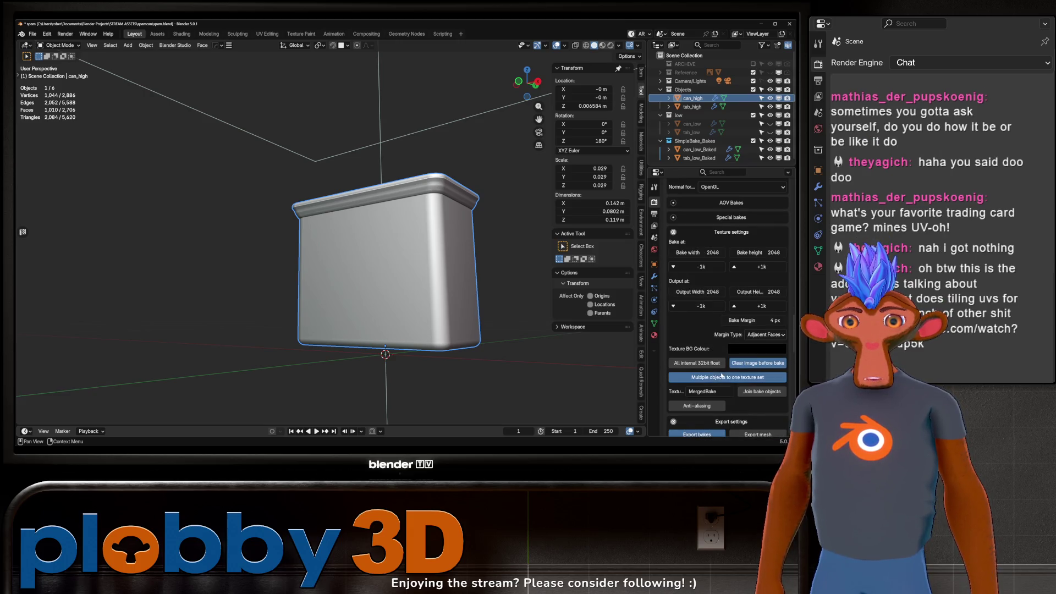
Bake from high-poly onto can_low, clearing the hidden-object warning and restarting the bake.
scroll(720, 337, down, 4)
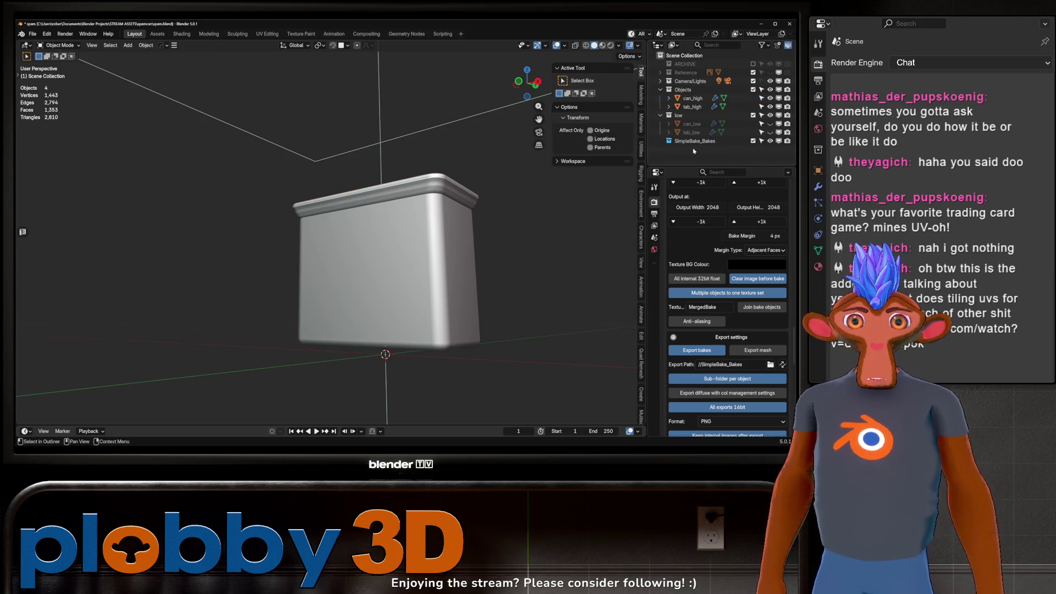
scroll(728, 269, down, 12)
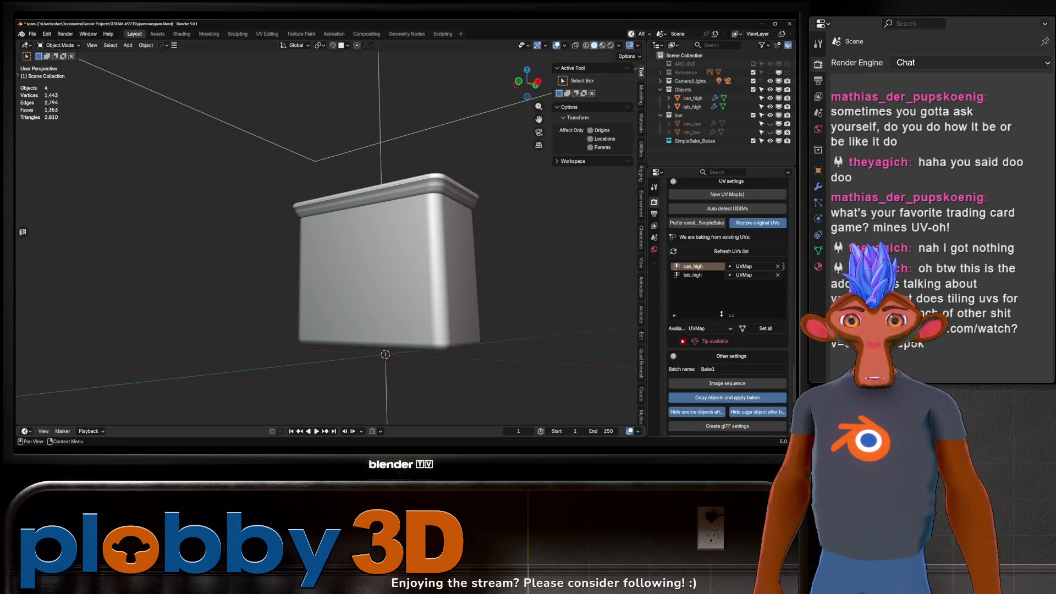
scroll(722, 316, down, 2)
click(718, 355)
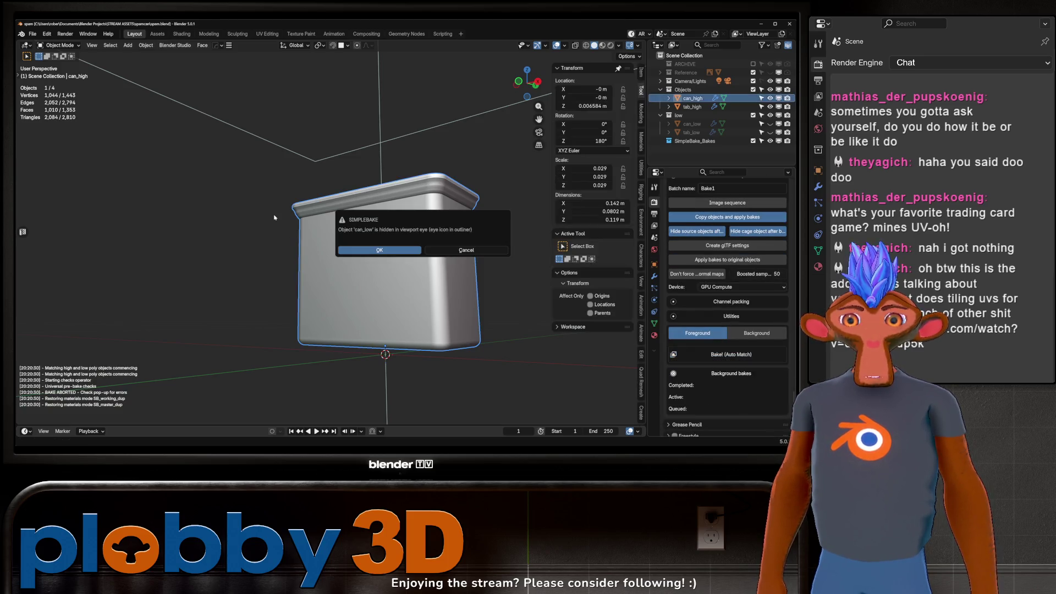
click(380, 250)
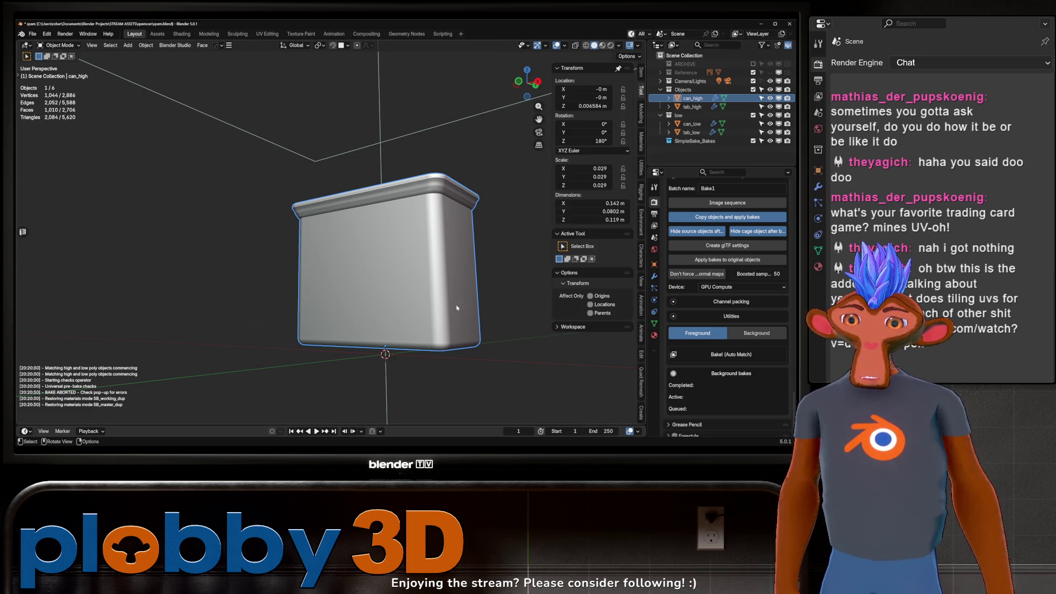
click(727, 354)
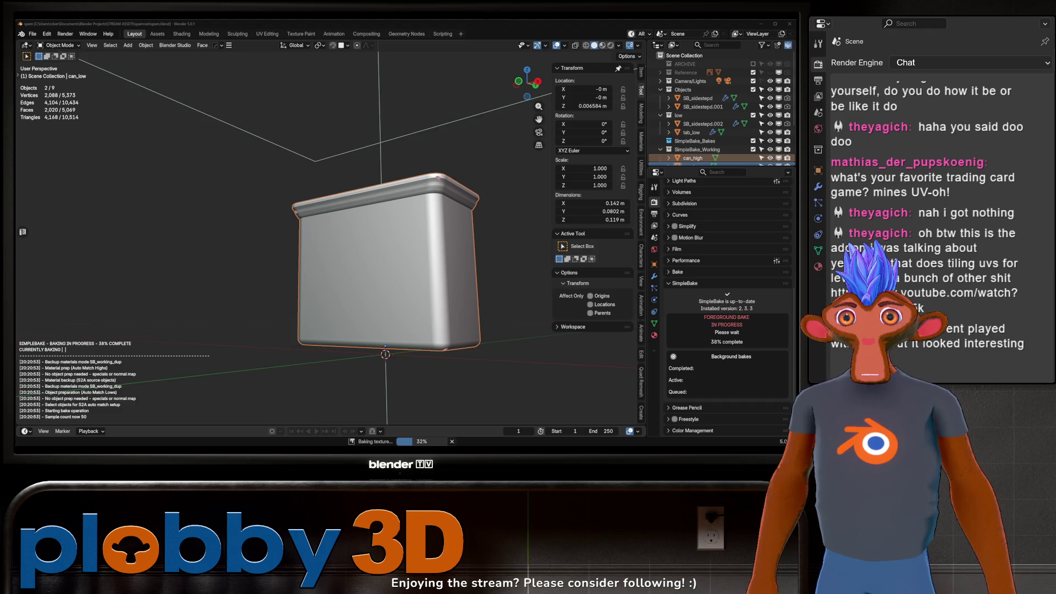
key(alt+Tab)
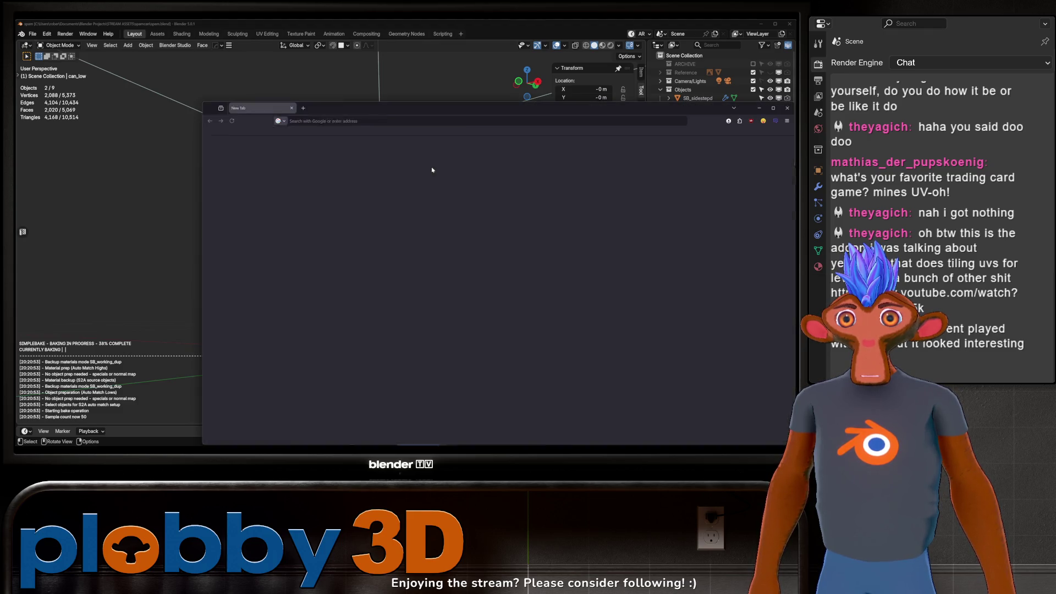
Move the browser window up-left and play the Anvil LD Intro video.
mouse_move(761, 152)
super+mouse_down()
mouse_move(677, 127)
mouse_move(679, 114)
super+mouse_up()
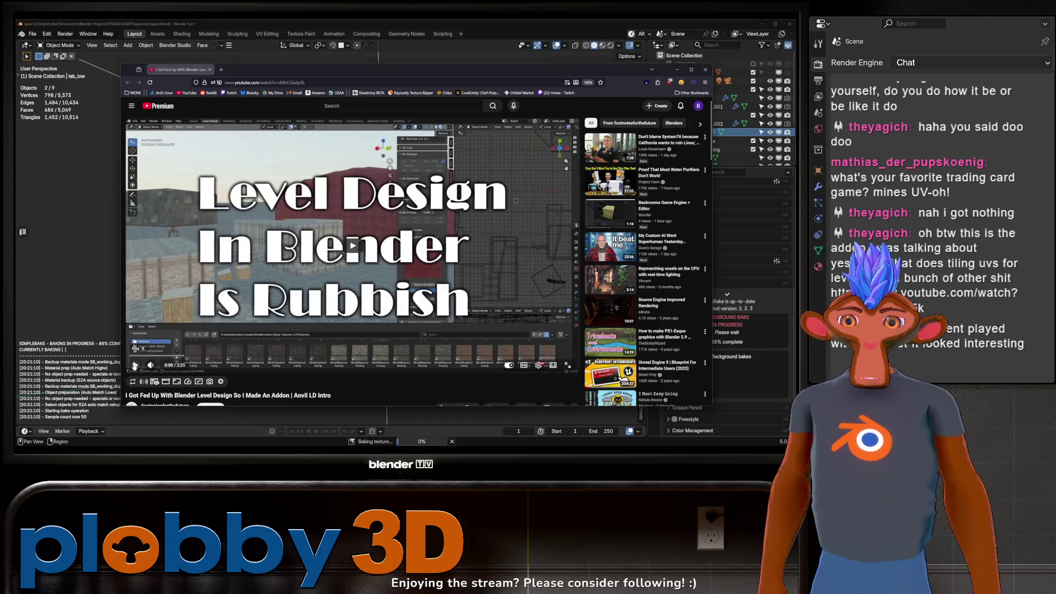
click(352, 246)
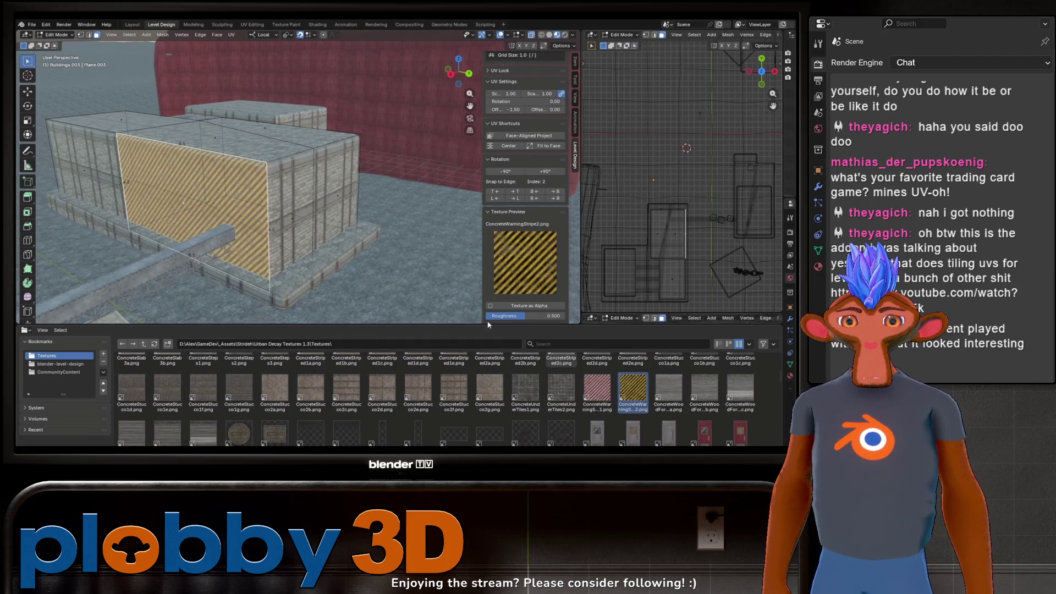
click(335, 196)
shift+click(146, 125)
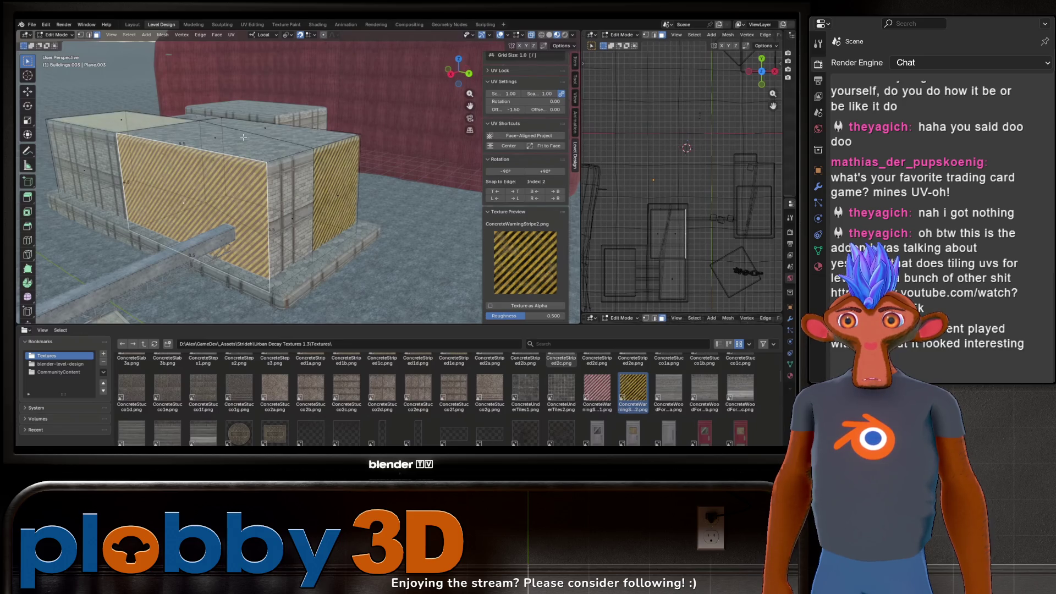
shift+click(286, 138)
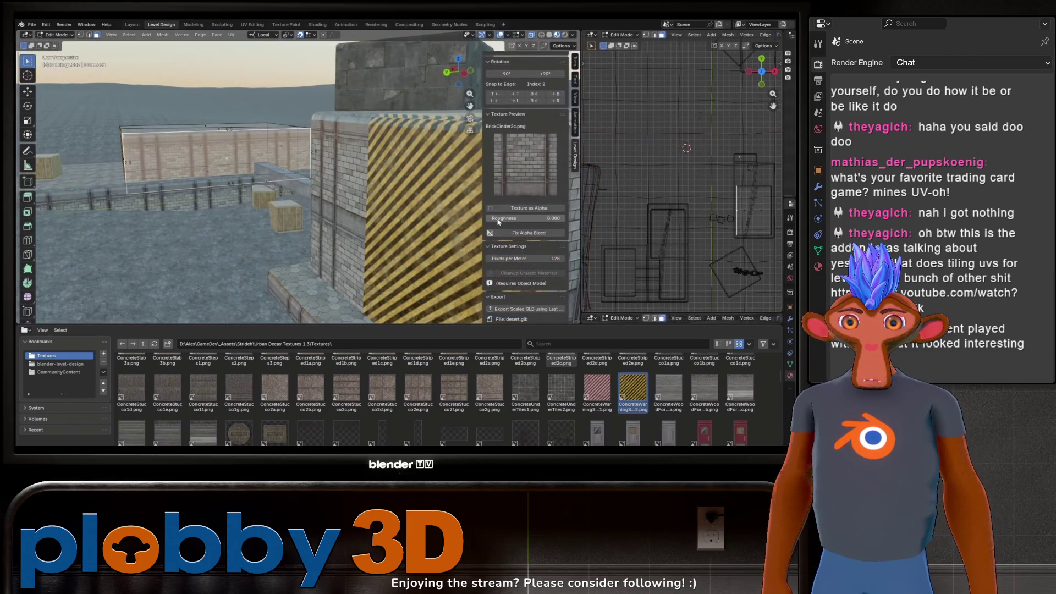
Keep watching the Anvil LD Intro video's level-design demonstration.
drag(556, 218, 490, 219)
middle_drag(220, 220, 209, 217)
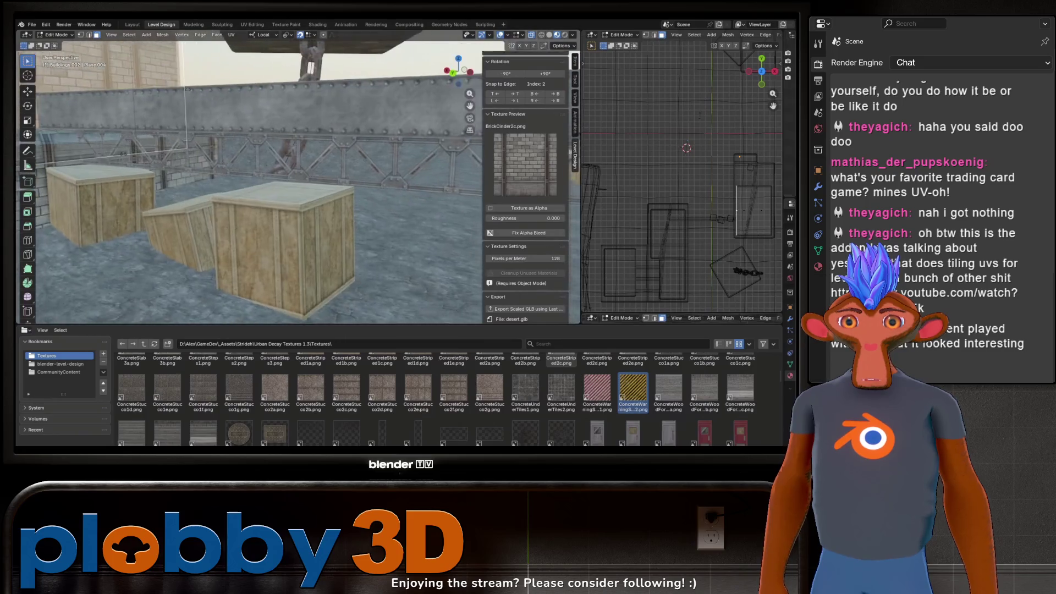
middle_drag(291, 159, 320, 179)
key(l)
scroll(533, 206, down, 2)
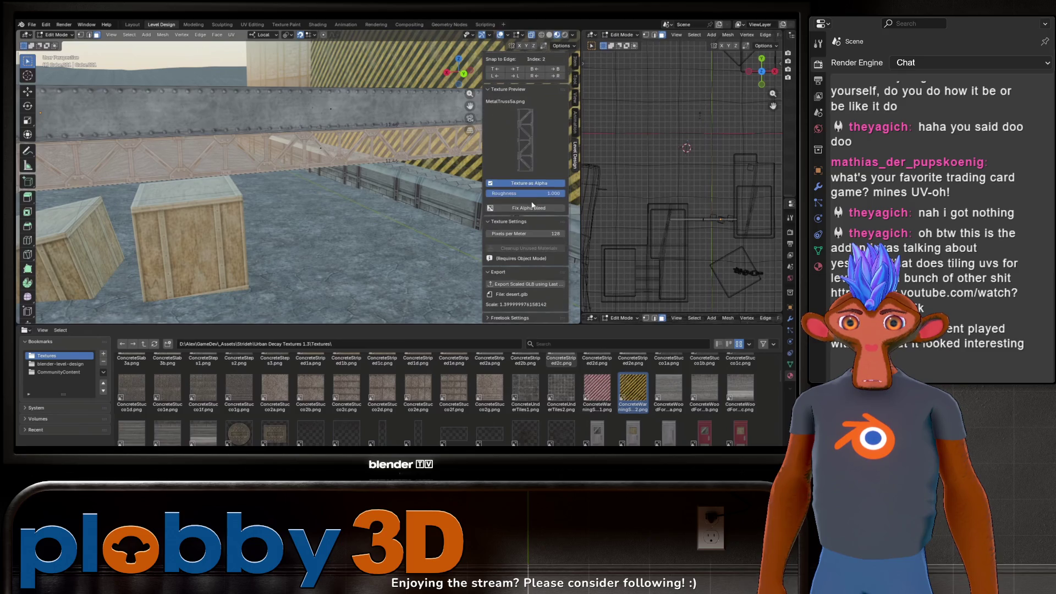
click(491, 185)
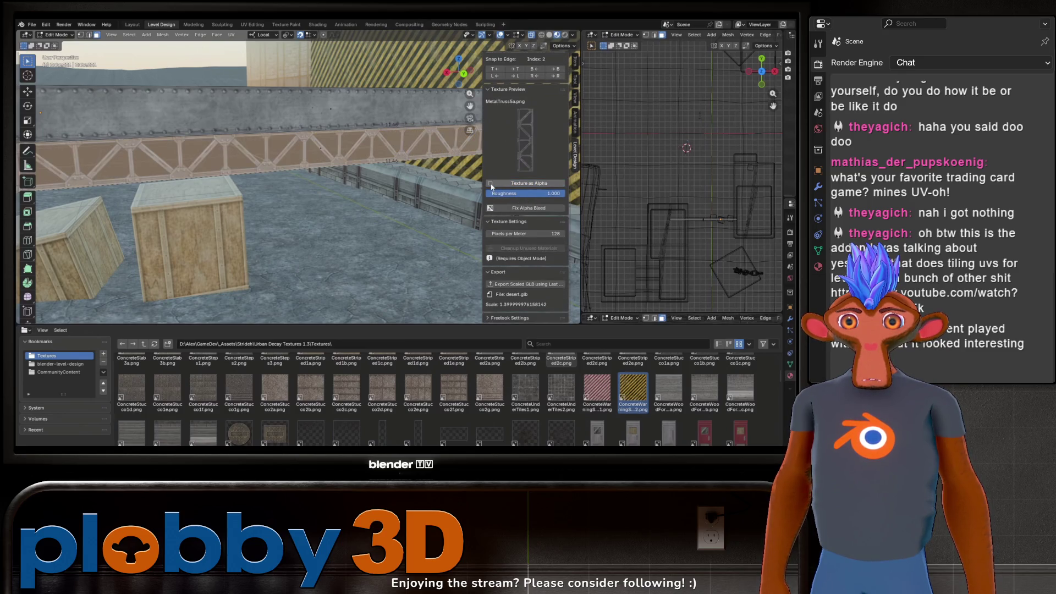
click(491, 185)
key(Tab)
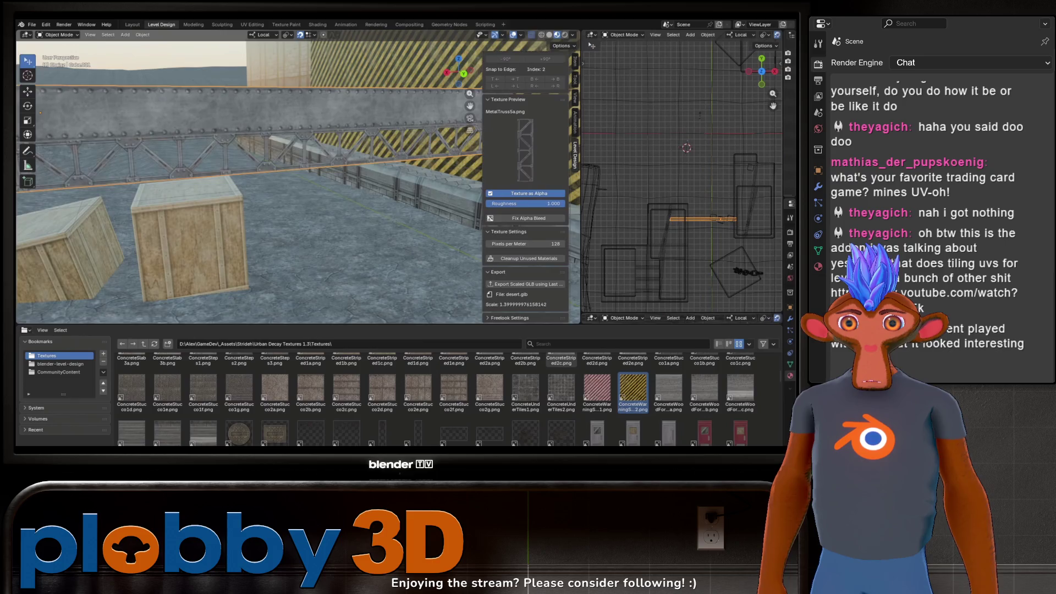
scroll(398, 209, down, 5)
key(Tab)
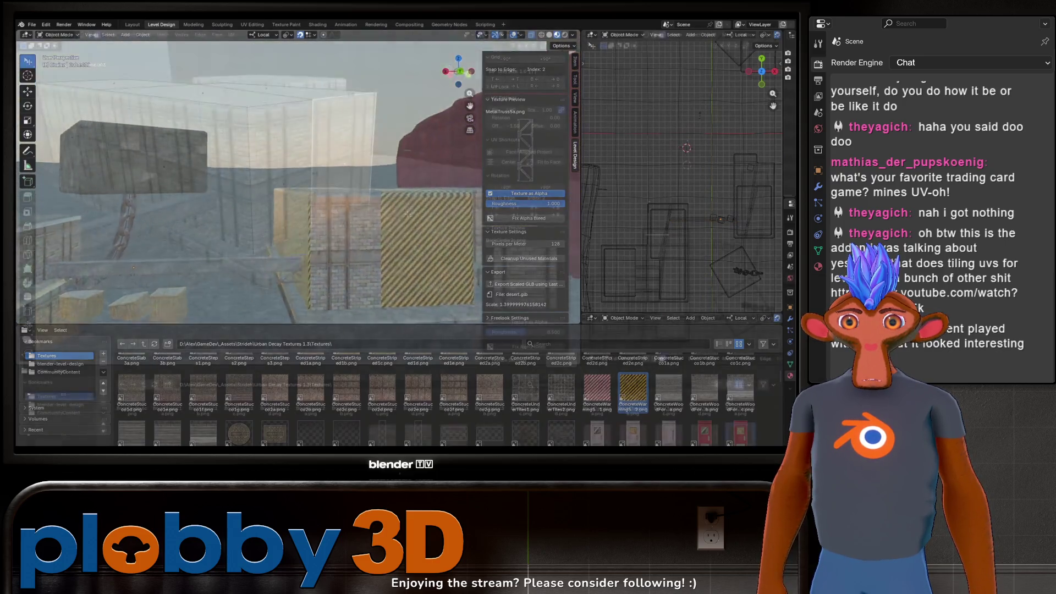
middle_drag(321, 114, 282, 198)
key(g)
key(y)
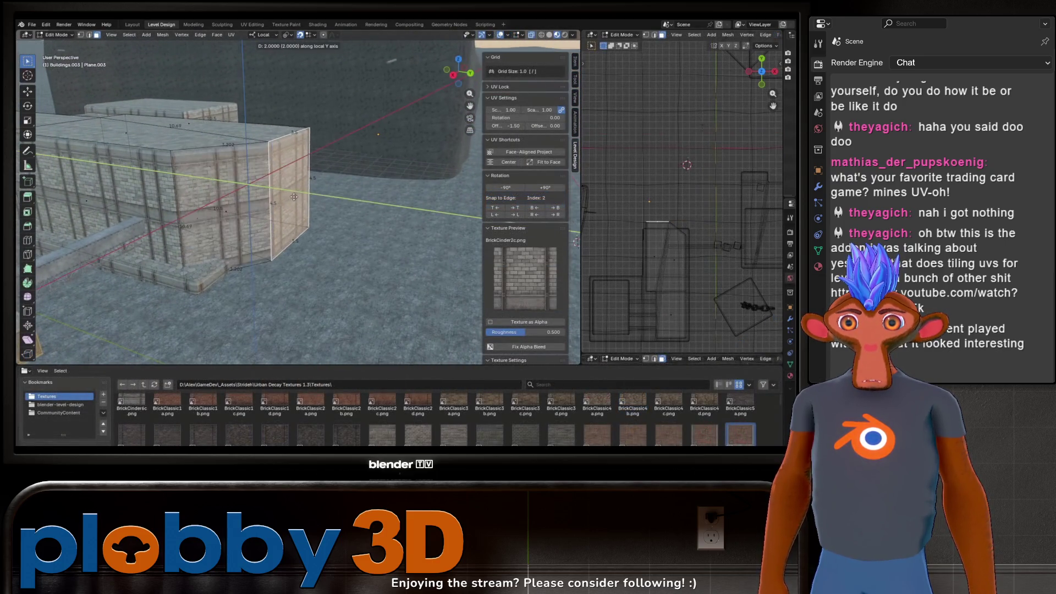
click(428, 226)
middle_drag(428, 226, 296, 197)
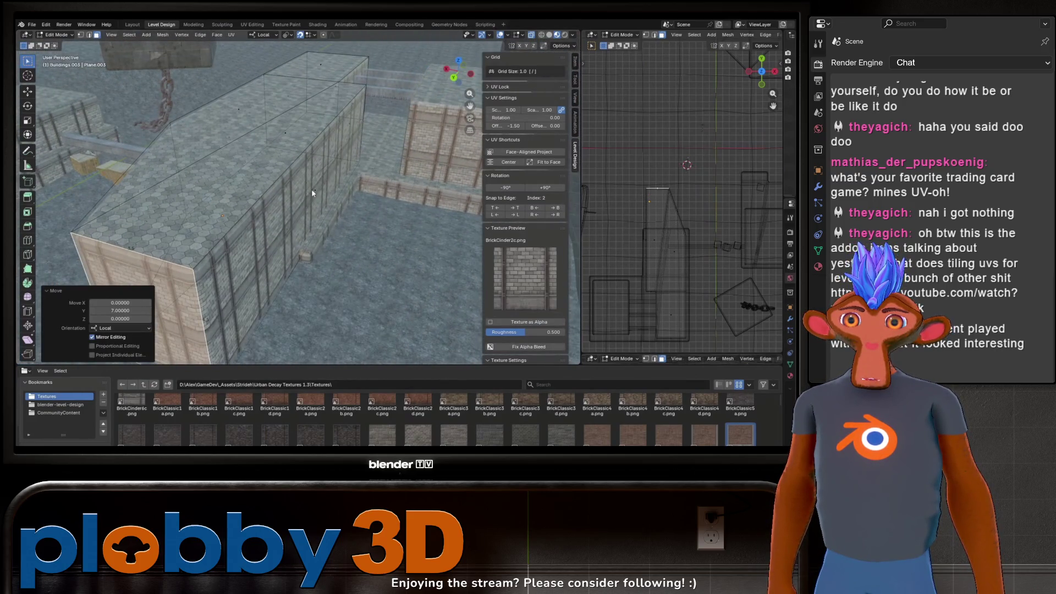
click(312, 192)
key(g)
key(x)
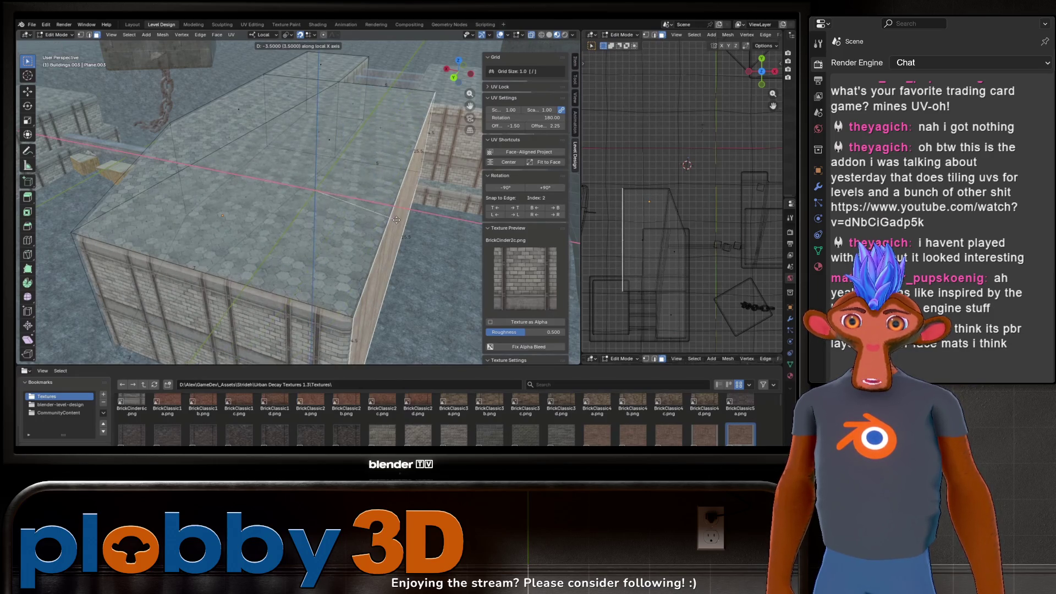
click(396, 219)
middle_drag(396, 219, 258, 204)
scroll(604, 171, up, 2)
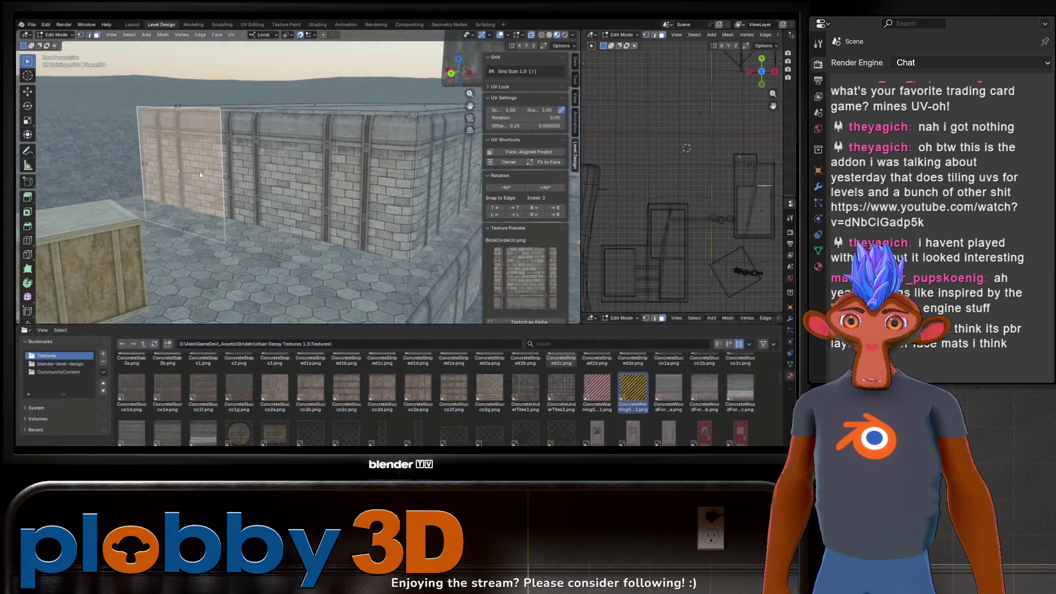
Finish the Anvil LD video and move the browser window right and down.
mouse_move(528, 118)
mouse_down()
mouse_move(564, 118)
mouse_move(522, 126)
mouse_move(556, 126)
mouse_move(514, 109)
mouse_move(474, 125)
mouse_up()
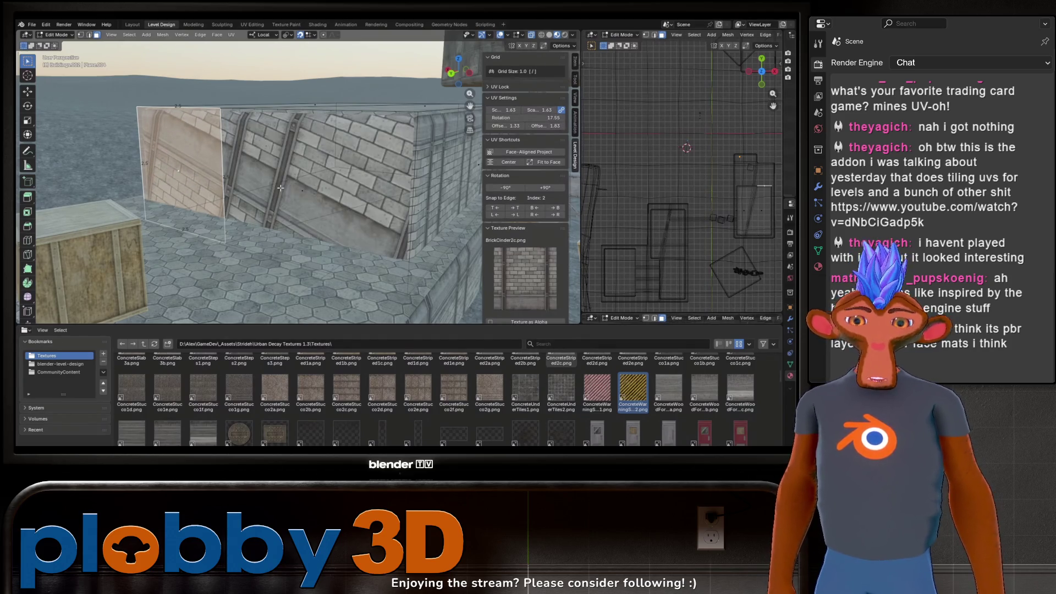
click(264, 83)
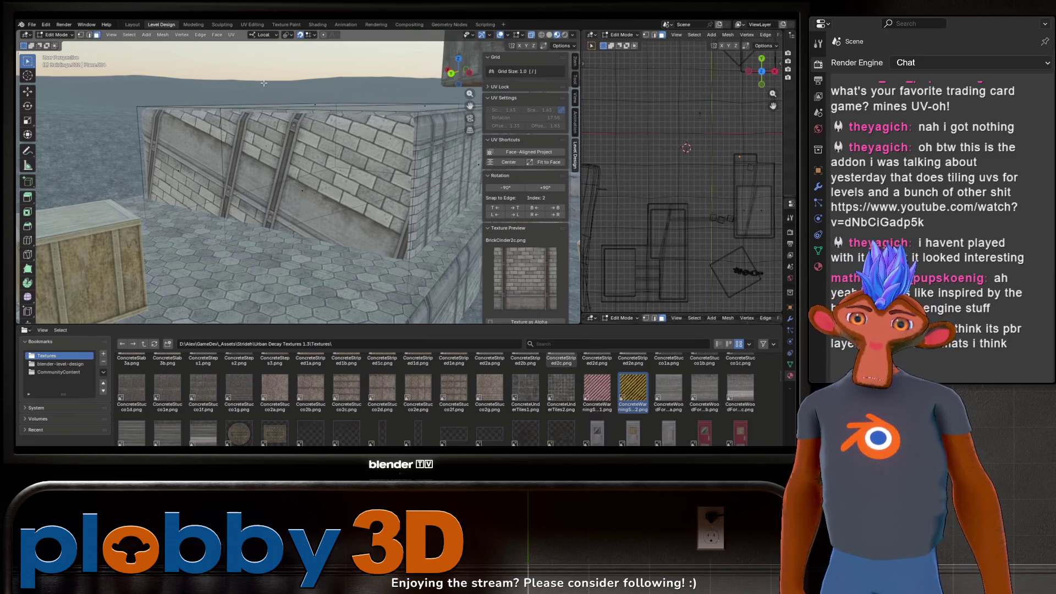
click(301, 189)
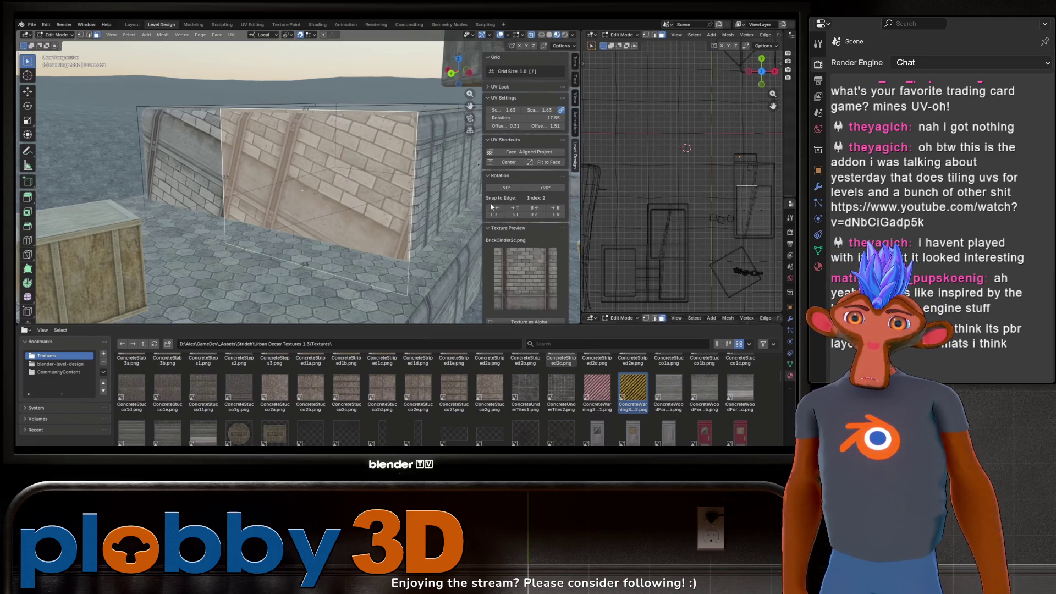
click(525, 152)
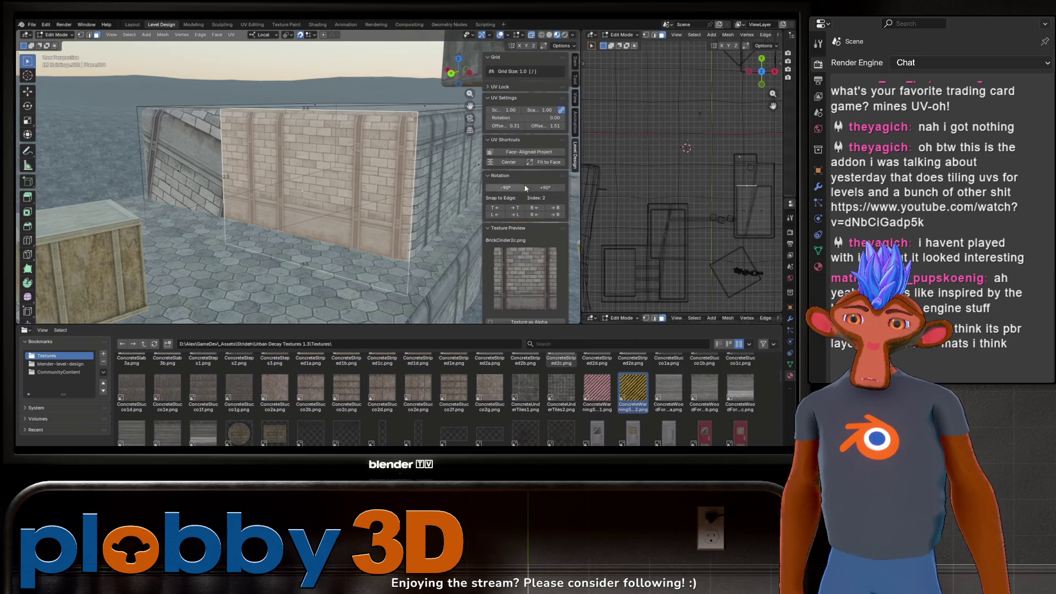
click(561, 210)
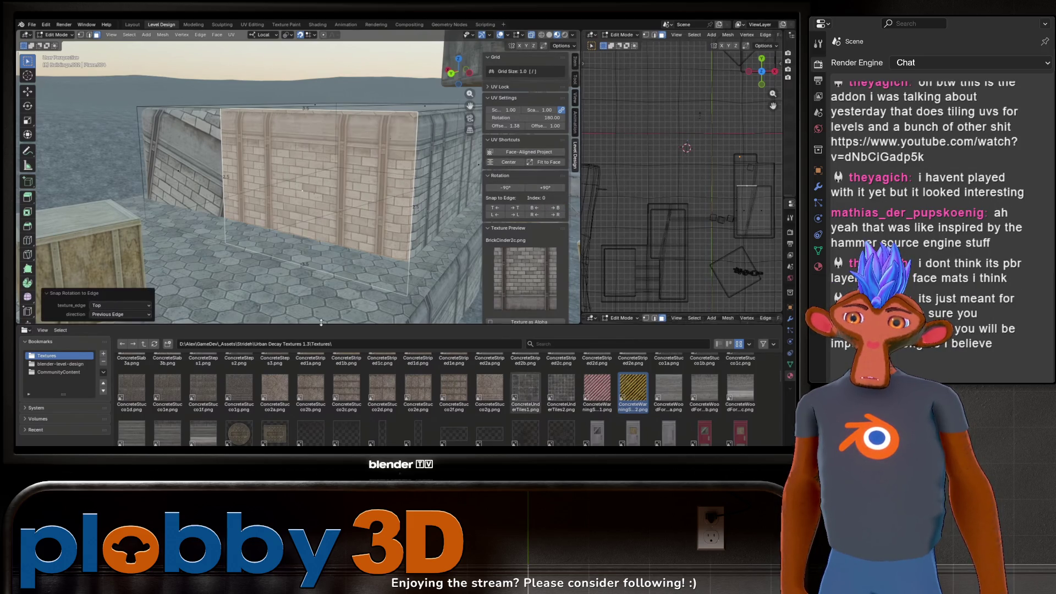
drag(321, 324, 321, 400)
mouse_move(385, 247)
middle_down()
mouse_move(421, 276)
mouse_move(383, 226)
middle_up()
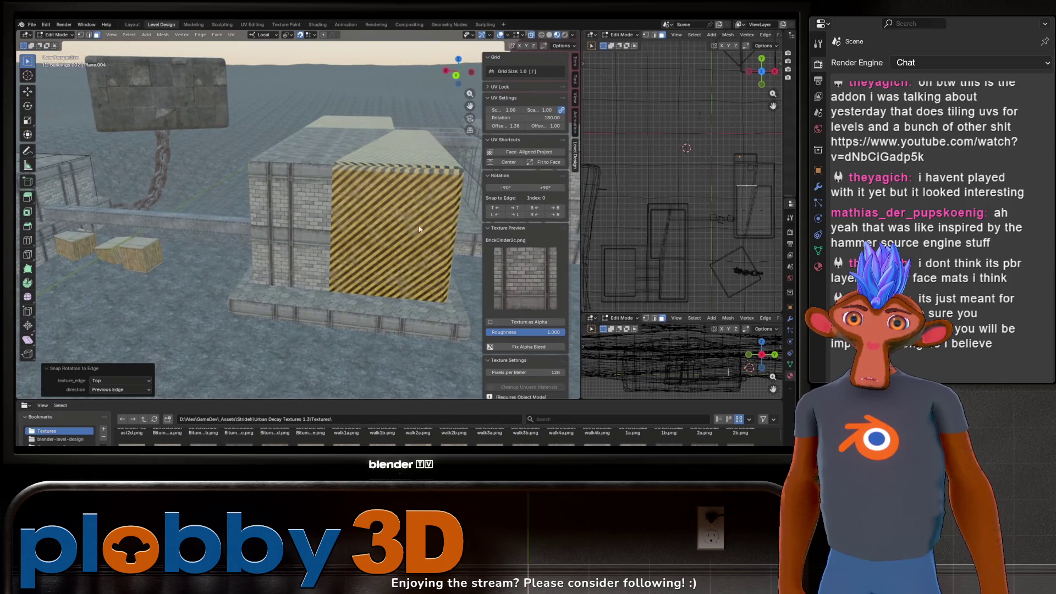
drag(580, 230, 473, 231)
middle_drag(303, 234, 323, 238)
mouse_move(639, 199)
shift+middle_down()
mouse_move(672, 124)
mouse_move(653, 184)
mouse_move(624, 204)
shift+middle_up()
middle_drag(672, 149, 664, 153)
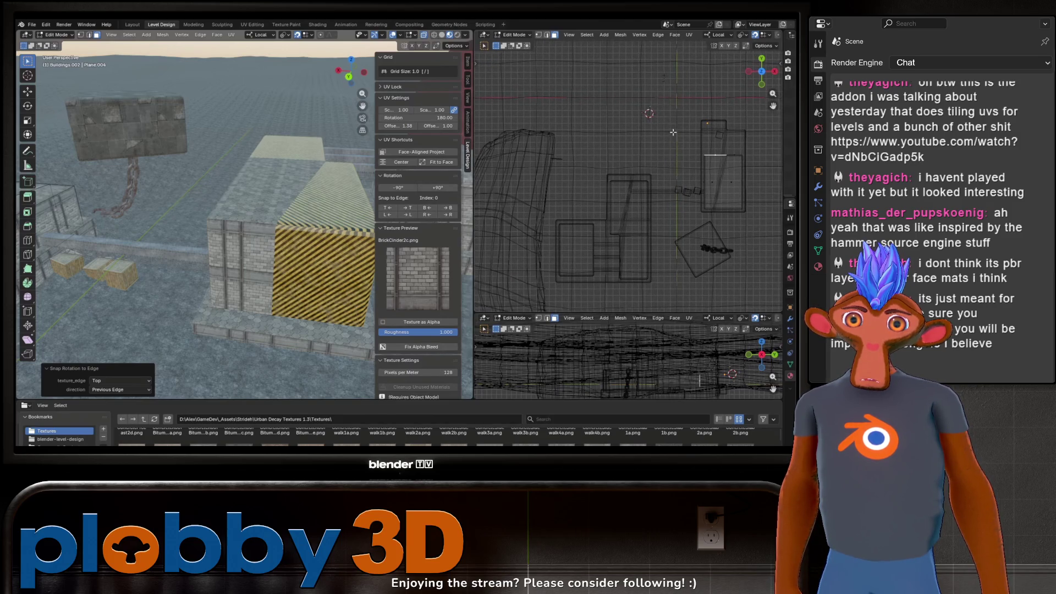
click(780, 62)
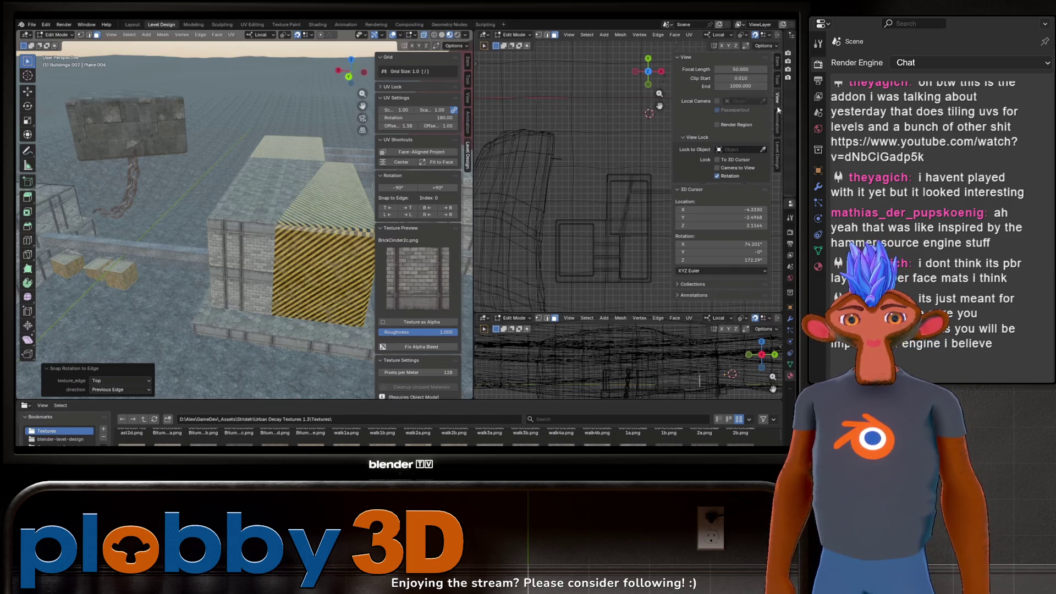
key(n)
key(ctrl+KP_1)
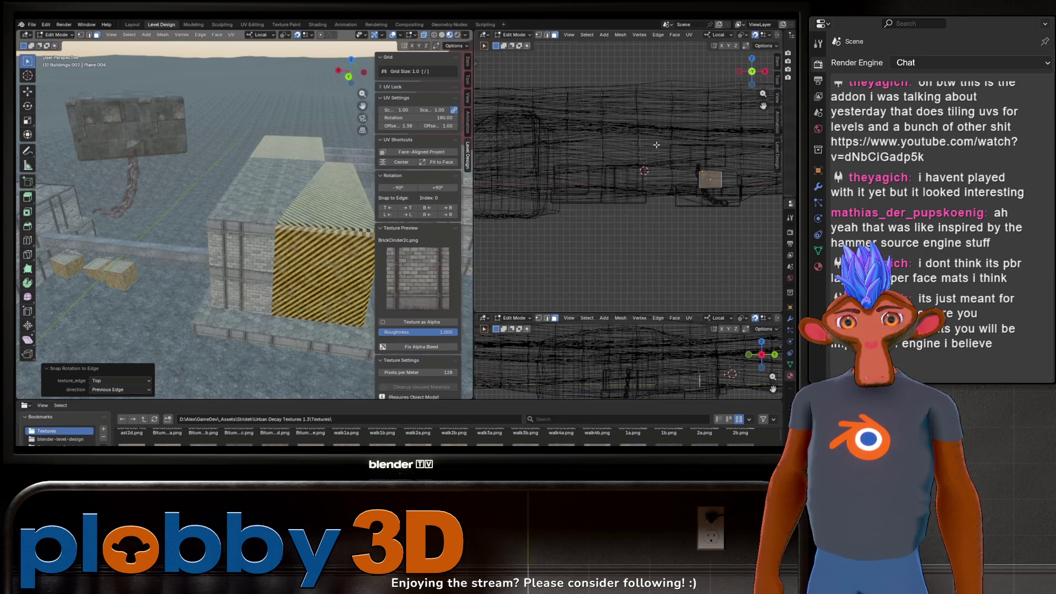
key(KP_7)
shift+middle_drag(668, 198, 647, 159)
key(bracketright)
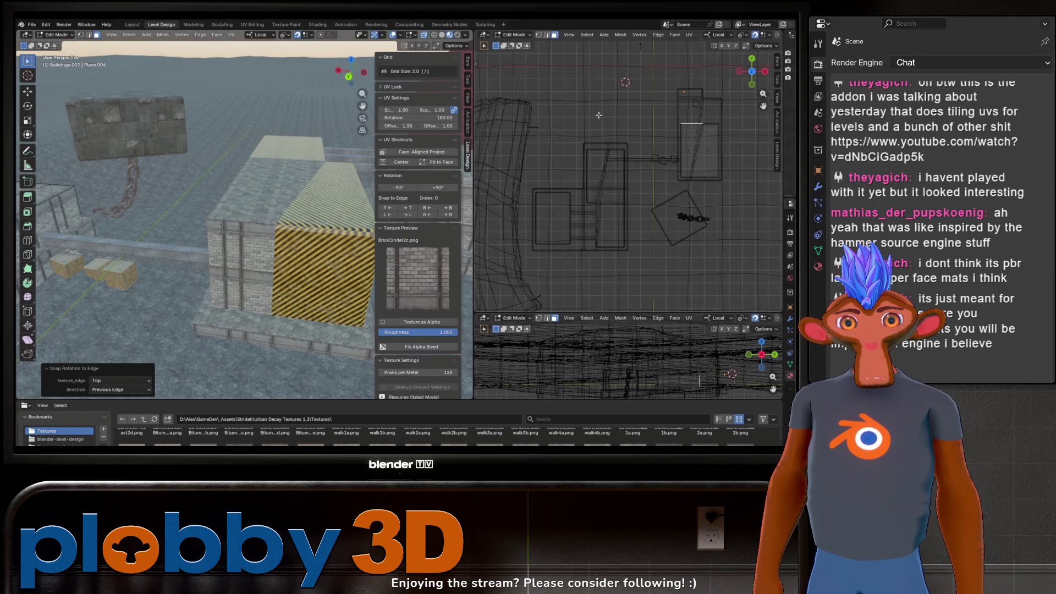
click(415, 36)
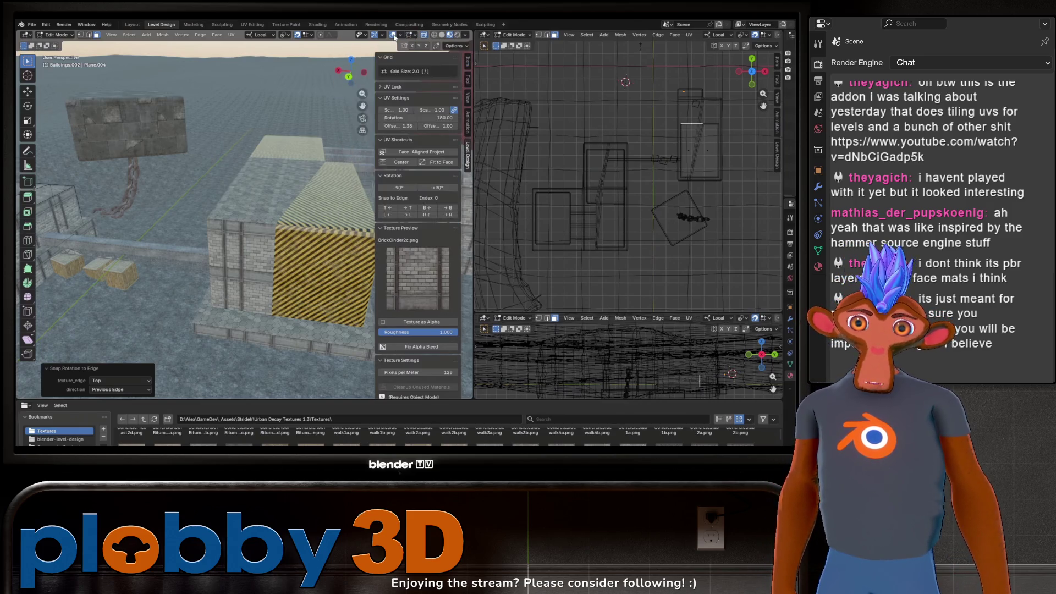
click(399, 36)
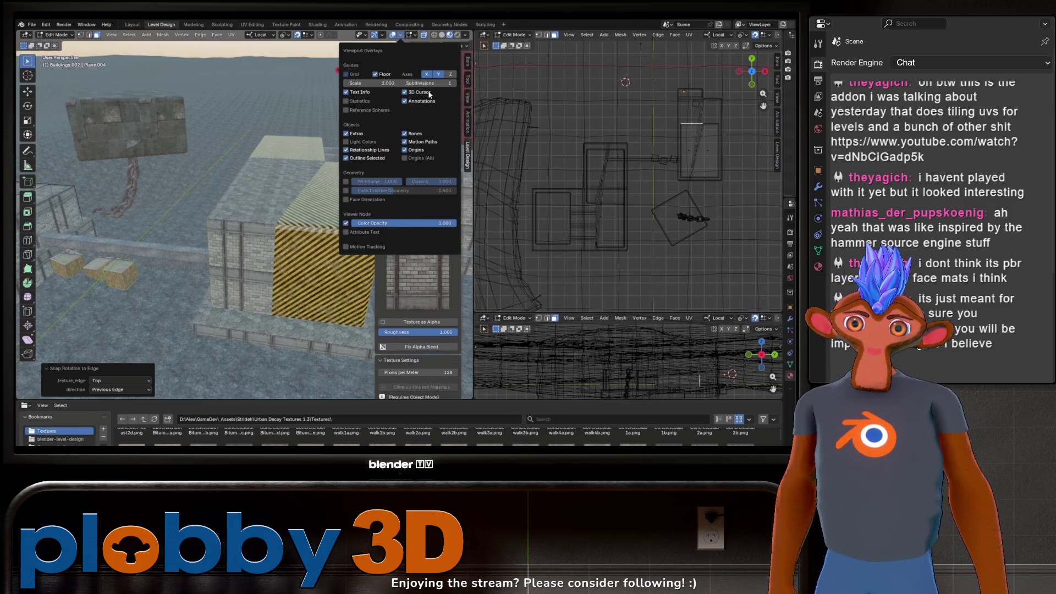
mouse_move(248, 220)
middle_down()
mouse_move(204, 203)
mouse_move(204, 71)
middle_up()
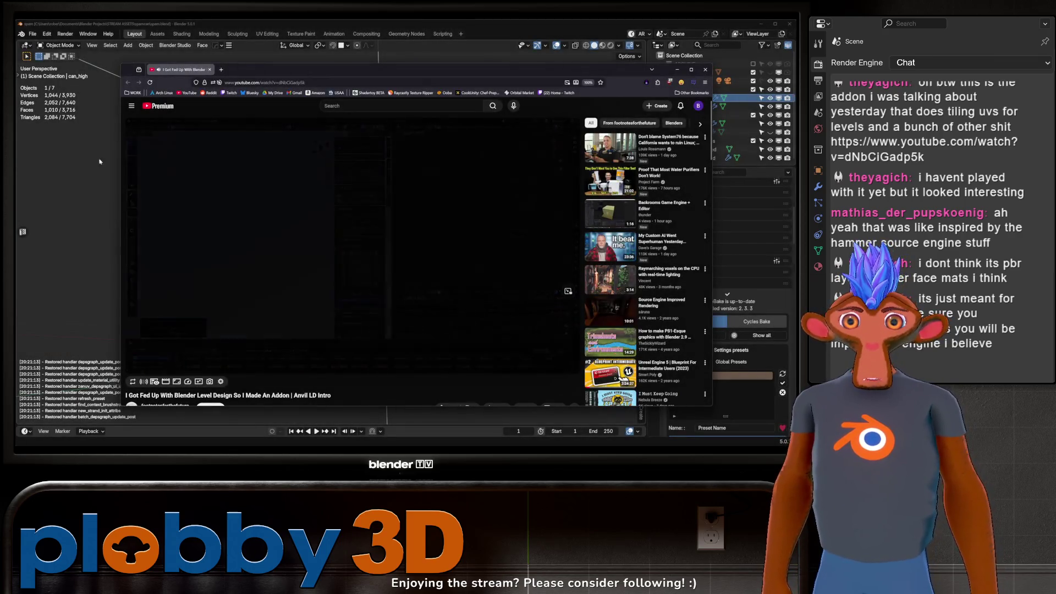
drag(373, 69, 489, 89)
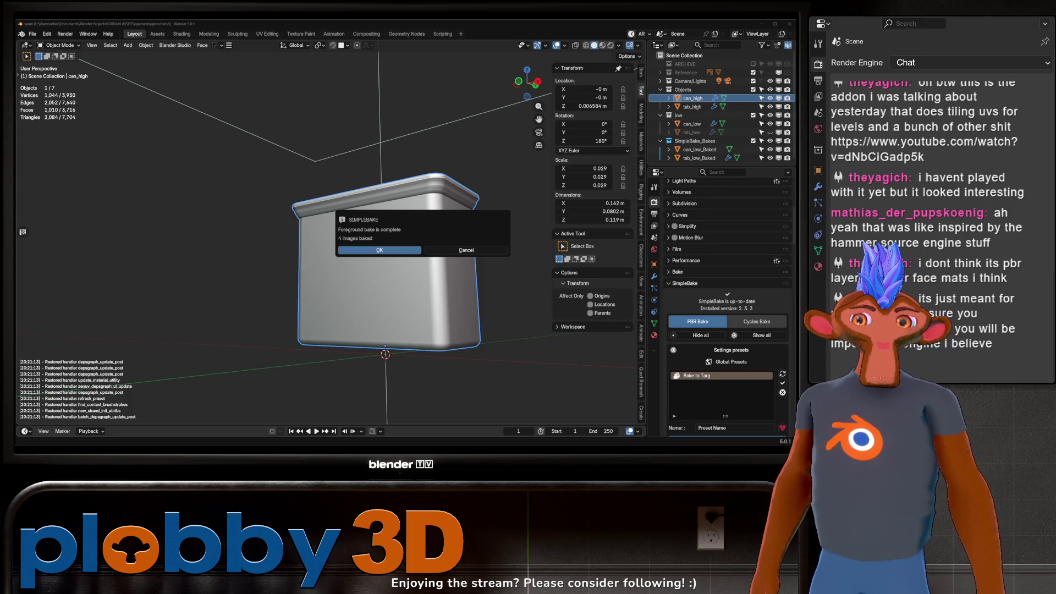
Dismiss the bake-complete message and hide the high-poly can, tab and low collection.
click(444, 252)
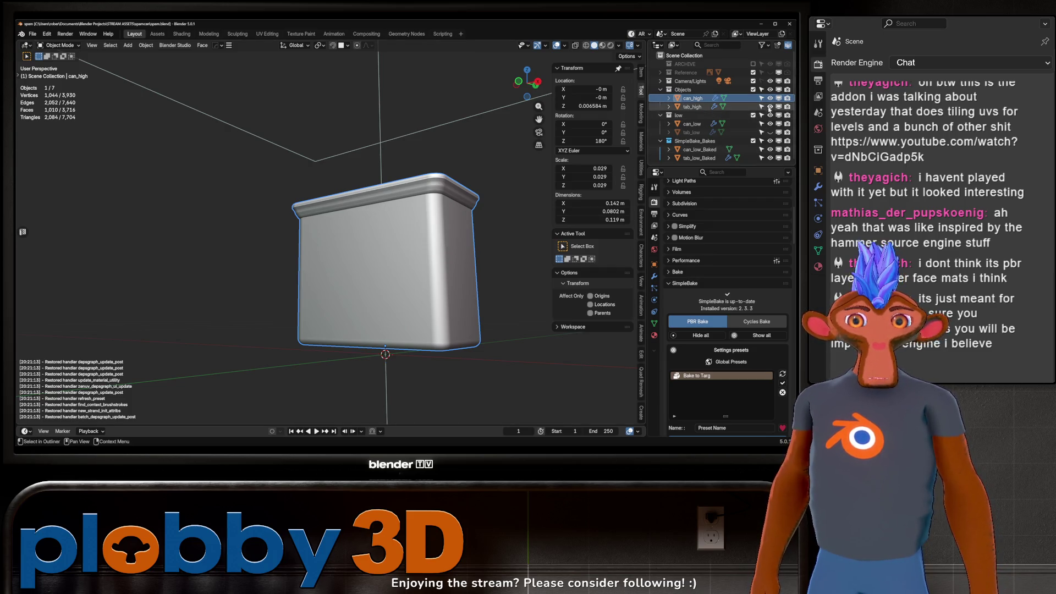
drag(770, 98, 770, 115)
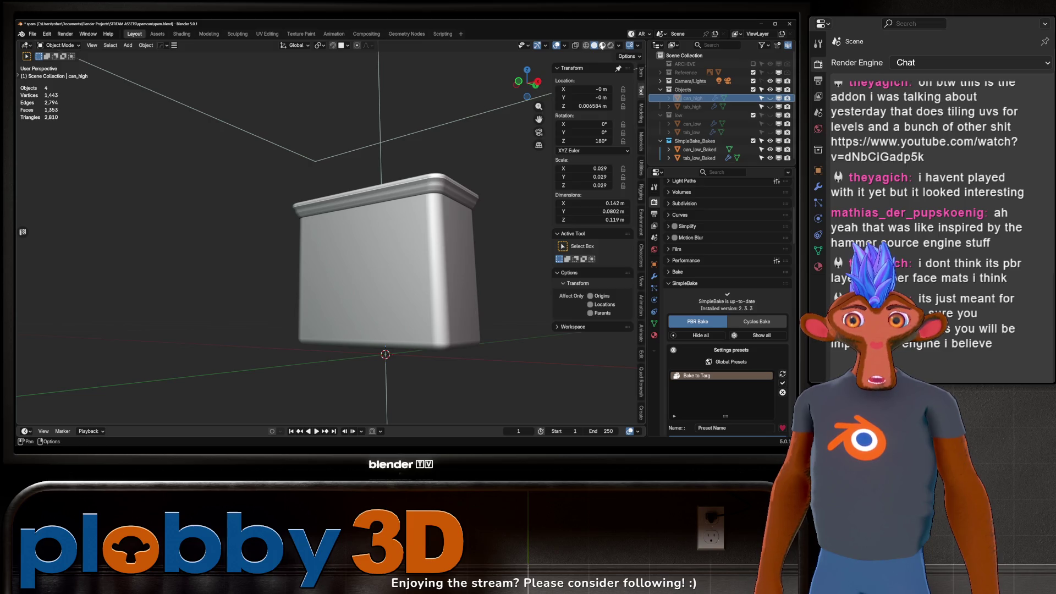
mouse_move(341, 231)
middle_down()
mouse_move(392, 214)
mouse_move(486, 271)
mouse_move(391, 215)
mouse_move(379, 231)
middle_up()
Join the baked pull tab into can_low_Baked with Ctrl+J.
click(380, 231)
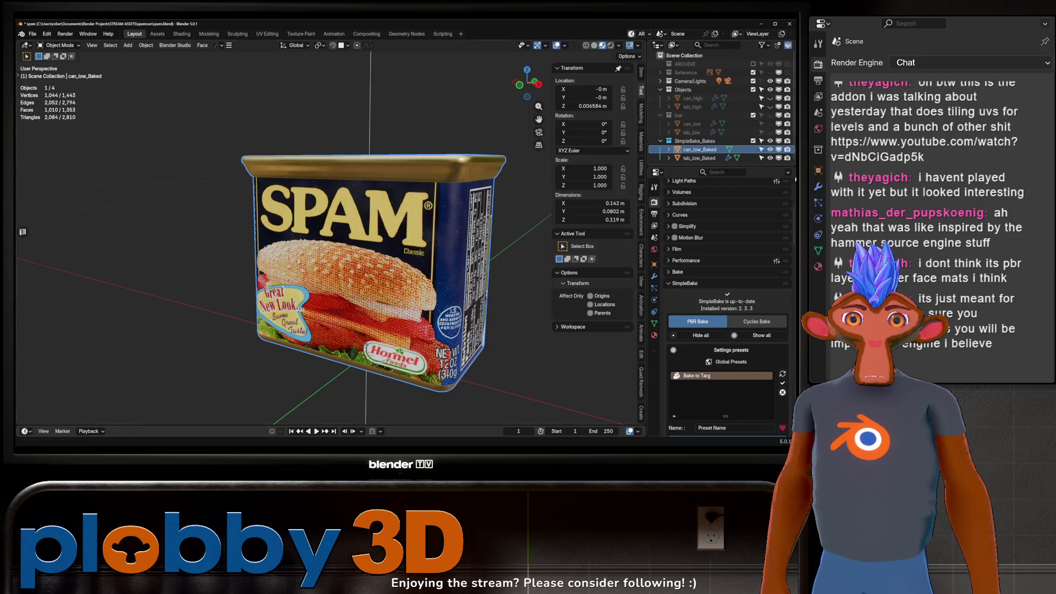
middle_drag(360, 160, 357, 181)
shift+click(322, 165)
shift+click(302, 233)
key(ctrl+j)
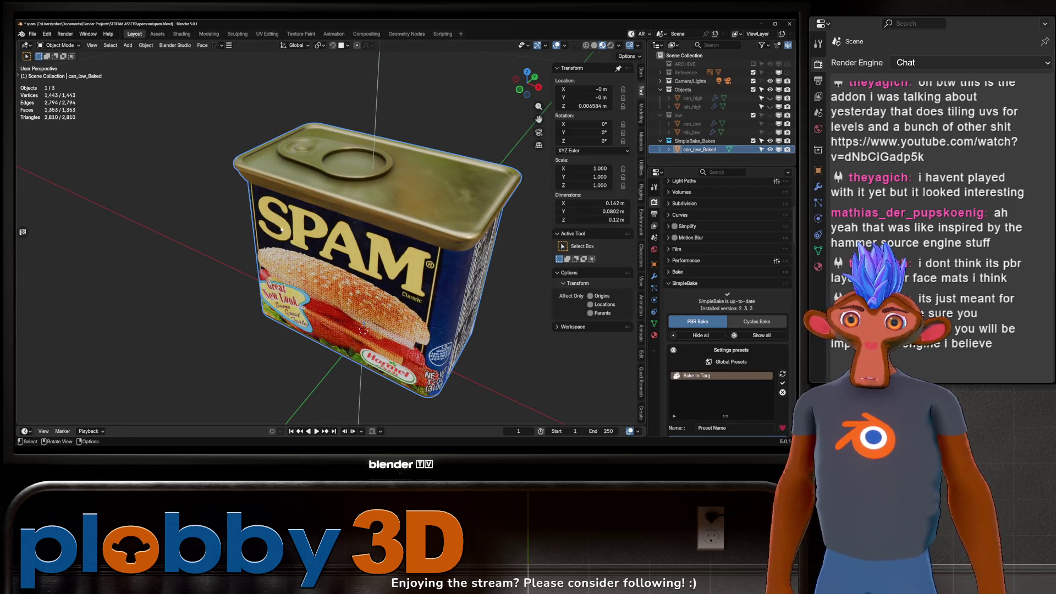
Inspect the joined can from the front, leaving the apply-transform options unapplied.
scroll(364, 328, down, 3)
mouse_move(363, 323)
middle_down()
mouse_move(396, 242)
mouse_move(437, 234)
mouse_move(407, 245)
mouse_move(385, 220)
mouse_move(341, 270)
middle_up()
scroll(364, 333, up, 1)
scroll(374, 275, up, 6)
key(ctrl+a)
click(376, 253)
scroll(377, 253, down, 3)
scroll(437, 234, up, 3)
scroll(342, 270, up, 4)
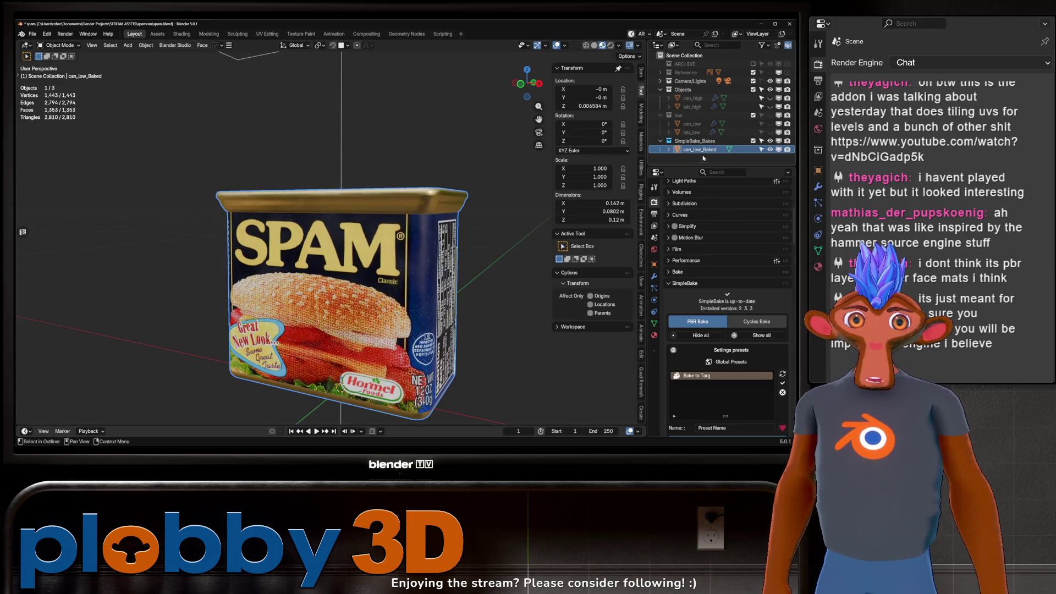
Rename can_low_Baked to spam_can and save the blend file.
double_click(698, 149)
text(spam_can)
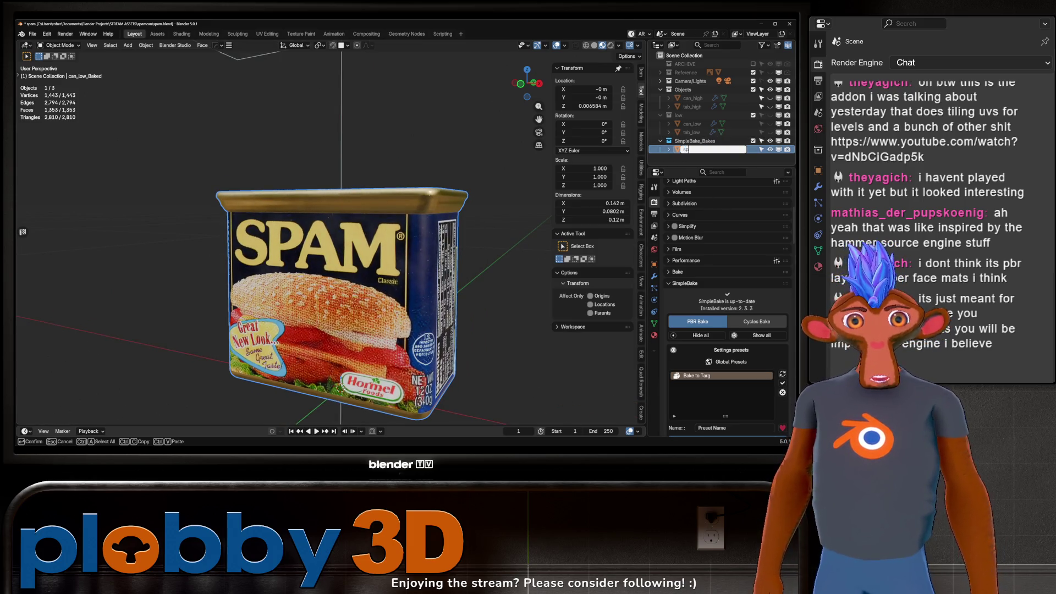
key(Return)
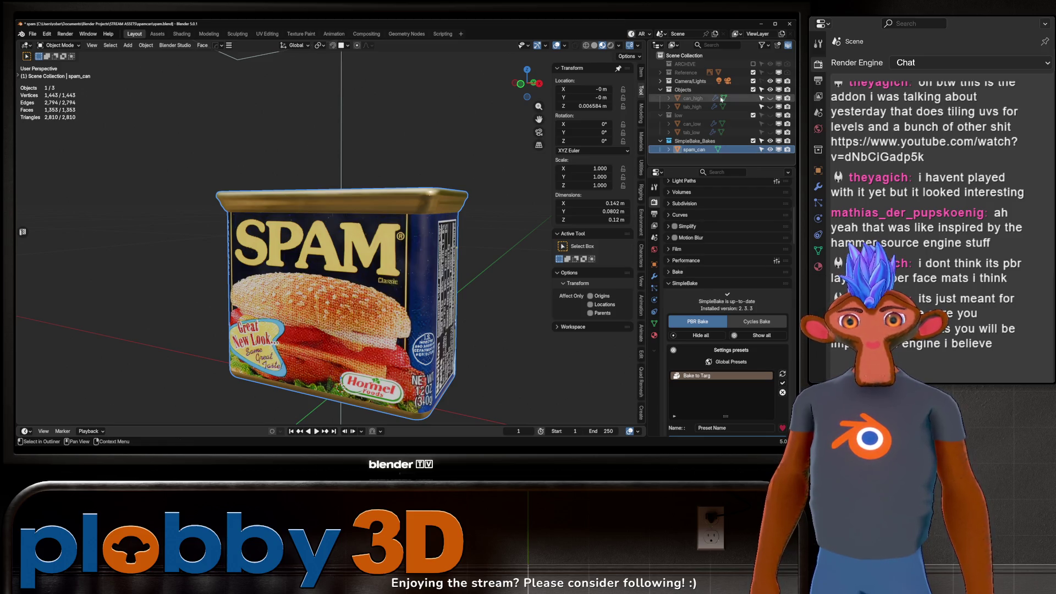
key(ctrl+s)
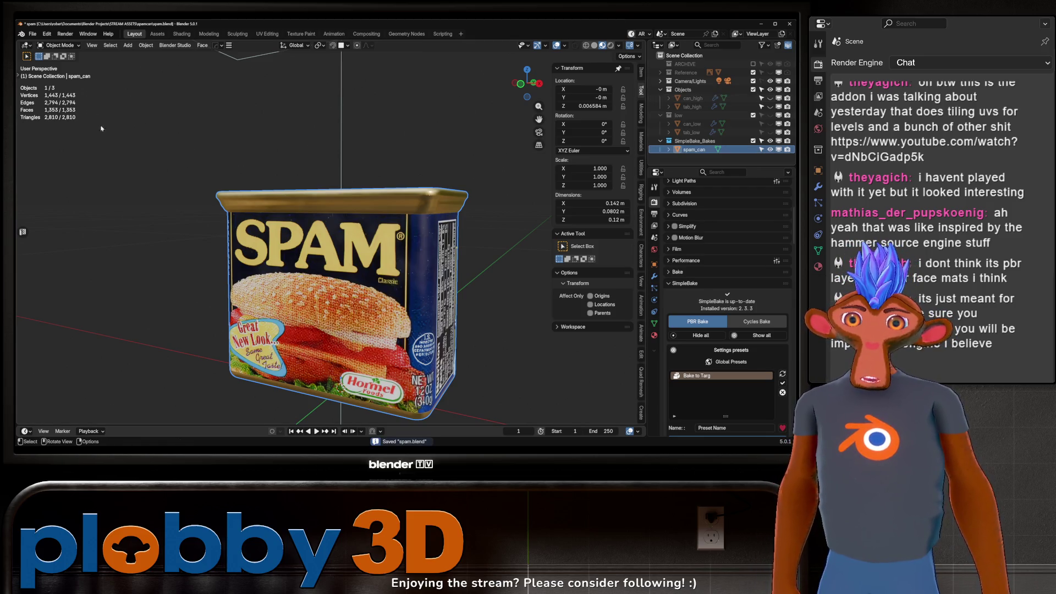
click(32, 34)
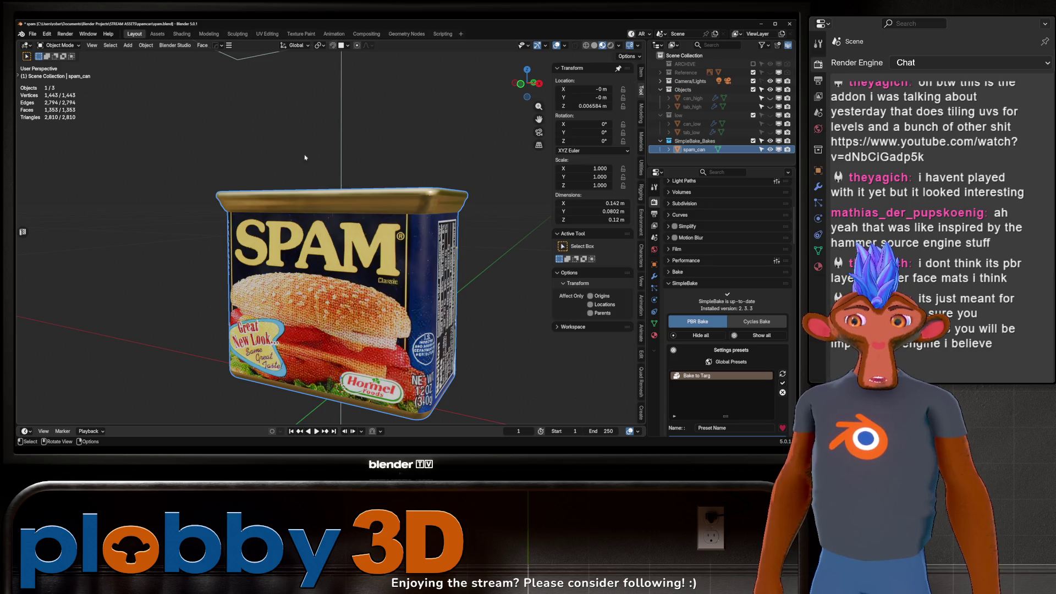
click(322, 188)
middle_drag(323, 188, 435, 266)
key(ctrl+s)
Inspect spam_can's nutrition-facts side, lid and front label, leaving it in place.
middle_drag(207, 280, 418, 242)
click(429, 242)
key(g)
key(Escape)
mouse_move(385, 209)
middle_down()
mouse_move(309, 187)
mouse_move(351, 268)
mouse_move(346, 255)
middle_up()
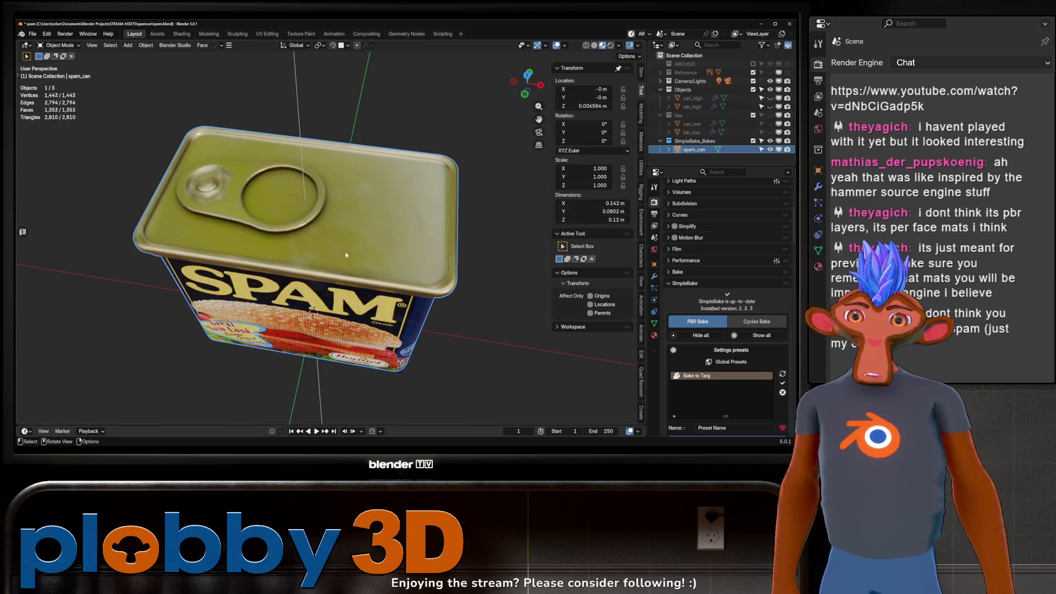
middle_drag(118, 199, 210, 163)
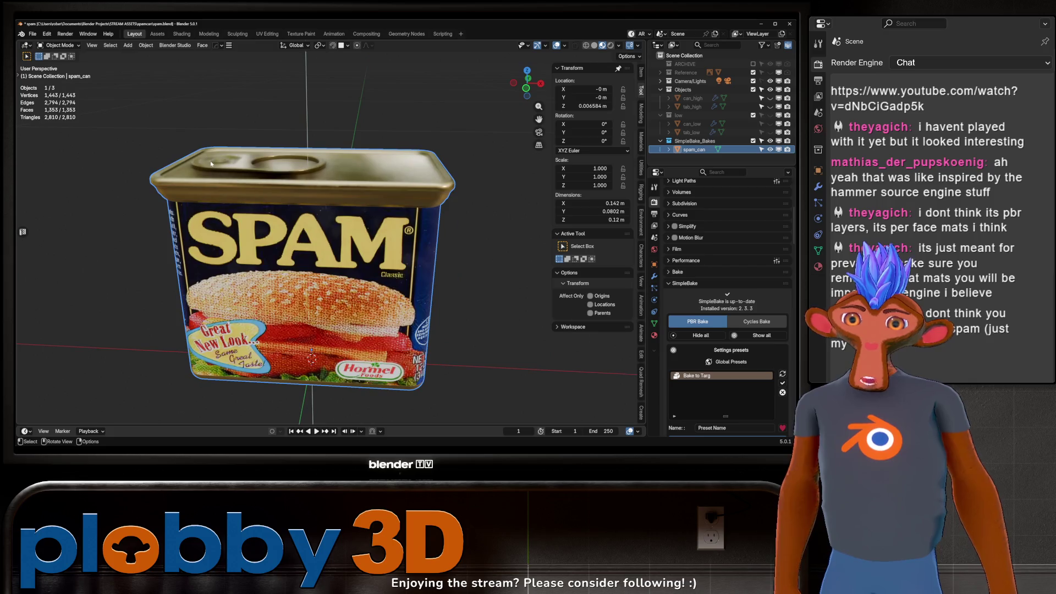
mouse_move(240, 237)
middle_down()
mouse_move(268, 230)
mouse_move(383, 297)
mouse_move(374, 351)
middle_up()
scroll(268, 230, down, 4)
scroll(384, 299, up, 3)
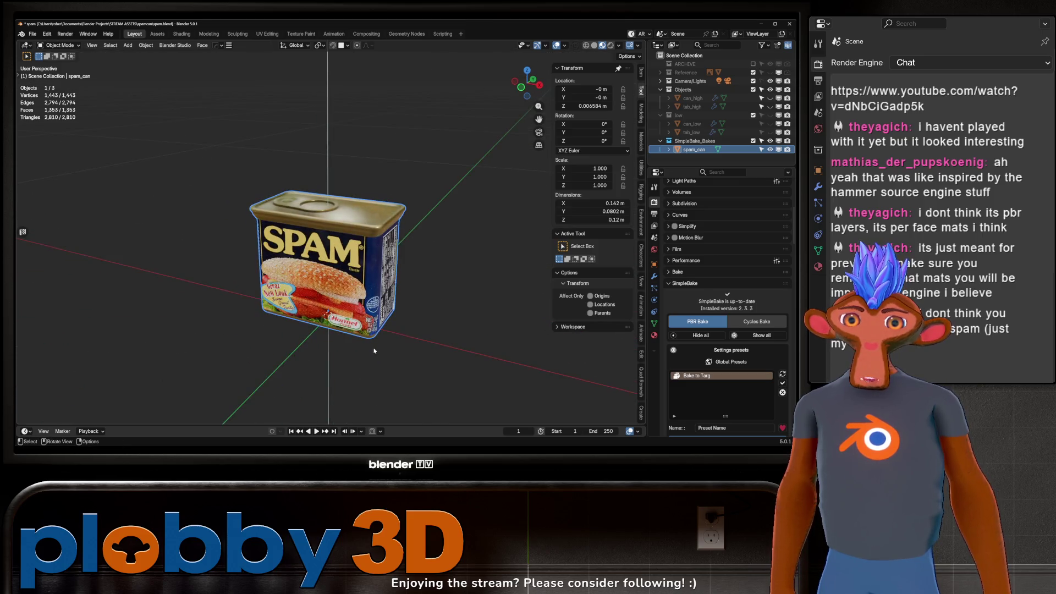
key(alt+x)
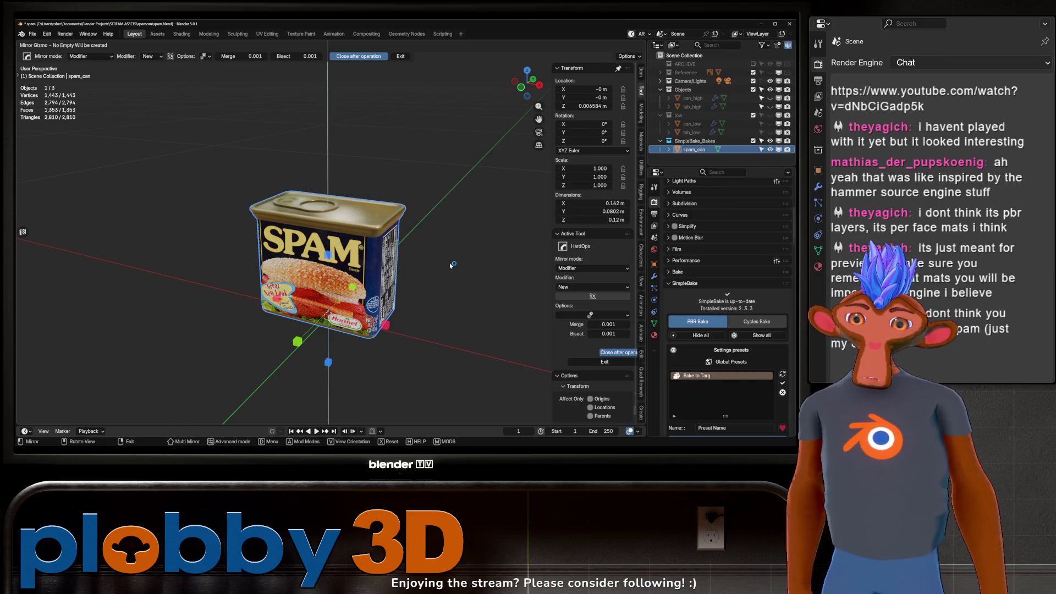
Exit the HardOps mirror gizmo without mirroring the can.
key(Escape)
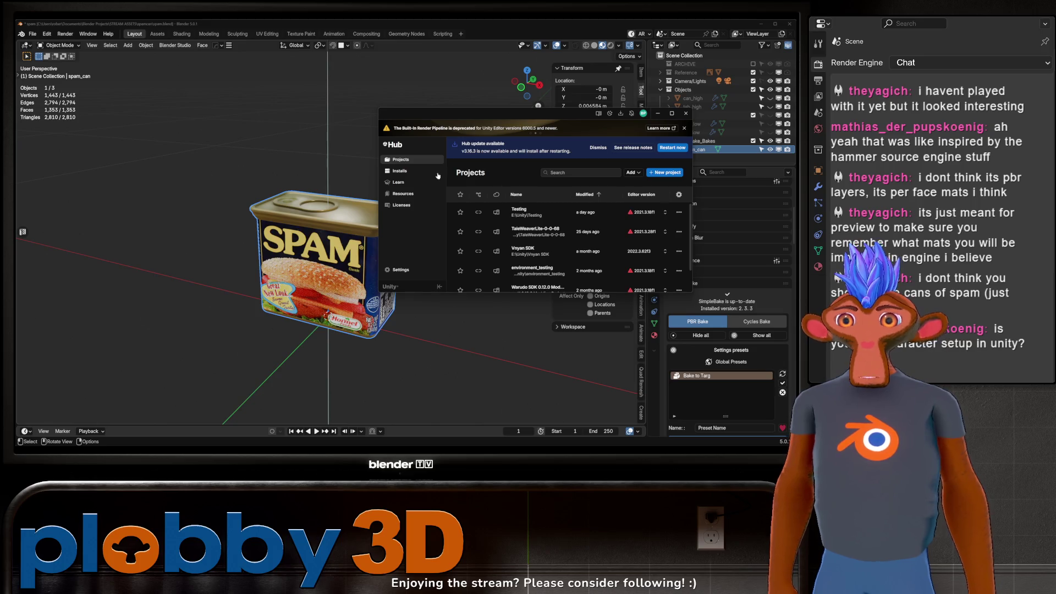
Open the Testing project from Unity Hub's Projects list.
click(528, 216)
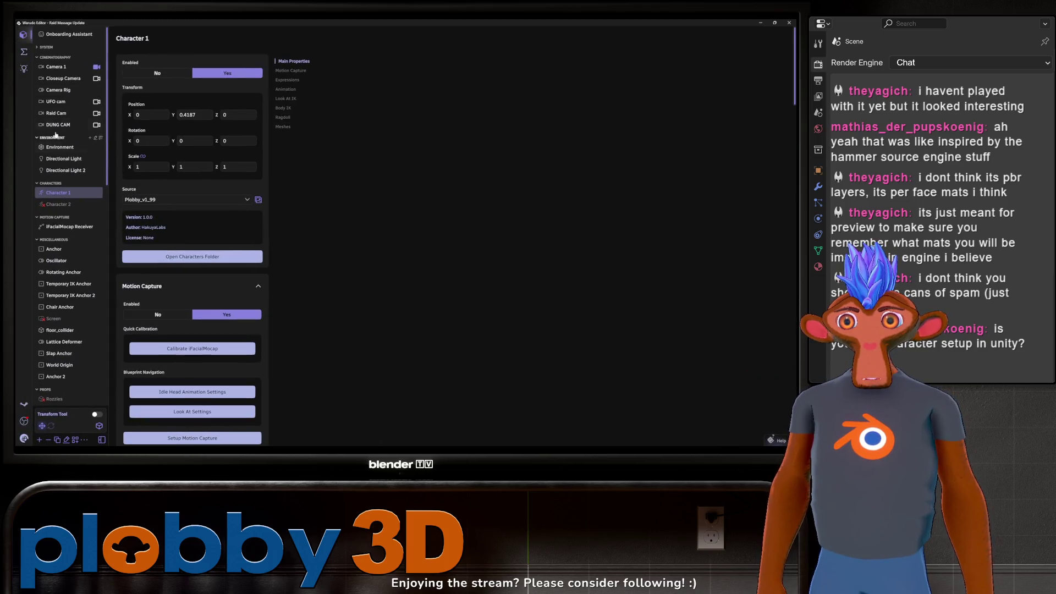
Browse the monster_can and keyboard blueprint graphs, then open and pan the chair graph.
click(24, 52)
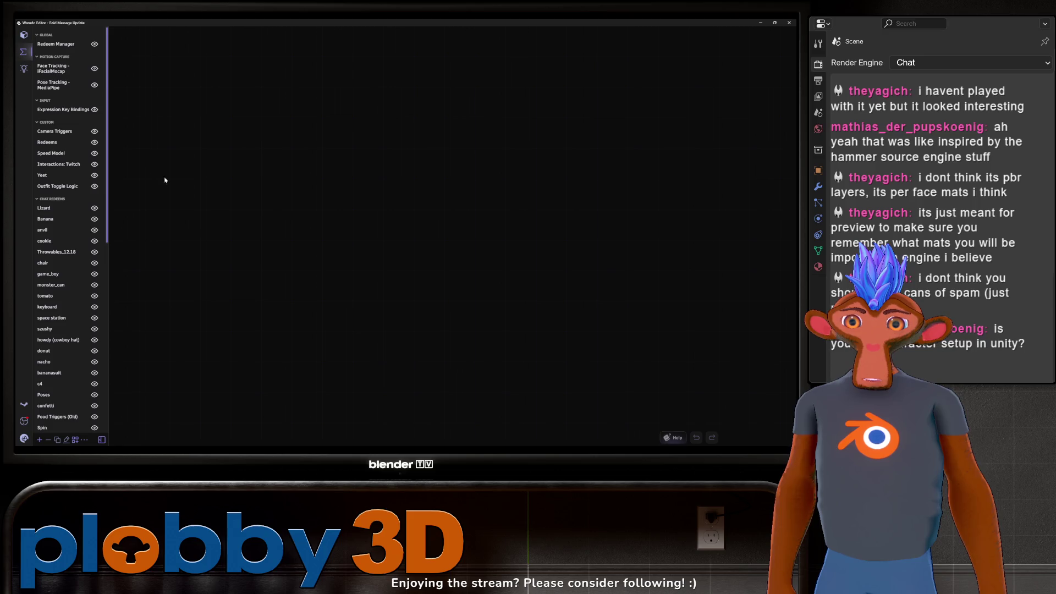
click(50, 286)
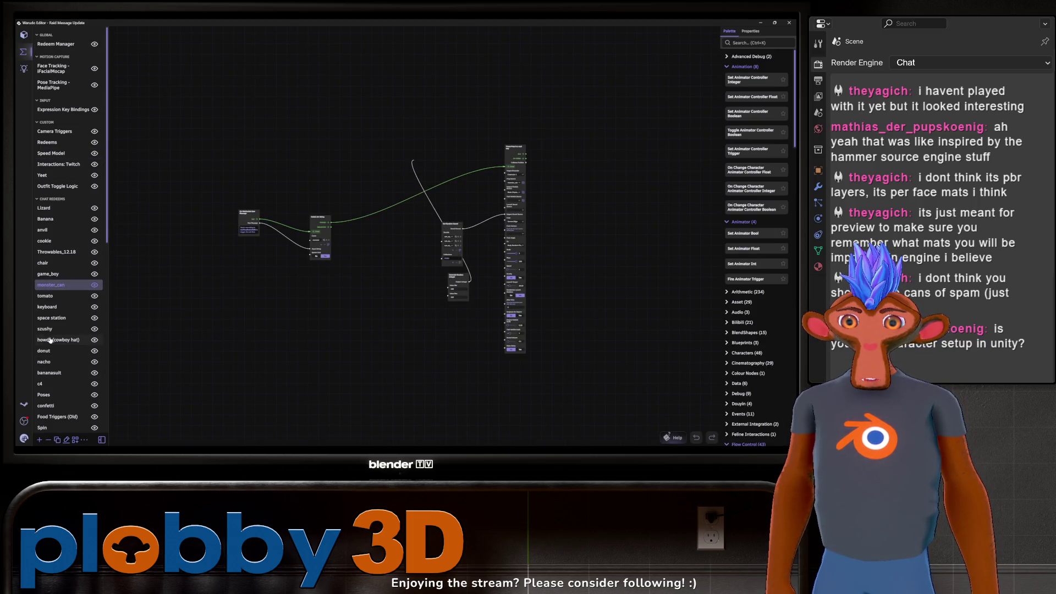
click(50, 309)
click(44, 263)
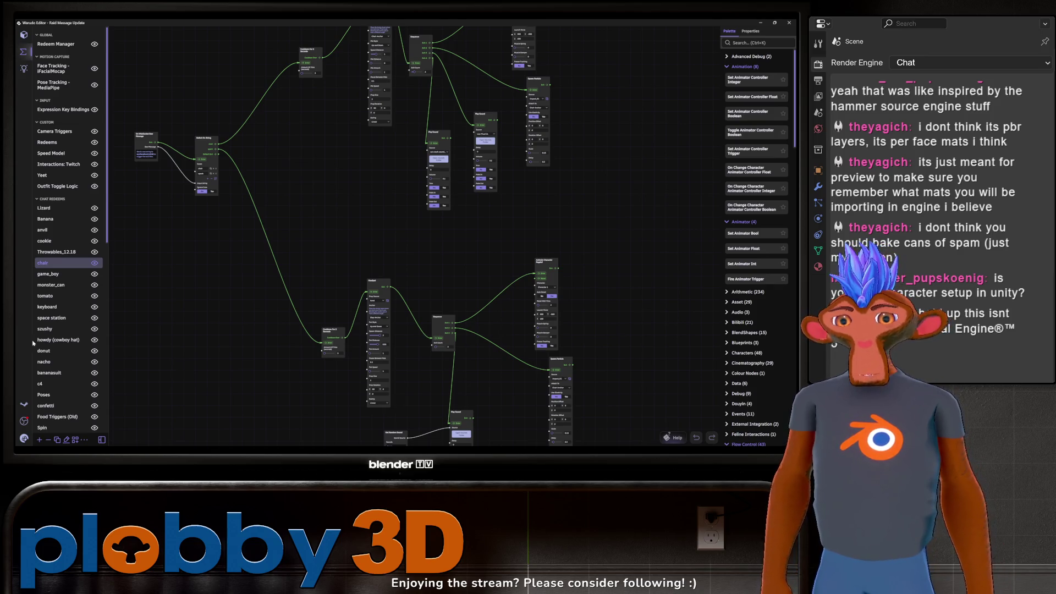
drag(180, 403, 313, 372)
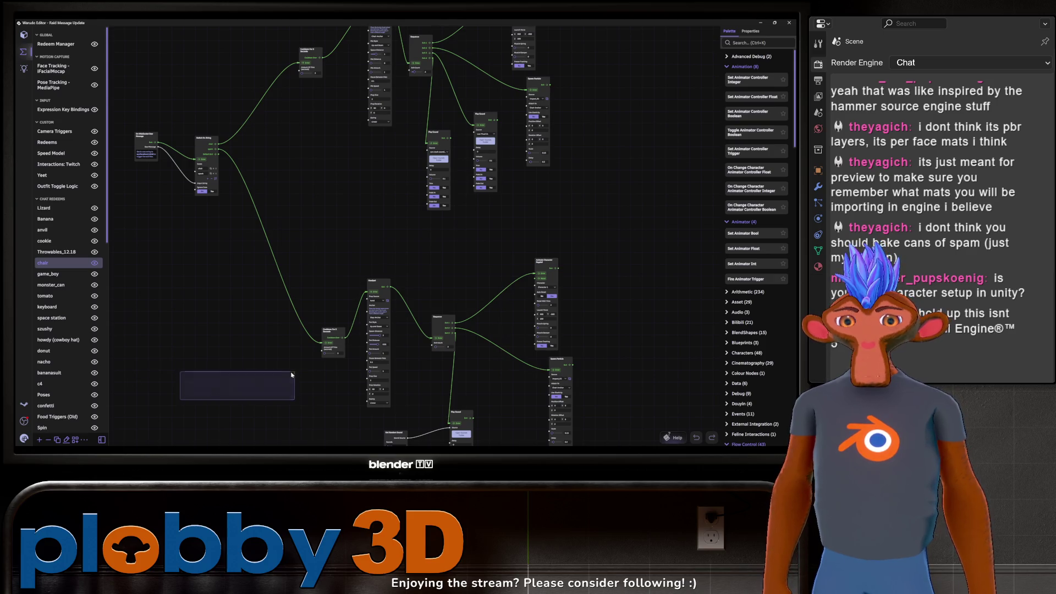
mouse_move(169, 293)
right_down()
mouse_move(192, 308)
mouse_move(215, 279)
mouse_move(156, 193)
right_up()
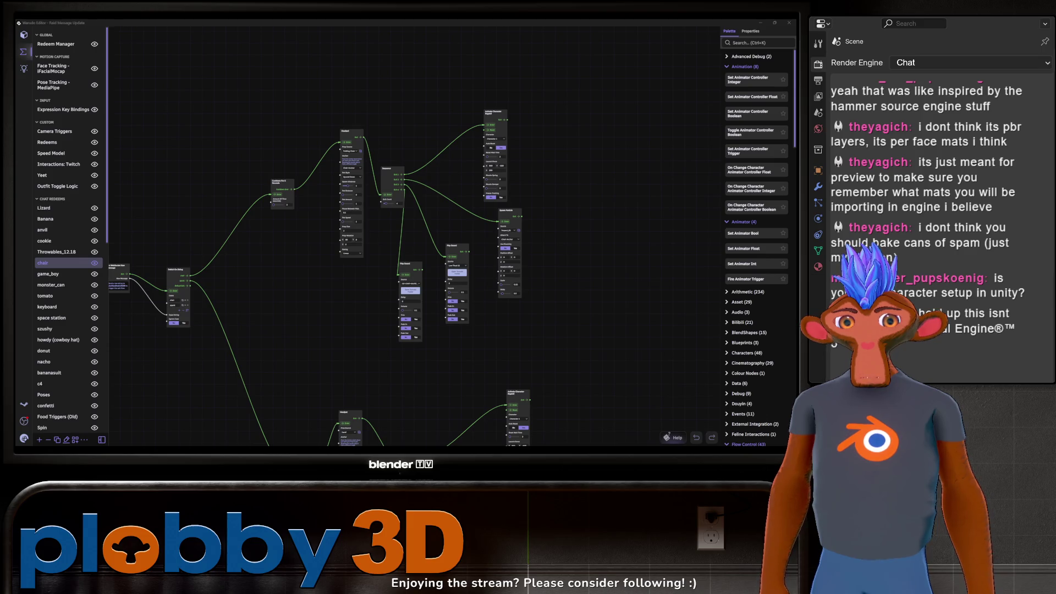
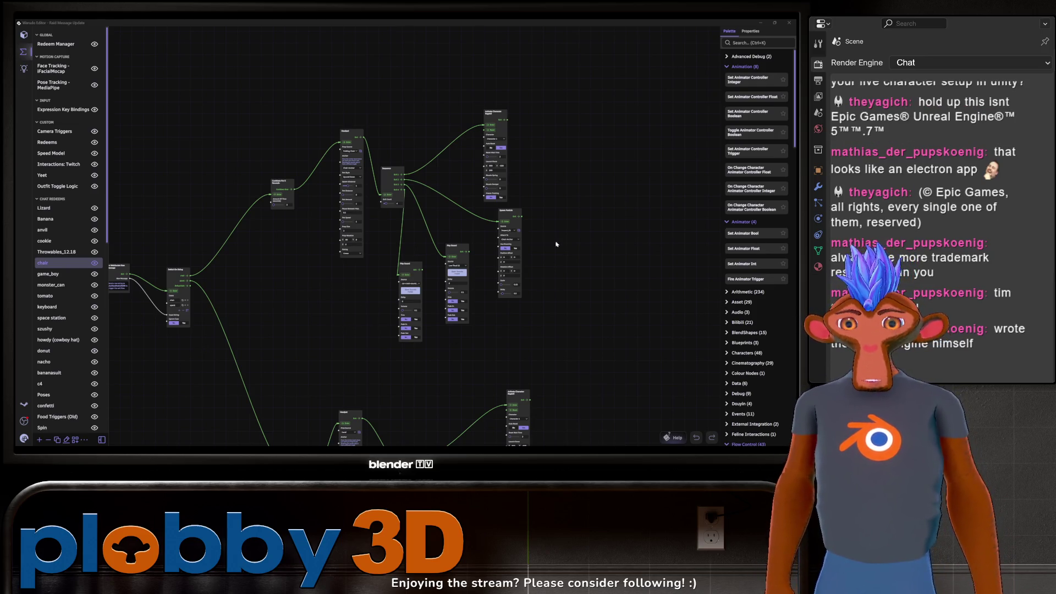
Bring the Unity editor in front of Warudo and open its Warudo mod menu.
key(alt+Tab)
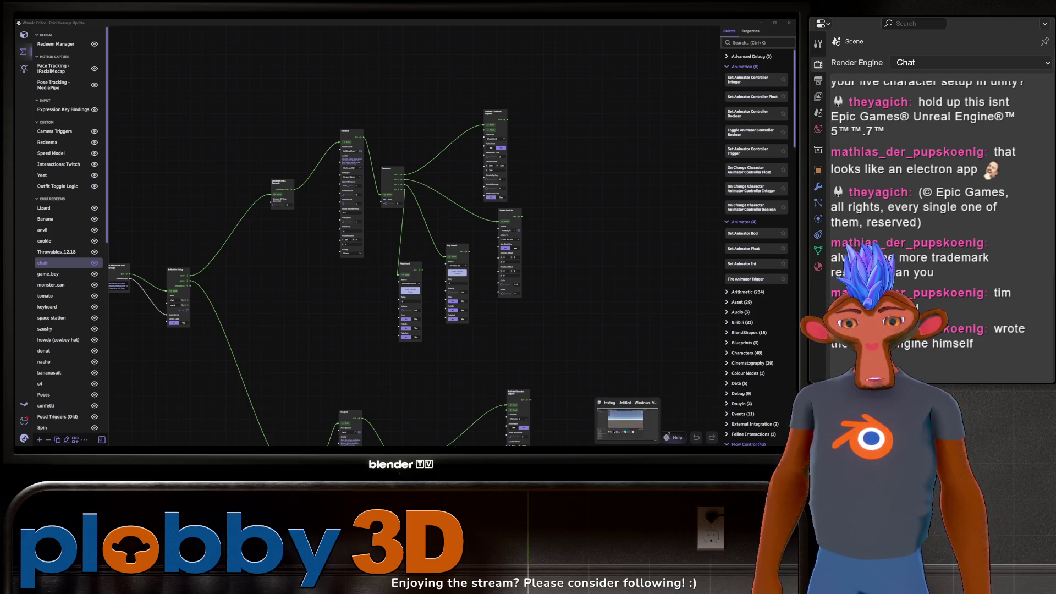
click(150, 29)
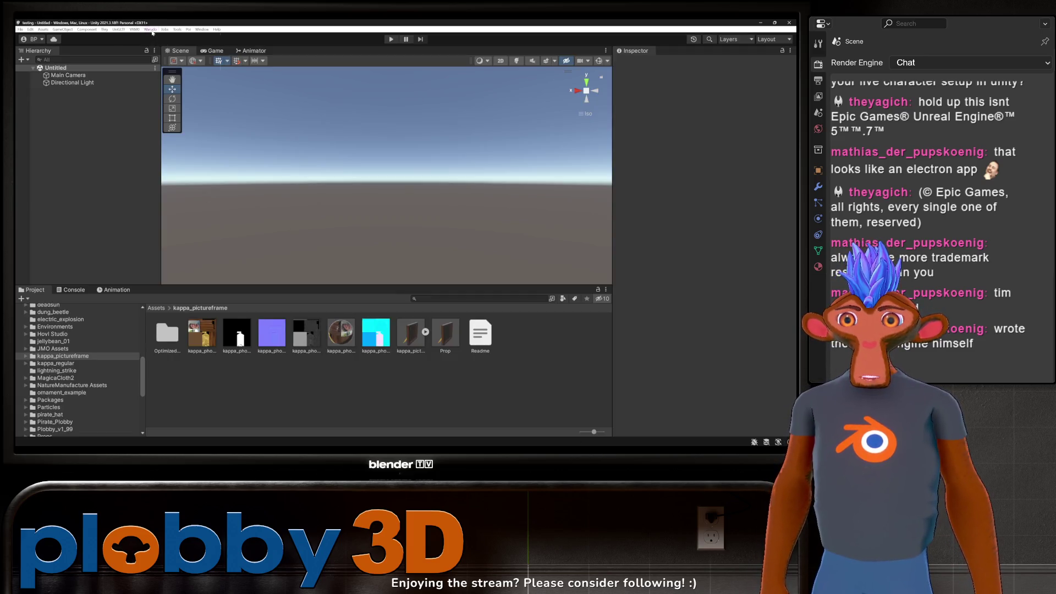
Create a new Warudo mod named 'spam', replacing the default 'My New Mod' name.
click(152, 36)
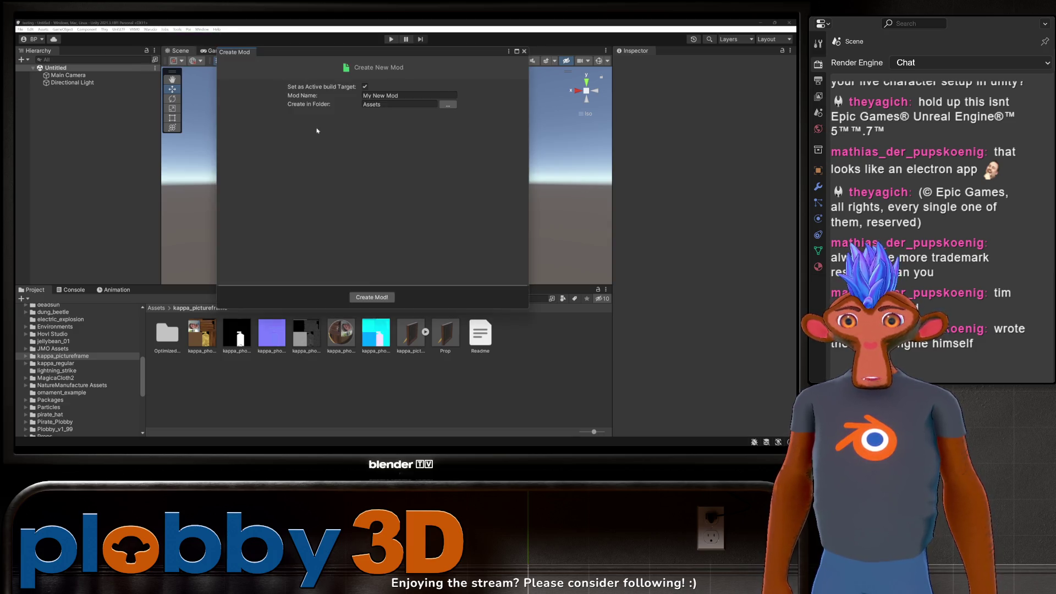
click(407, 95)
key(ctrl+a)
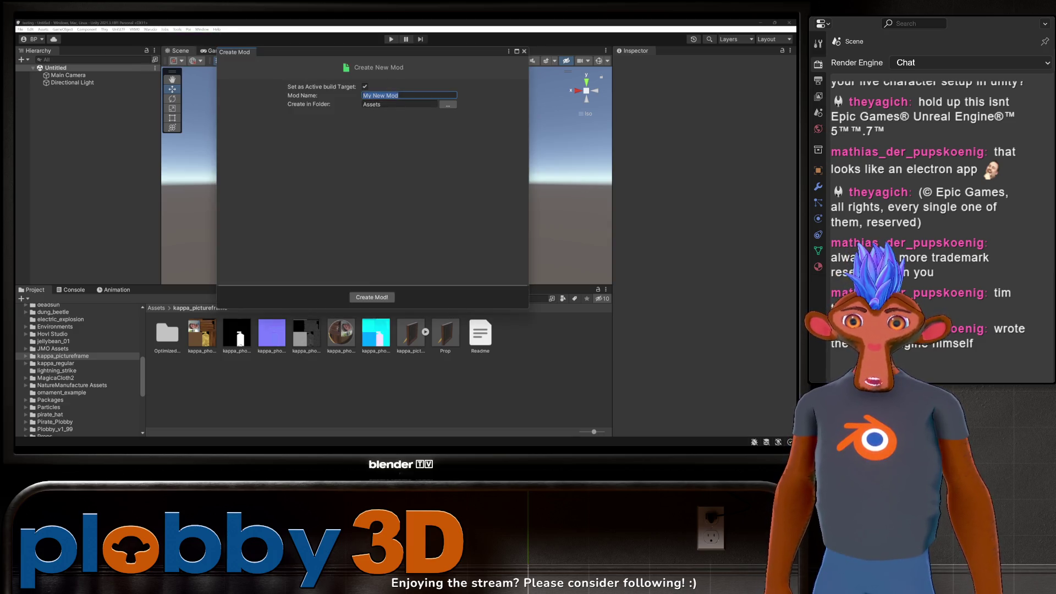
text(spam)
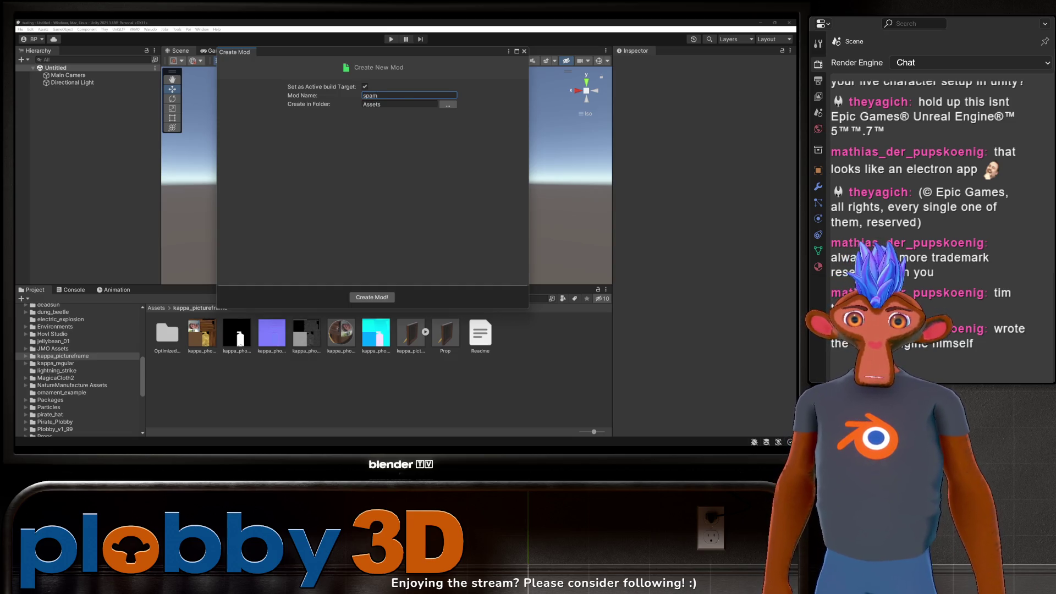
click(372, 297)
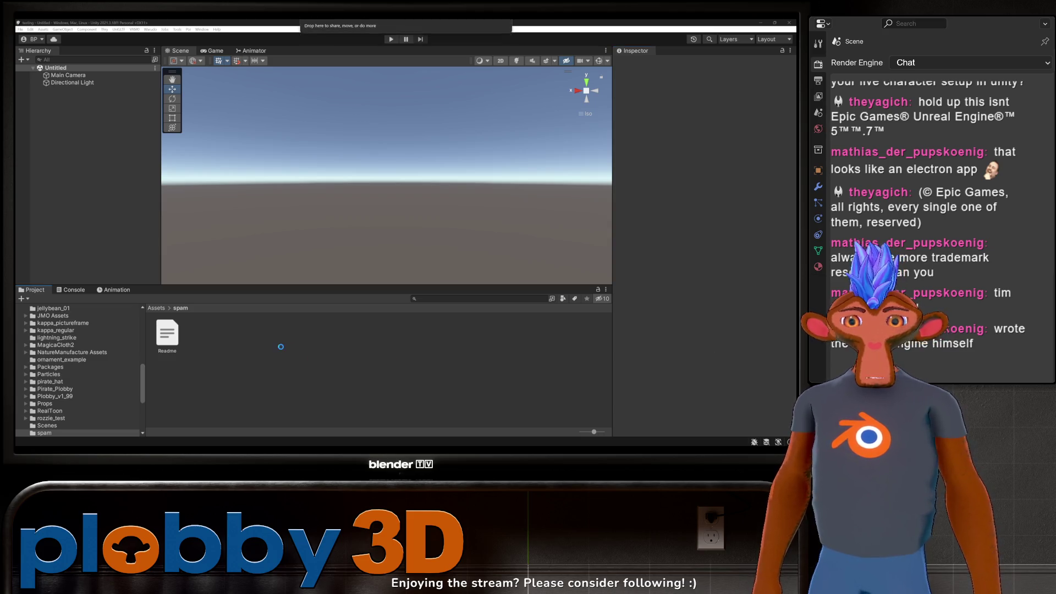
Extract spam.fbx's embedded textures into the spam folder and fix the normal map.
click(201, 334)
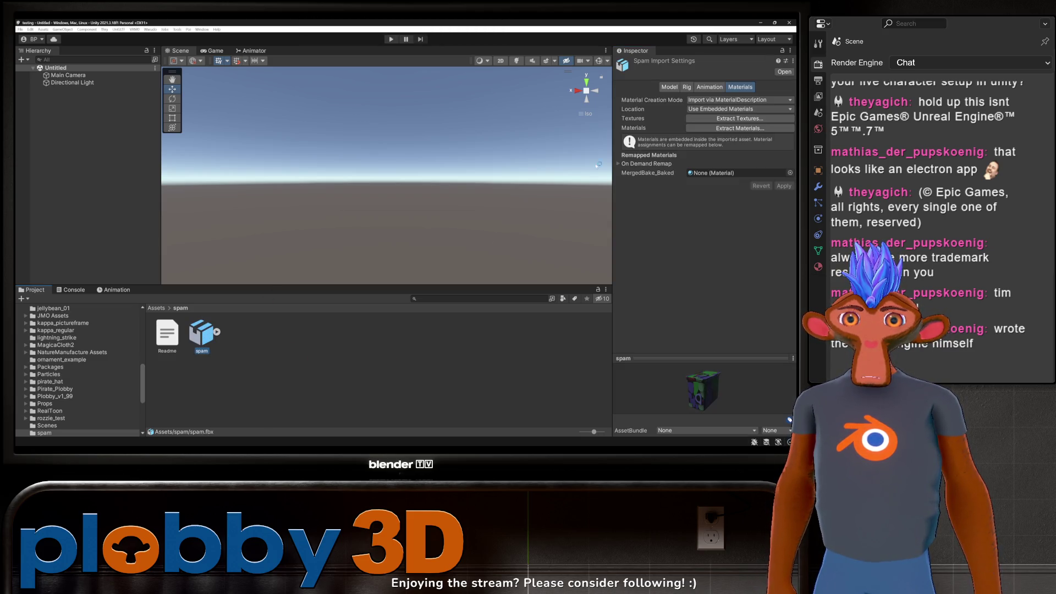
click(714, 121)
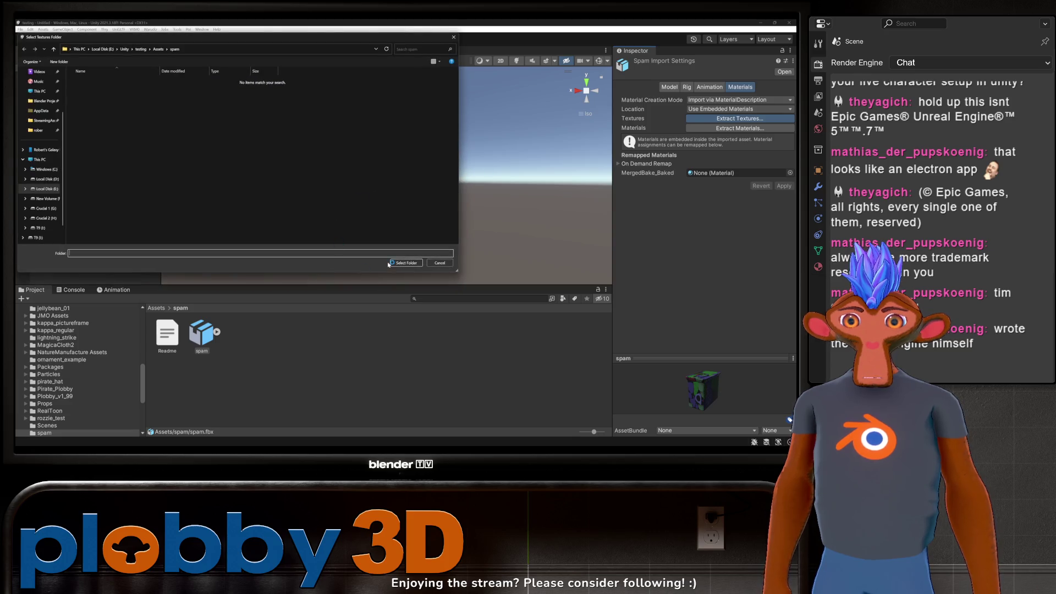
click(410, 262)
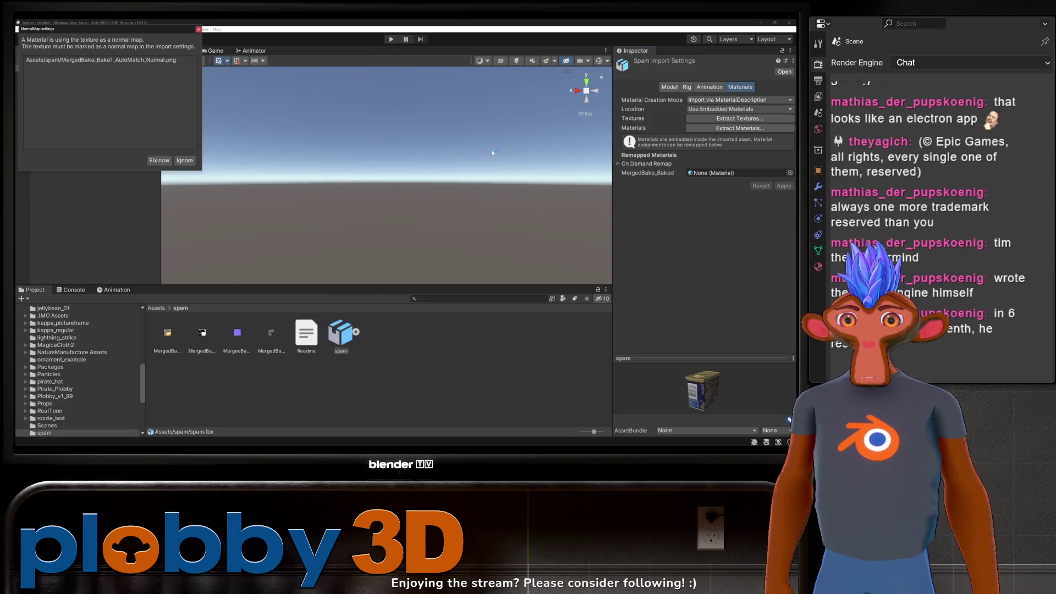
click(159, 160)
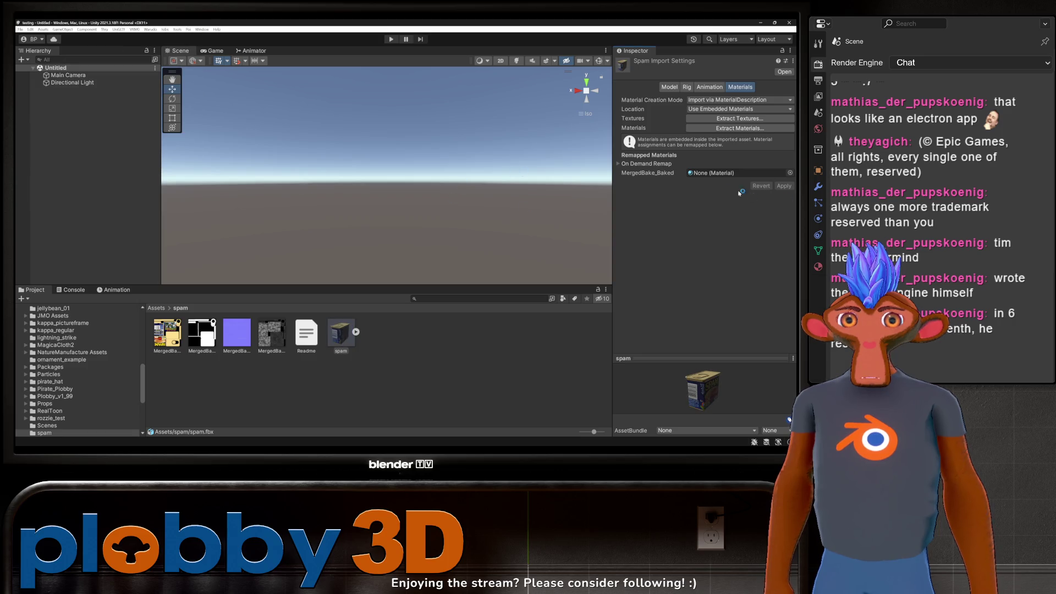
Extract the MergedBake_Baked material into the spam folder and drag the model into the scene.
click(740, 128)
click(400, 259)
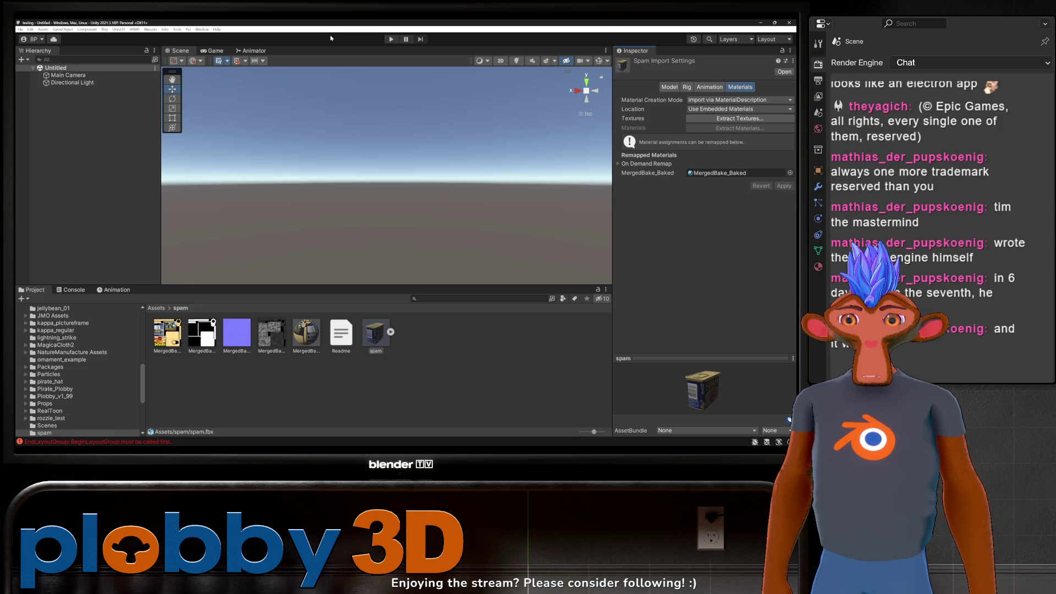
click(301, 372)
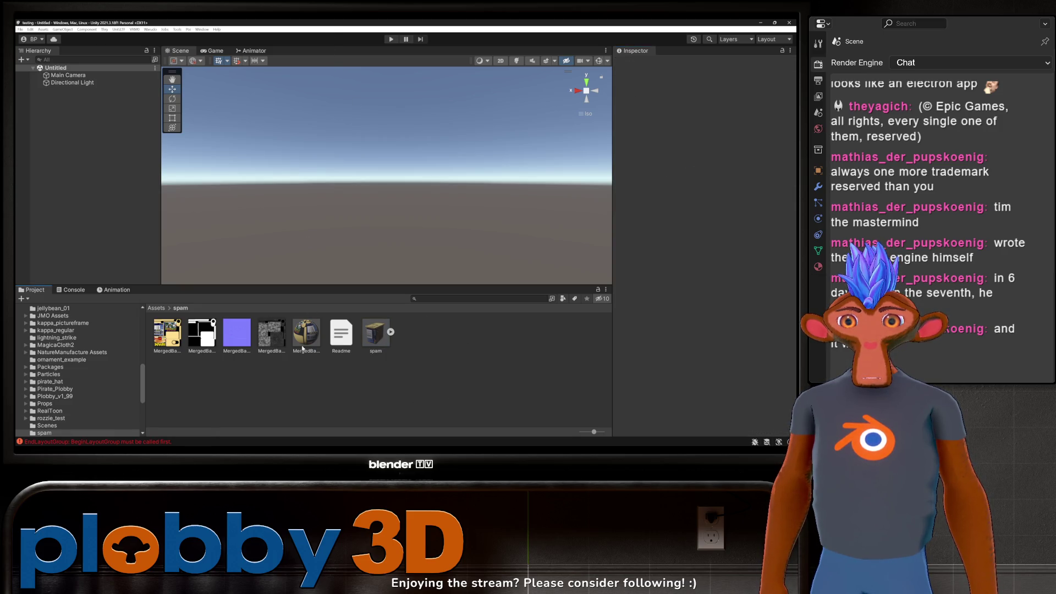
drag(375, 331, 106, 165)
Frame and orbit the view around the spam can, then select its MergedBake_Baked material.
key(f)
alt+drag(362, 156, 354, 238)
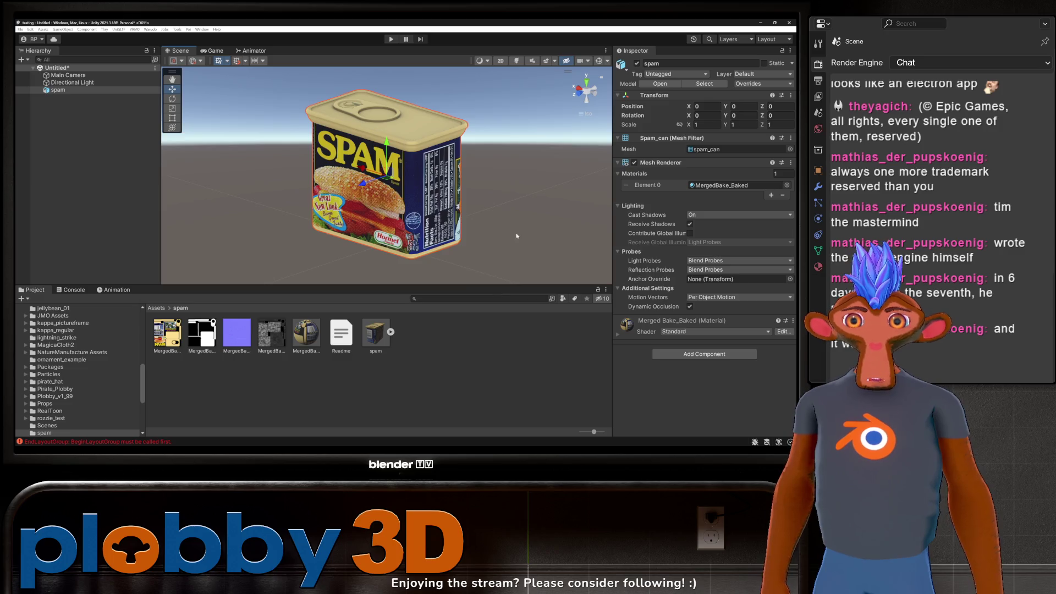
alt+drag(517, 236, 542, 220)
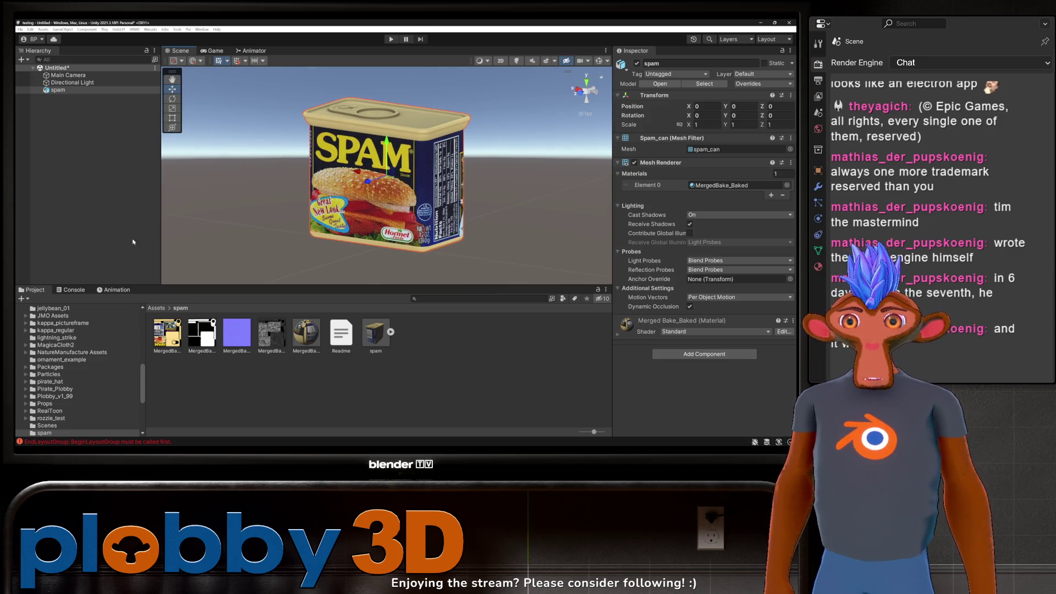
click(305, 333)
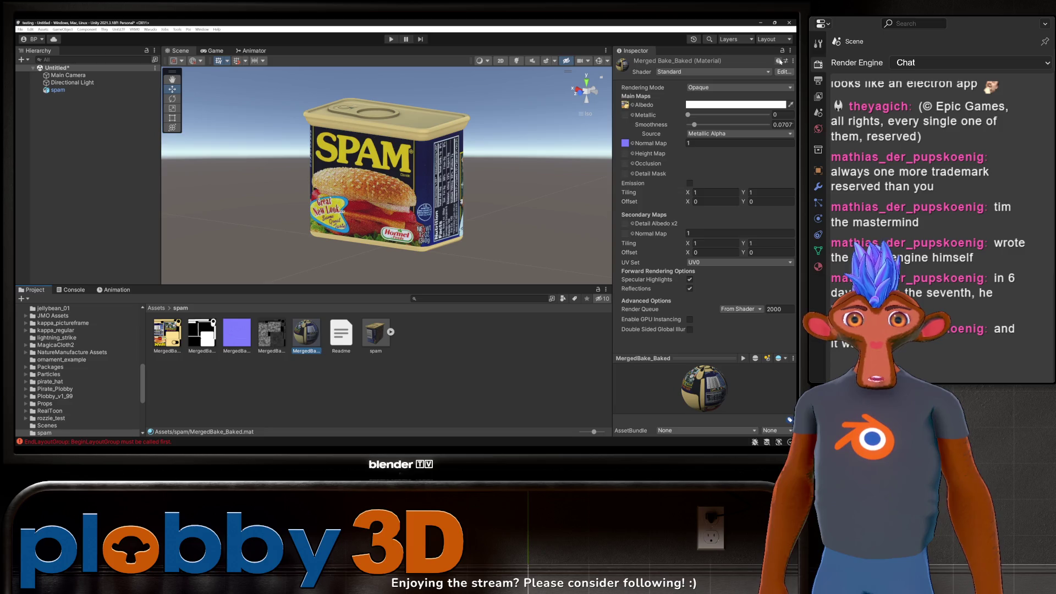
Switch the MergedBake_Baked material to the Poiyomi Pro shader.
click(712, 71)
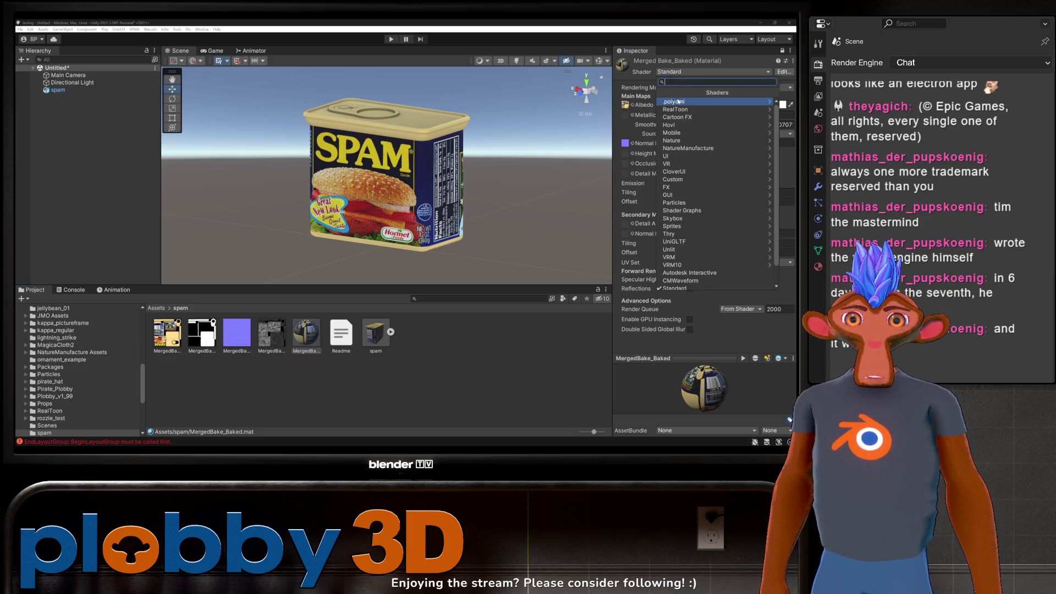
click(687, 101)
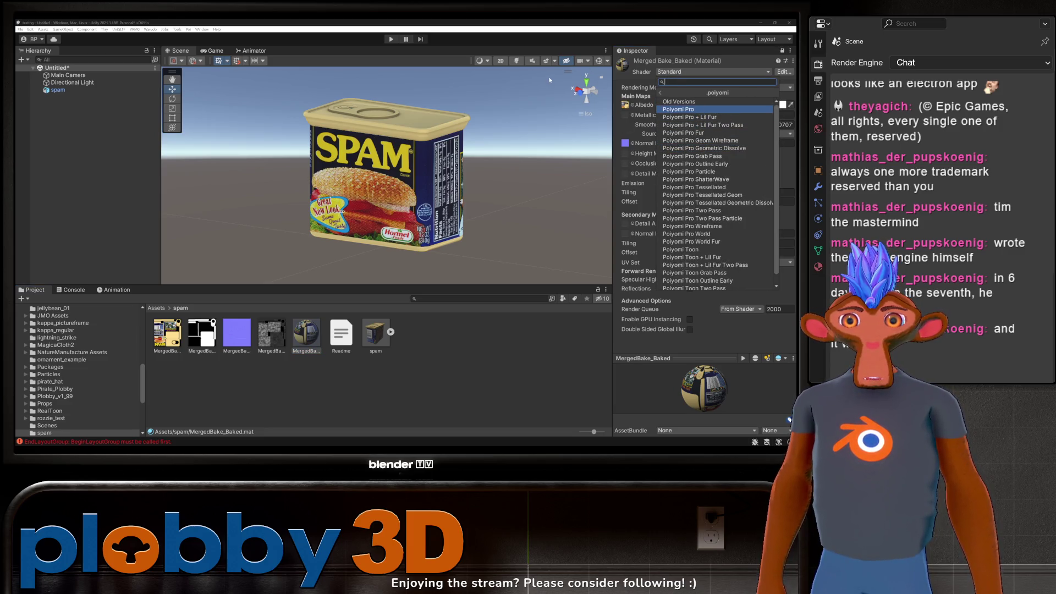
click(678, 109)
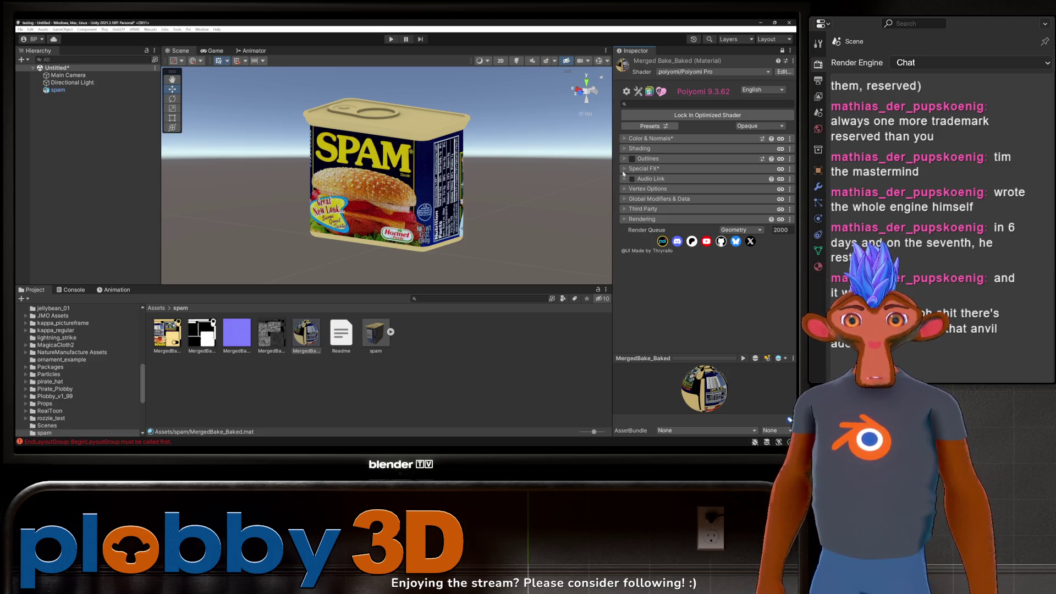
Apply the QuickToon preset from Teeh's Quick Shading Models to the material.
click(654, 127)
scroll(679, 187, down, 2)
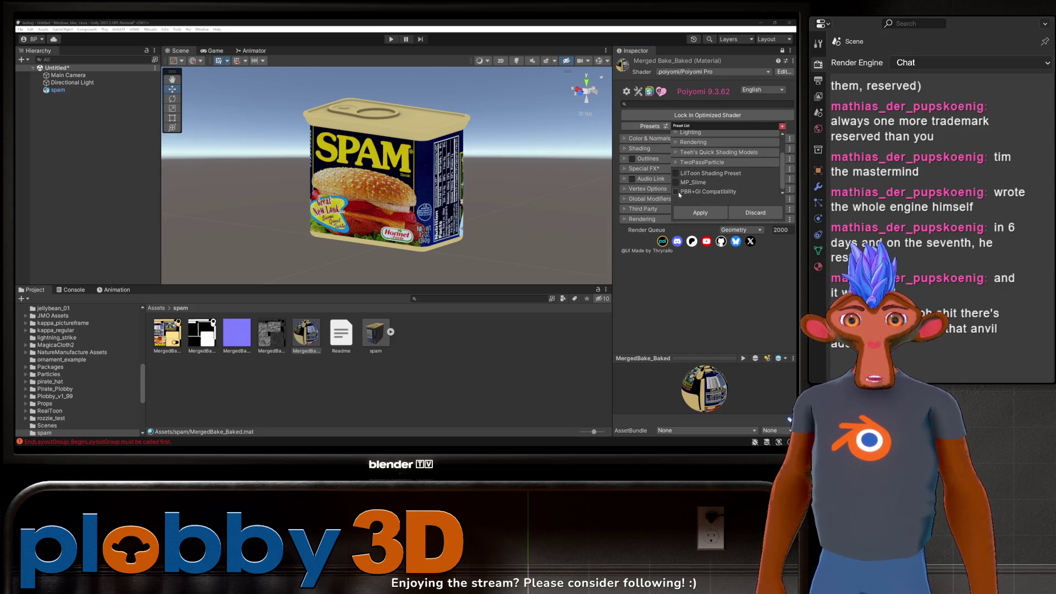
click(676, 192)
click(677, 174)
click(678, 156)
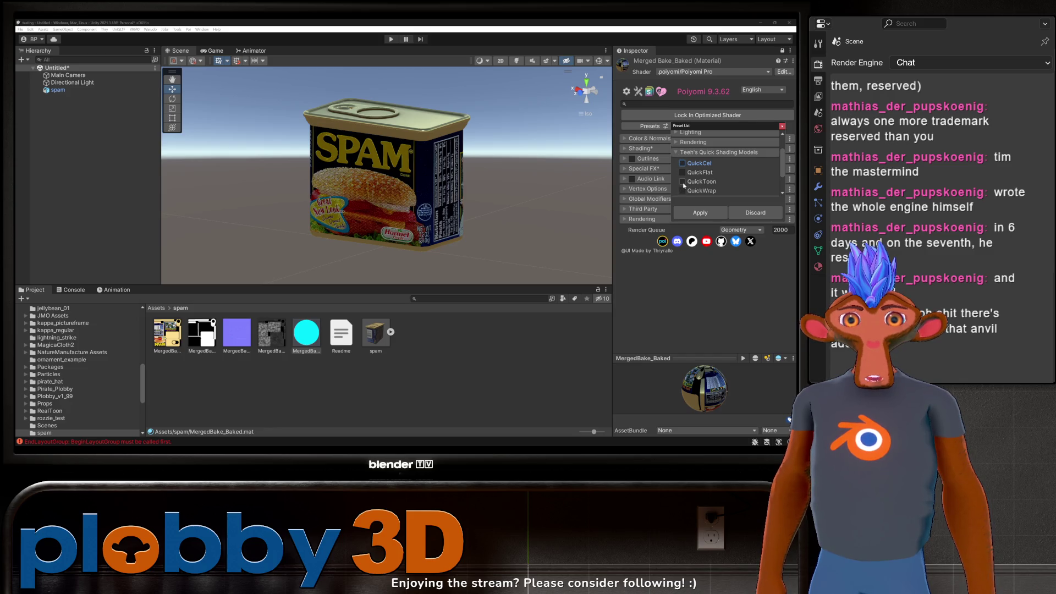
click(683, 182)
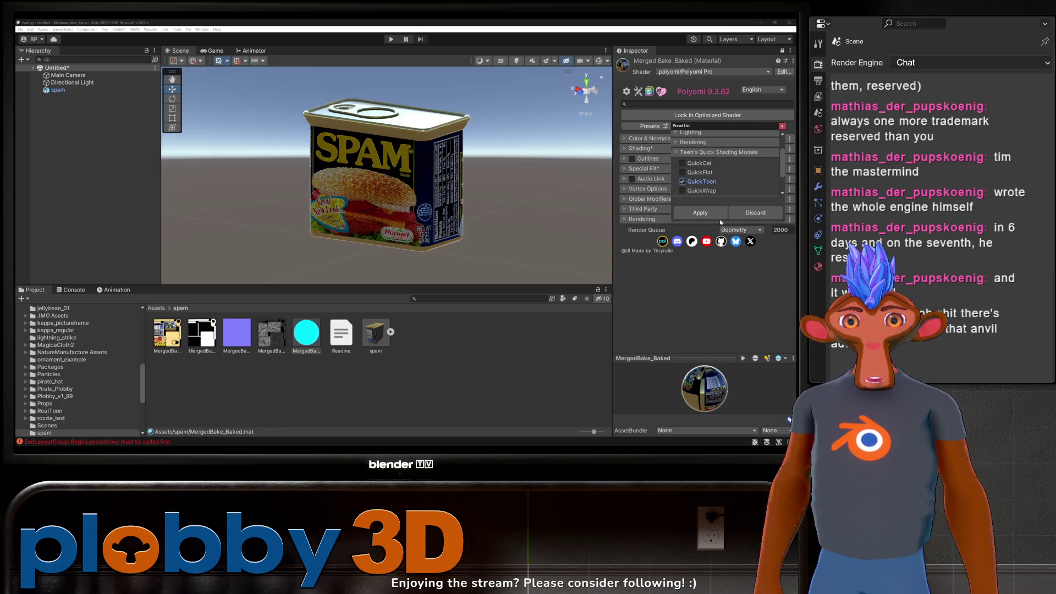
click(700, 212)
click(625, 149)
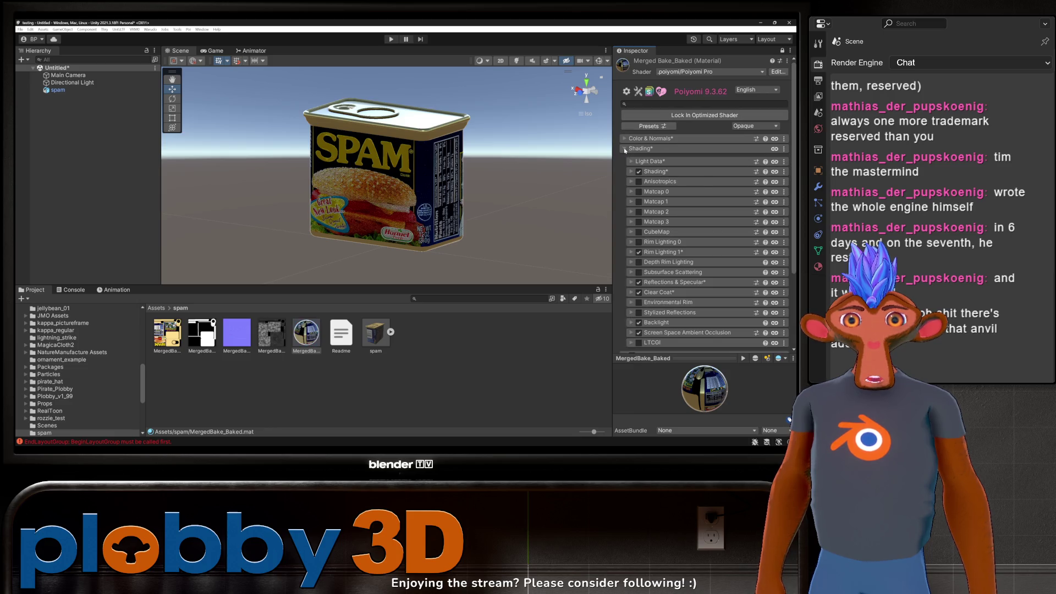
Turn off Clear Coat on the material and expand the Reflections & Specular settings.
scroll(651, 183, down, 3)
click(639, 193)
scroll(661, 214, up, 1)
click(646, 209)
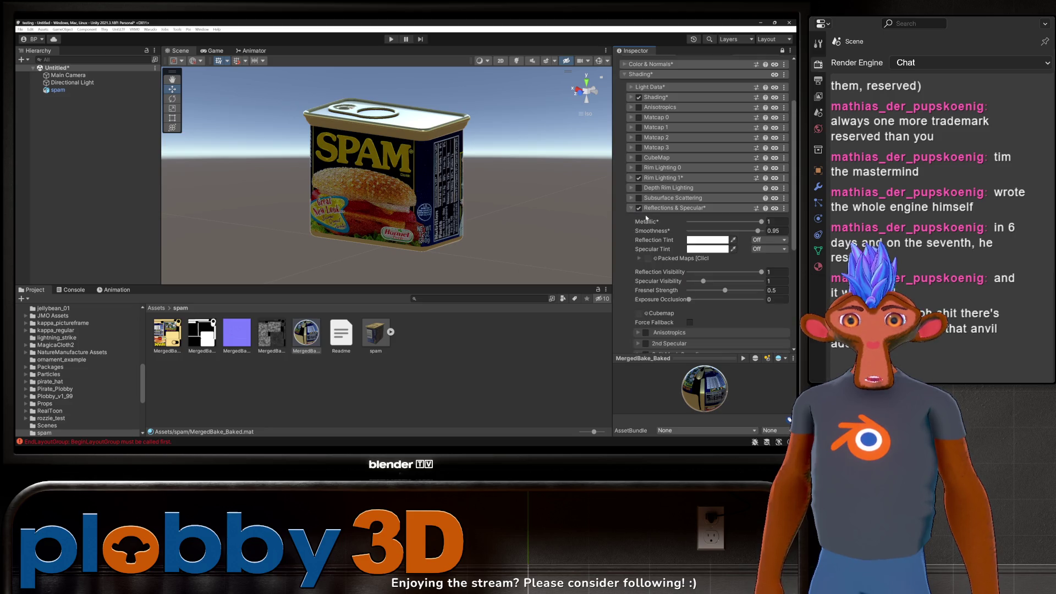
scroll(83, 346, up, 10)
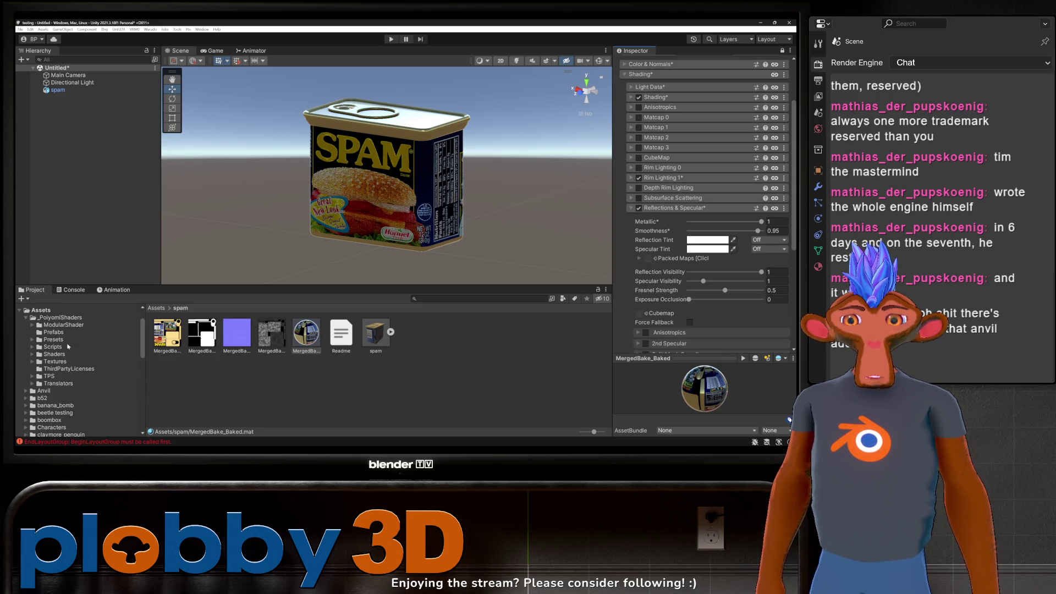
Add the DepthGet prefab under spam and give spam an empty parent GameObject.
click(53, 332)
mouse_move(167, 333)
mouse_down()
mouse_move(90, 133)
mouse_move(60, 91)
mouse_up()
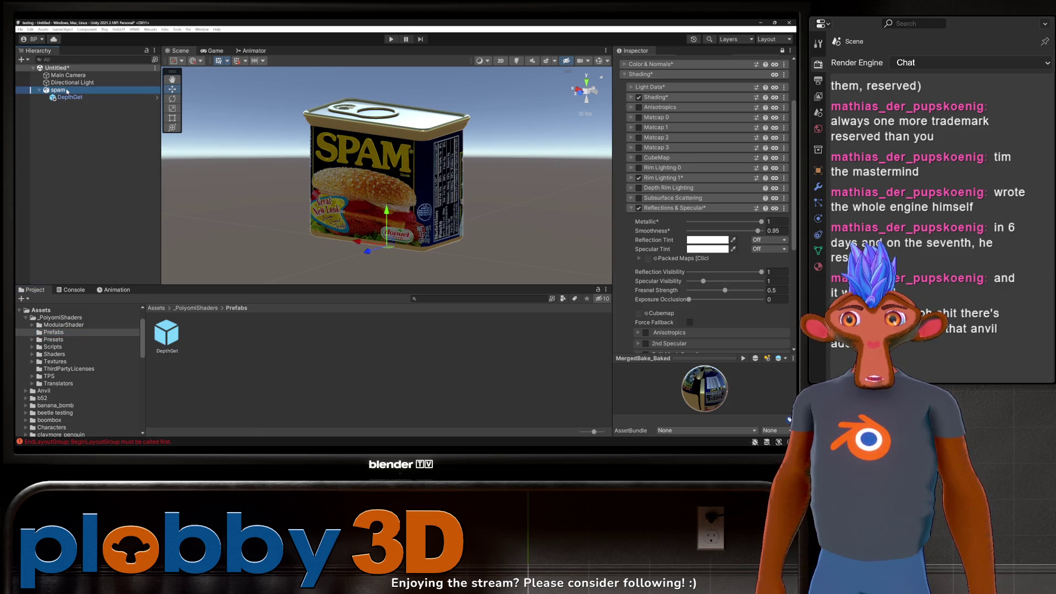
right_click(66, 90)
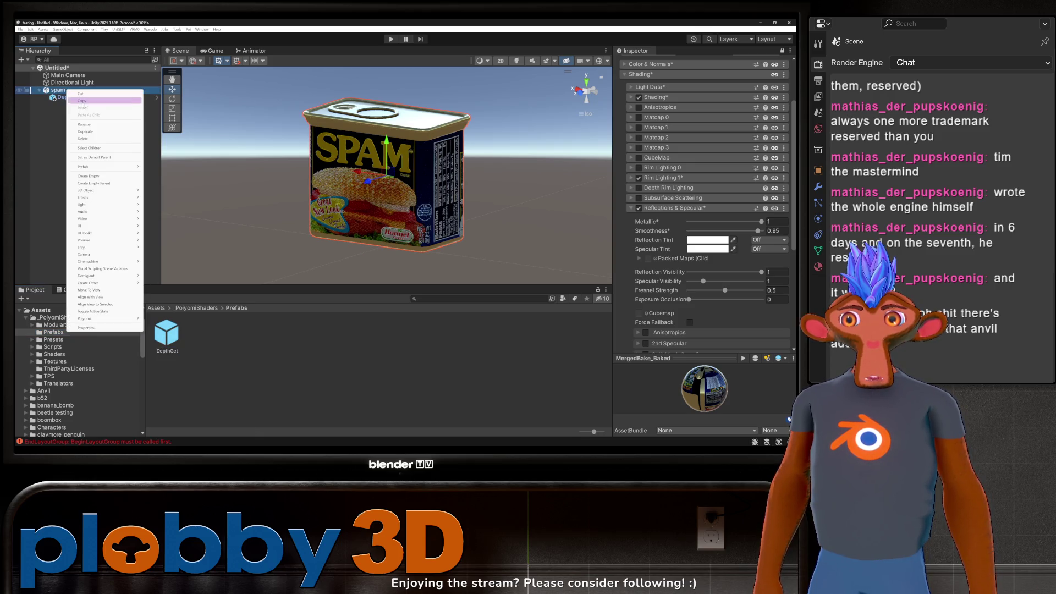
click(87, 183)
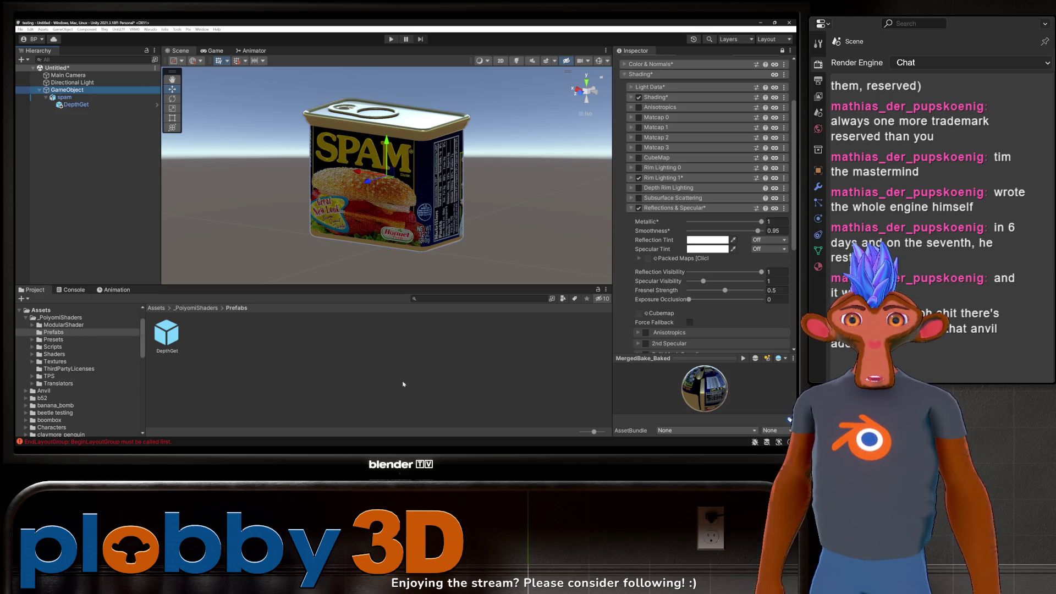
click(600, 276)
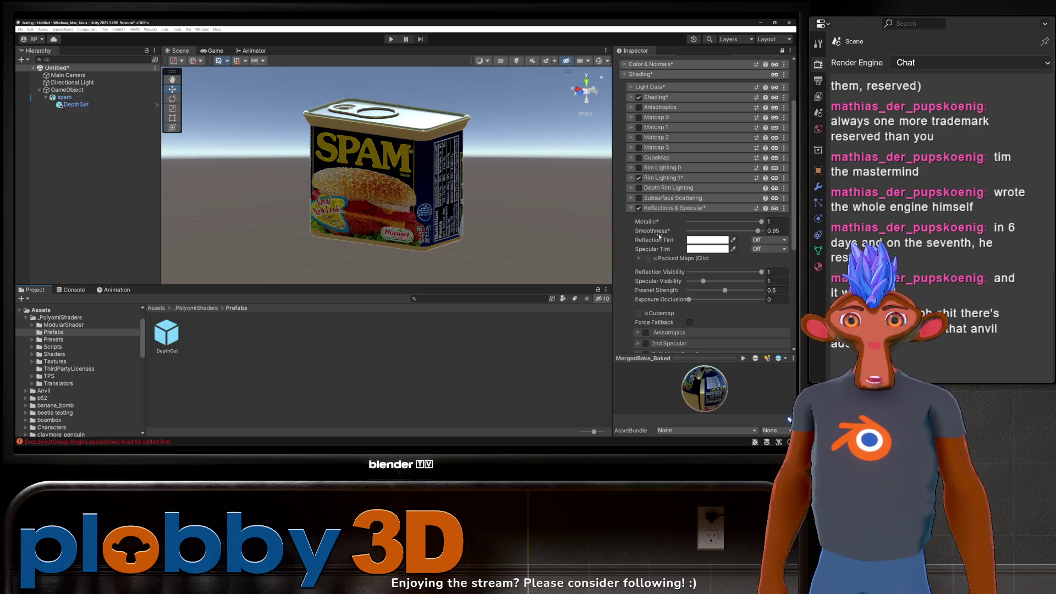
click(638, 258)
scroll(106, 374, down, 15)
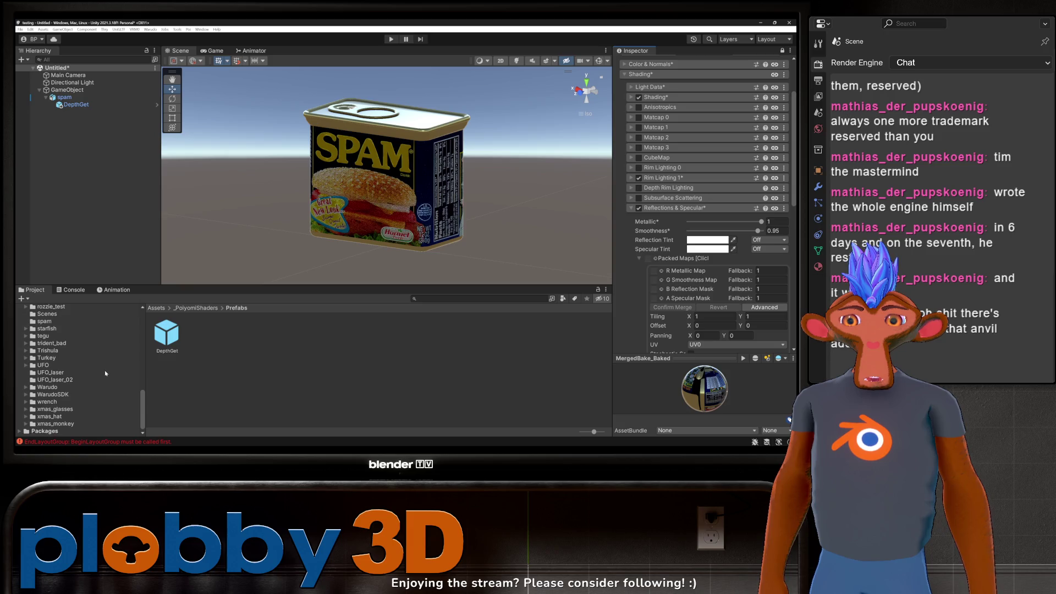
Merge inverted roughness as smoothness plus a metallic map into one packed texture.
click(46, 321)
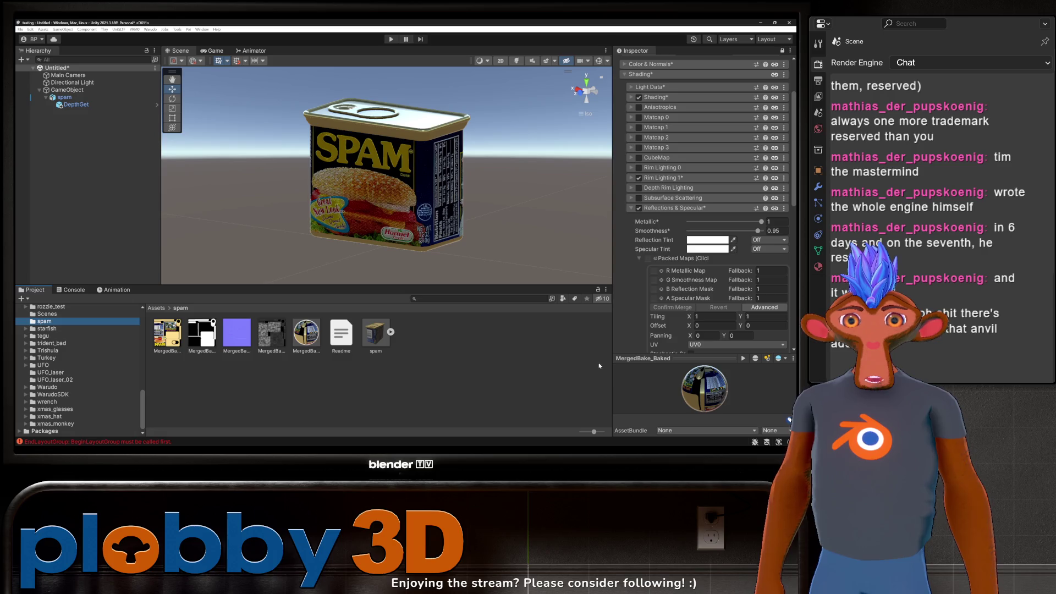
click(278, 341)
mouse_move(271, 341)
mouse_down()
mouse_move(653, 270)
mouse_move(655, 292)
mouse_move(686, 281)
mouse_up()
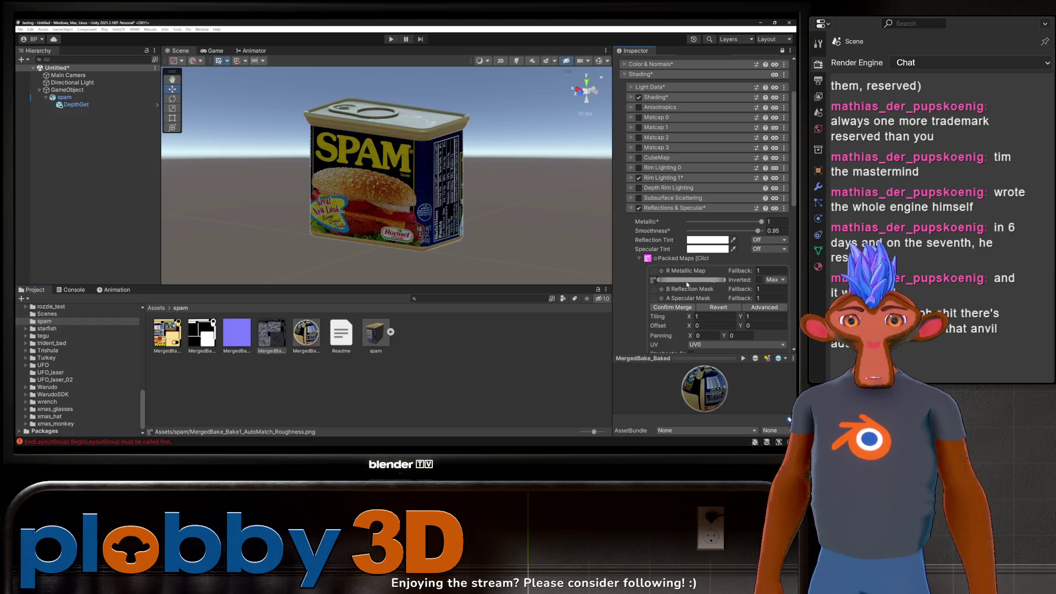
click(759, 280)
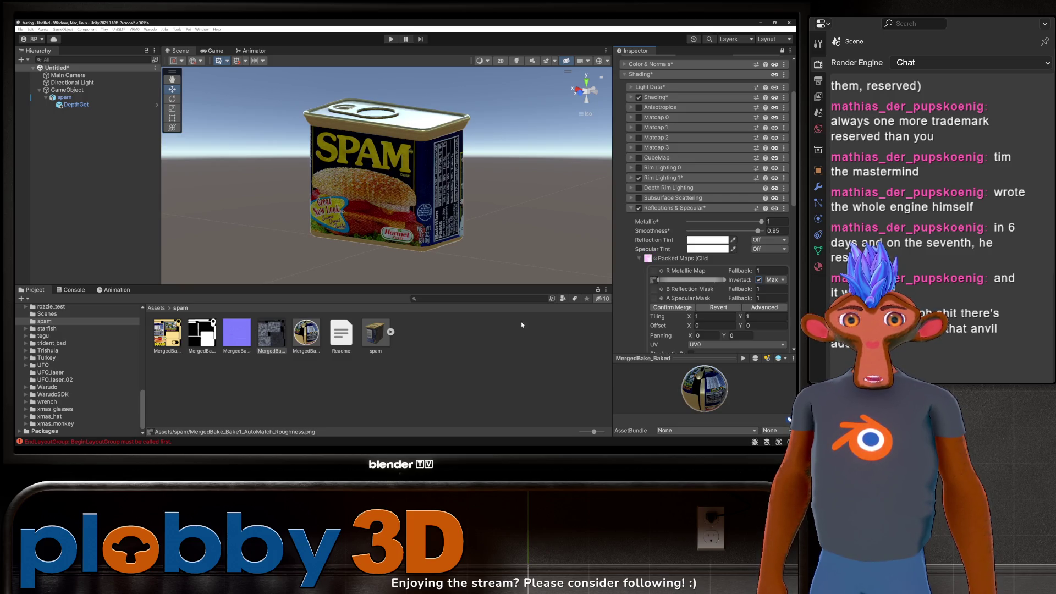
mouse_move(271, 337)
mouse_down()
mouse_move(440, 275)
mouse_move(657, 273)
mouse_up()
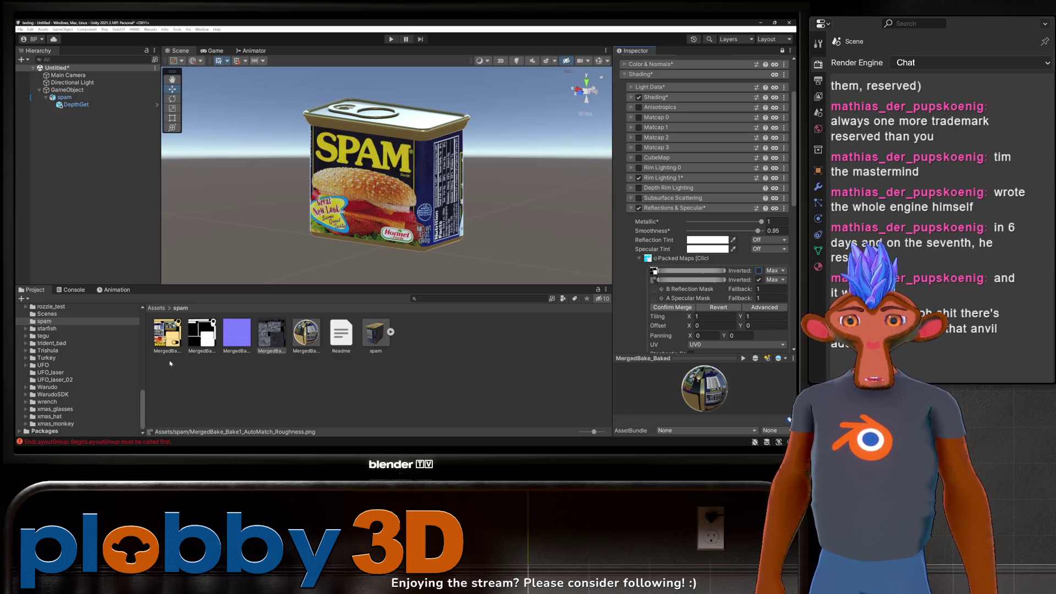
click(672, 307)
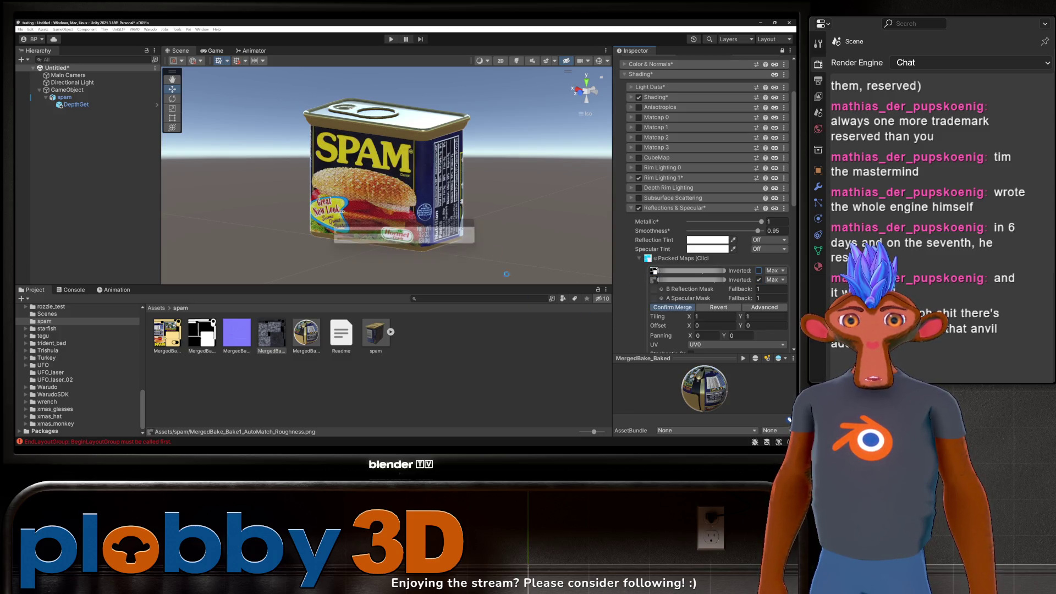
Set Rim Lighting 1's Mix Base Color to 1.
click(632, 209)
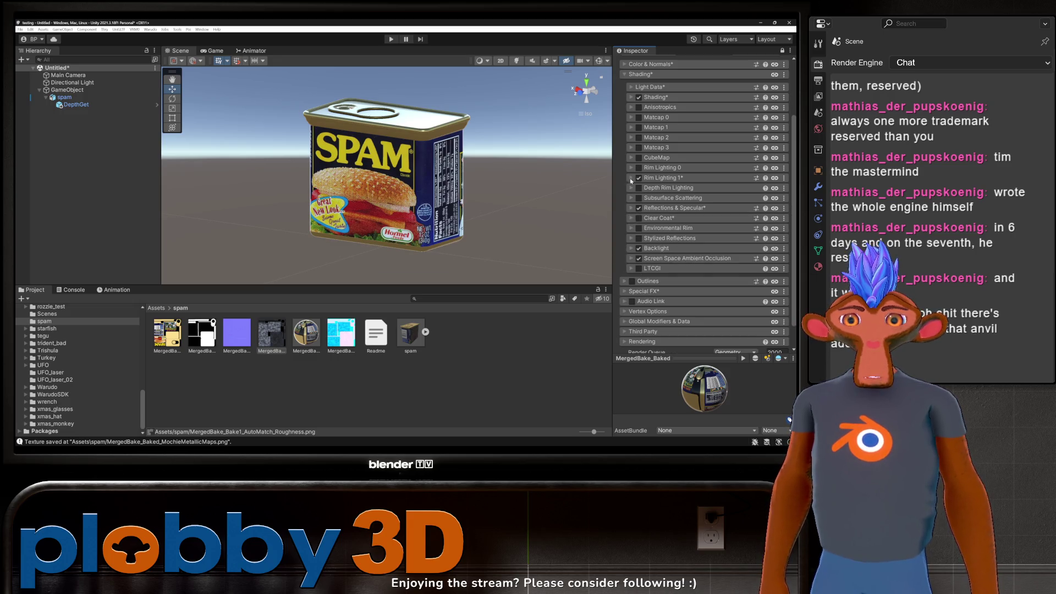
click(632, 178)
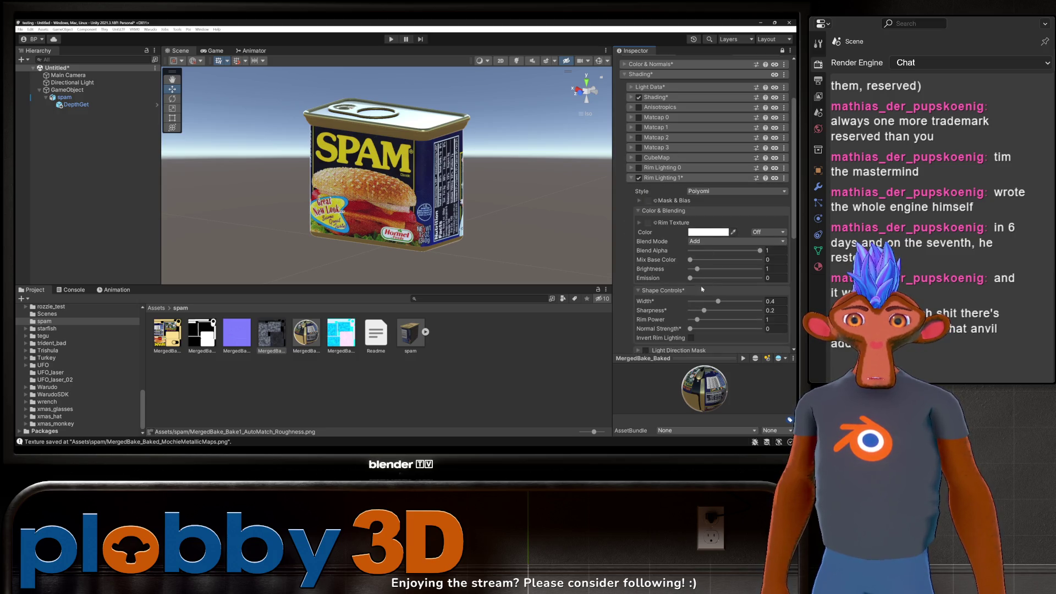
drag(691, 260, 761, 260)
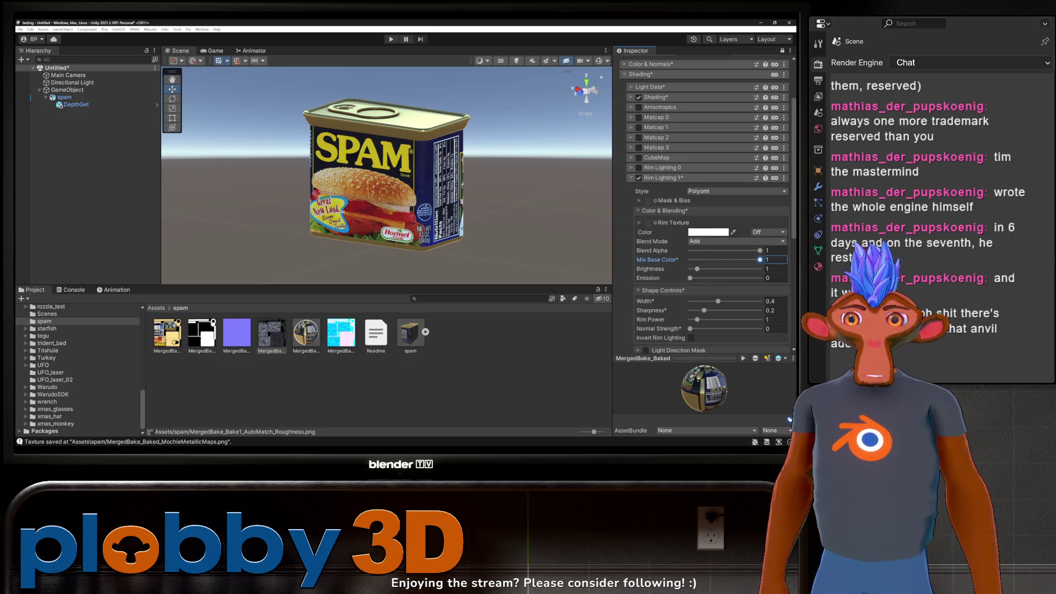
click(631, 177)
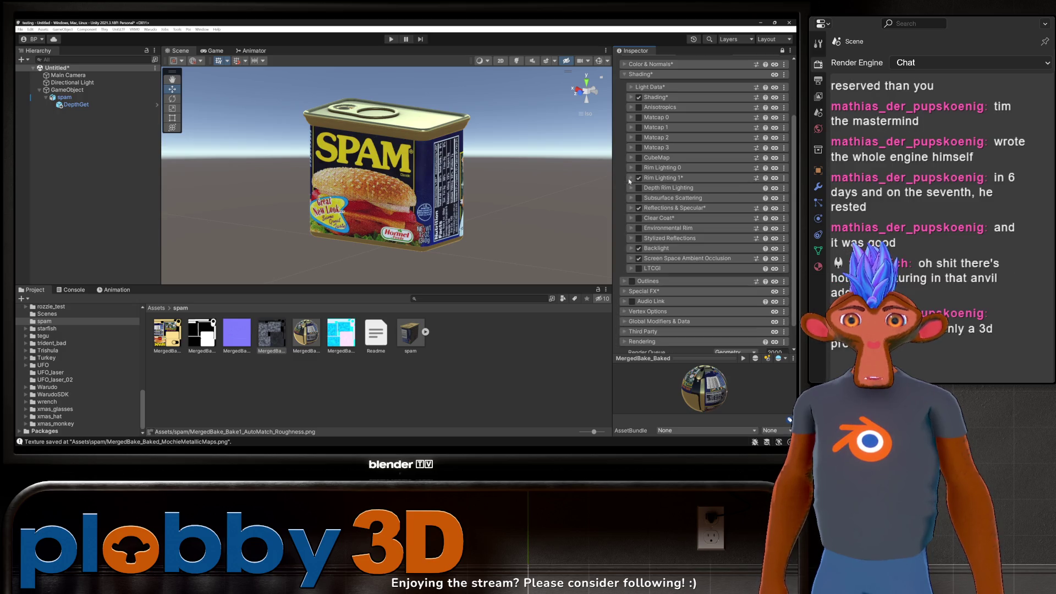